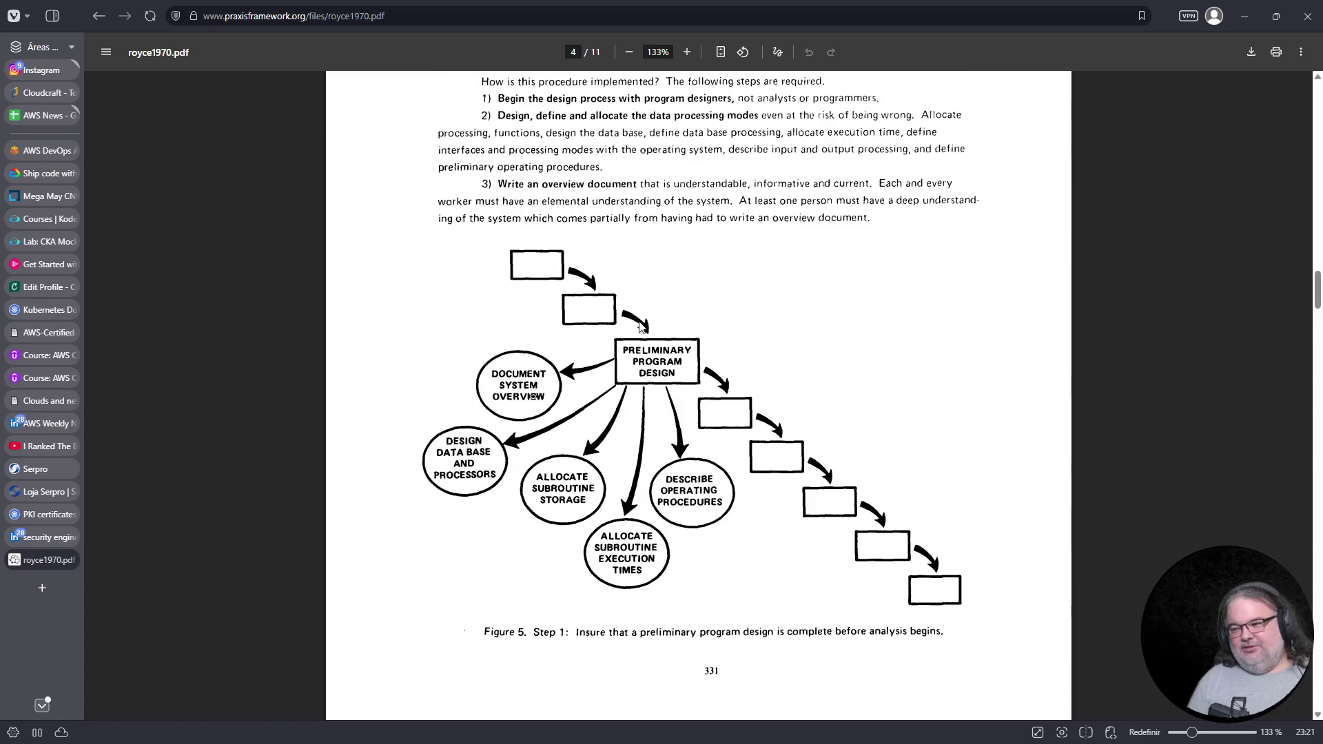
Scroll through royce1970.pdf from Figure 5 to page 5, then back up to Figures 3 and 4
scroll(717, 279, up, 20)
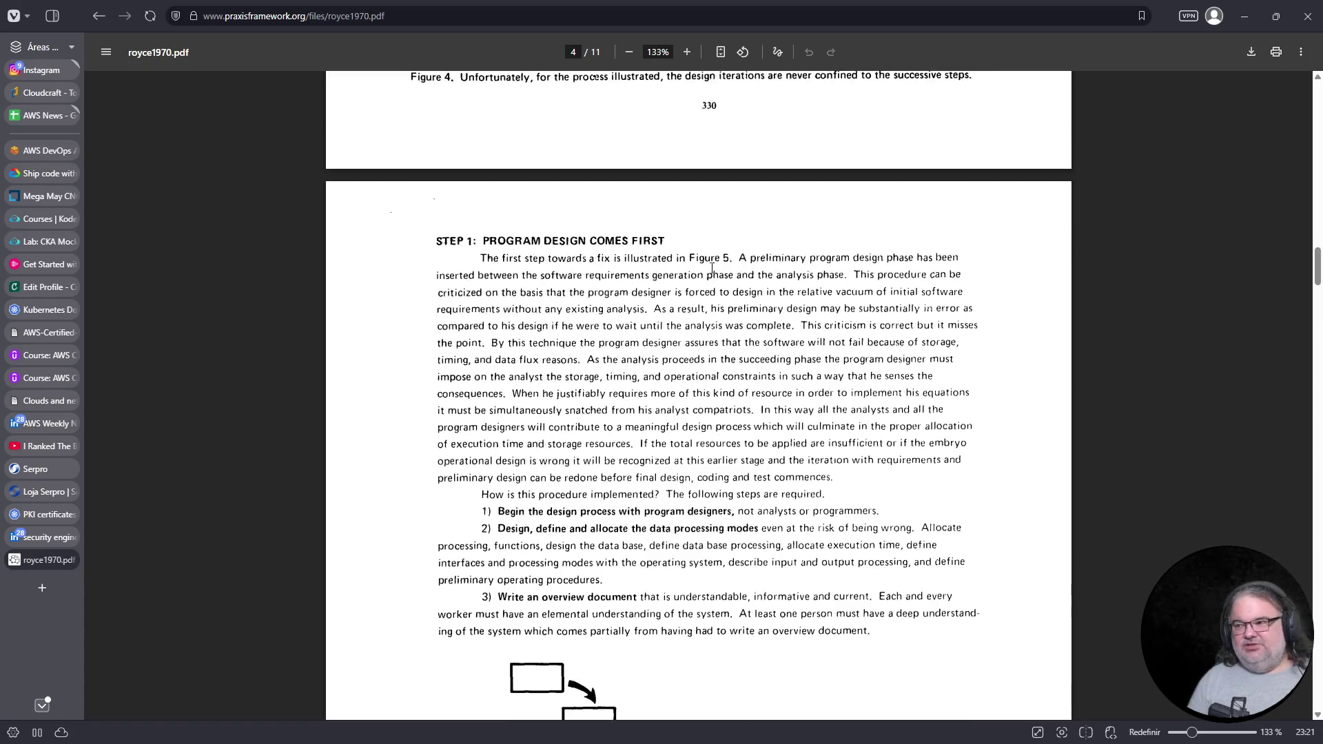
scroll(675, 289, down, 1)
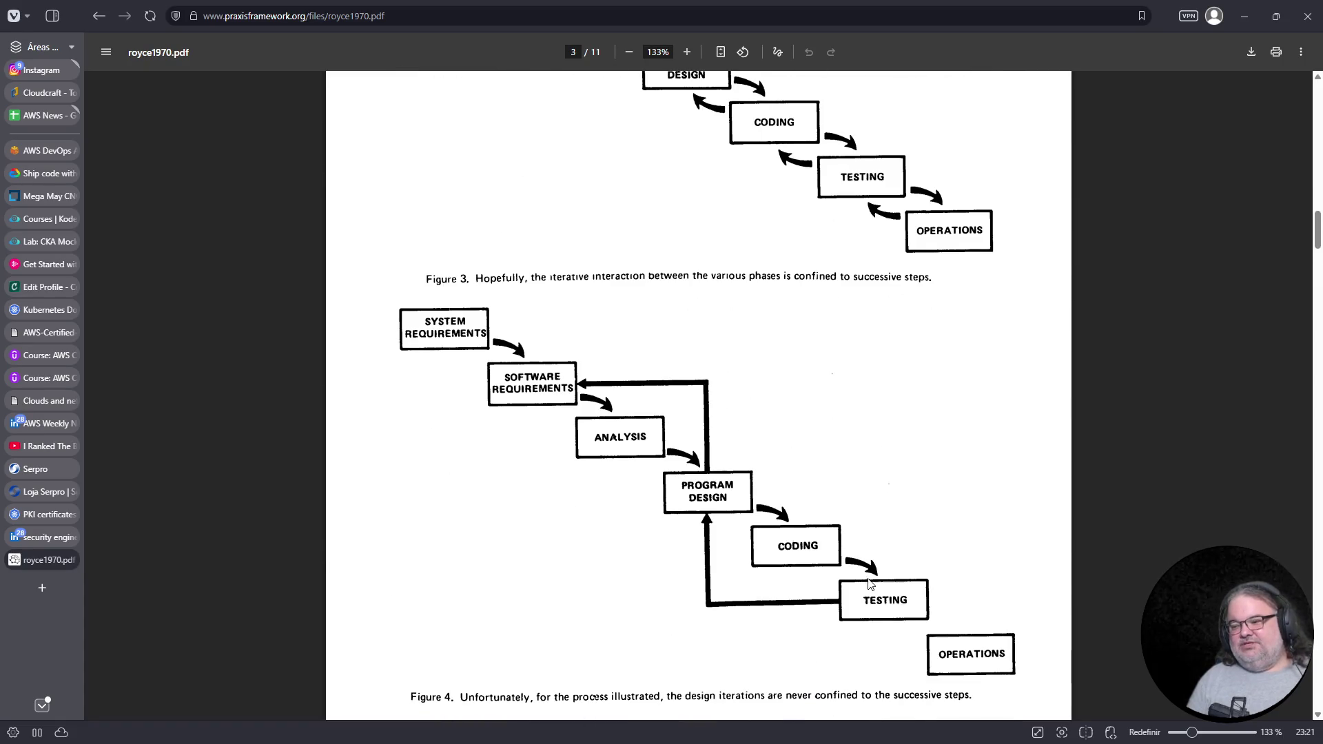
scroll(862, 496, down, 2)
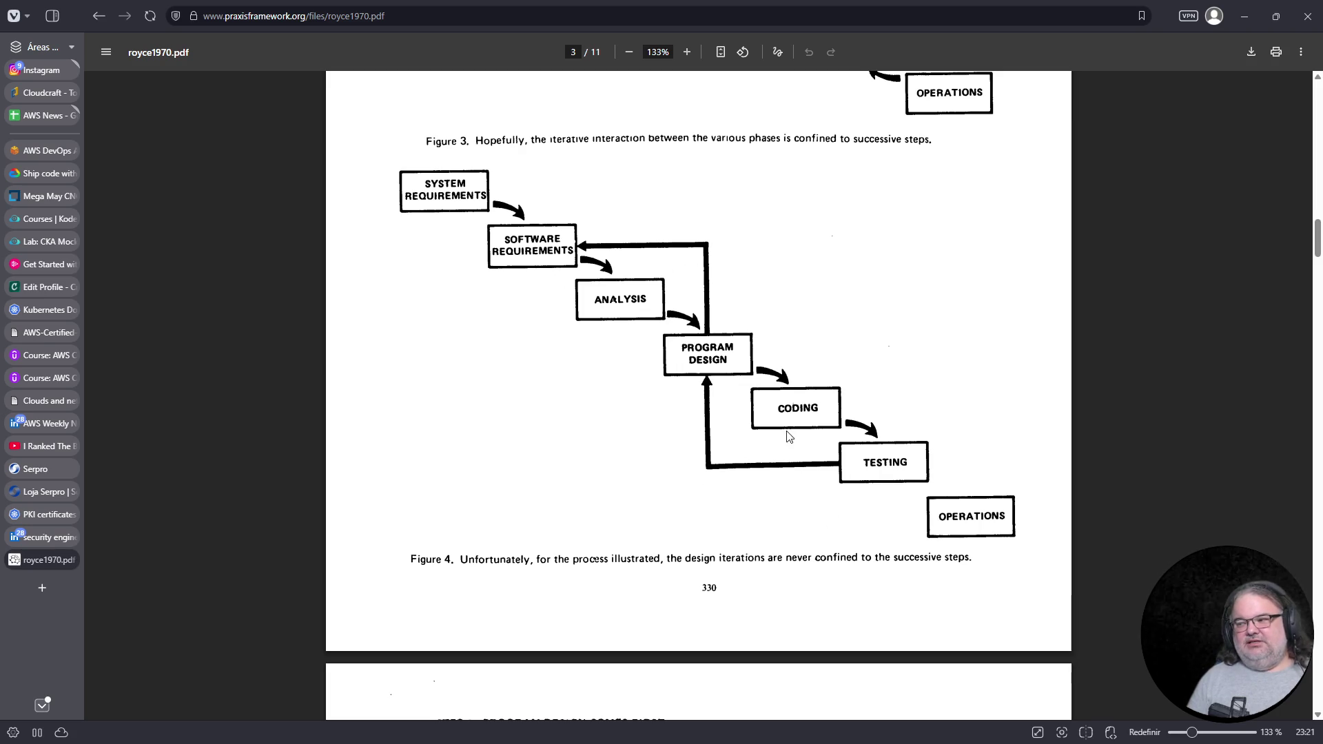
scroll(675, 448, down, 8)
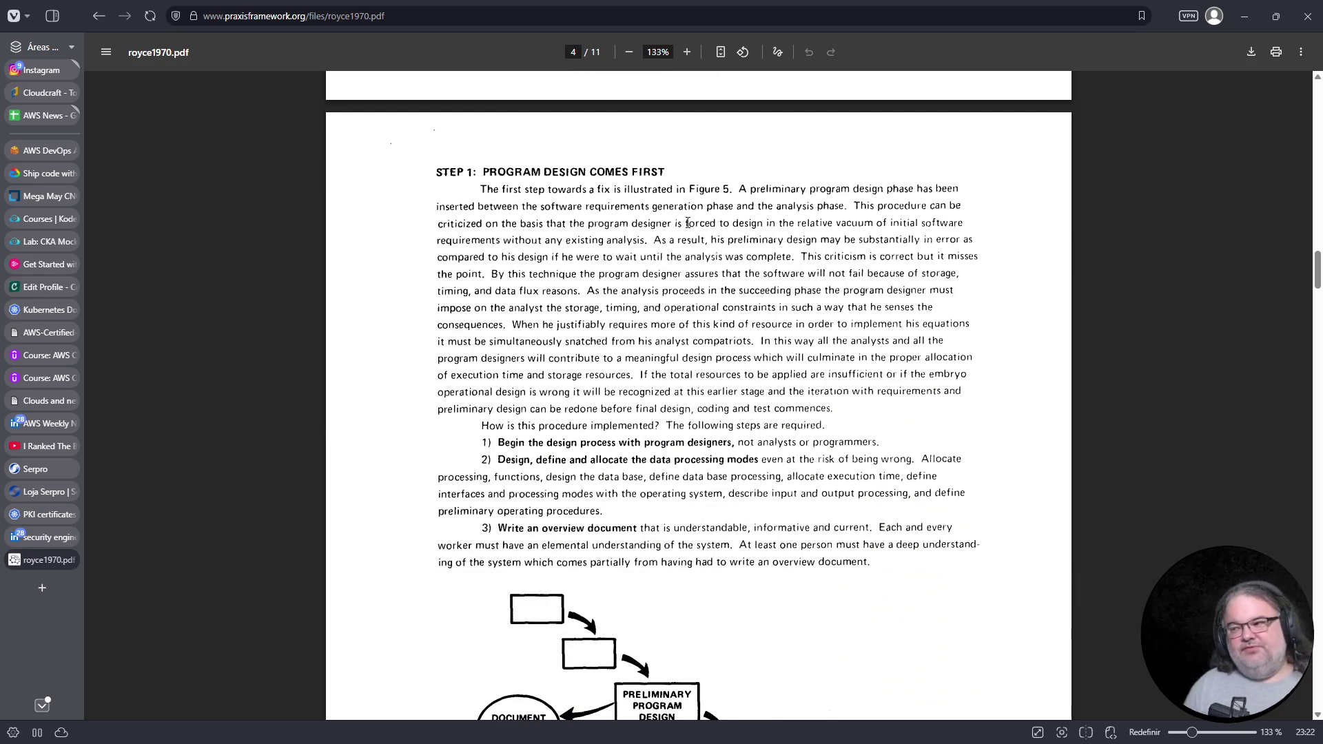
scroll(634, 317, down, 2)
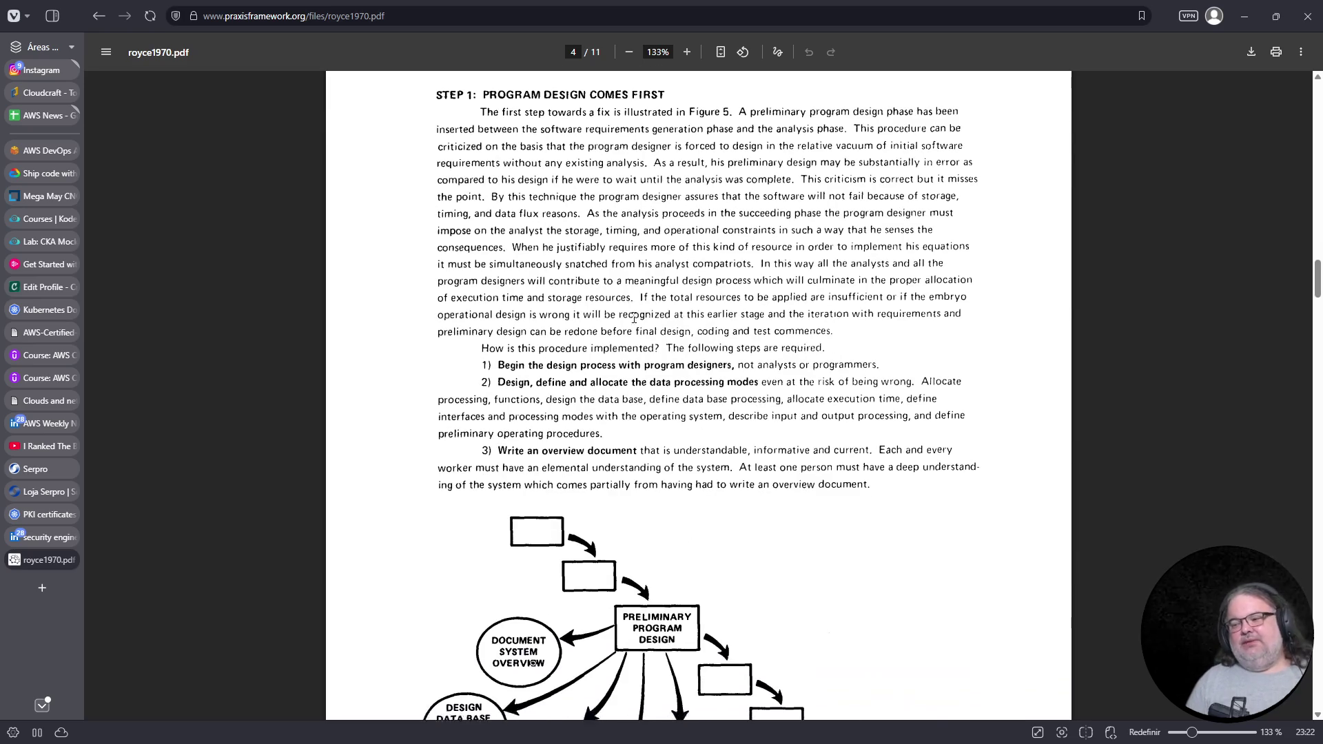
scroll(634, 318, down, 5)
scroll(634, 318, down, 14)
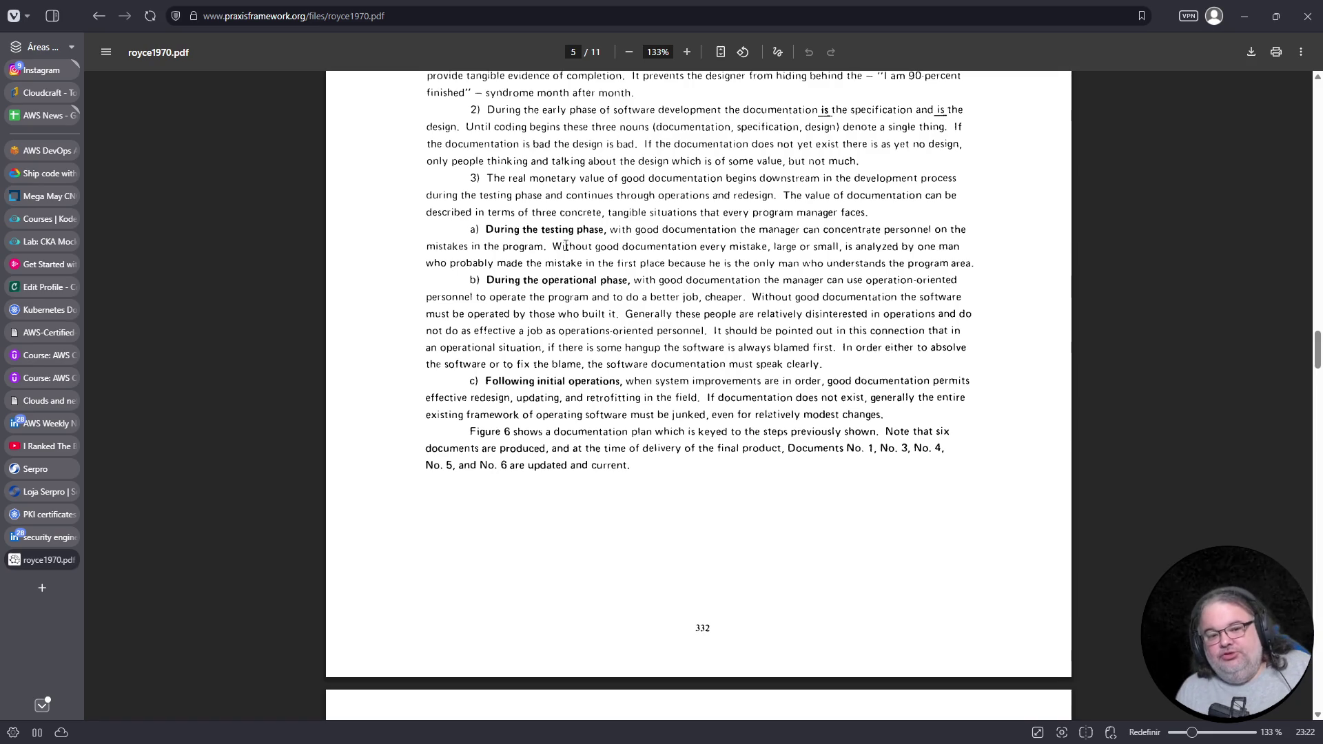
scroll(495, 272, up, 12)
scroll(547, 309, up, 3)
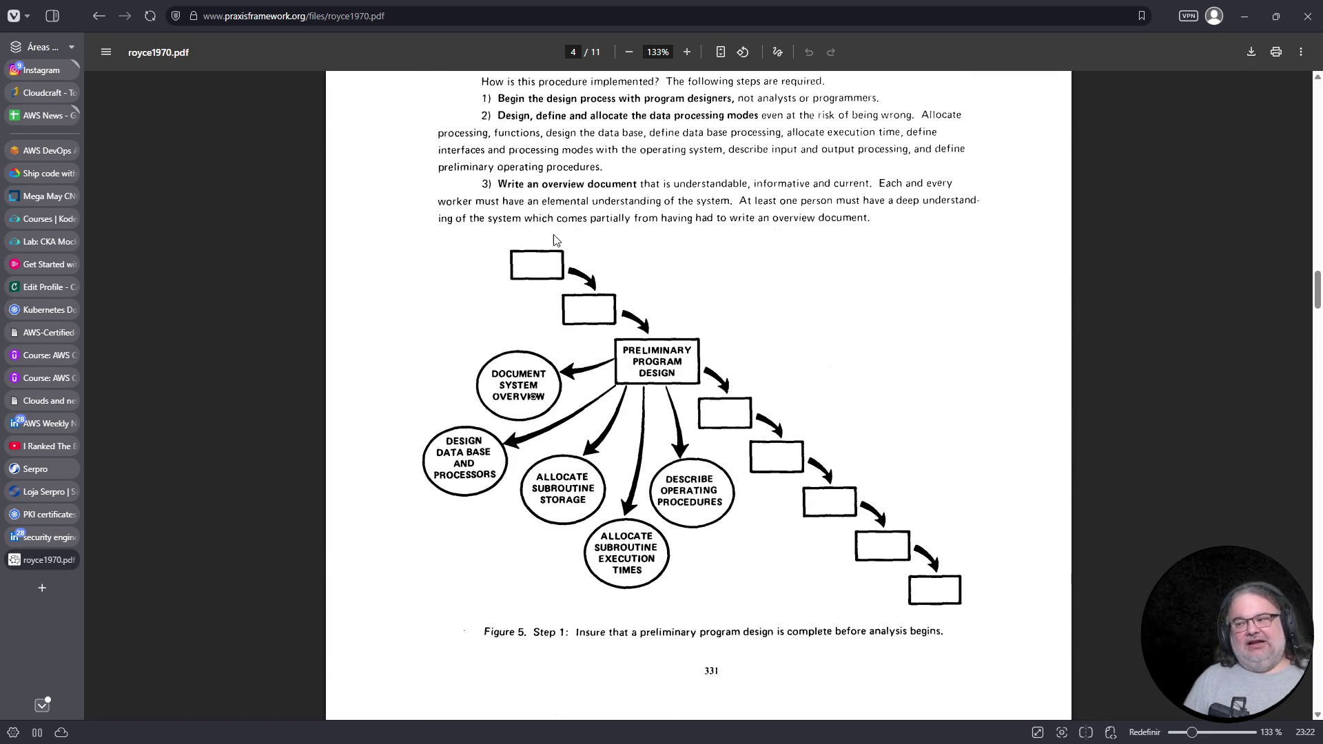
scroll(524, 299, up, 13)
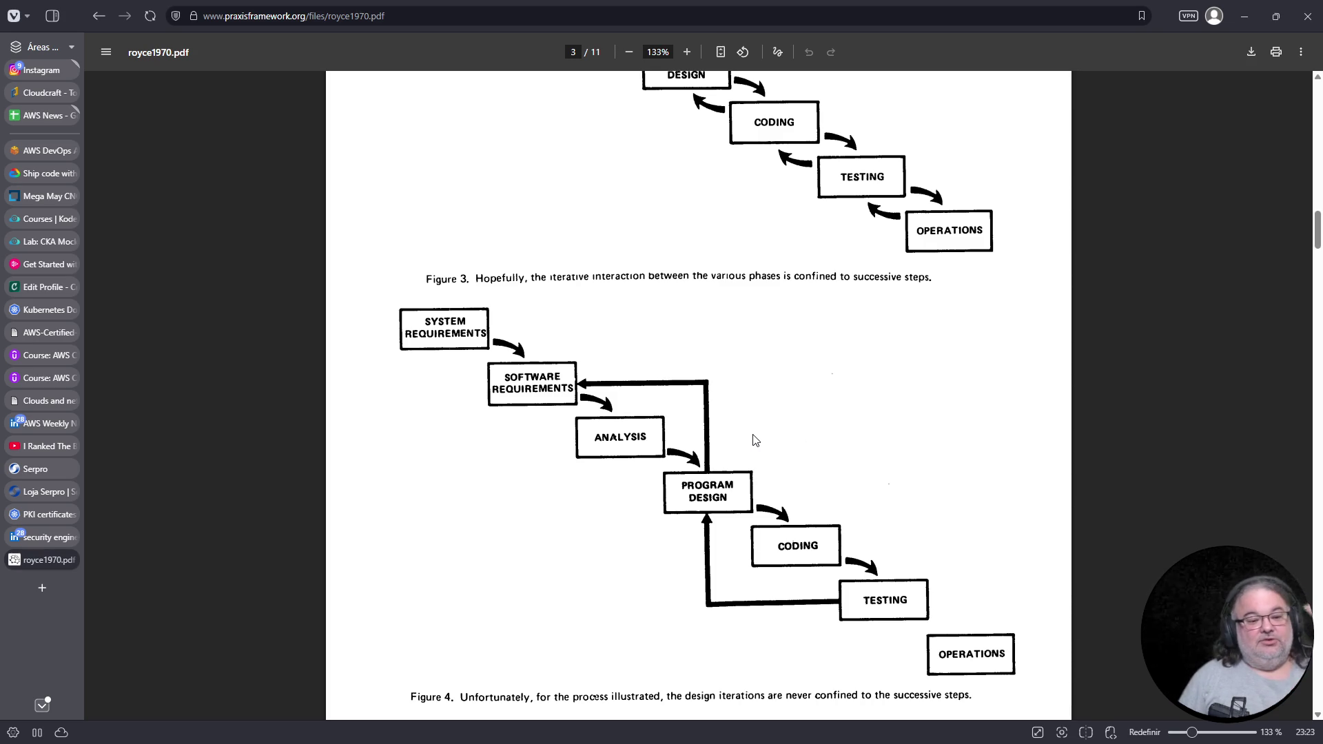
Select the SYSTEM REQUIREMENTS label and the first Figure 3 boxes, then clear the selection
double_click(450, 354)
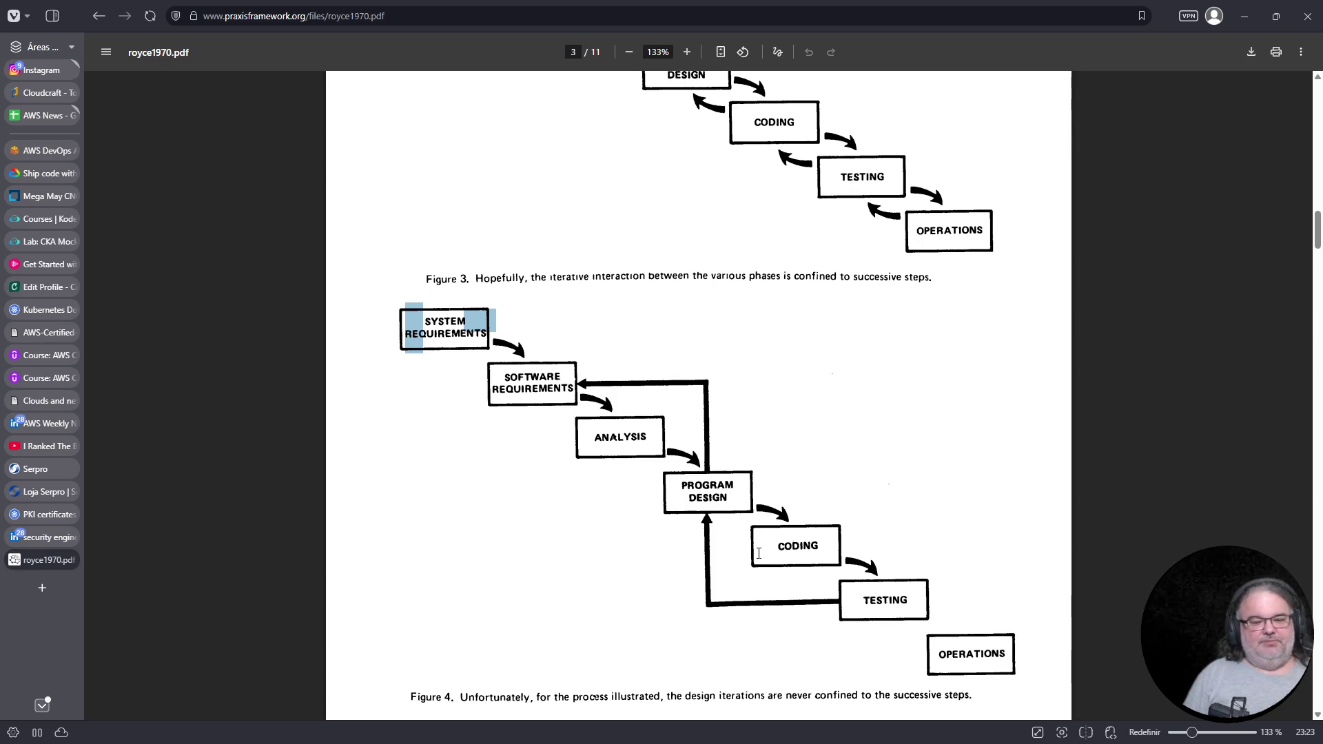
scroll(737, 441, up, 5)
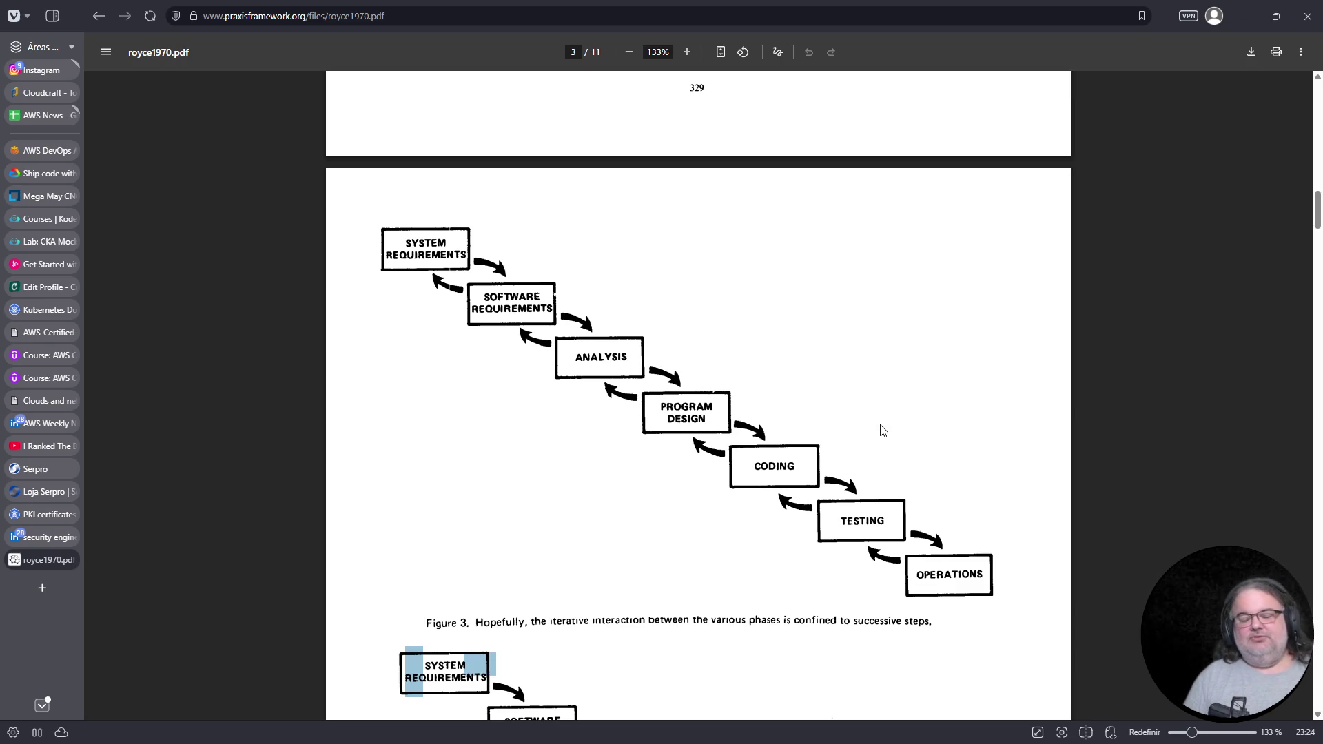
drag(713, 423, 392, 239)
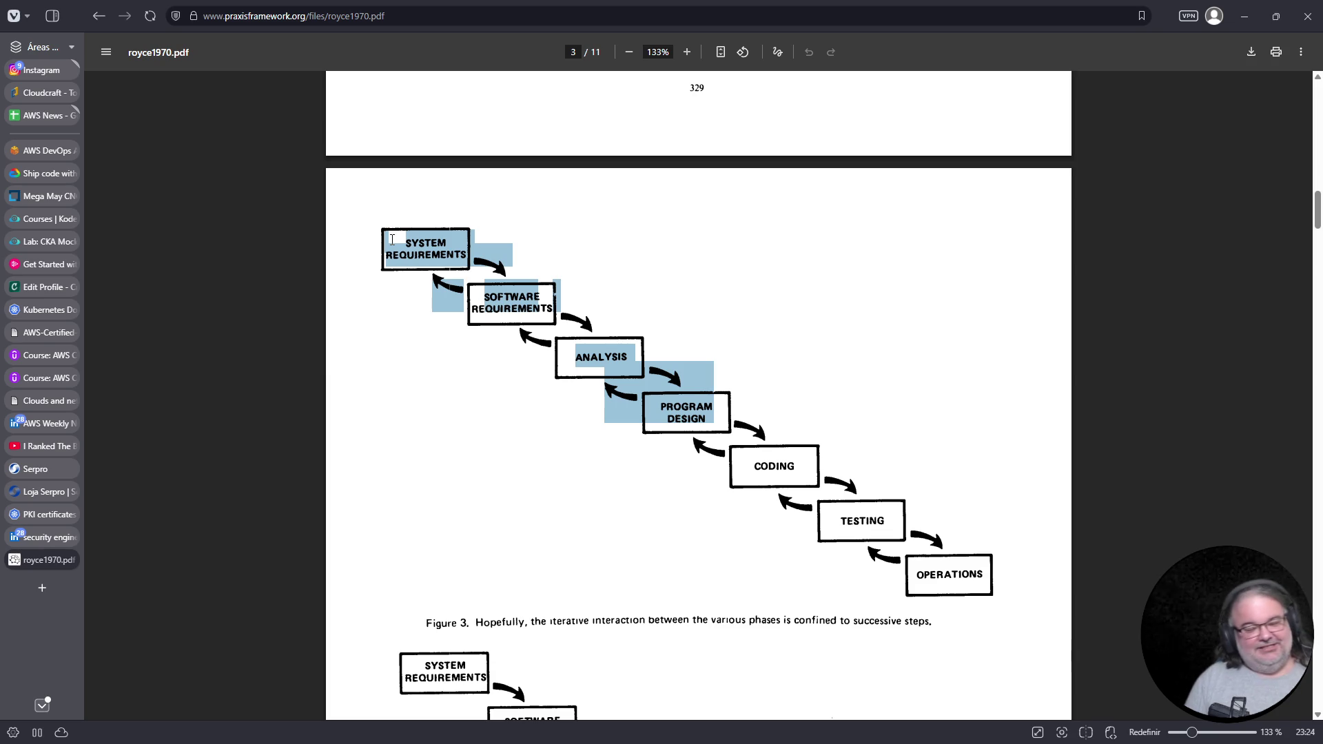
click(784, 550)
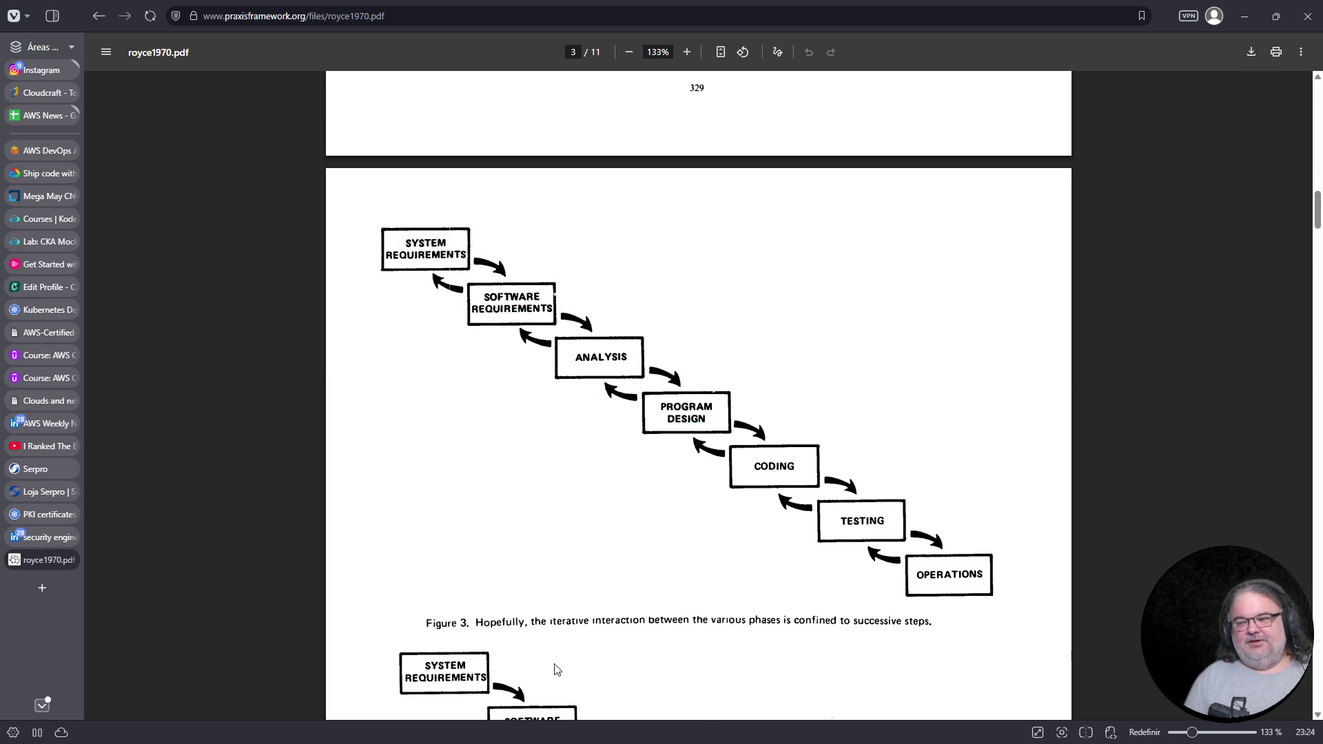
Scroll down to Figure 6, the Step 2 documentation plan on page 6
scroll(586, 572, down, 15)
scroll(581, 586, down, 5)
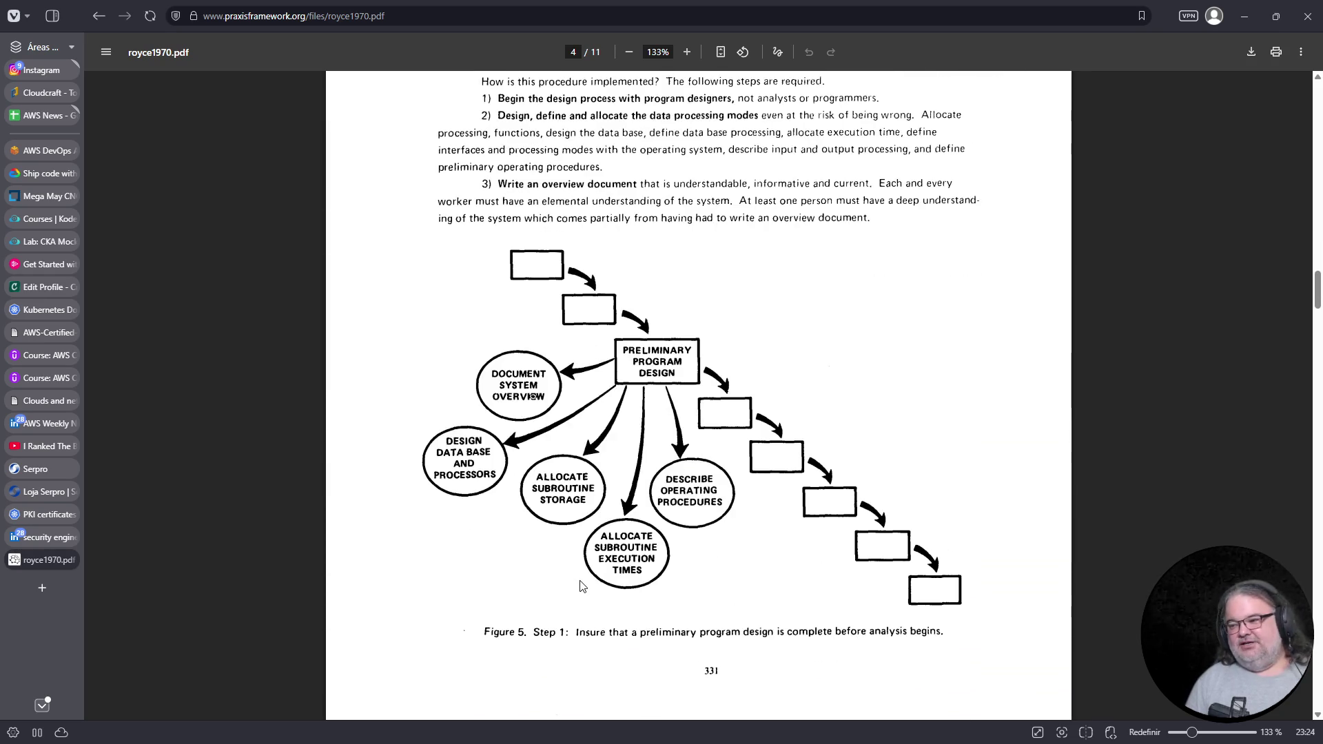
scroll(581, 587, down, 10)
scroll(581, 586, down, 10)
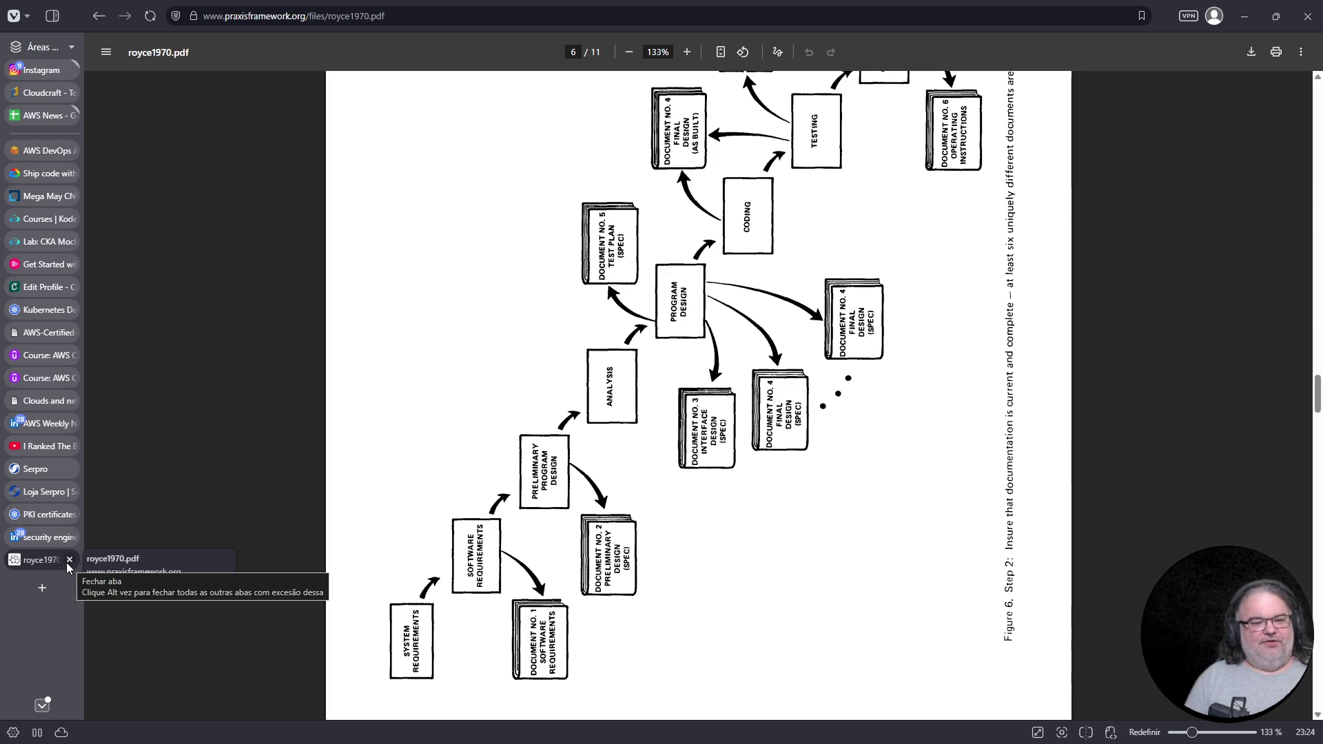
click(408, 16)
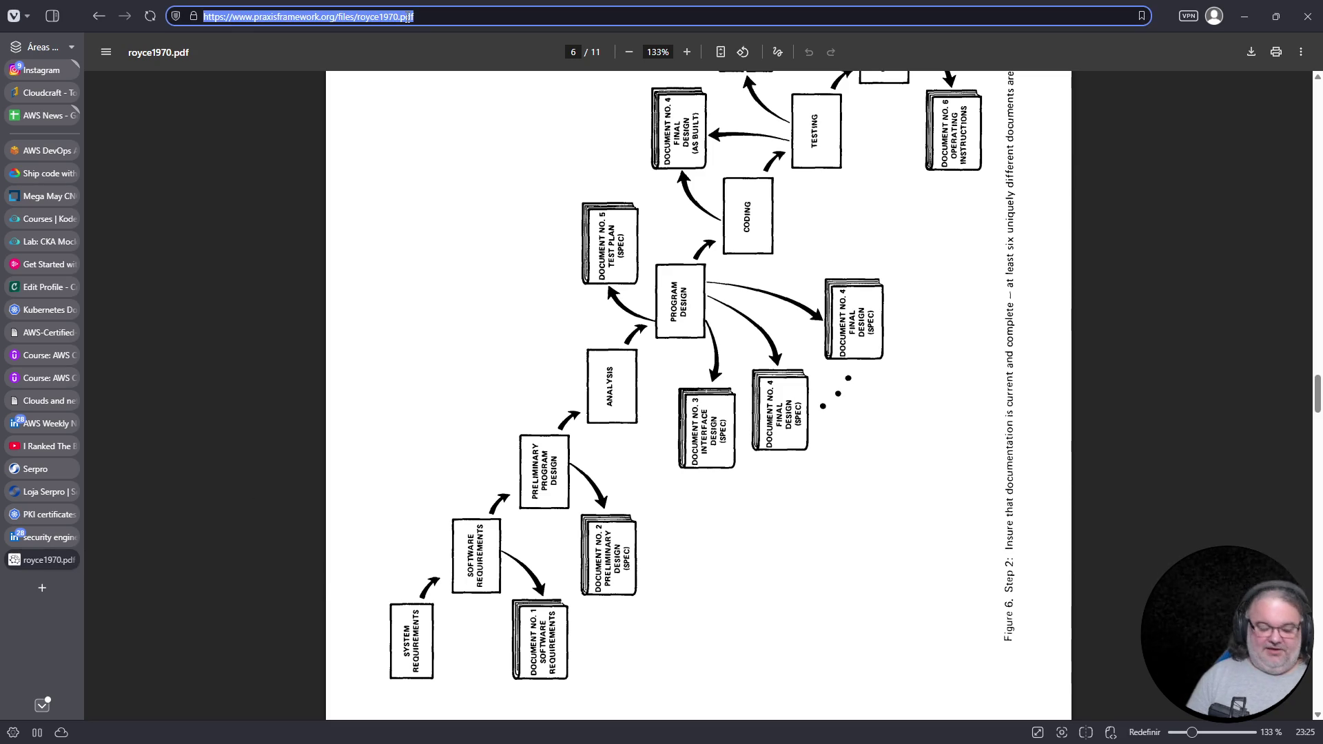
Search the web for 'design patterns', correcting the mistyped query
text(d3esign p)
text(ns)
key(Home)
key(Right)
key(Delete)
key(Return)
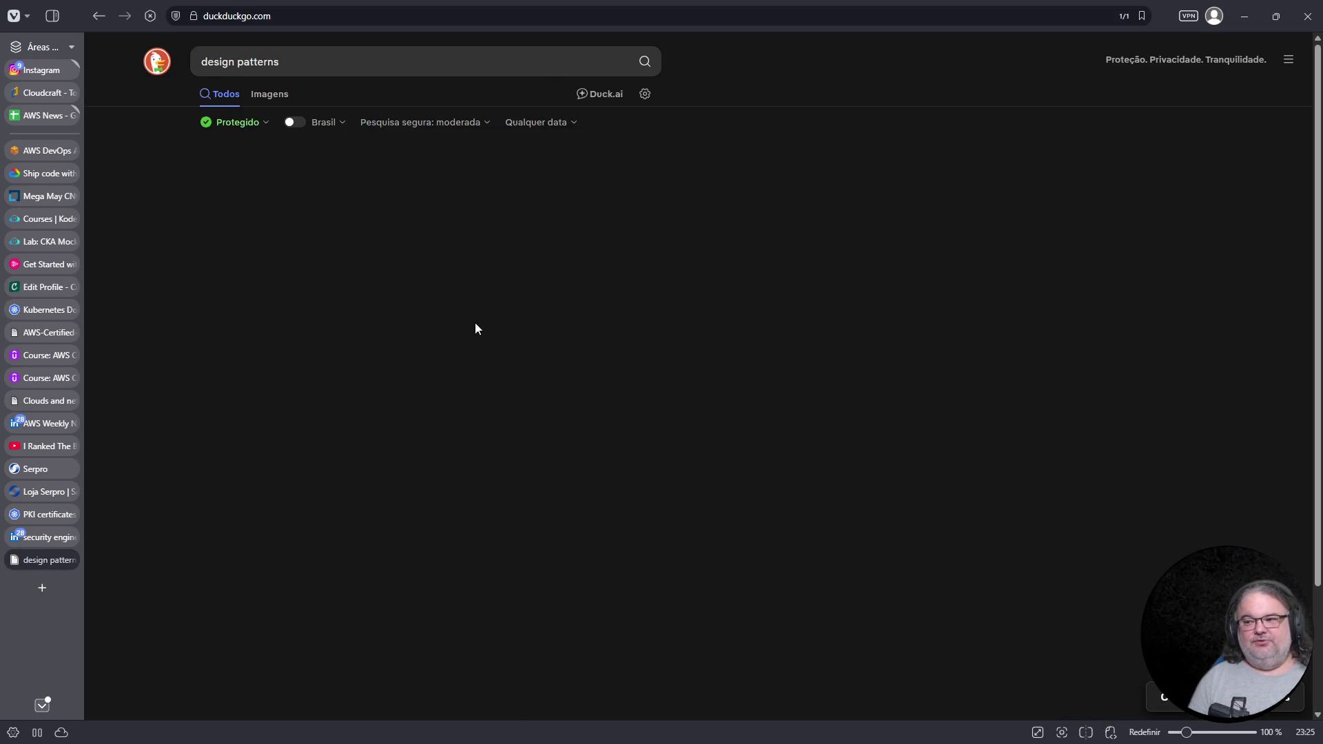
Open the Refactoring Guru Padrões de Projeto page and skim its heading and content
scroll(288, 350, down, 3)
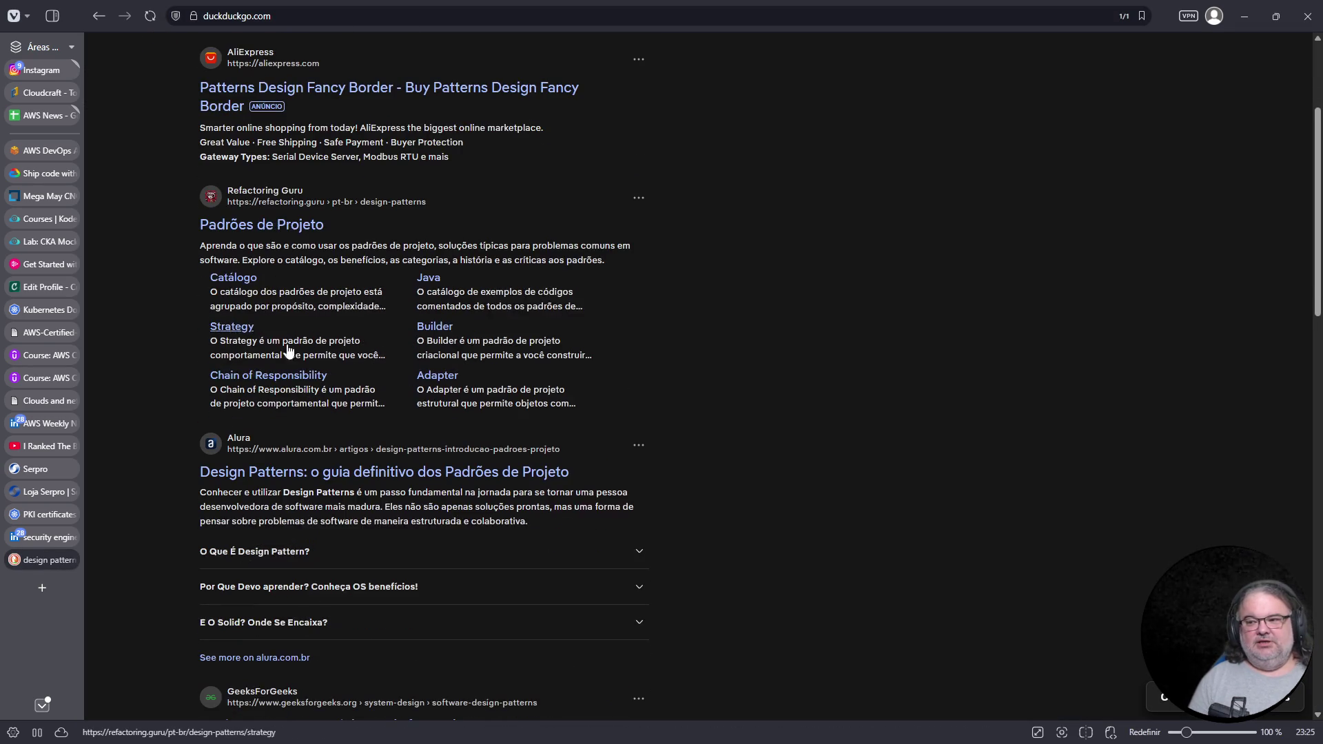
click(271, 226)
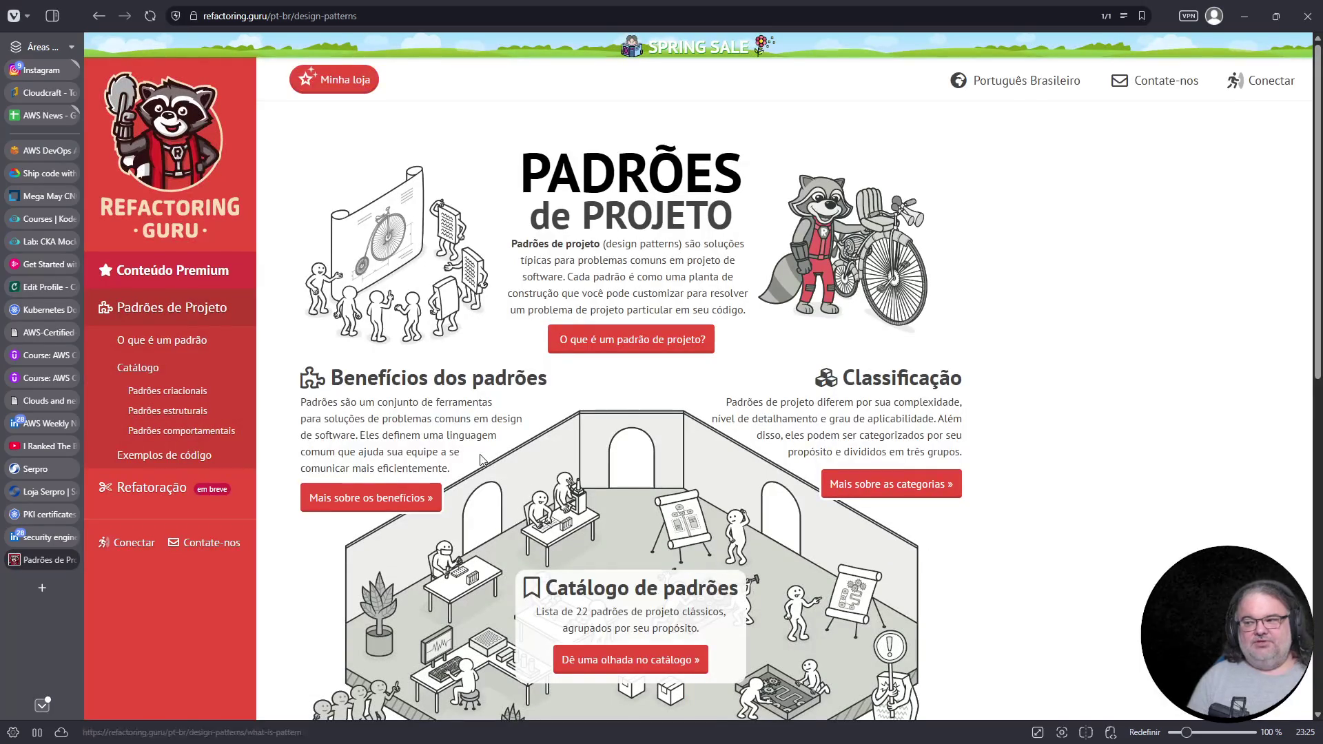
triple_click(744, 228)
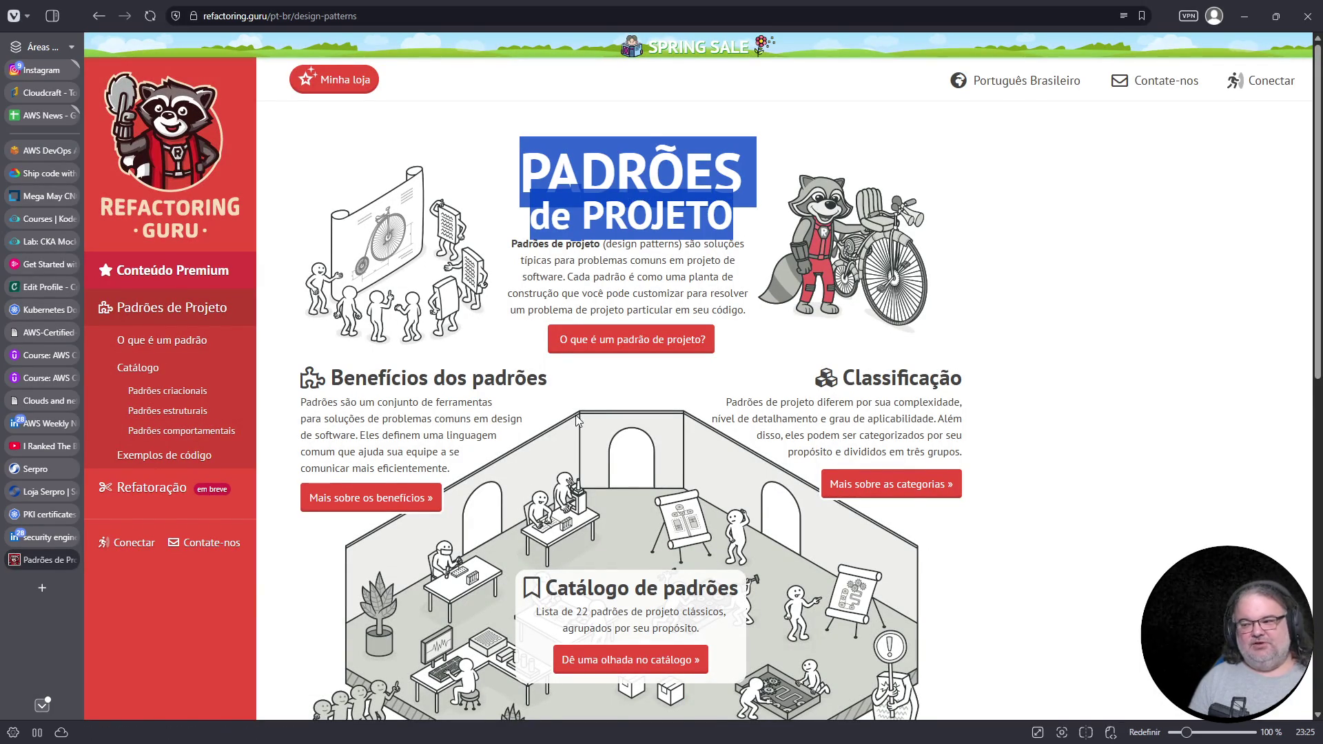
scroll(585, 254, down, 5)
scroll(582, 417, down, 4)
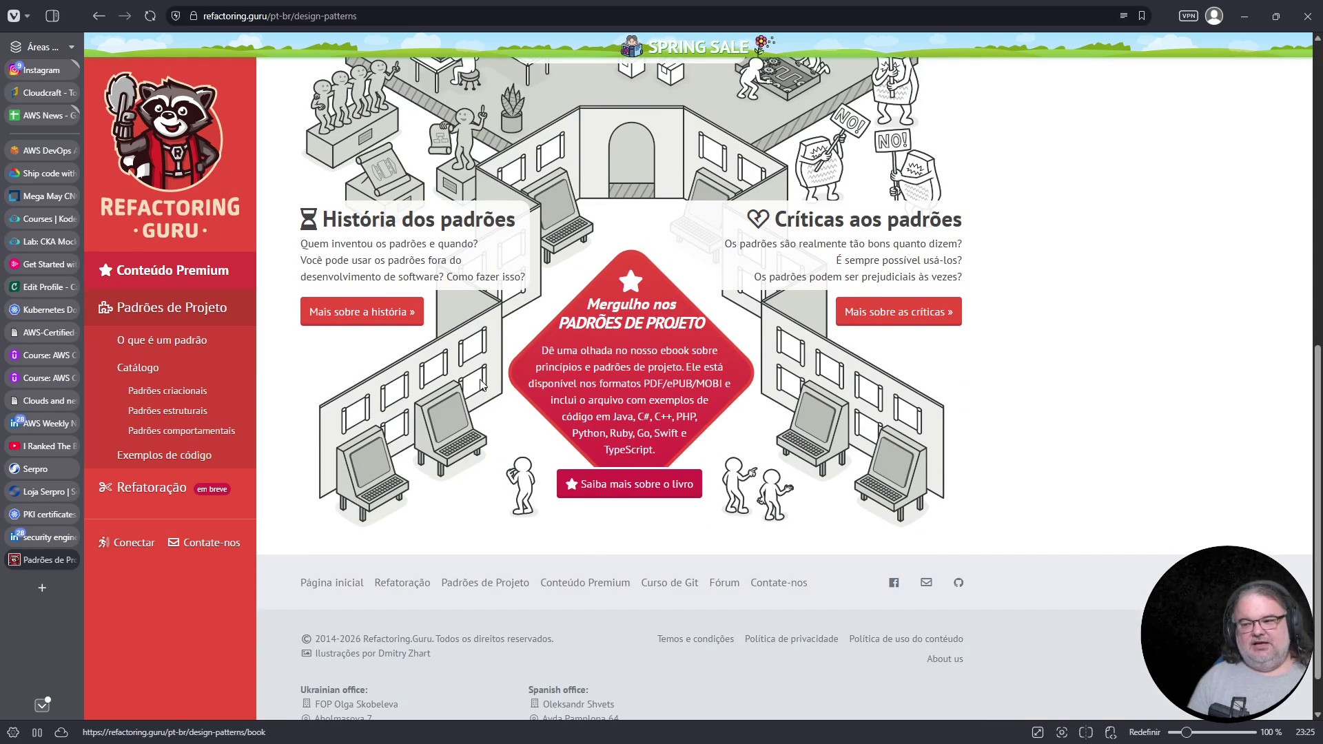
Search 'azure cloud design patterns' and open the Microsoft Learn Cloud design patterns article
click(360, 16)
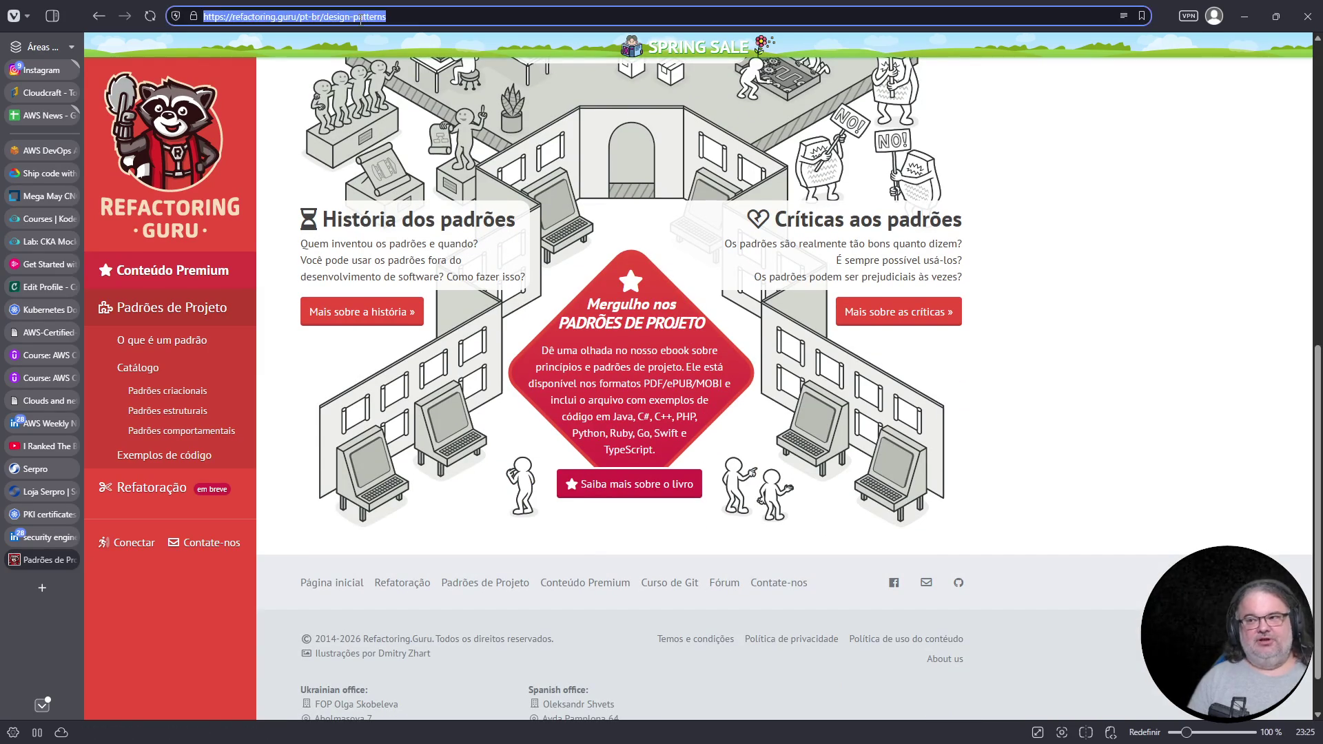
text(azure cloud )
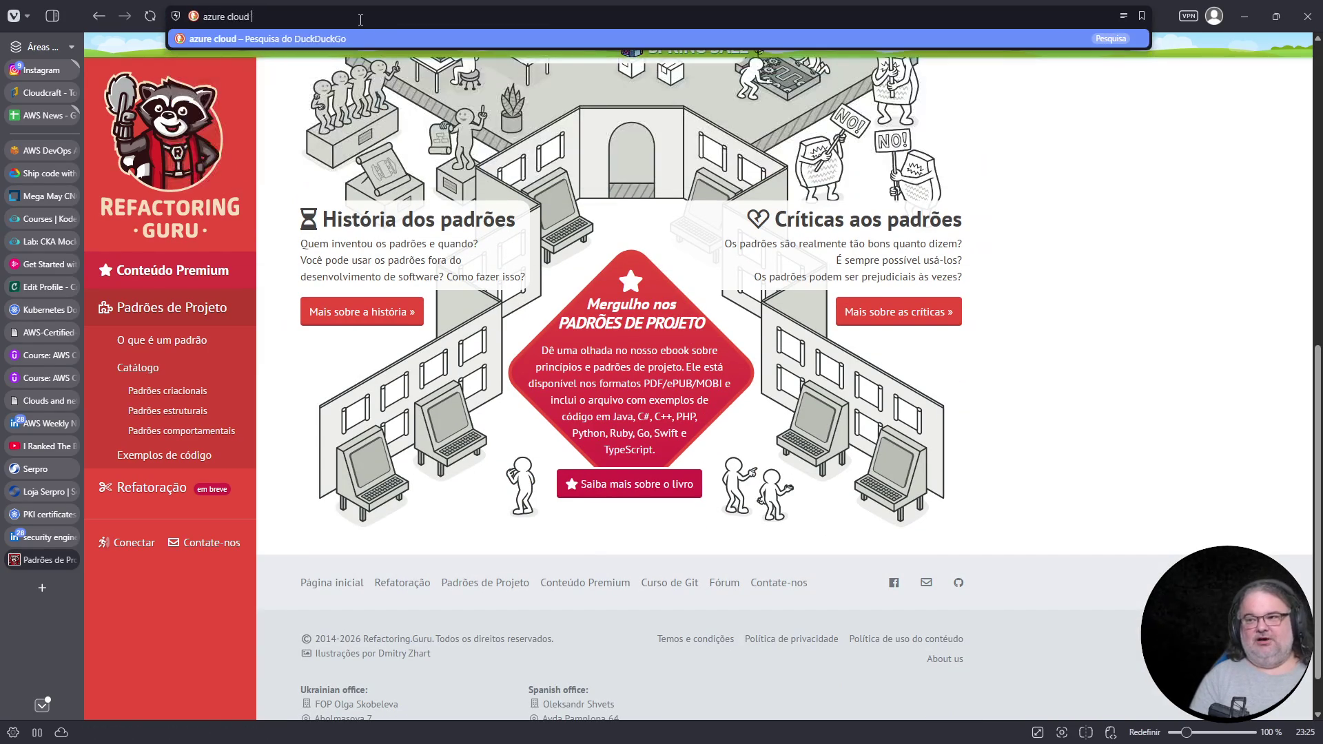
text(design patterns)
key(Return)
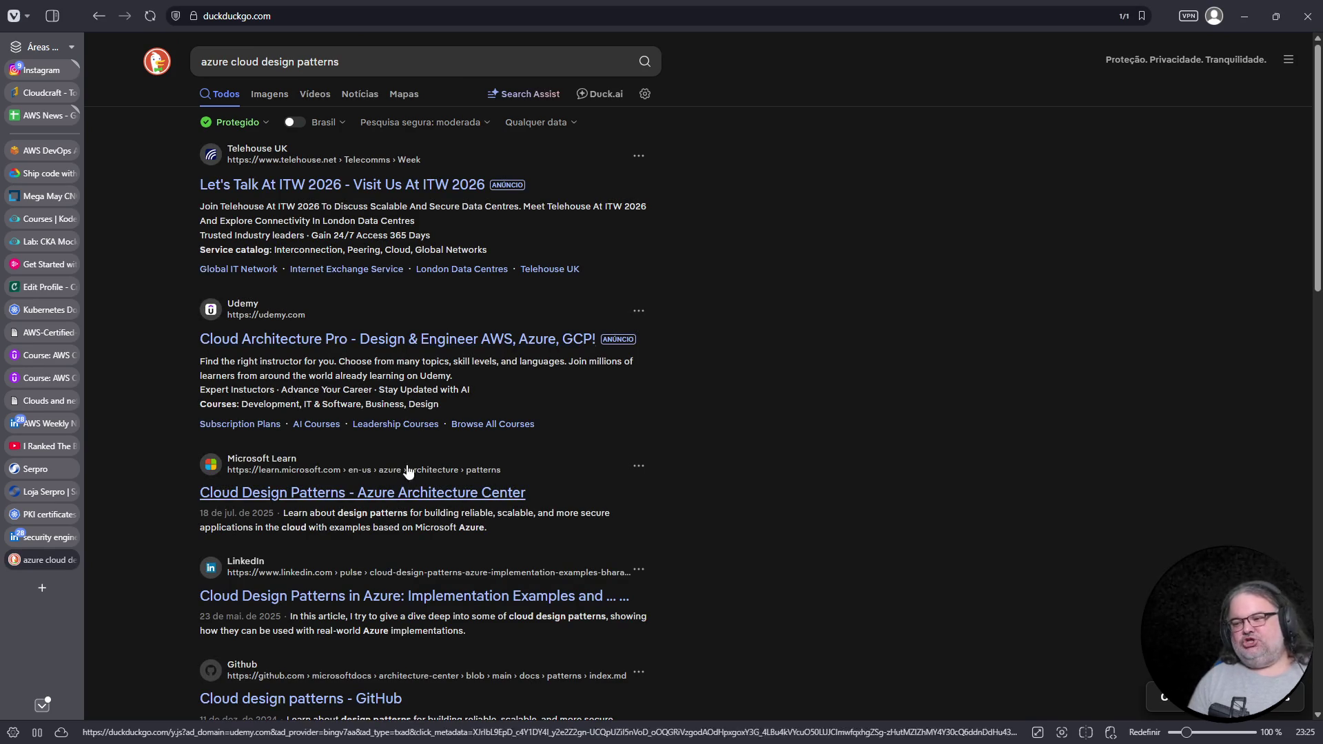
click(403, 493)
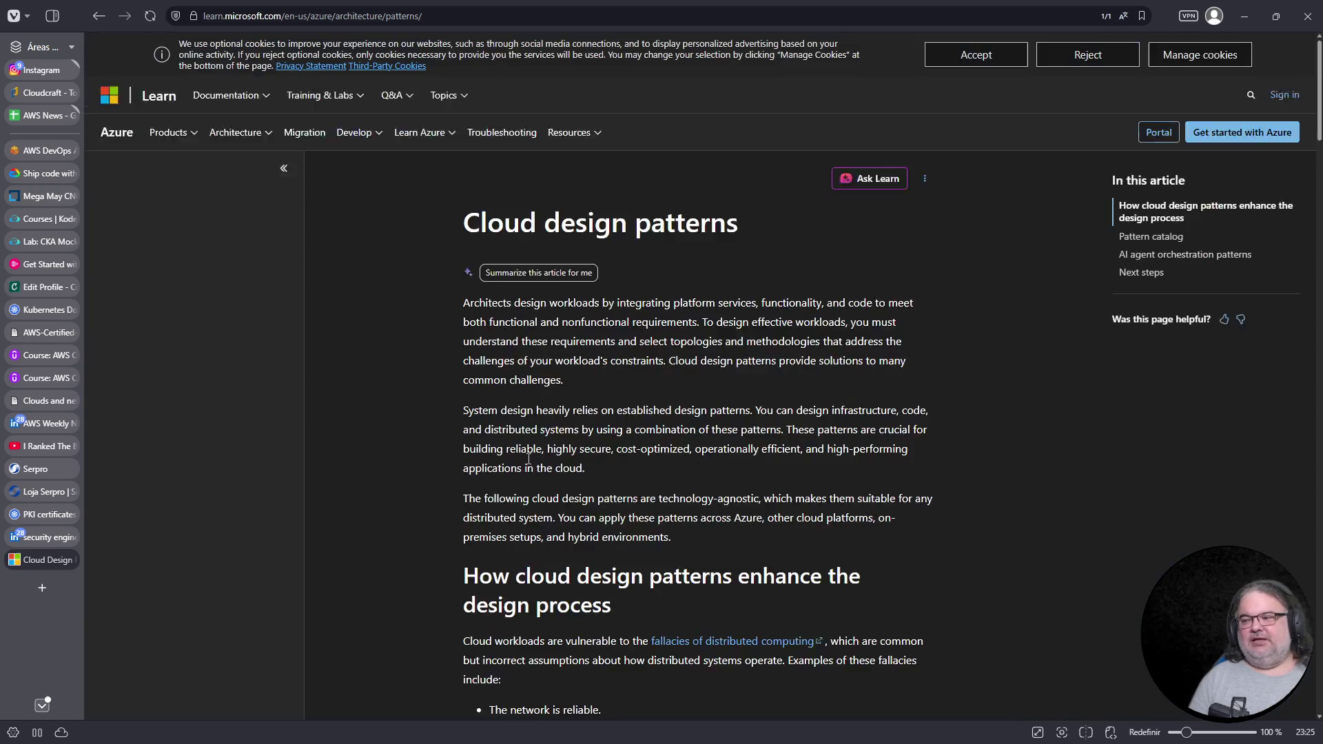
Read the Pattern catalog, selecting the AI agent orchestration paragraph, then close the article
scroll(691, 475, down, 5)
scroll(691, 475, down, 15)
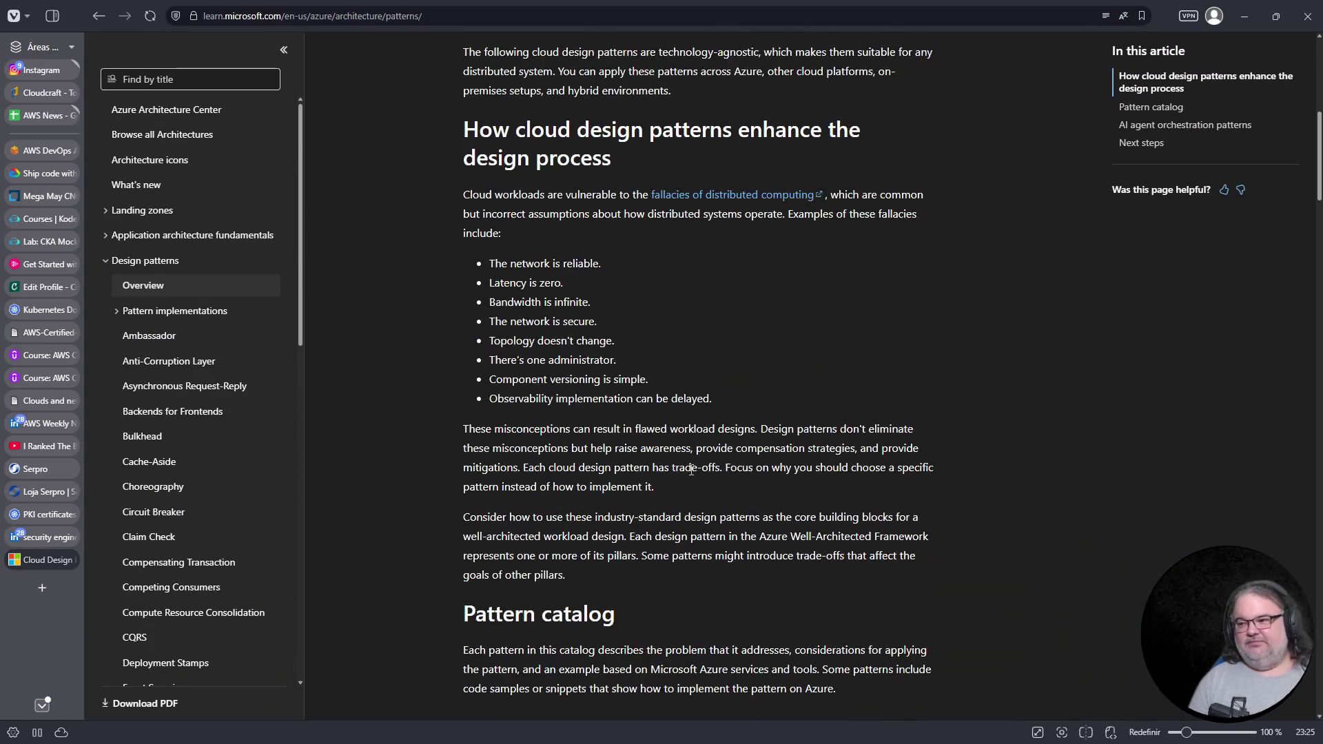
scroll(691, 470, down, 20)
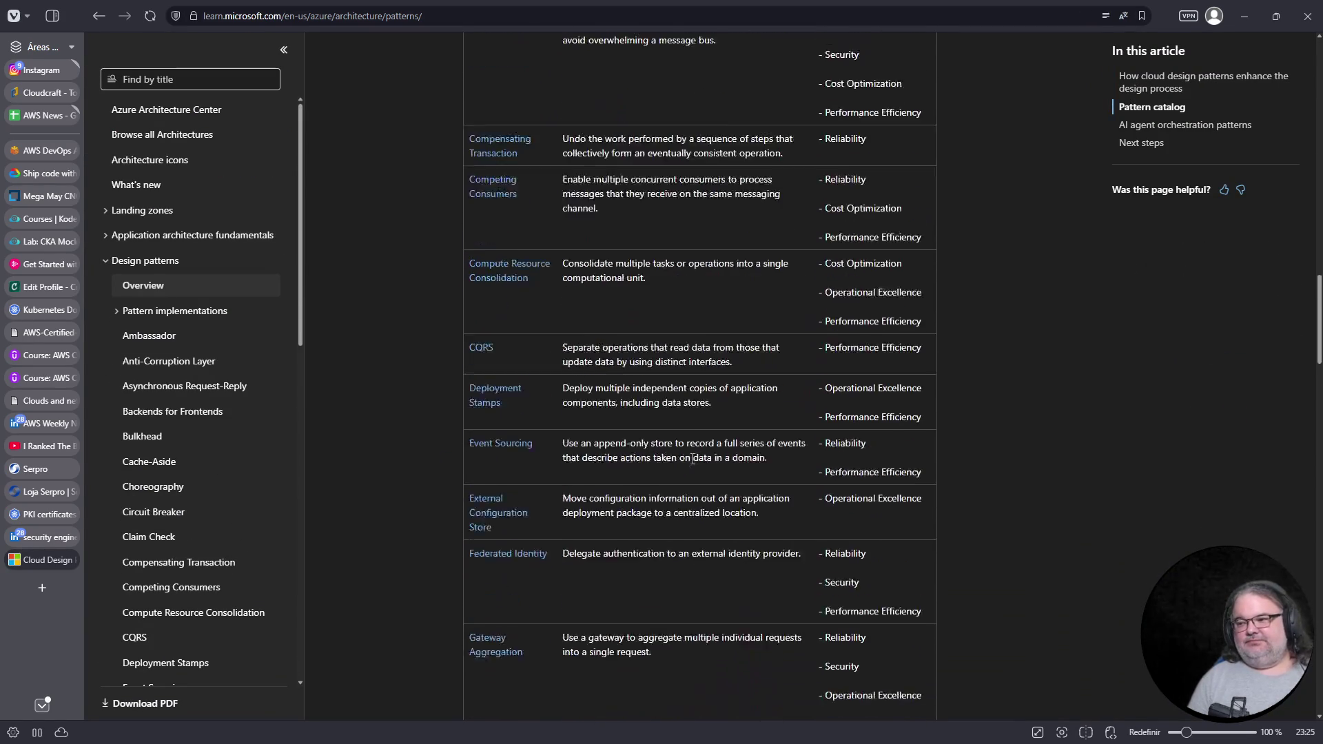
scroll(692, 458, down, 15)
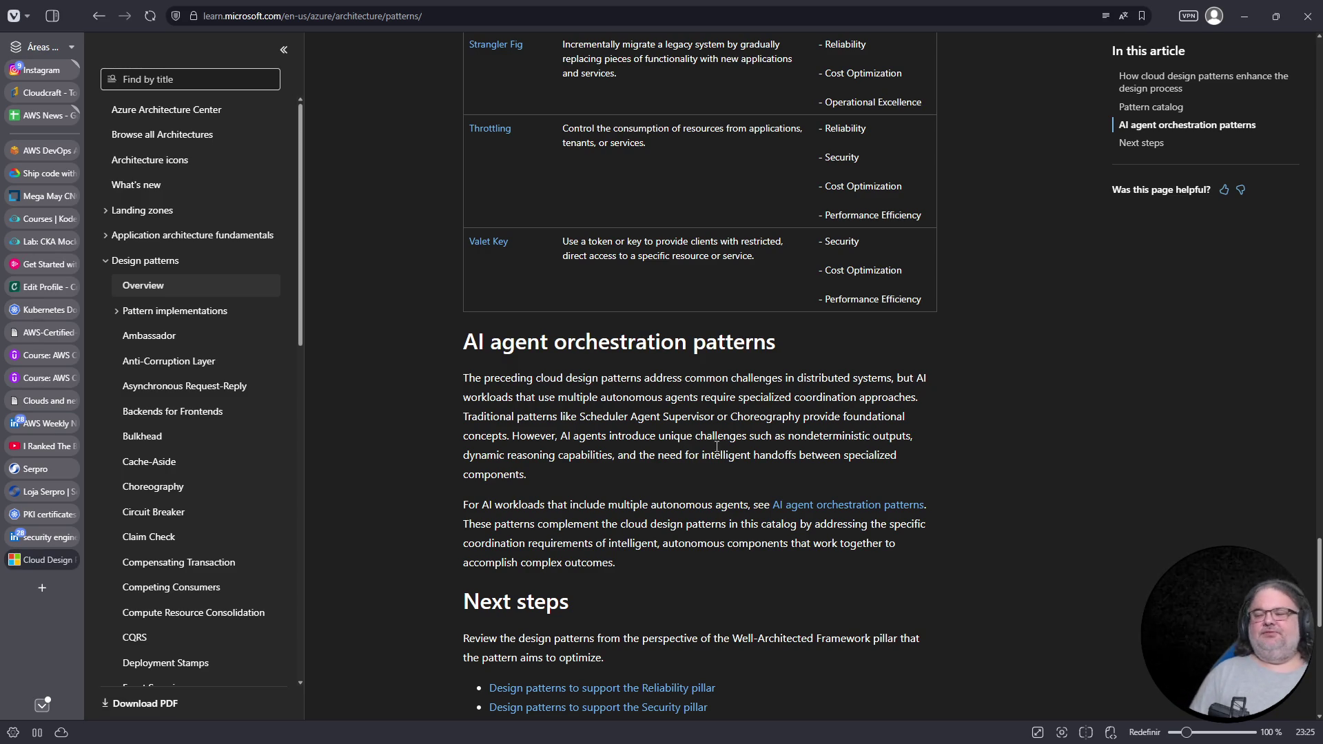
triple_click(768, 434)
scroll(716, 489, up, 10)
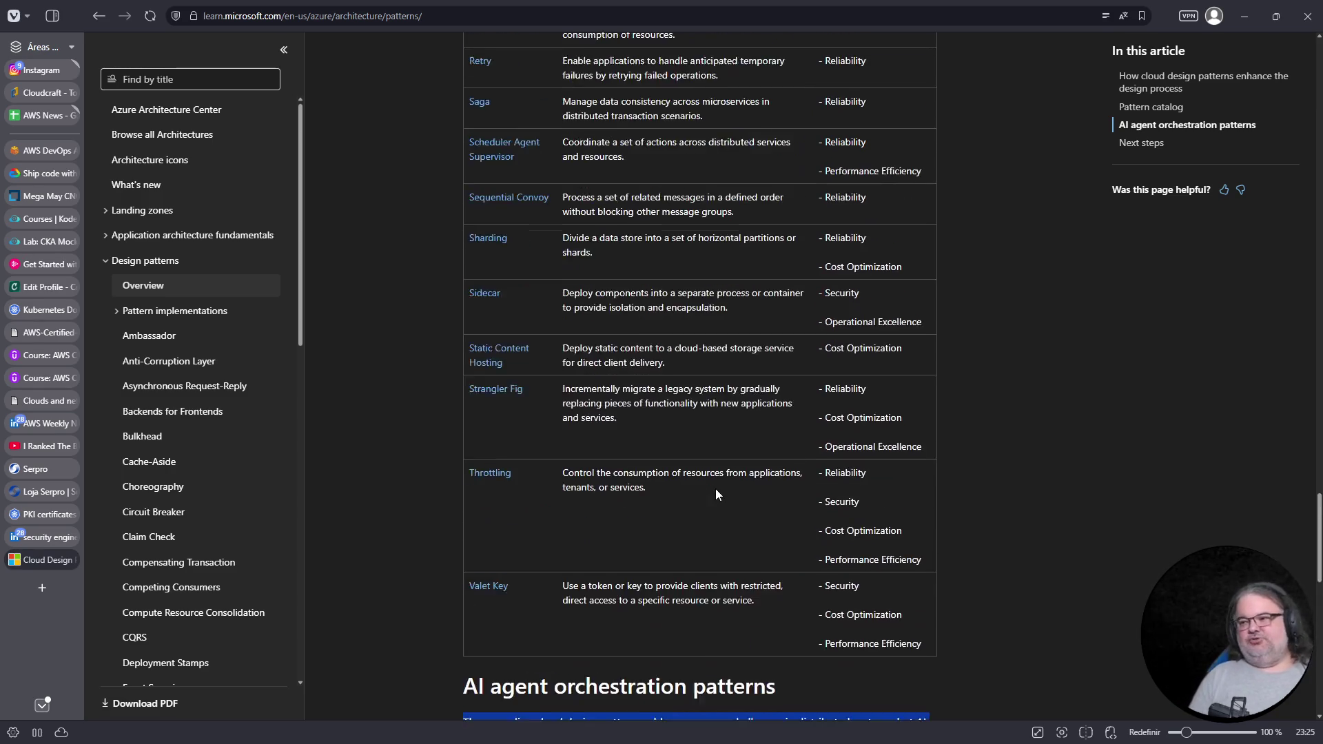
scroll(716, 489, up, 10)
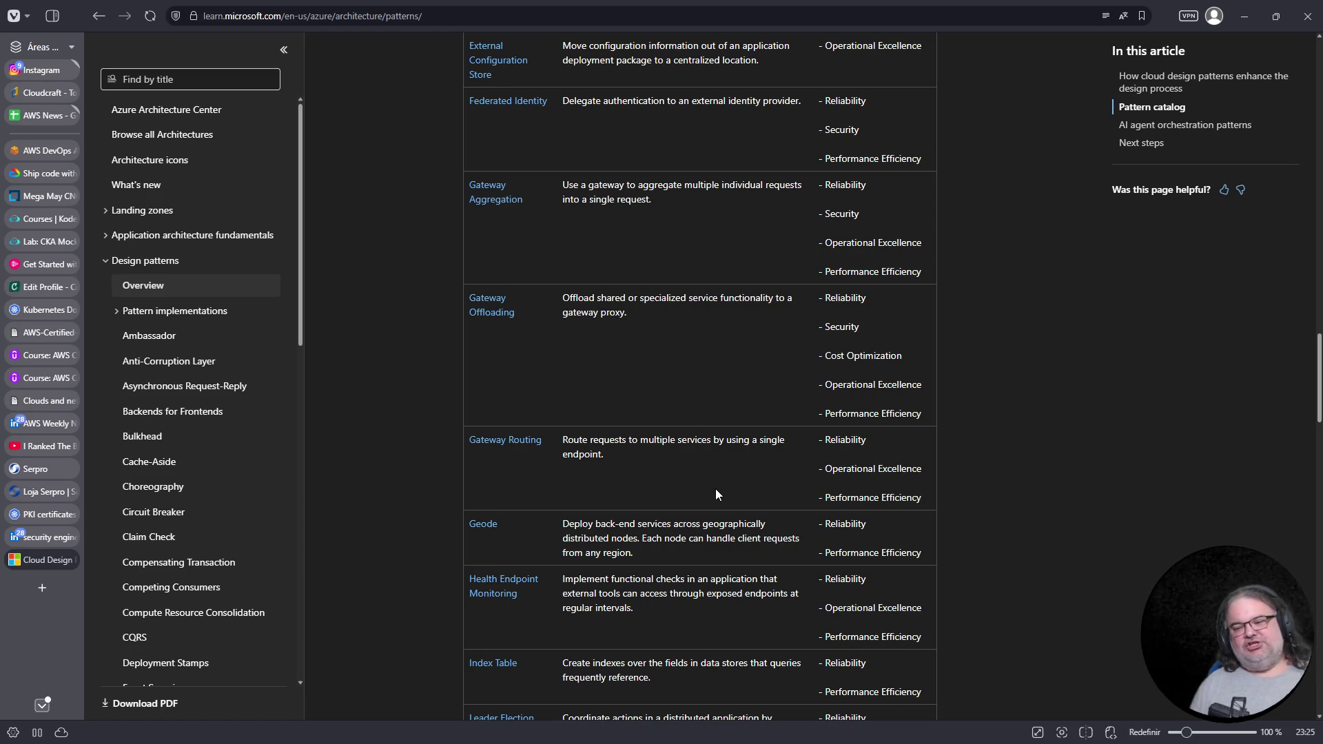
click(69, 559)
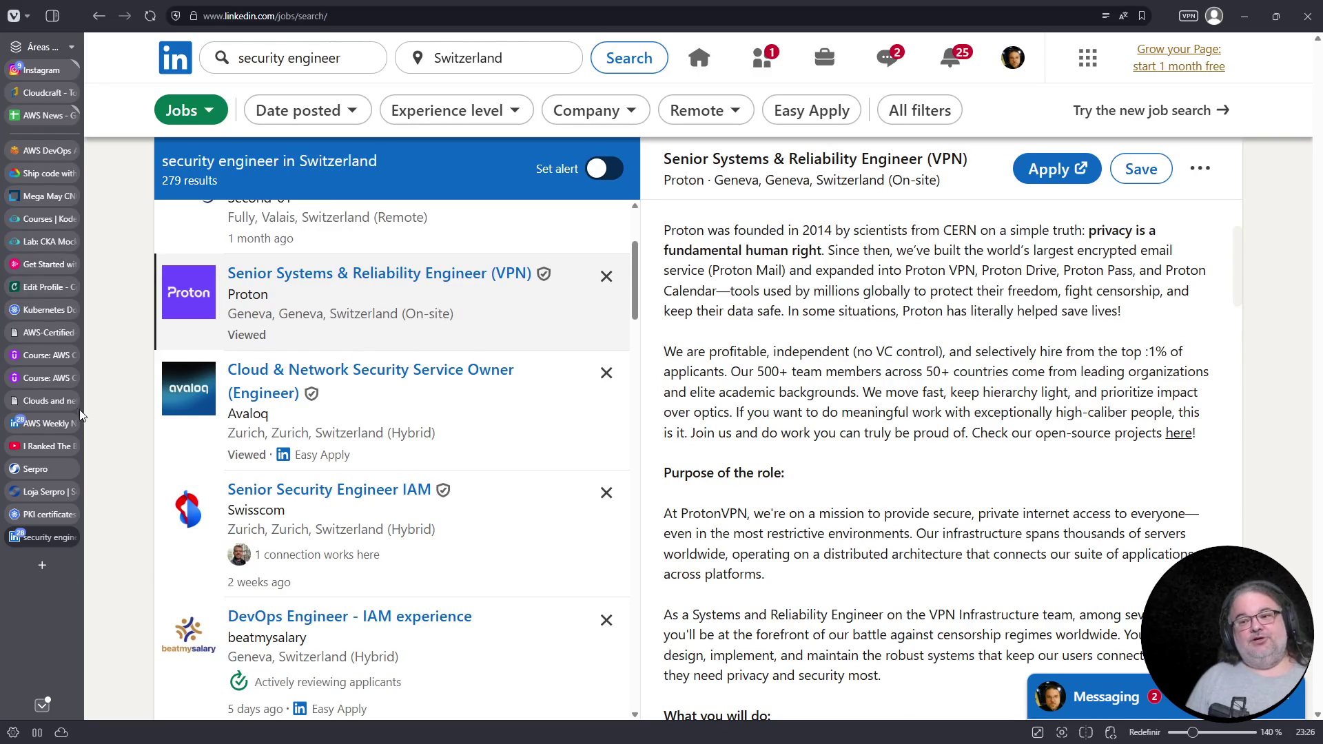
Return to the Udemy practice exam, dismiss the paused-test notice and zoom in
click(45, 378)
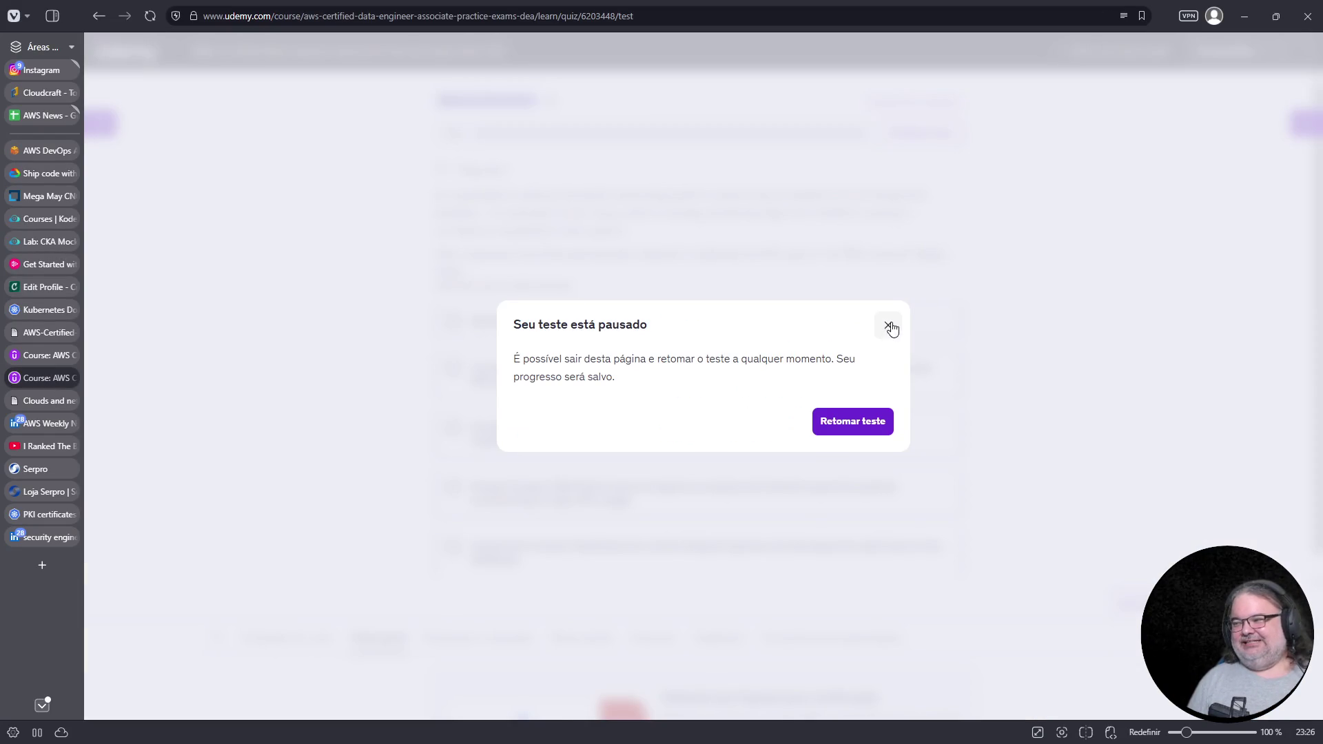
click(887, 330)
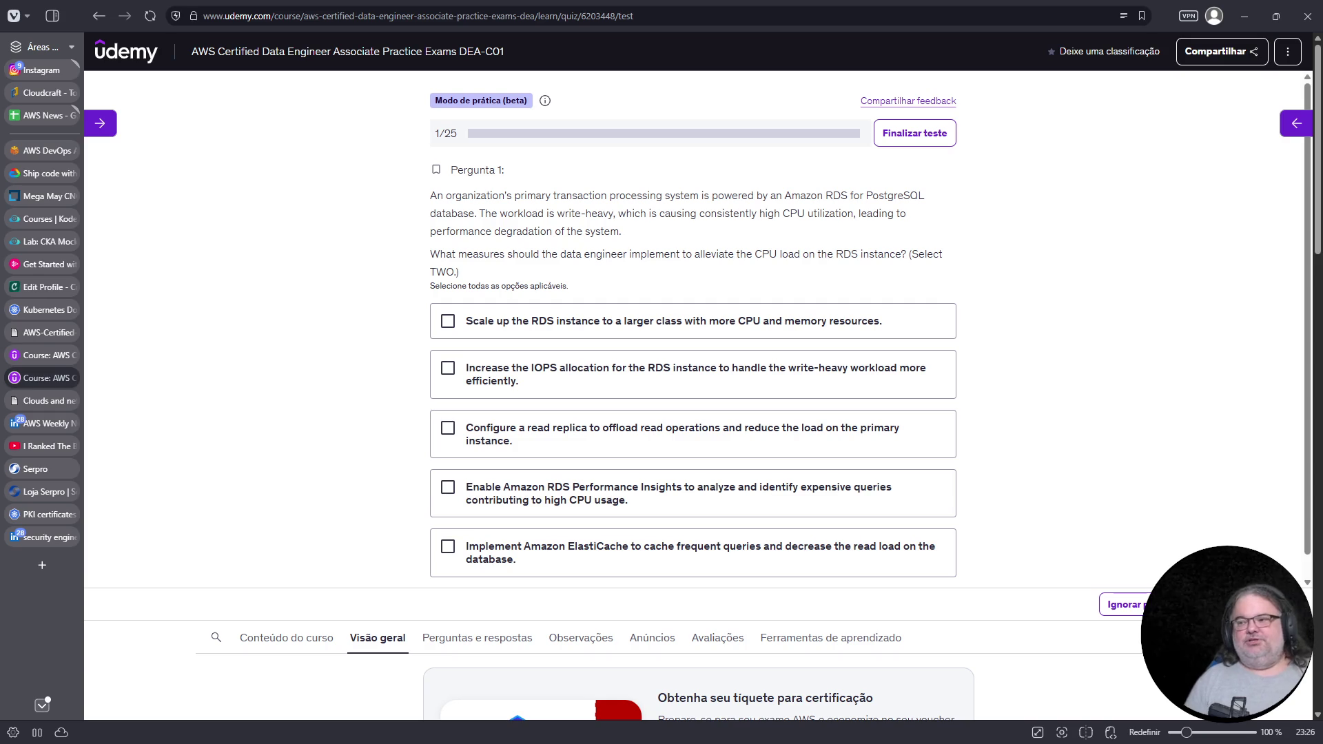
key(ctrl+plus)
key(ctrl+plus)
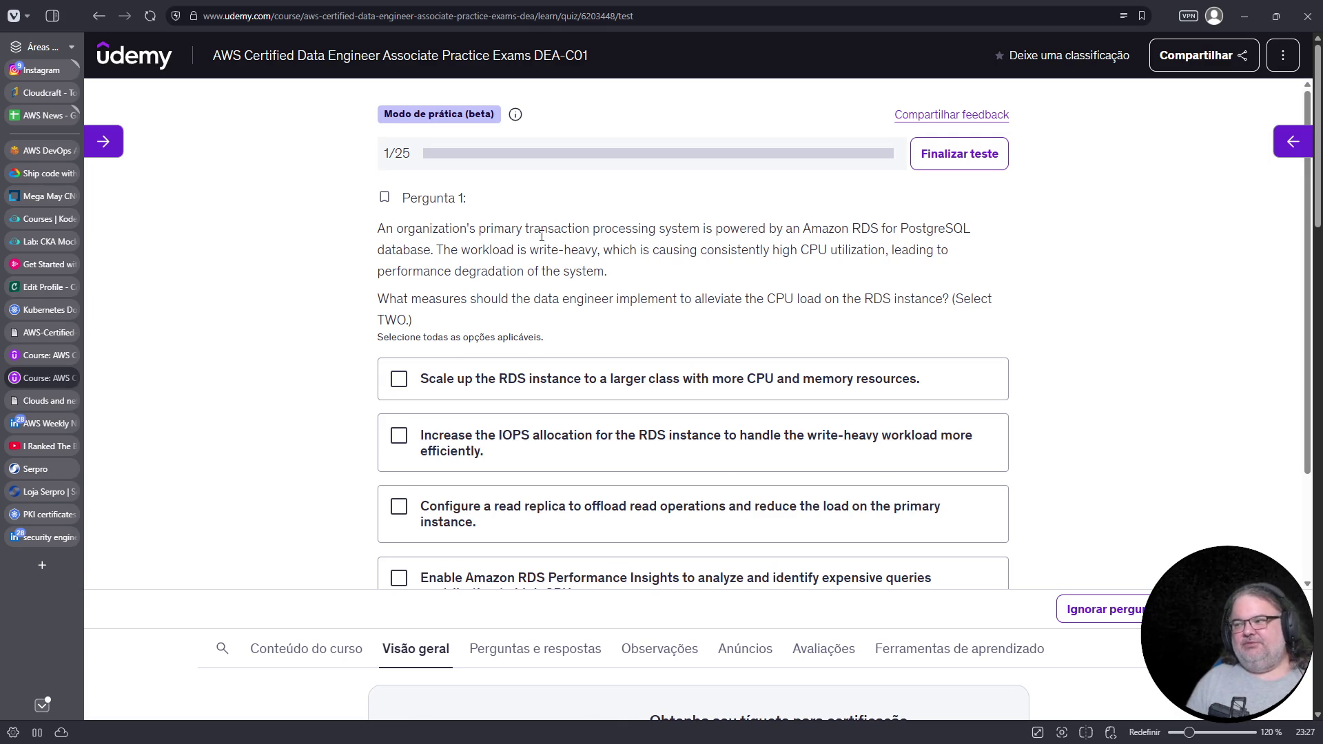
Highlight RDS for PostgreSQL, write-heavy and high CPU, then tick scaling up the RDS instance
drag(860, 232, 1029, 237)
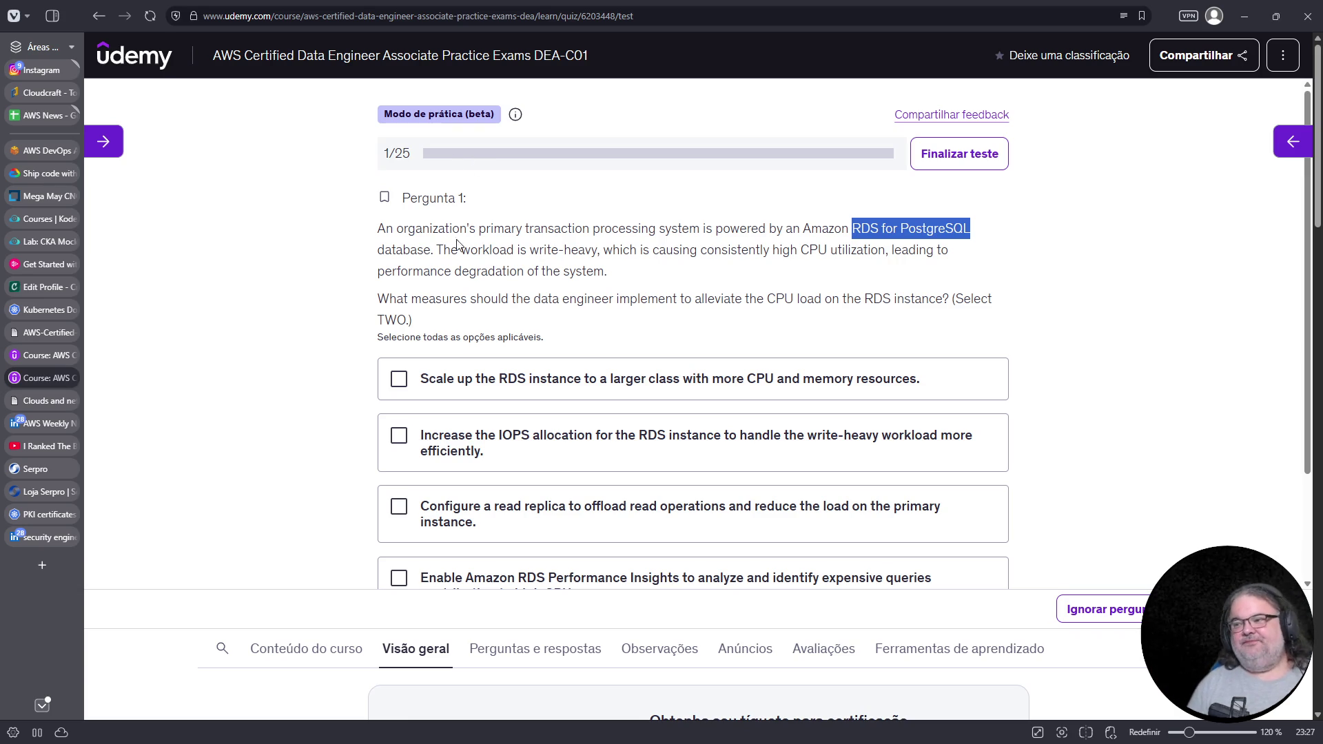
drag(437, 251, 584, 257)
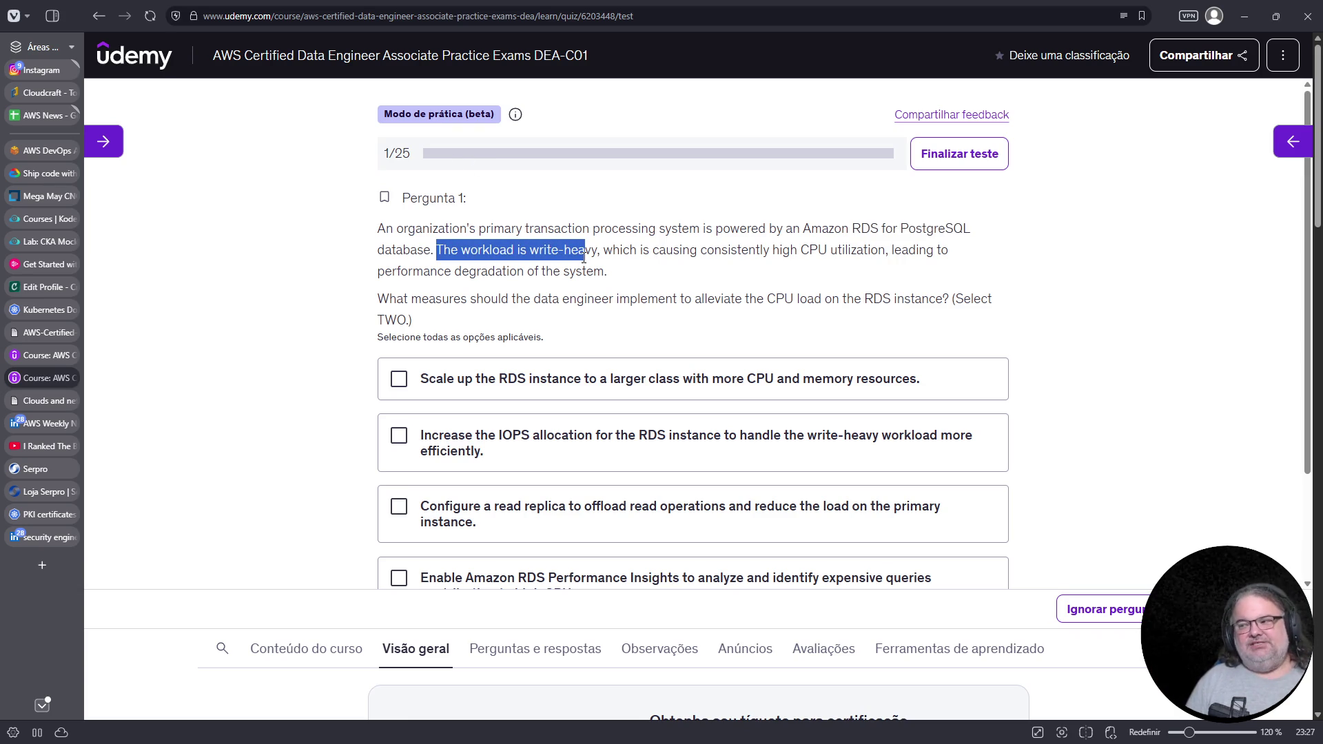
drag(767, 255, 827, 255)
drag(380, 272, 622, 279)
scroll(658, 272, down, 1)
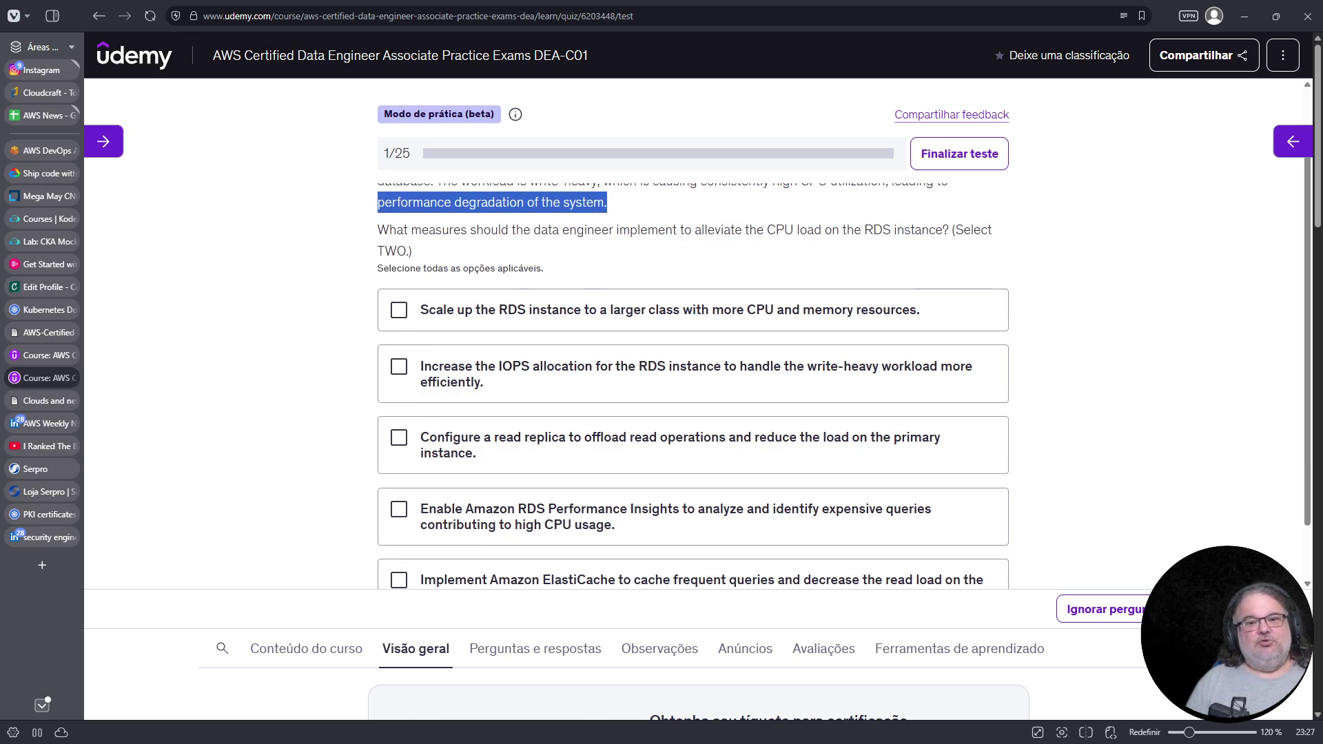
key(alt+Tab)
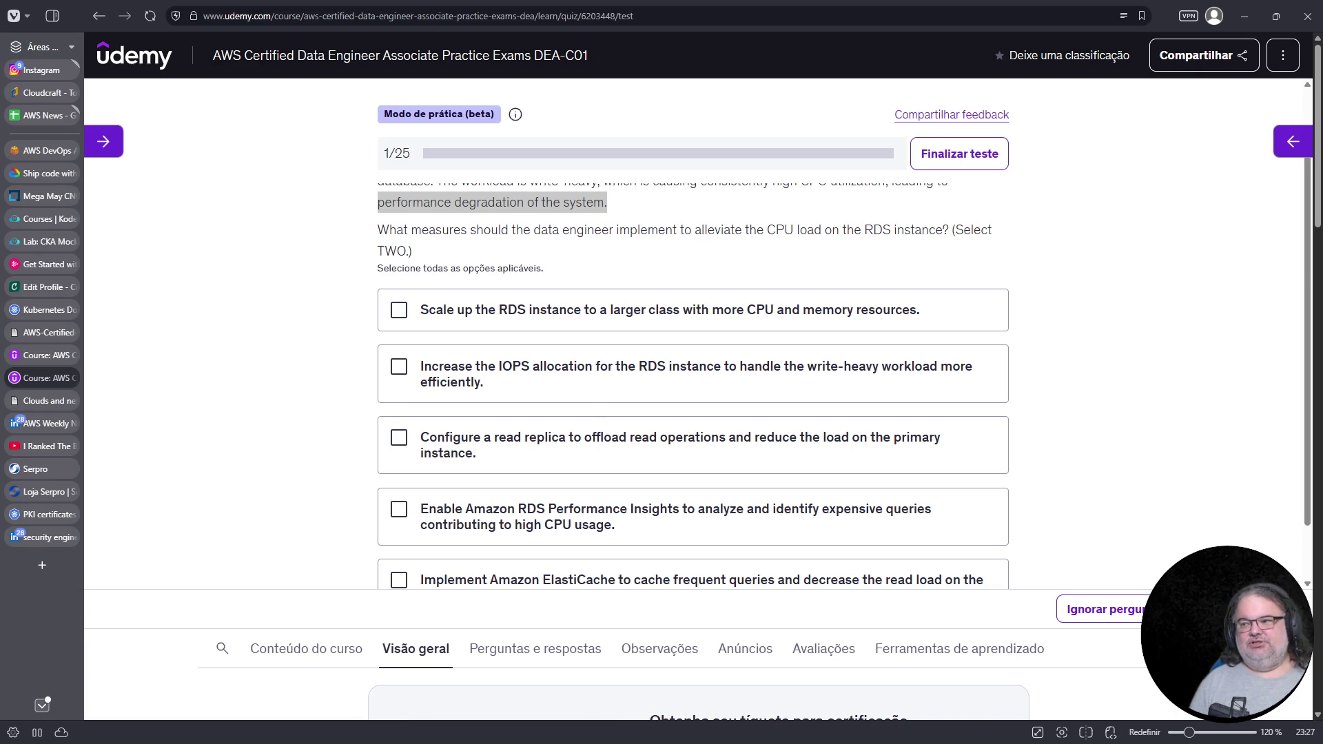
scroll(697, 405, up, 1)
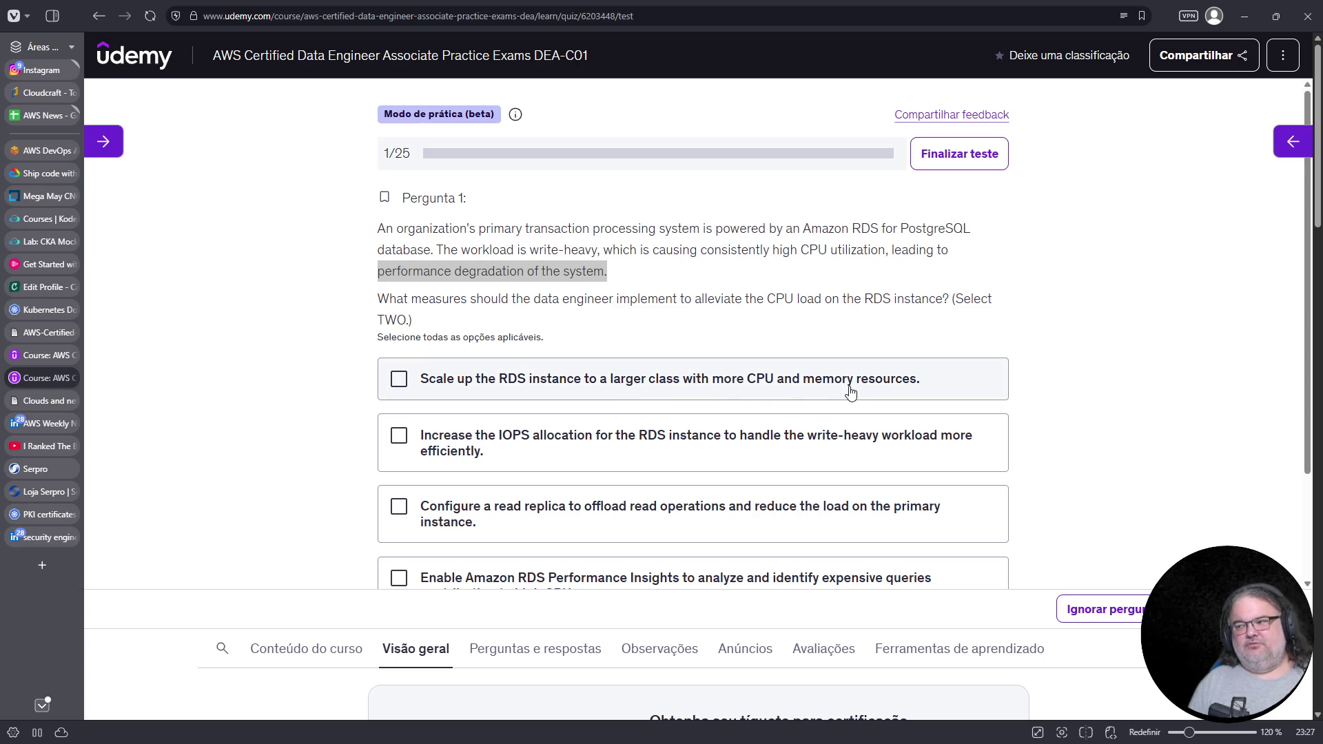
click(442, 383)
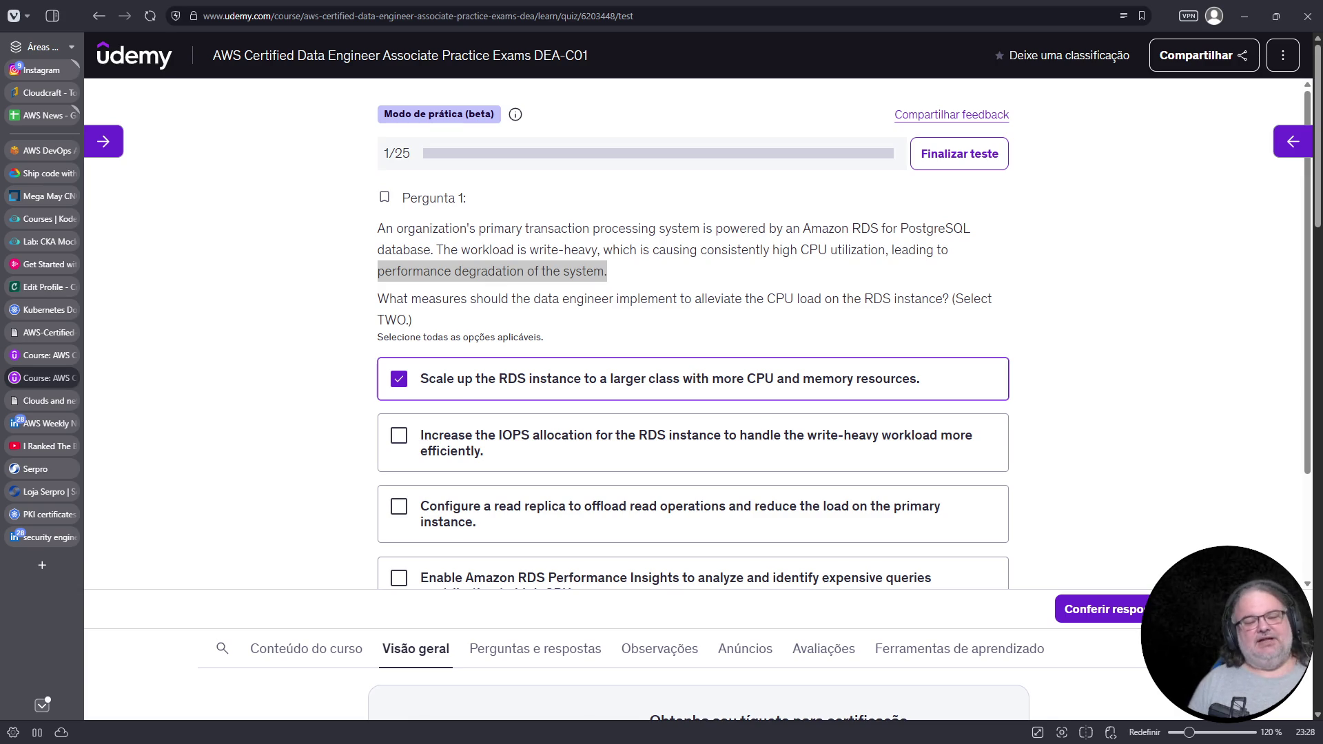
Google 'aws performance insights rds' in a new tab, then refine the search with 'doc'
click(42, 565)
text(g aws perf)
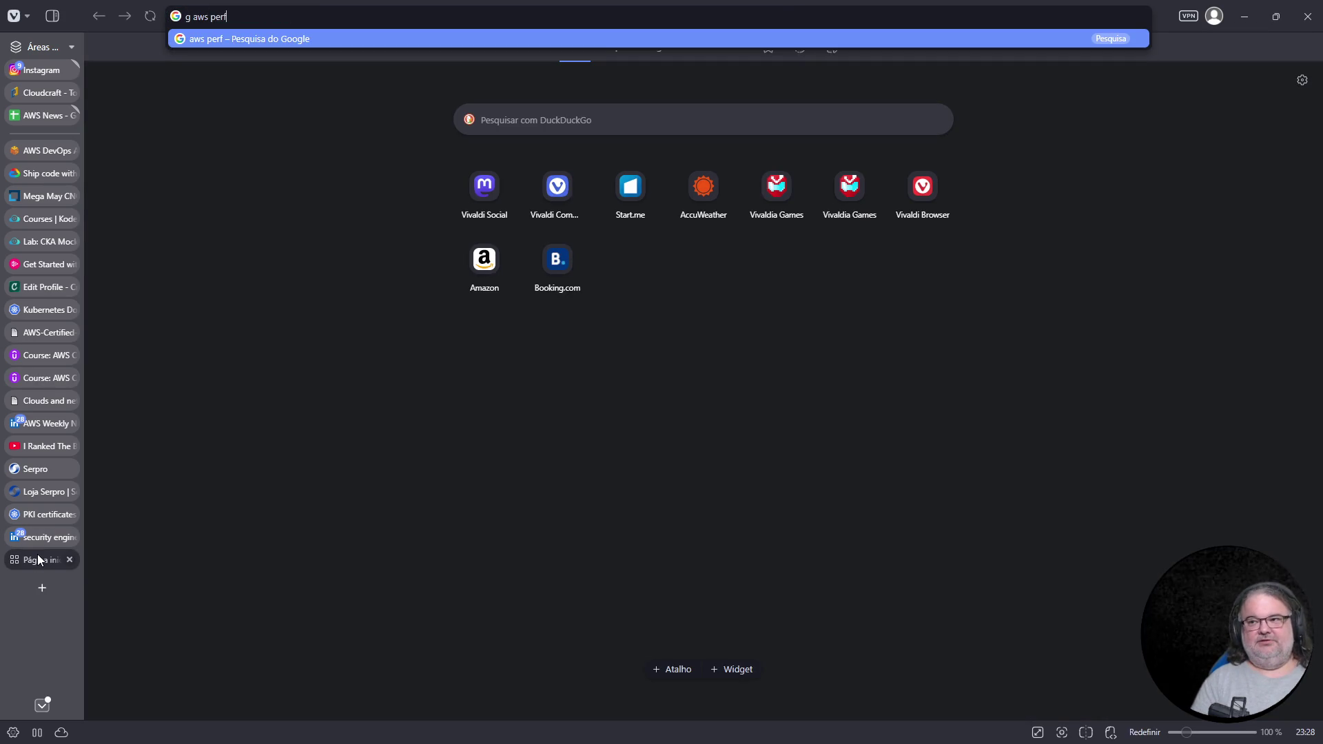
text(ormance instights rds)
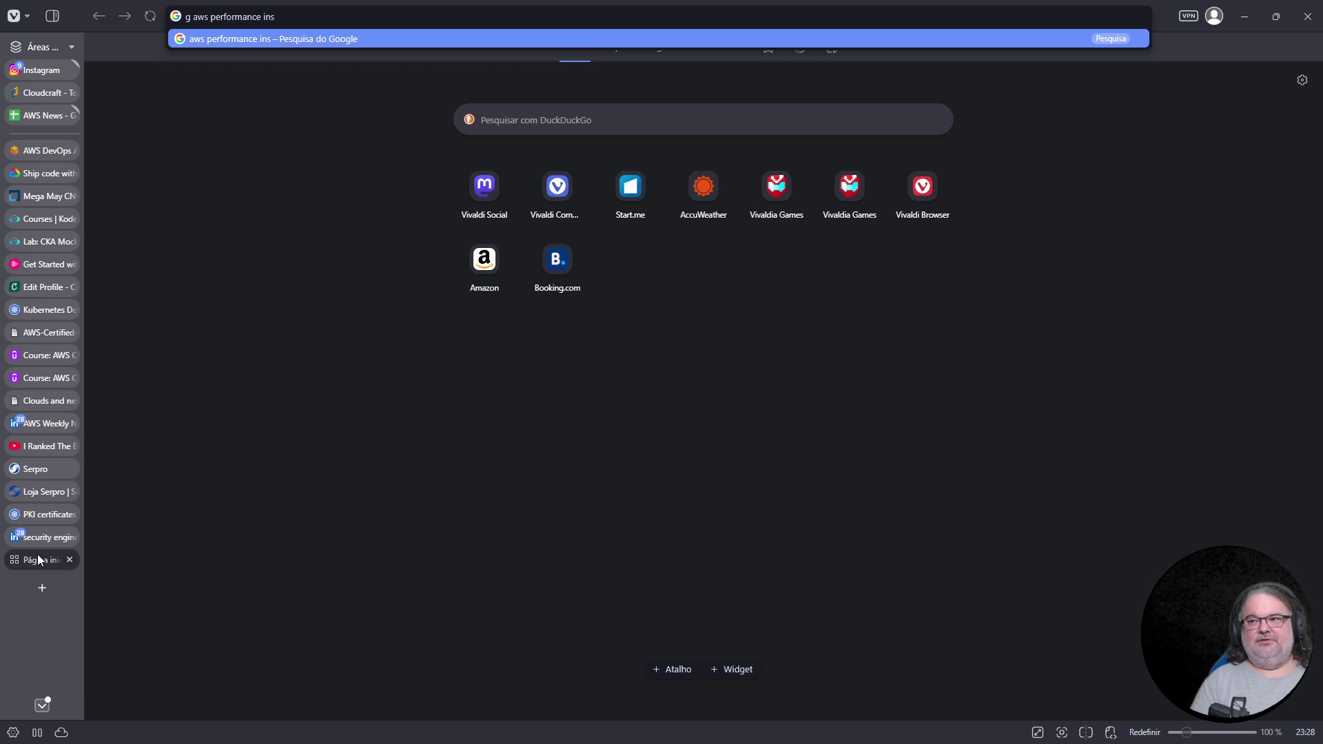
key(Return)
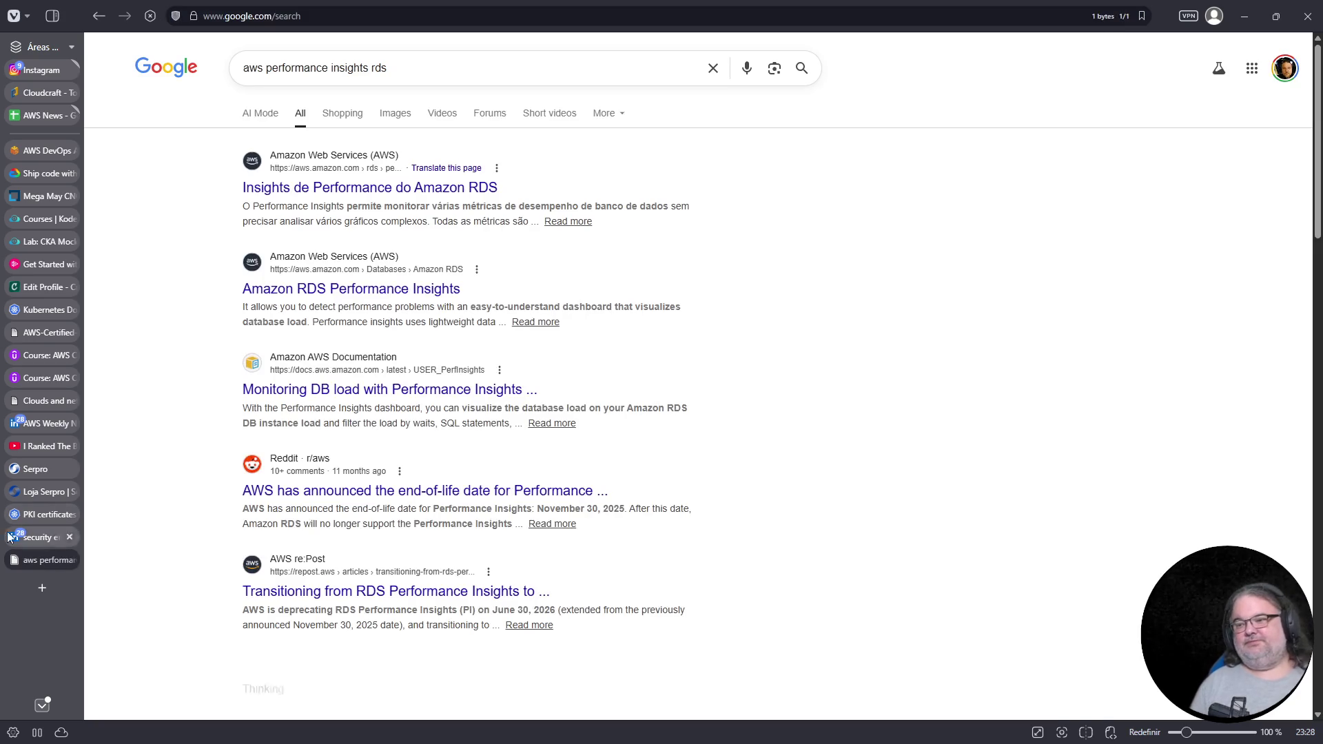
click(434, 186)
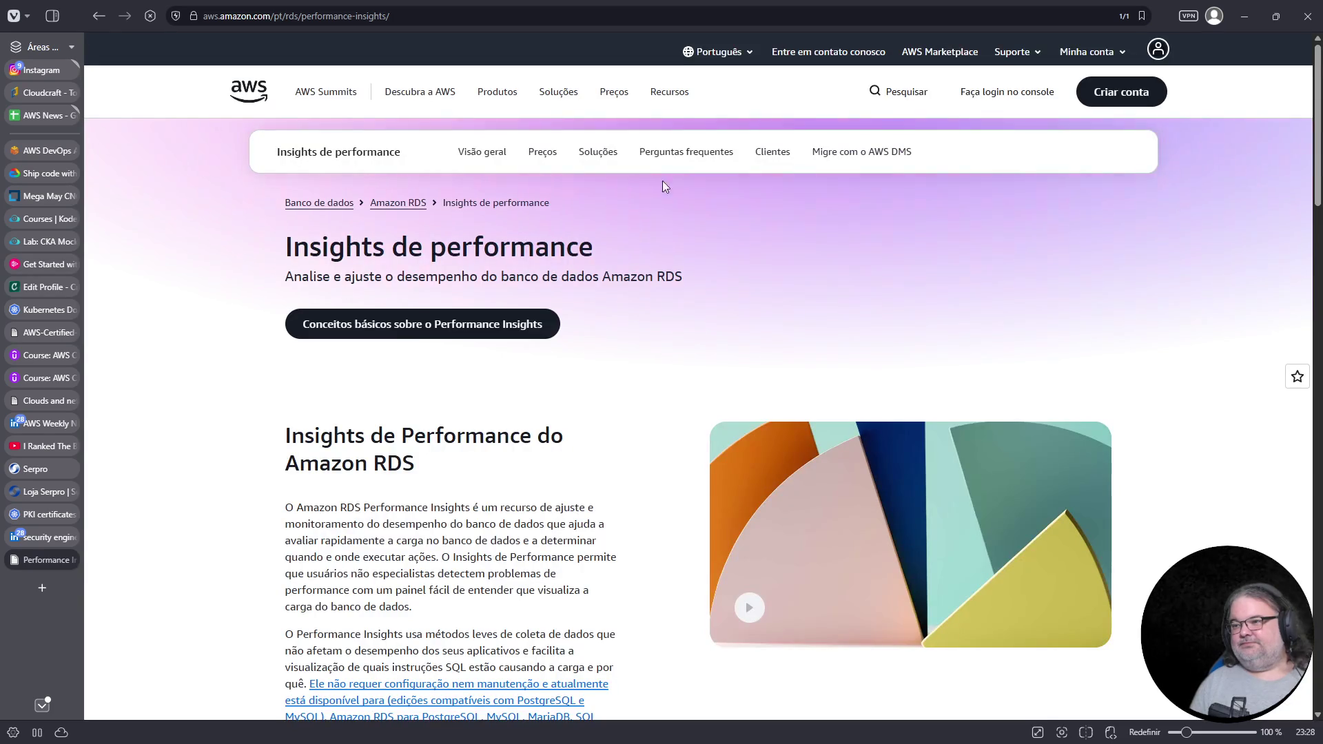
click(101, 15)
click(474, 67)
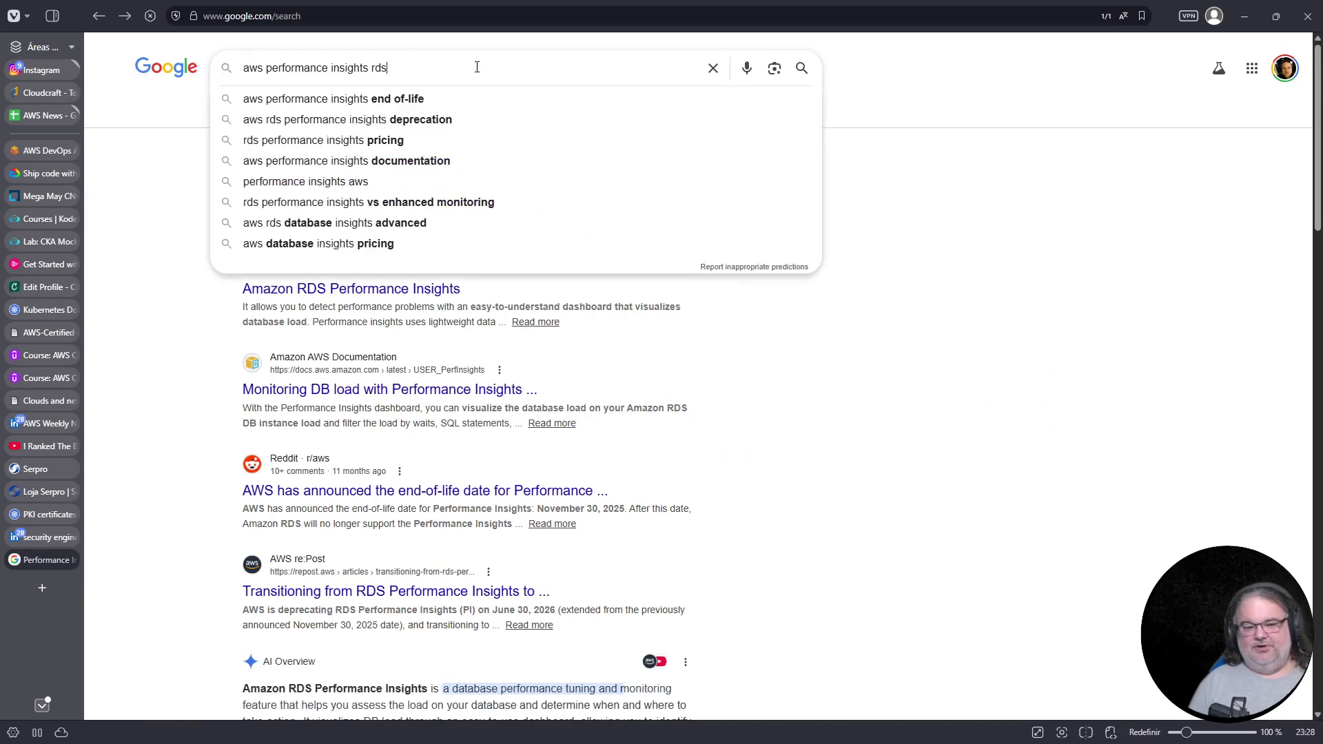
text(doc)
key(Return)
Open the Performance Insights monitoring guide at 110% and highlight the June 30 end-of-life notice
click(361, 186)
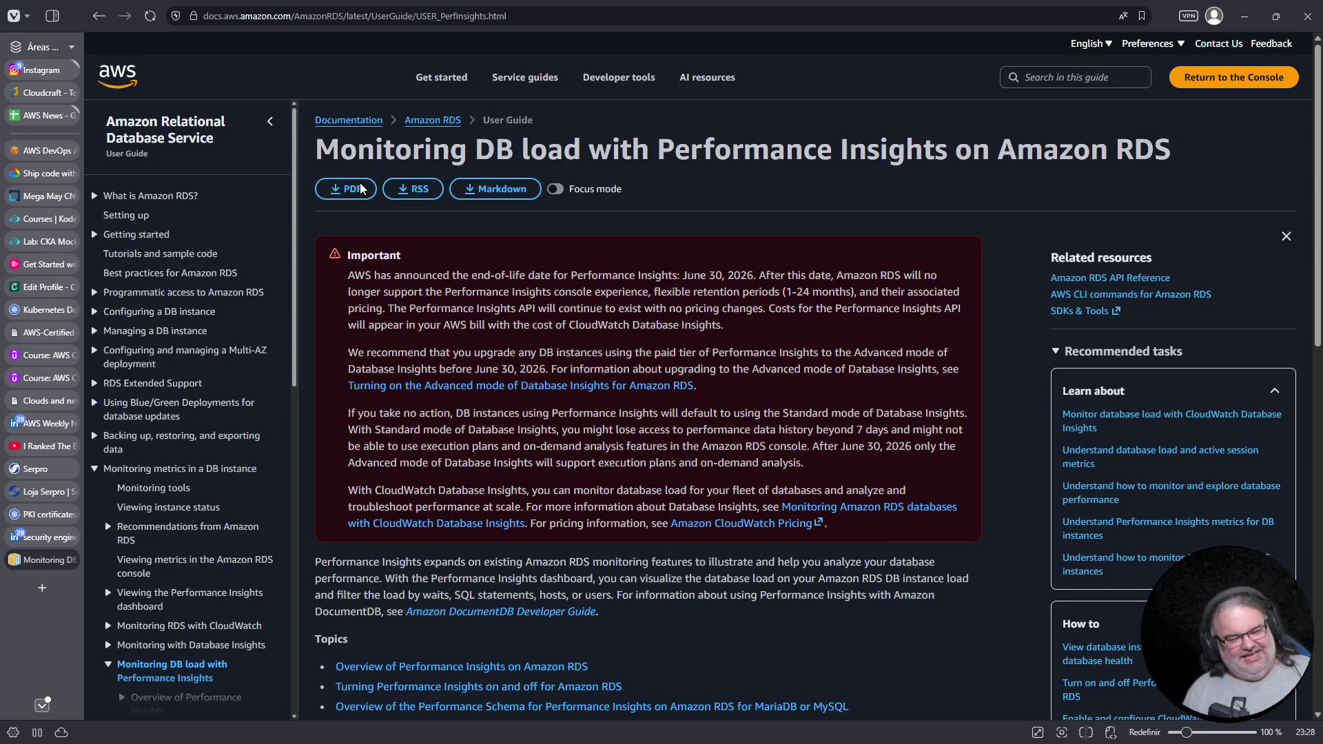
key(ctrl+plus)
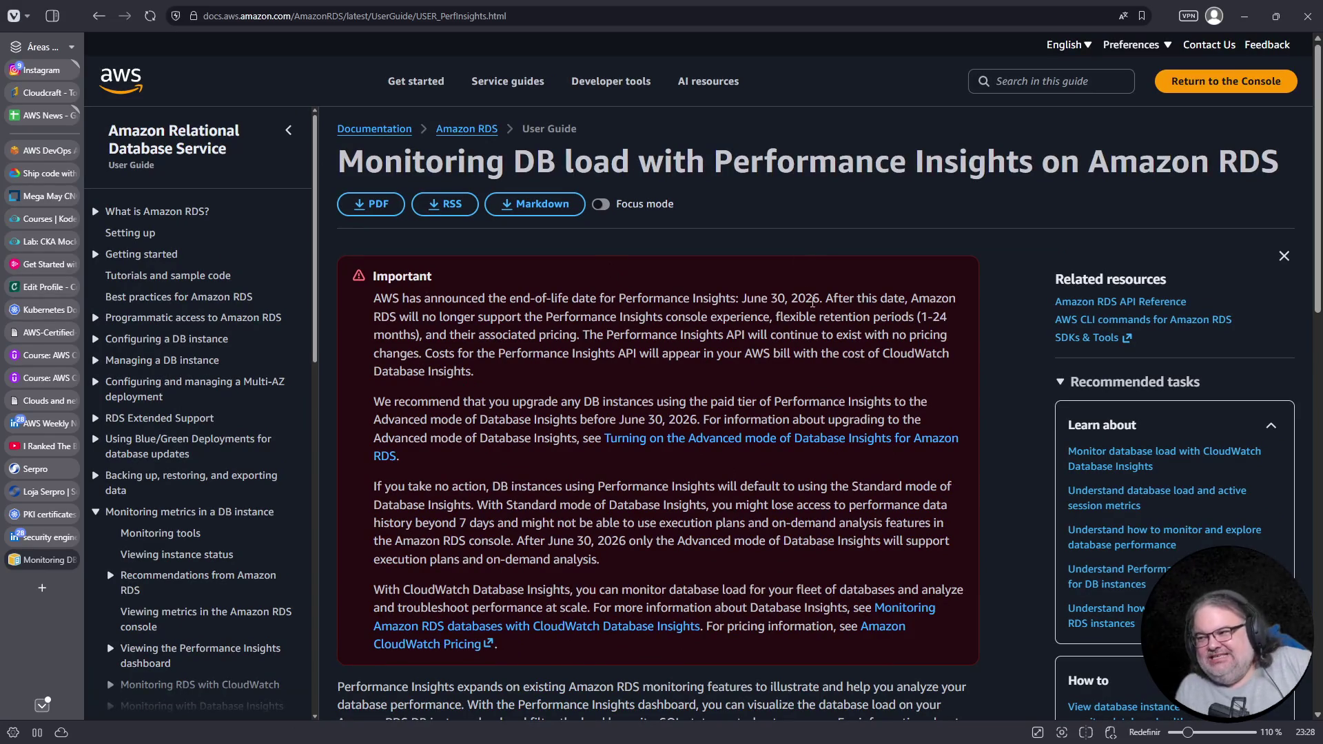
drag(746, 298, 786, 299)
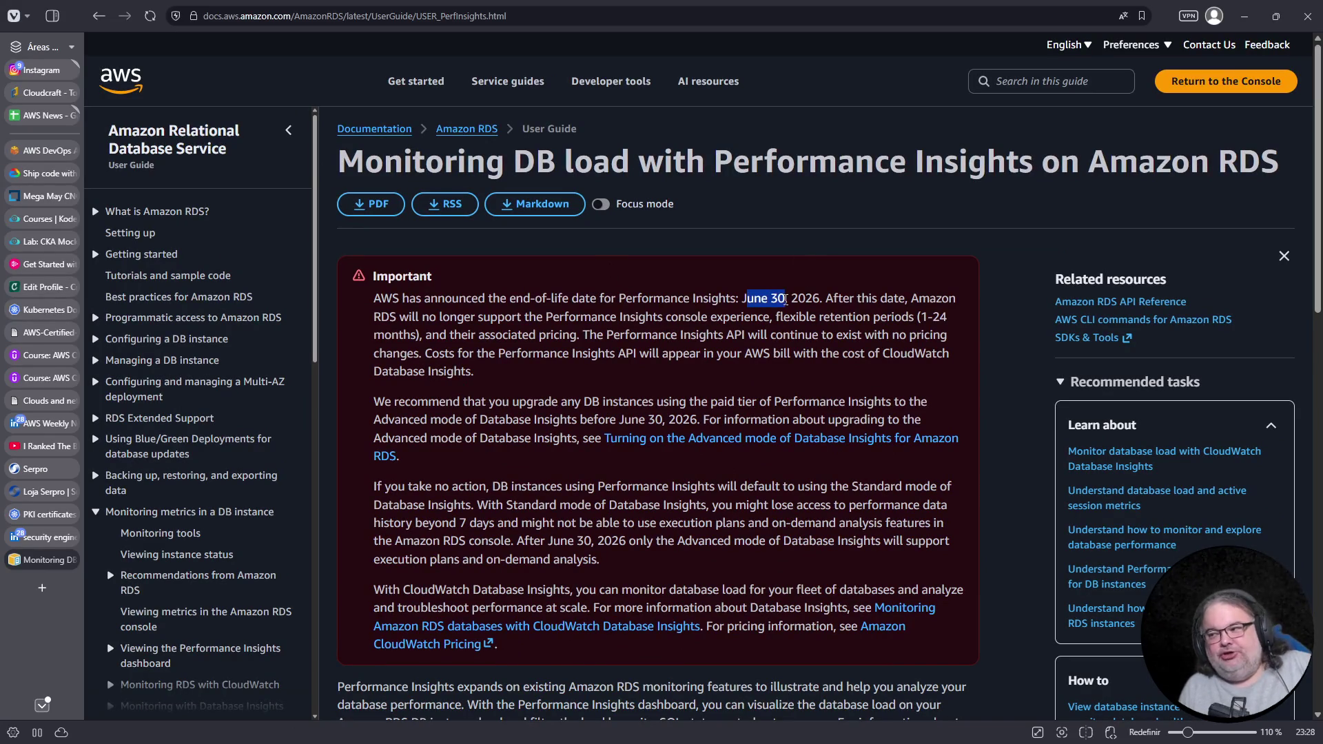
mouse_move(399, 317)
mouse_down()
mouse_move(480, 374)
mouse_move(462, 349)
mouse_up()
Highlight the Database Insights Advanced mode note, then open the Overview of Performance Insights page
scroll(507, 344, down, 2)
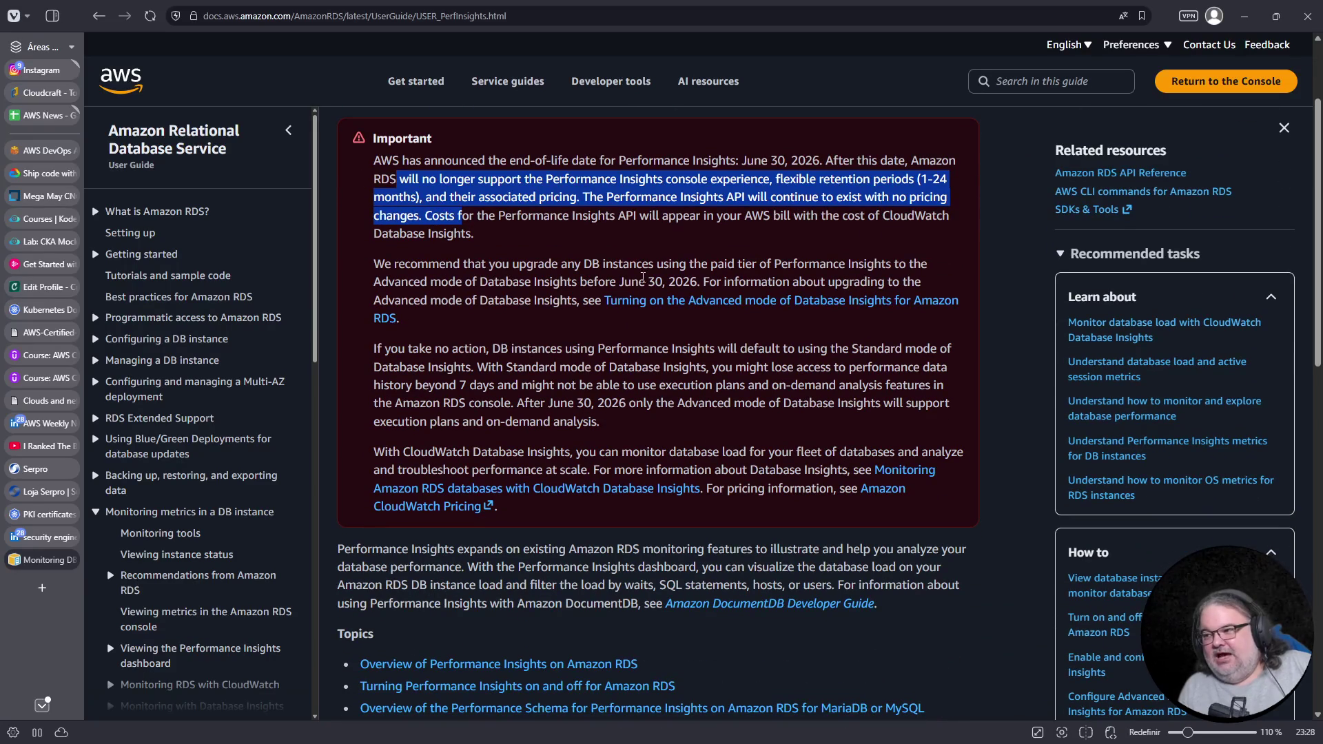
drag(613, 268, 671, 267)
drag(811, 269, 823, 267)
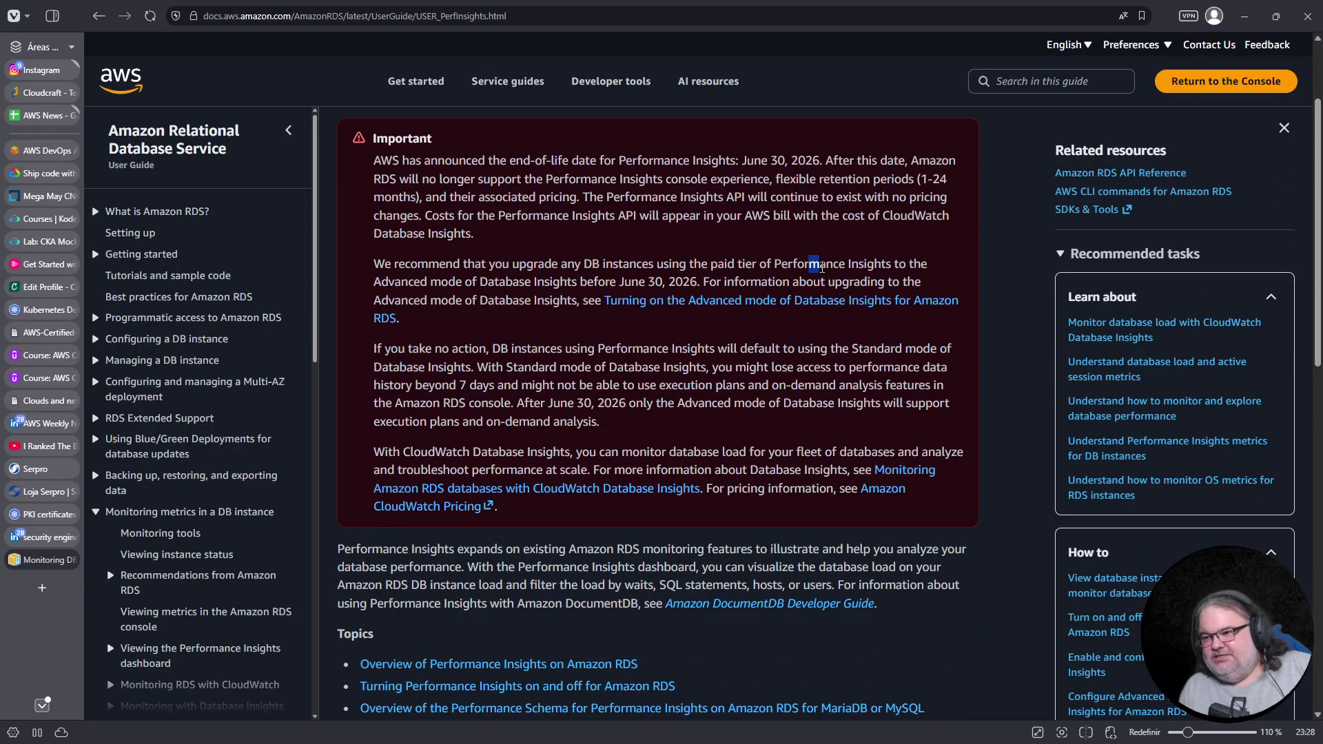
drag(373, 285, 578, 283)
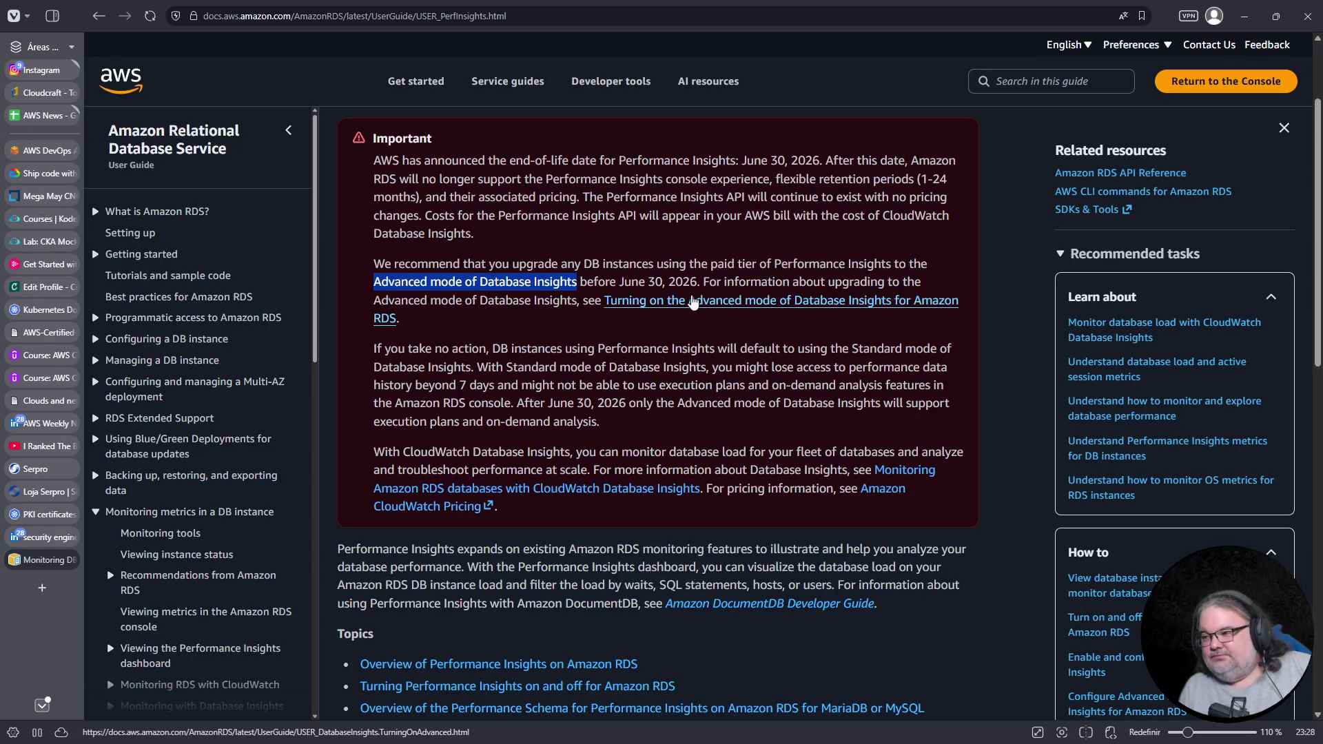
scroll(692, 303, down, 3)
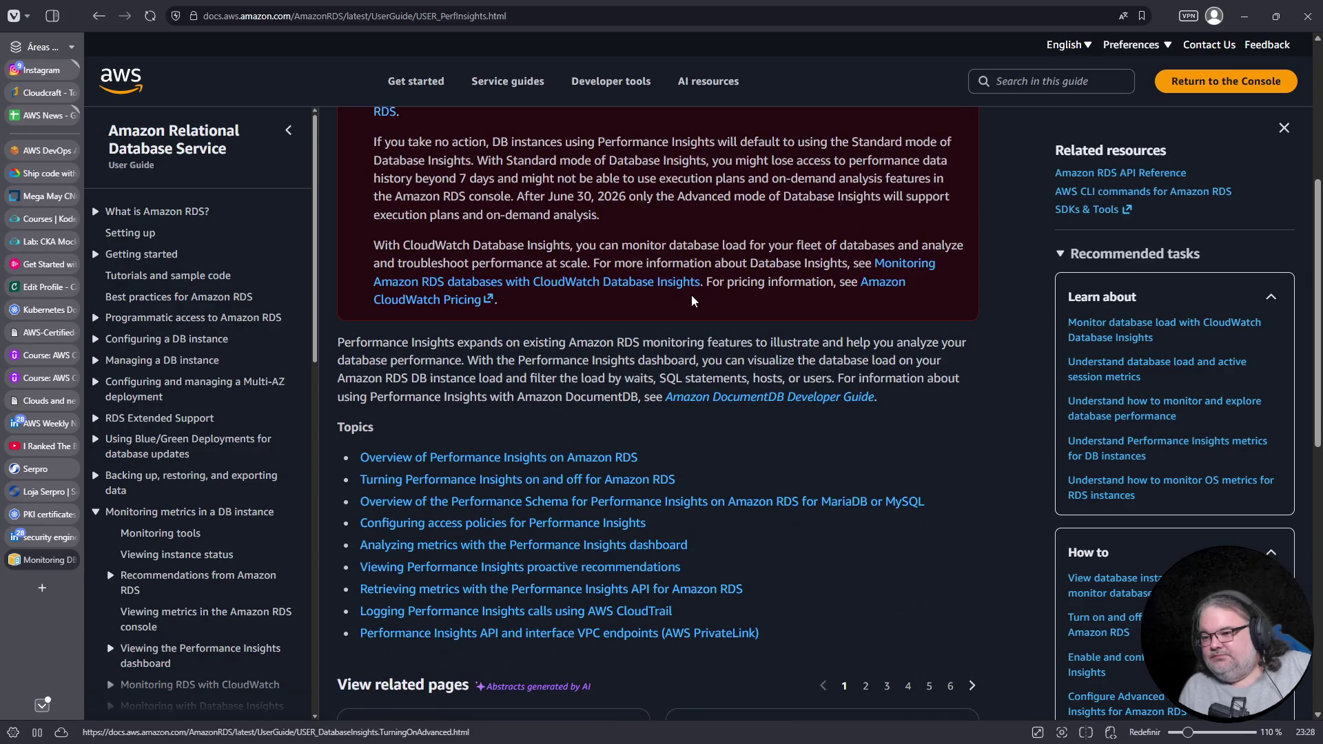
scroll(249, 413, down, 3)
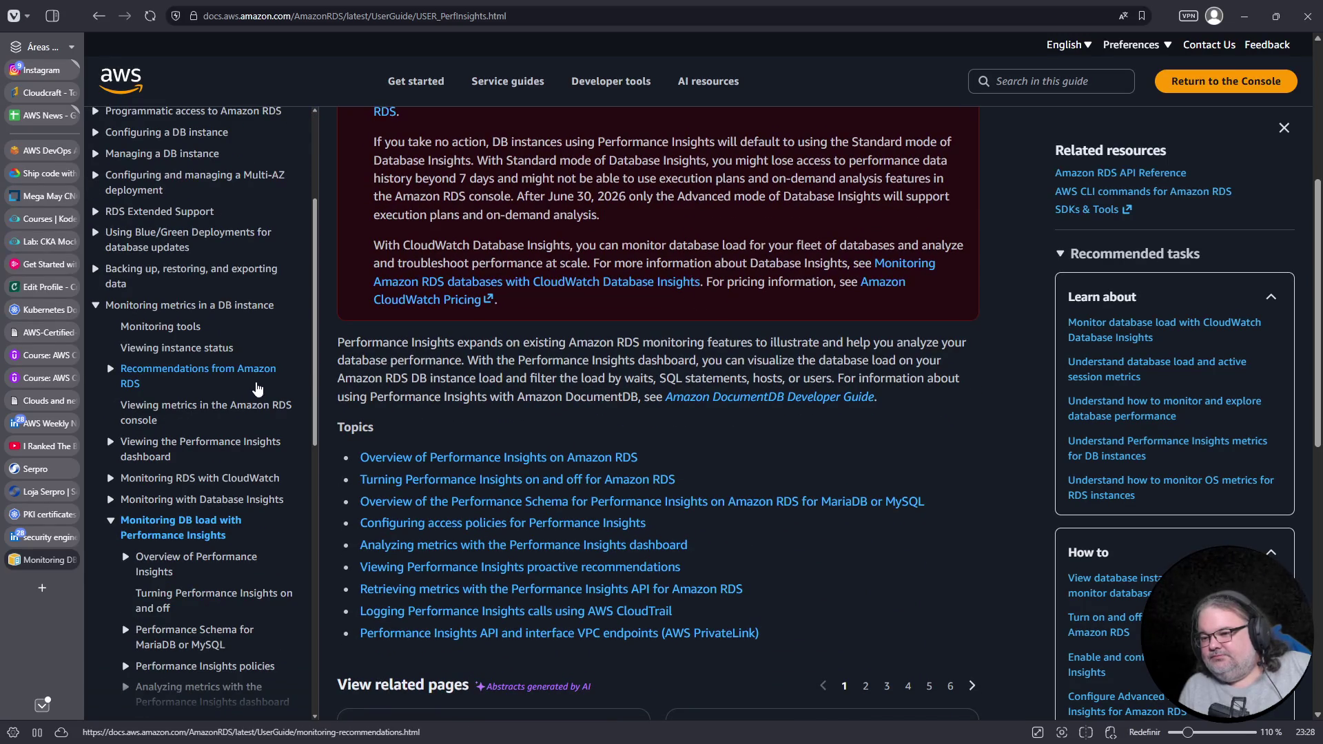
click(190, 567)
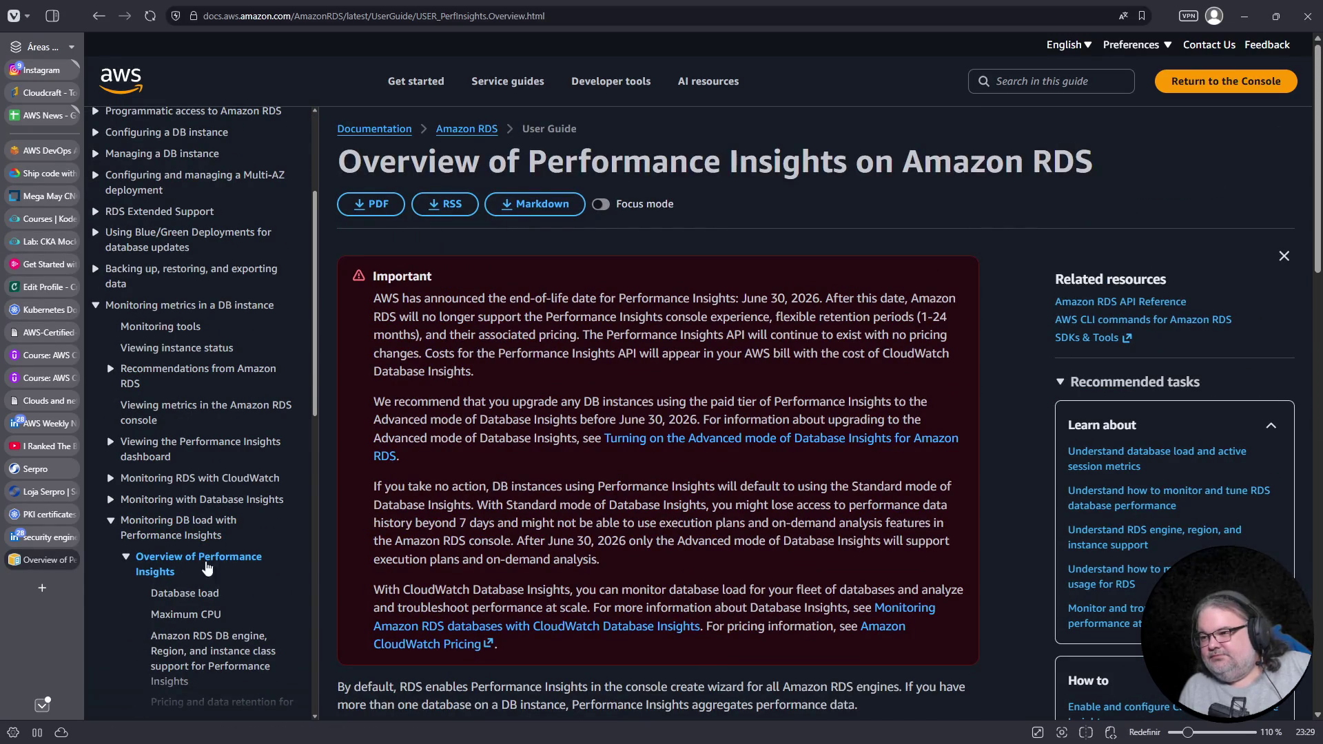
Read the Monitoring with Database Insights page, then return to the Udemy practice exam
scroll(513, 515, down, 2)
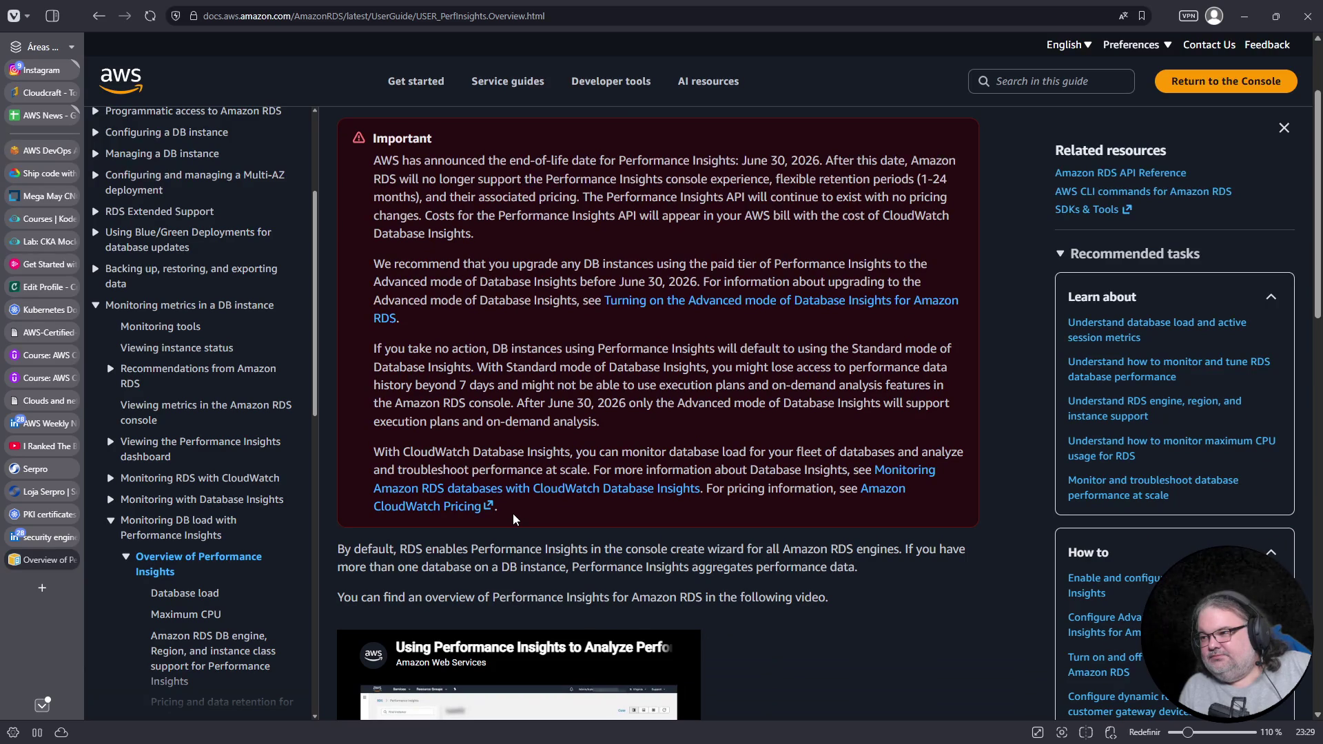
scroll(524, 498, down, 2)
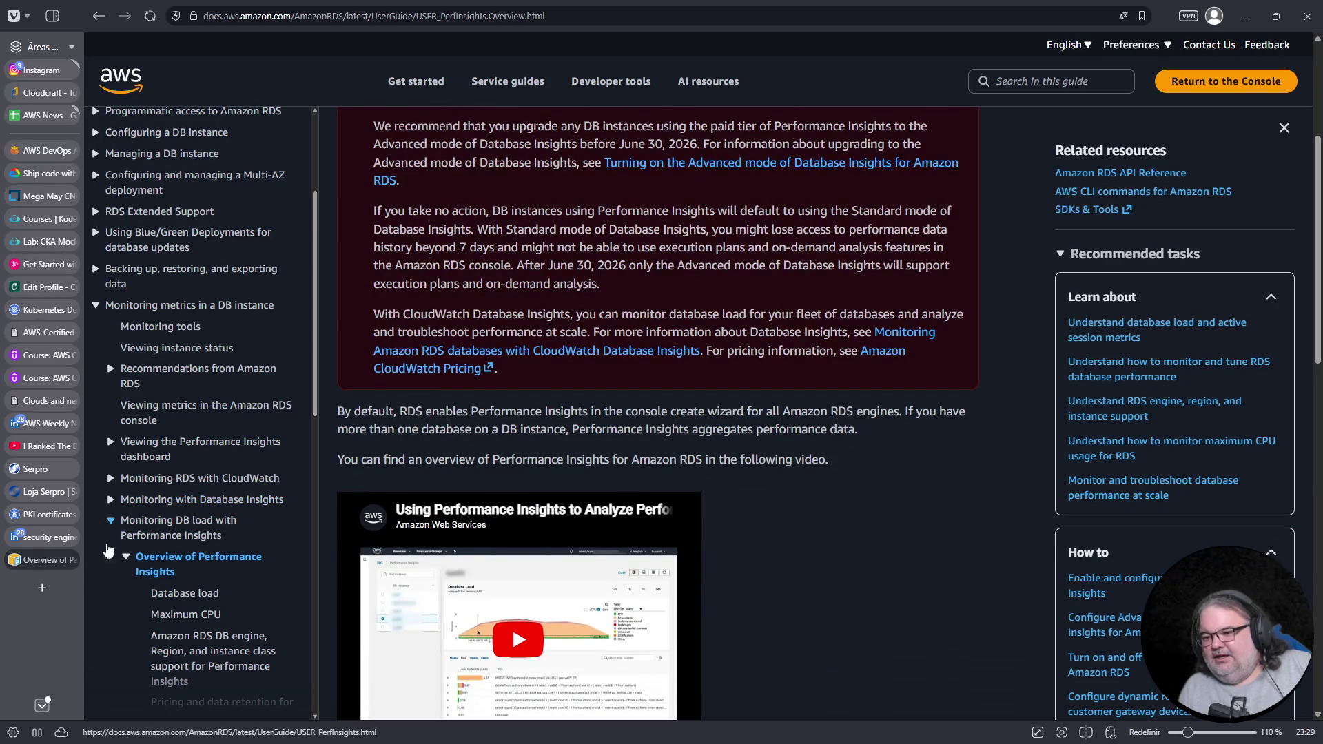
click(110, 521)
click(150, 503)
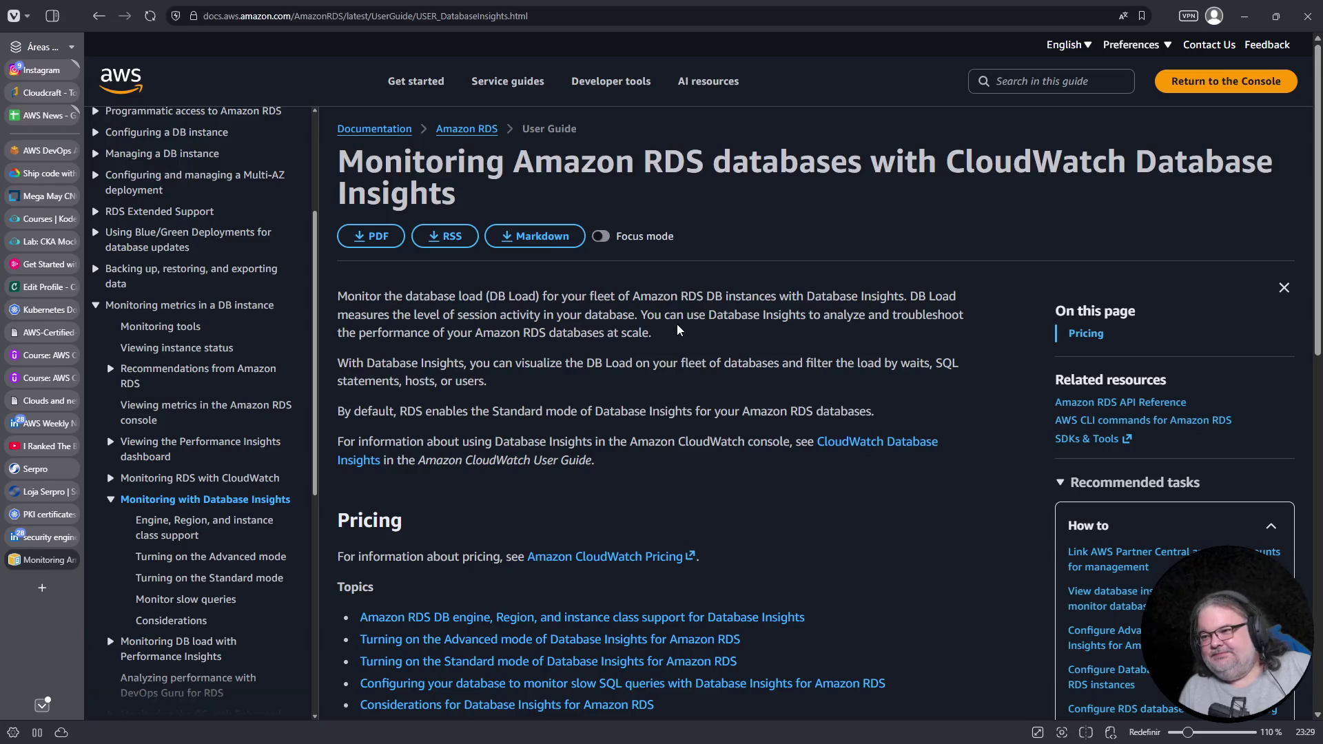
scroll(725, 332, down, 5)
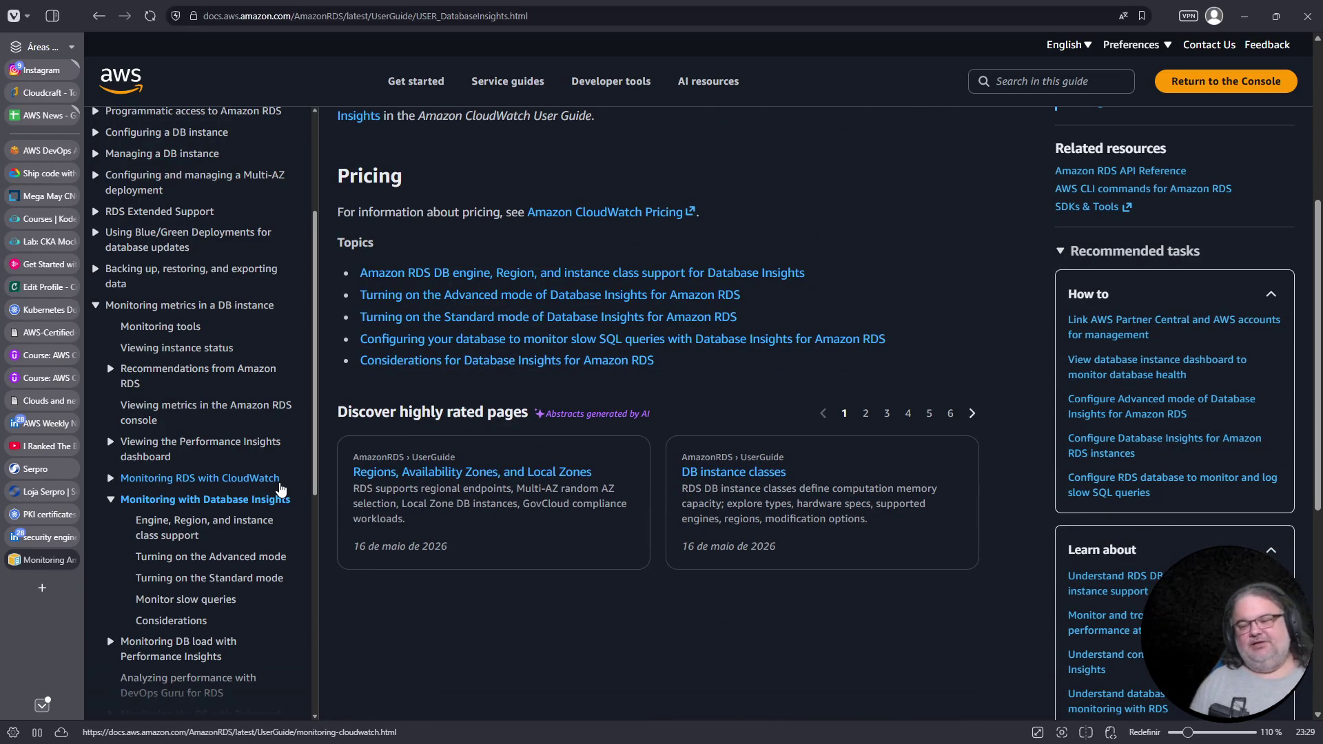
scroll(177, 613, down, 2)
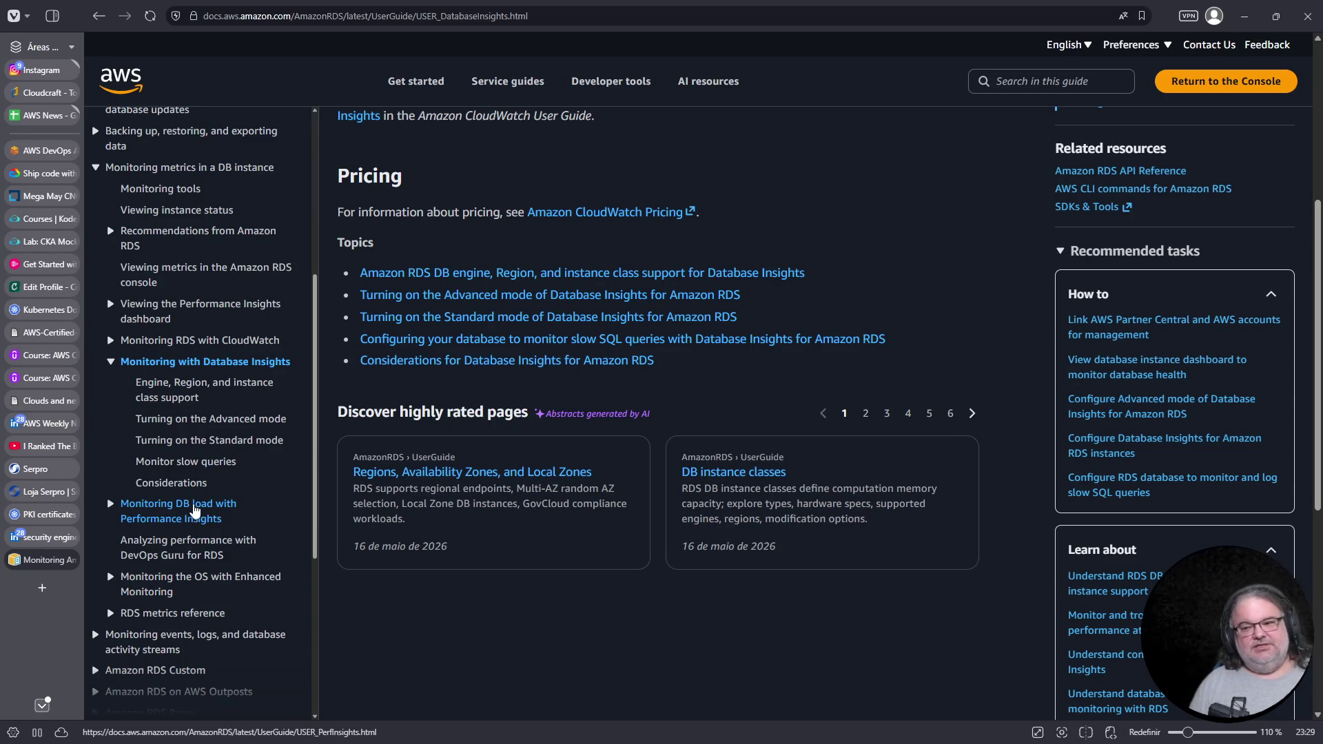
click(47, 378)
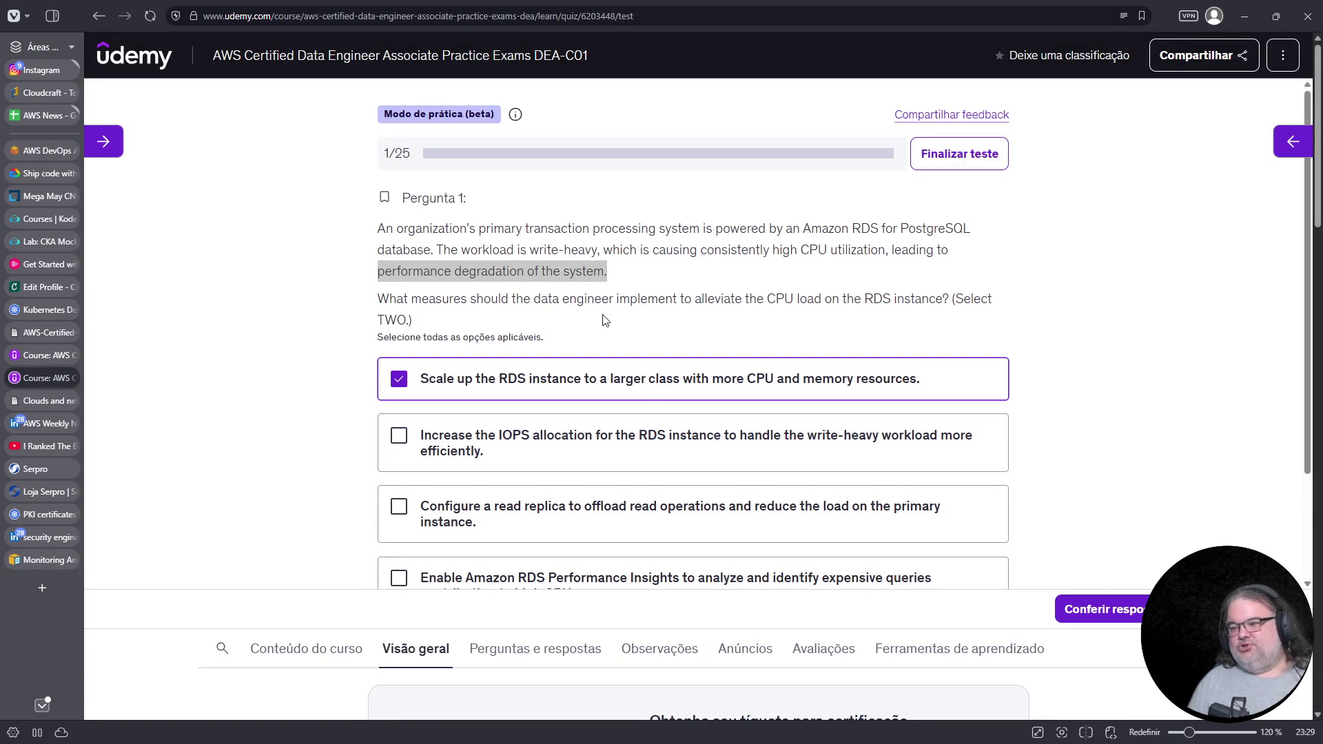
Also tick the Performance Insights, read replica and Increase the IOPS allocation answers on Question 1
scroll(550, 321, down, 2)
click(551, 461)
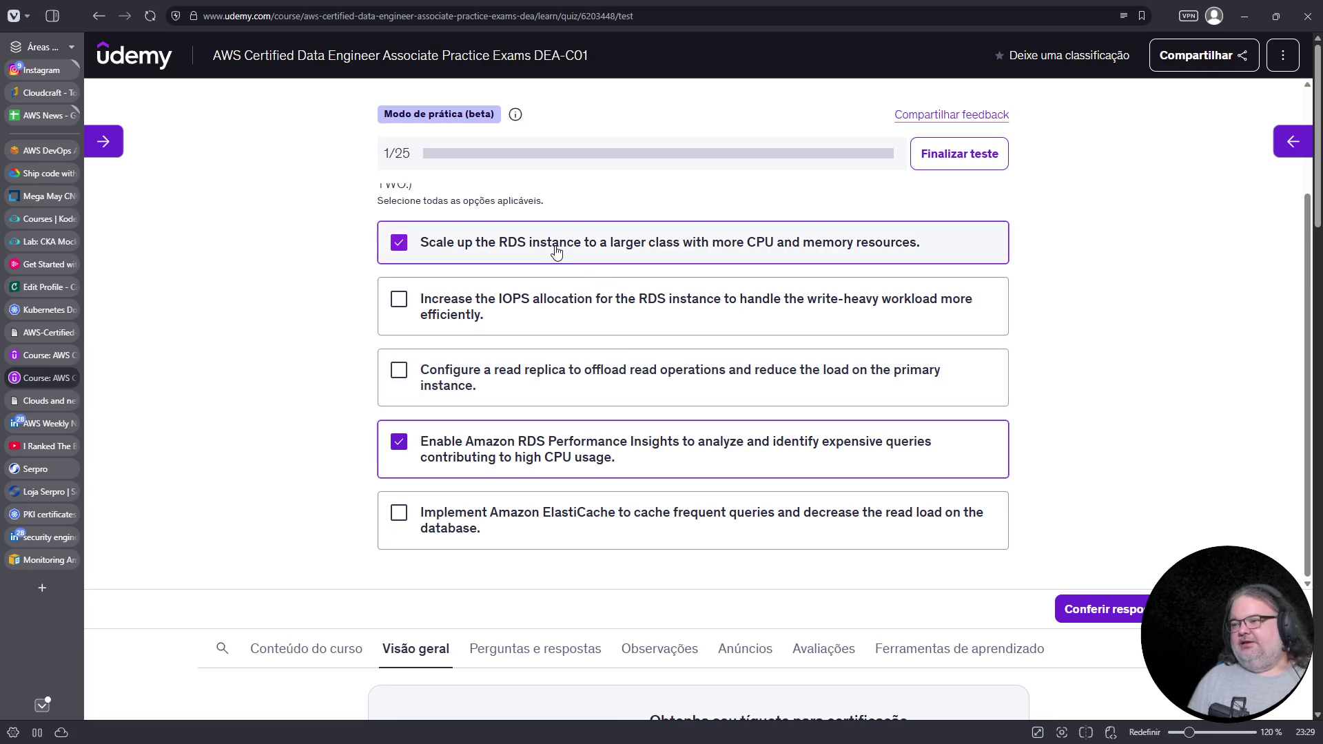
scroll(659, 324, up, 2)
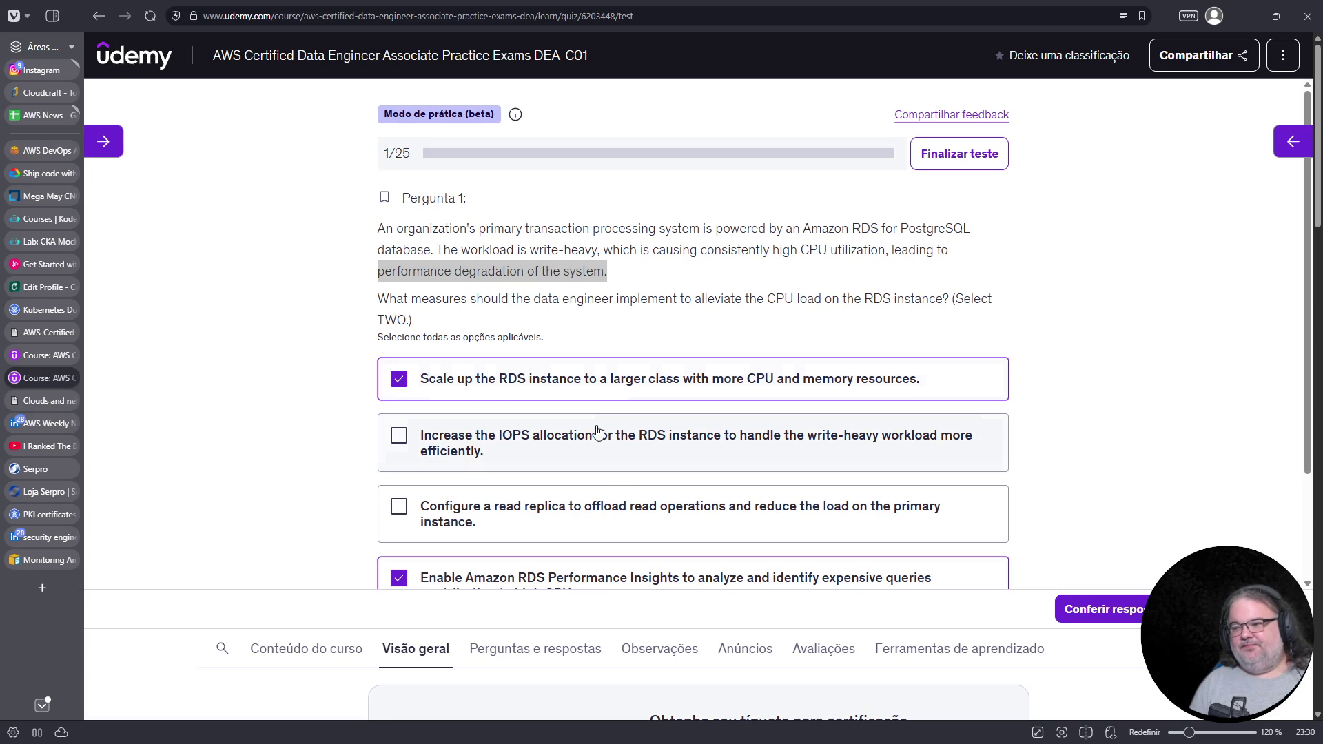
click(591, 456)
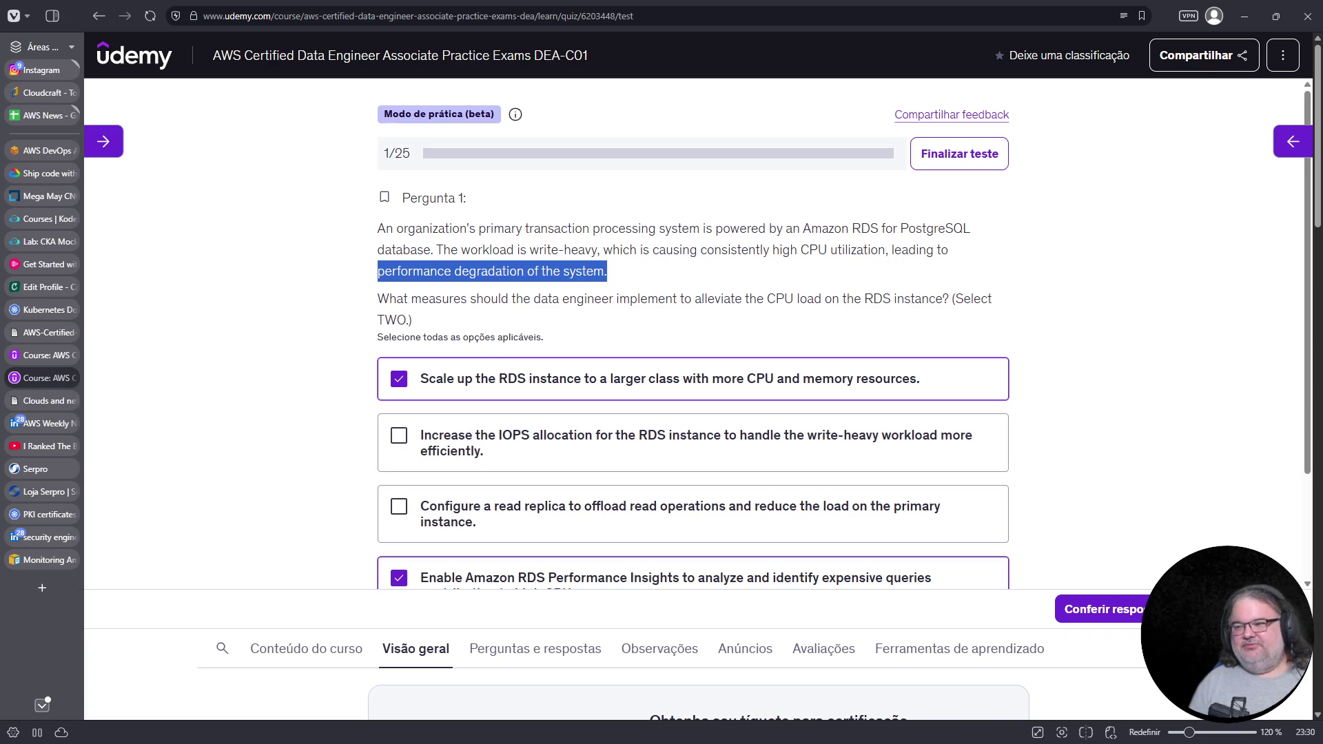
click(382, 443)
scroll(224, 426, down, 2)
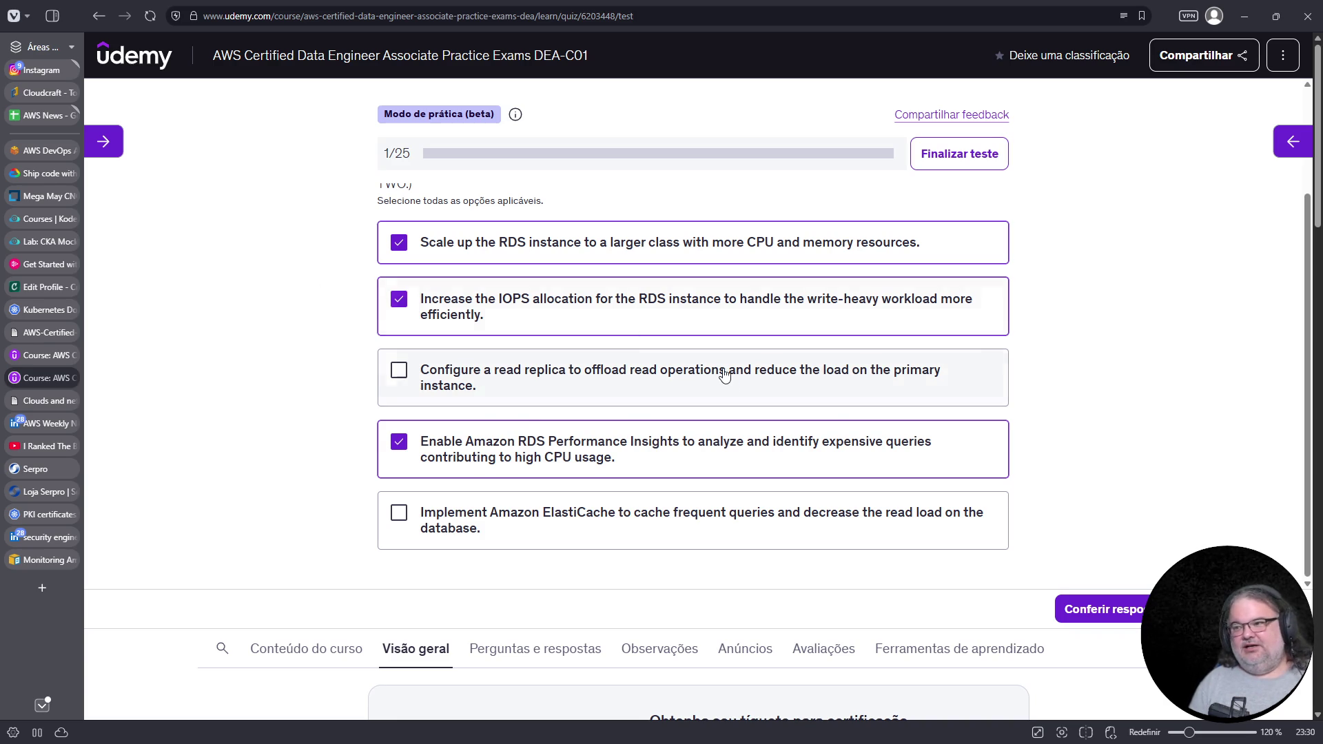
scroll(643, 328, up, 2)
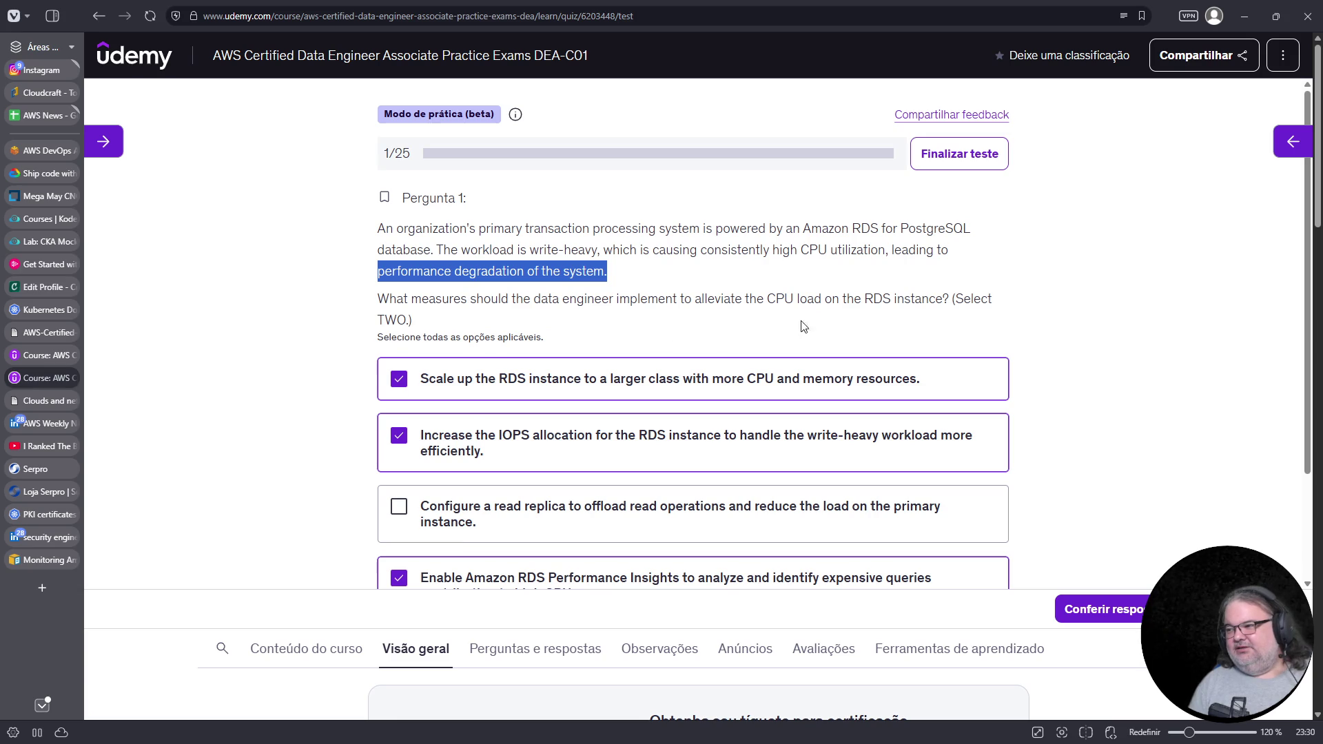
scroll(765, 334, down, 1)
Tick the 'Configure a read replica' and 'Implement Amazon ElastiCache' answers
click(541, 457)
scroll(794, 450, down, 1)
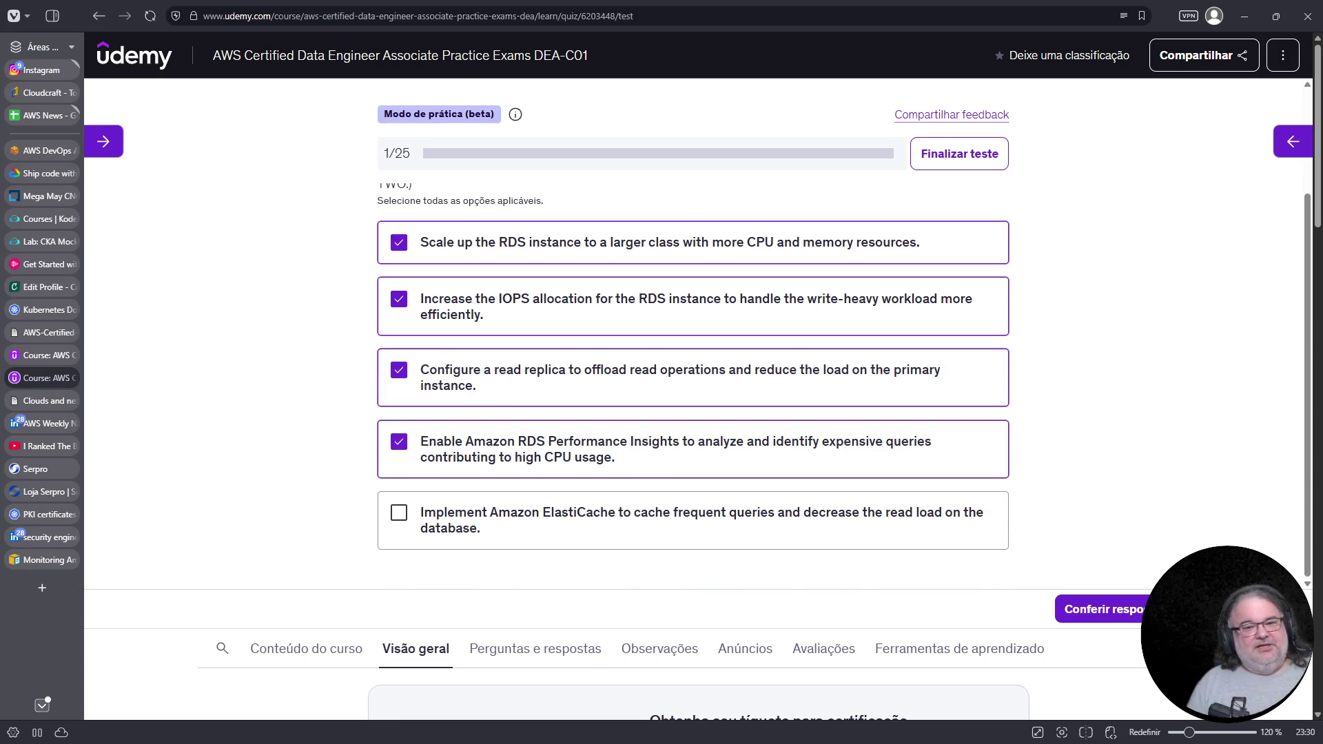
click(533, 543)
Review all the ticked options, then untick the IOPS allocation answer
scroll(523, 542, down, 2)
scroll(576, 531, up, 2)
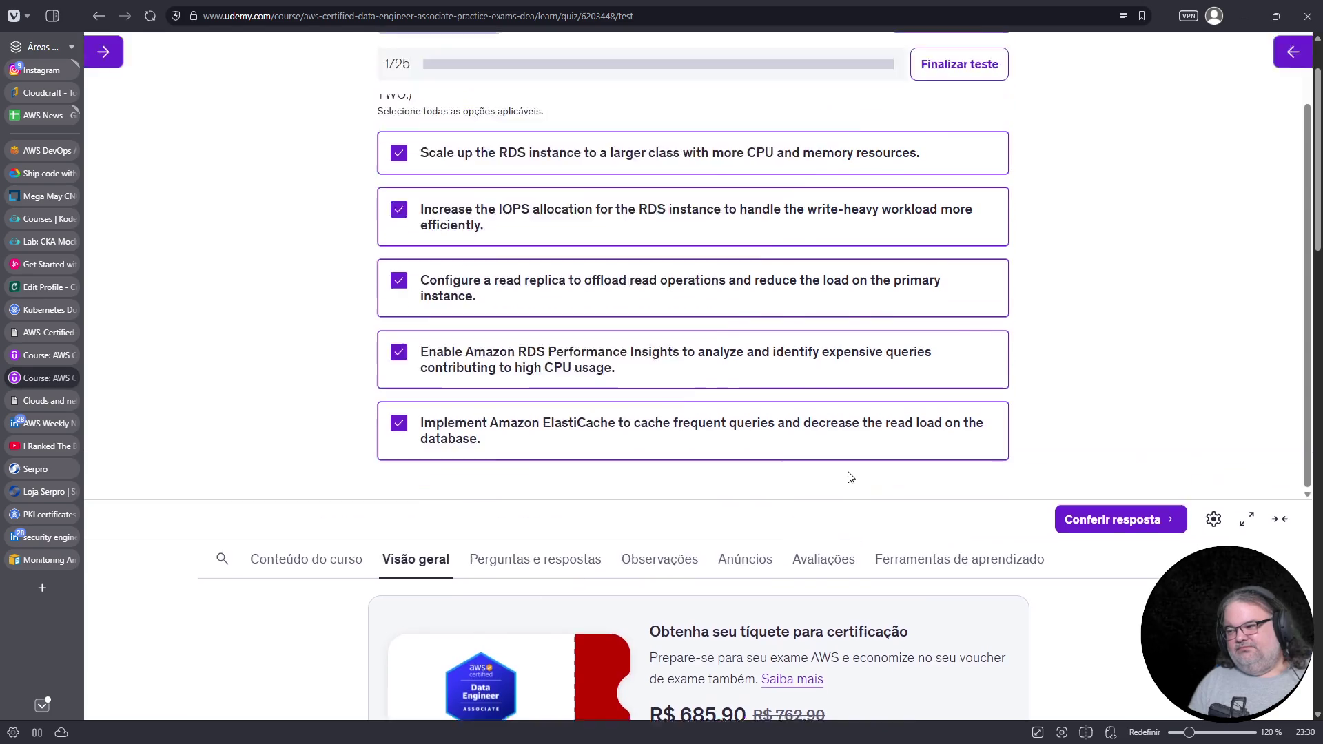
scroll(964, 496, up, 2)
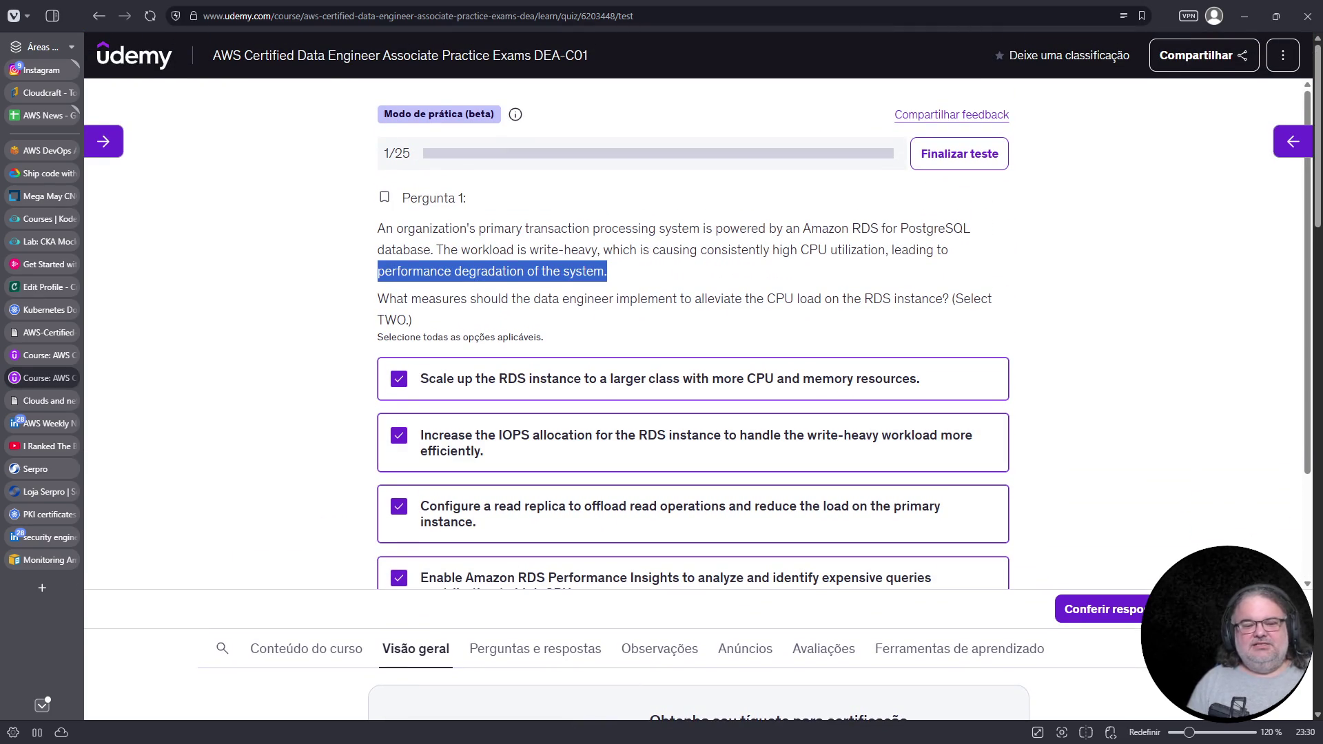
scroll(482, 310, down, 2)
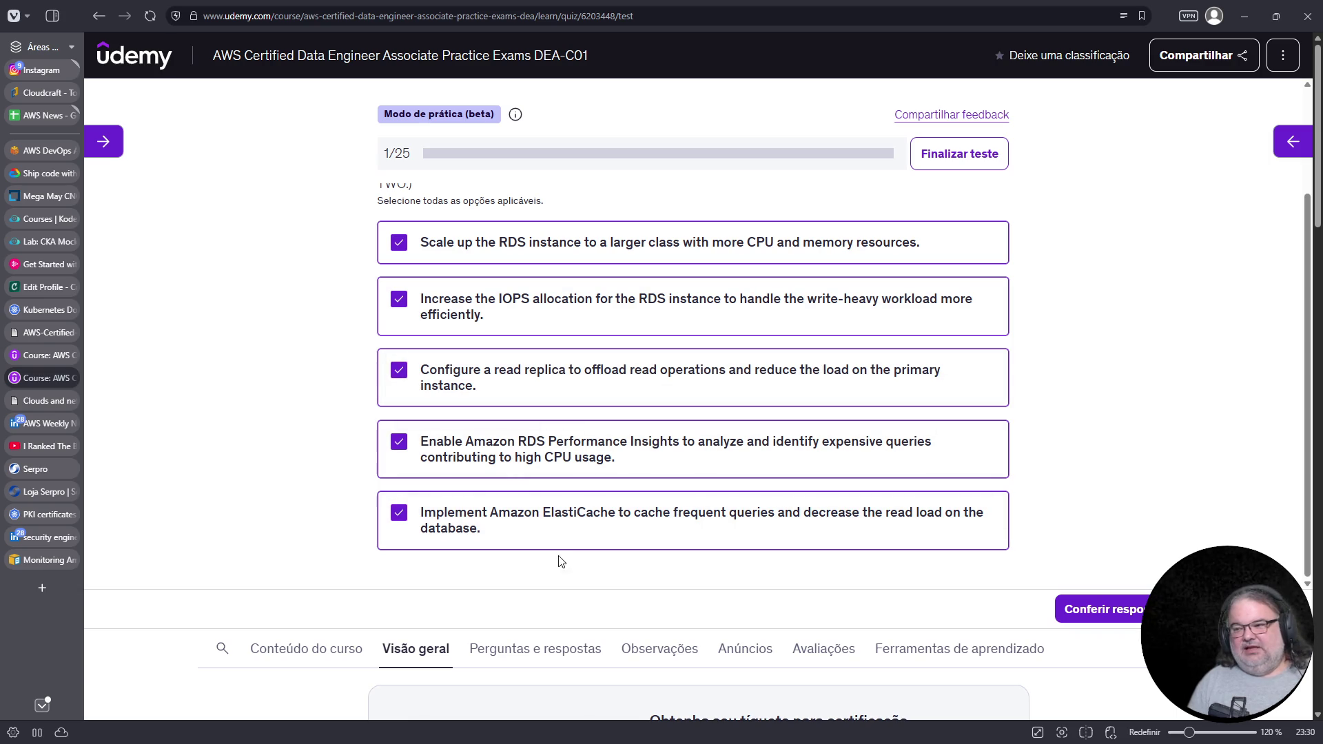
scroll(579, 520, up, 1)
scroll(537, 496, down, 1)
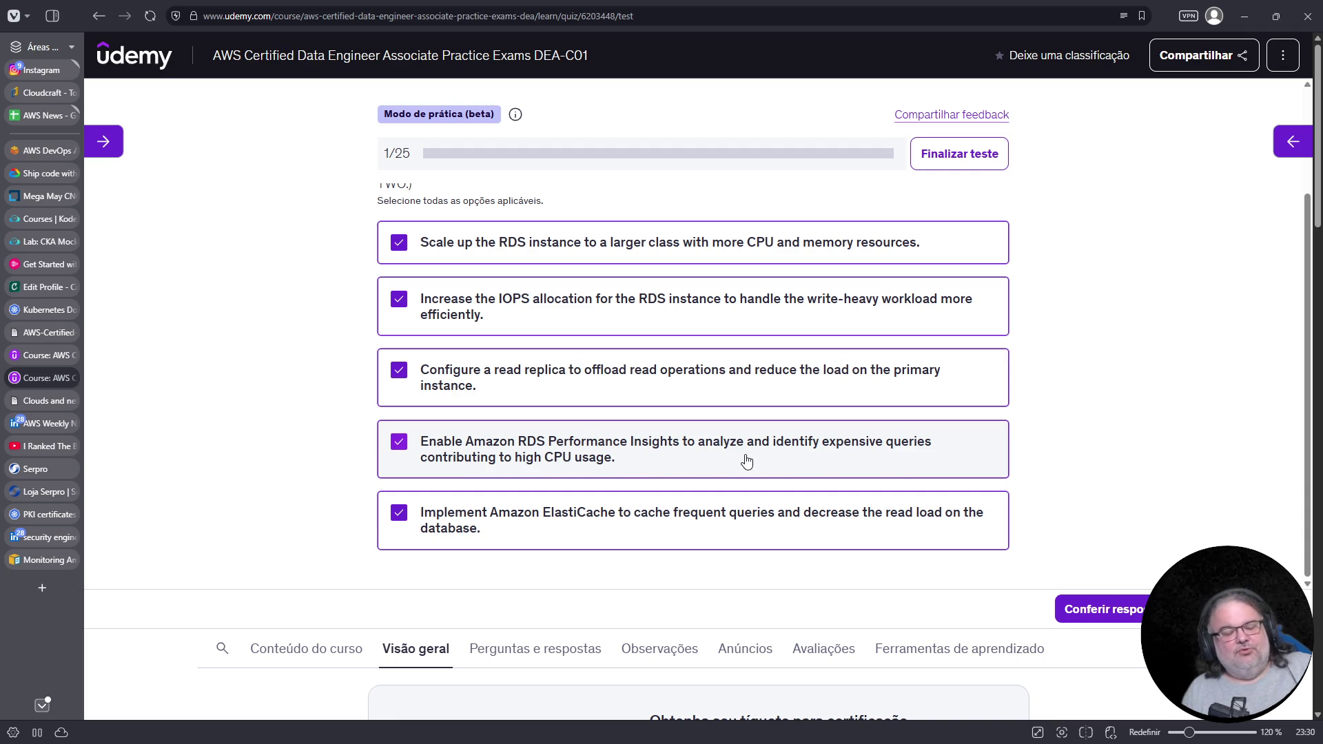
scroll(755, 456, up, 2)
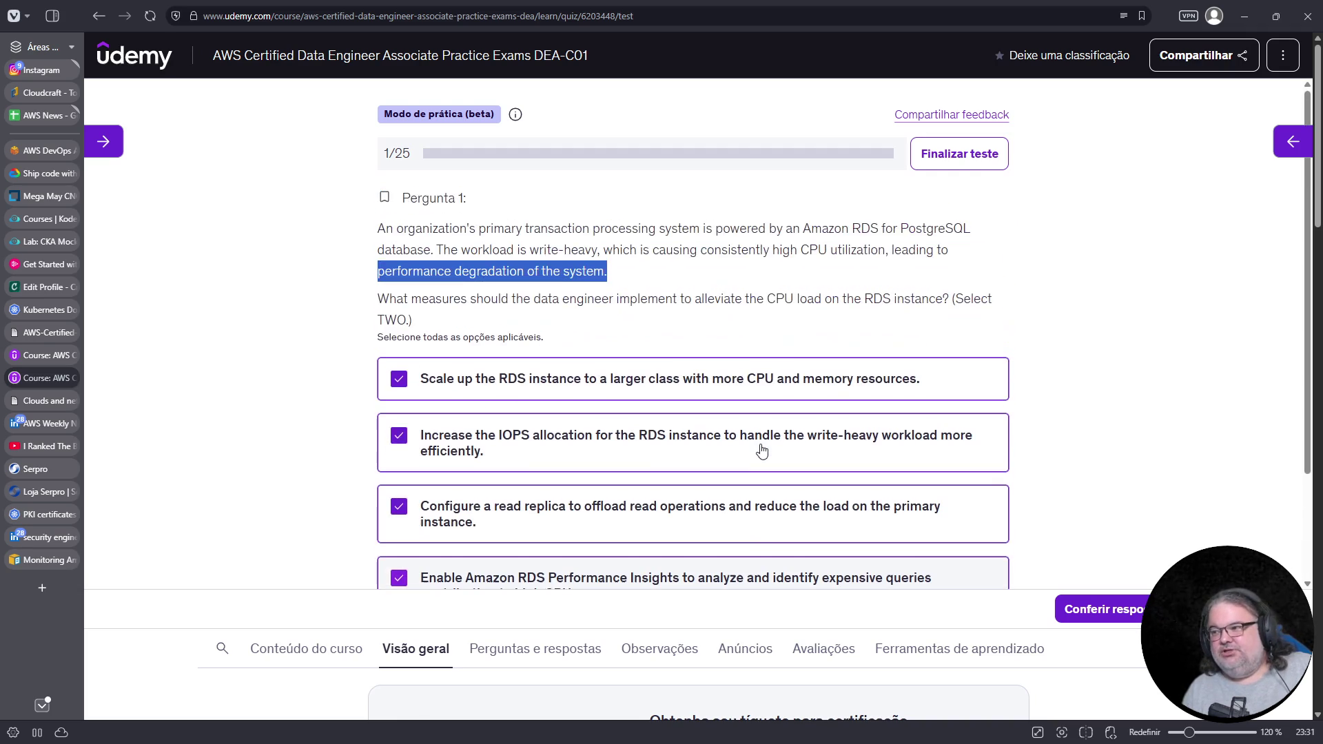
scroll(761, 451, down, 1)
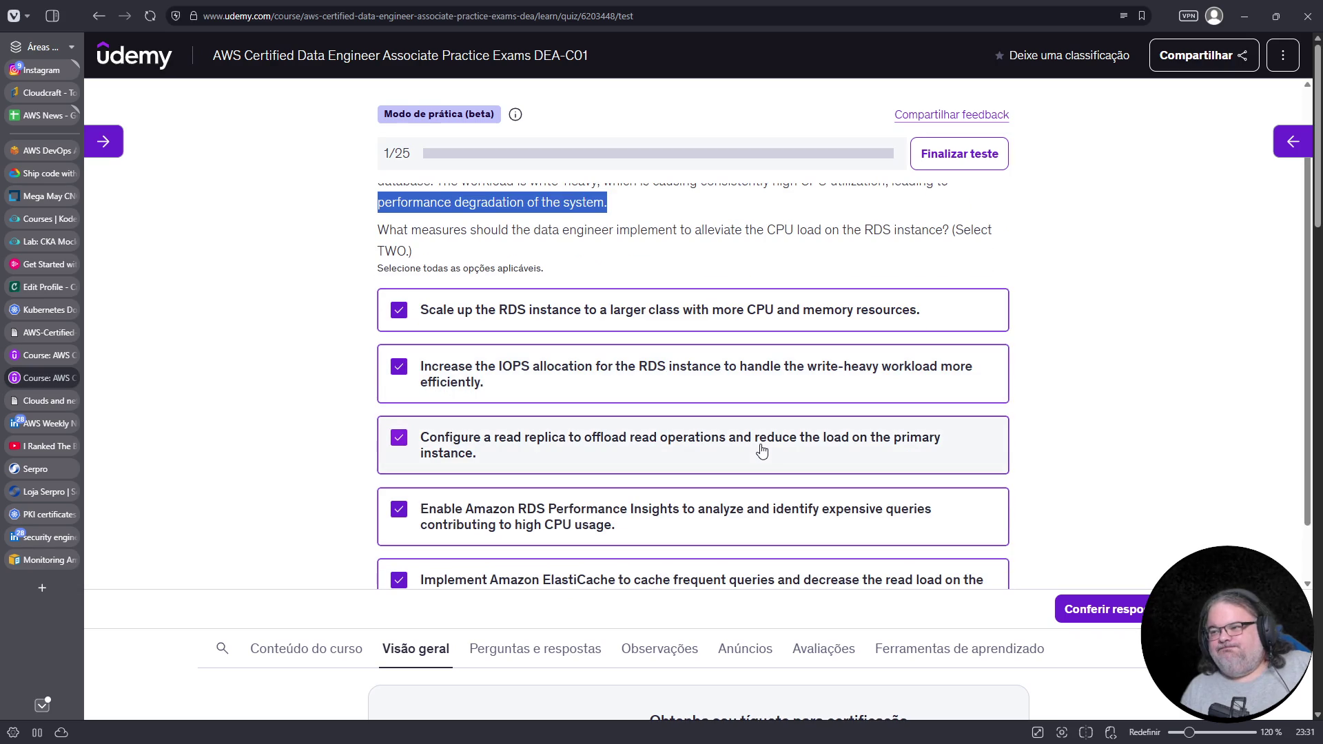
scroll(762, 451, up, 1)
scroll(761, 451, down, 1)
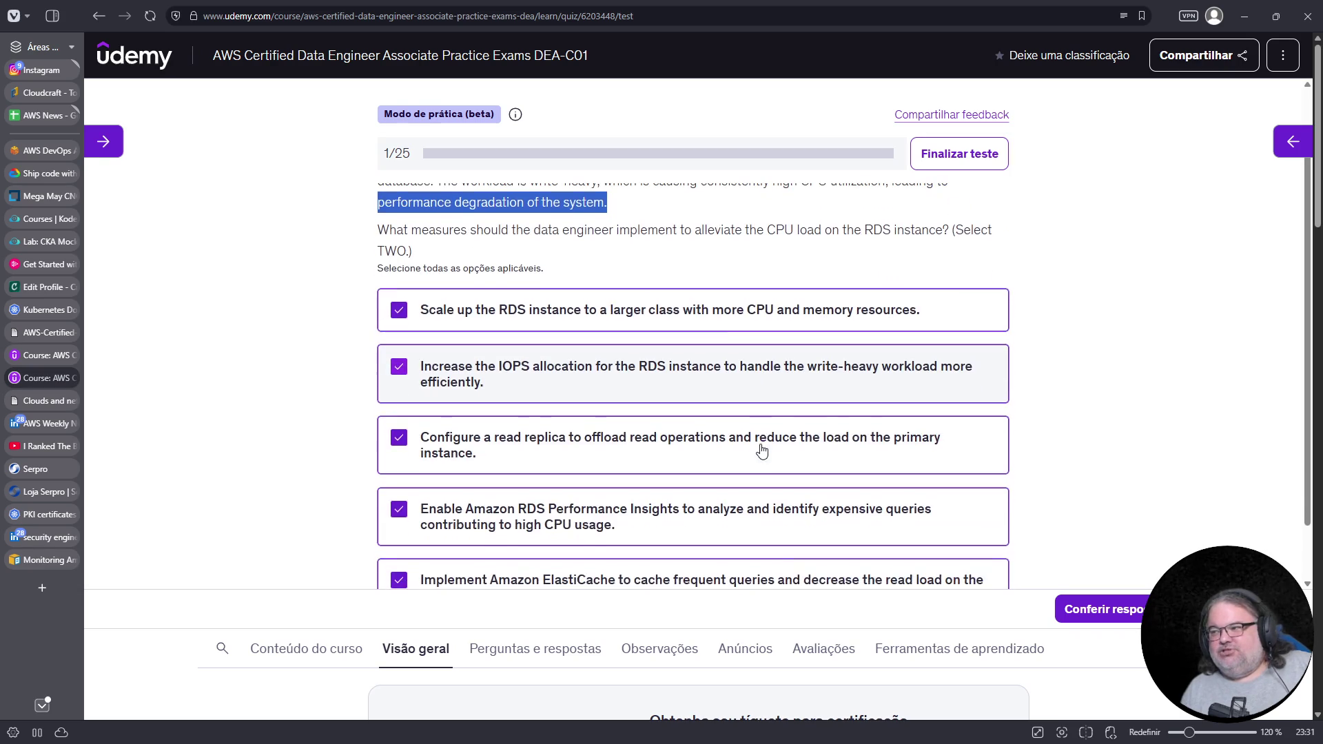
scroll(695, 281, up, 1)
scroll(695, 356, down, 2)
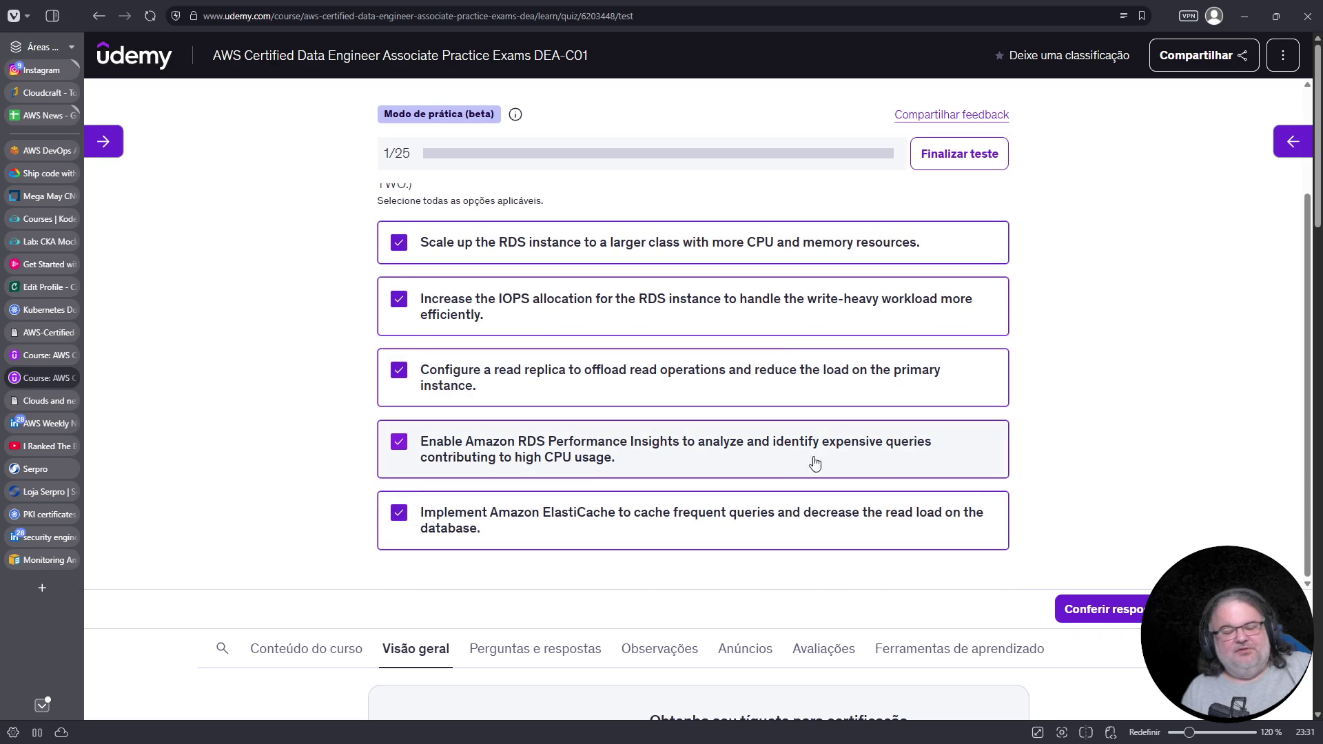
click(695, 300)
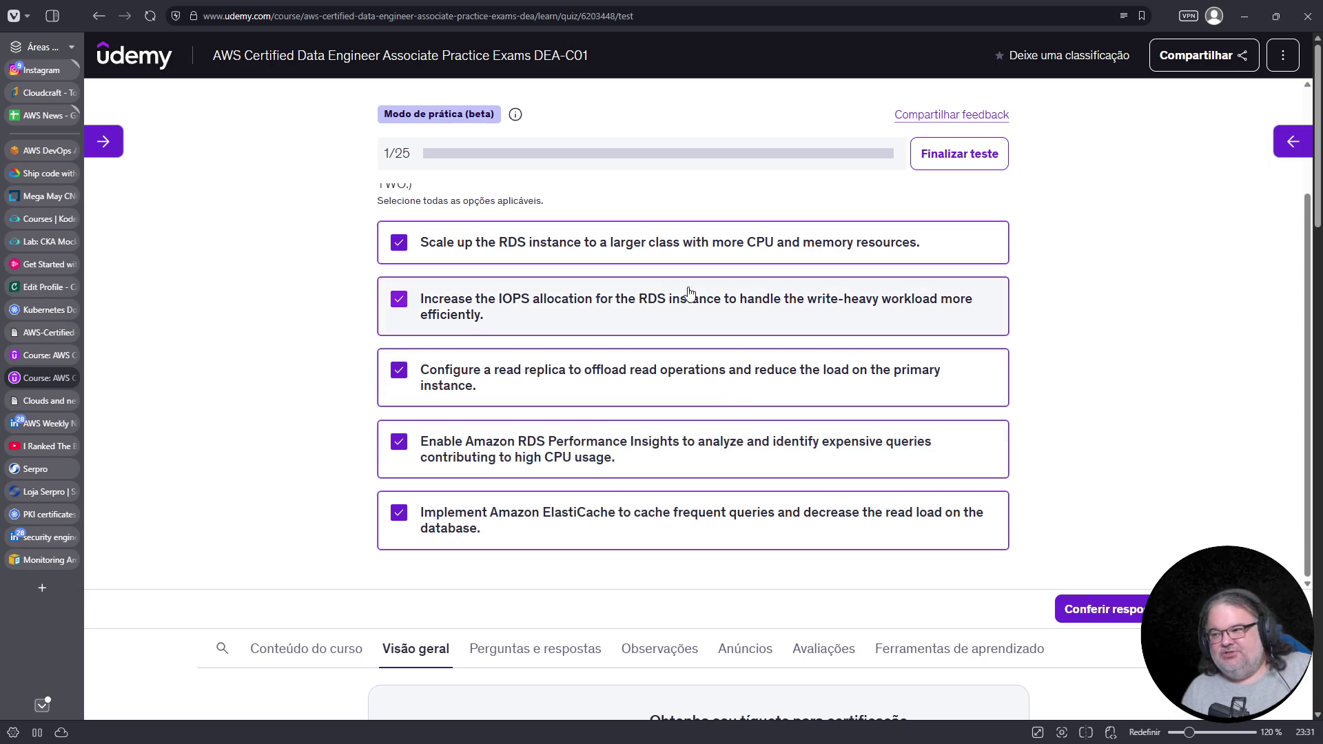
Untick the read replica and ElastiCache answers and dismiss the test-paused notice
click(635, 370)
click(541, 541)
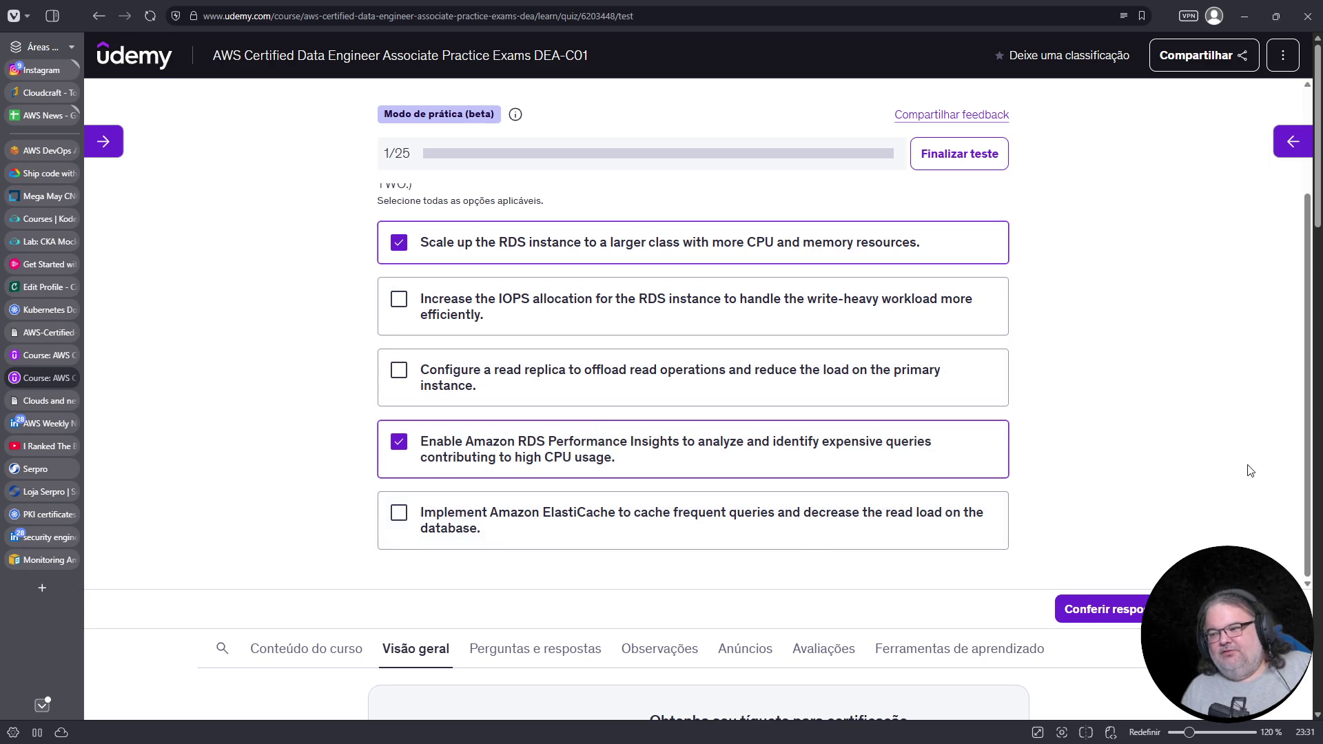
click(924, 316)
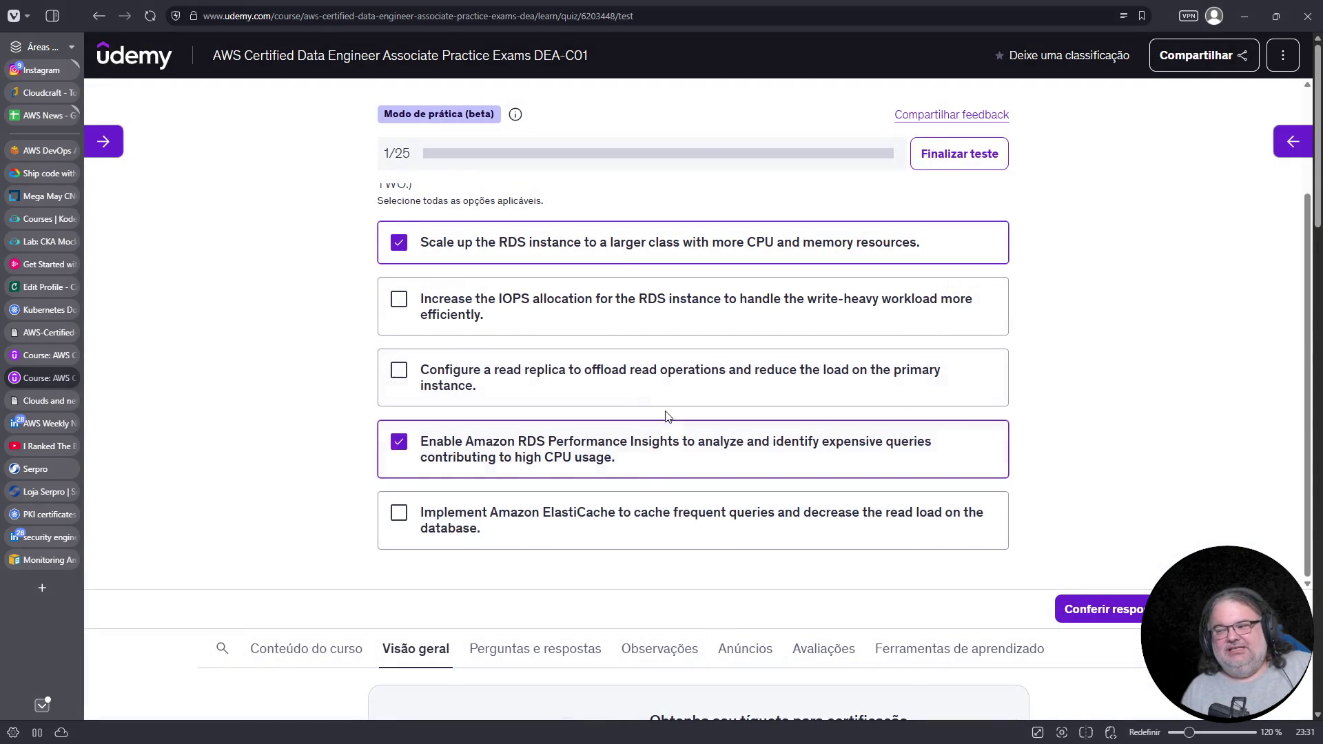
Keep only the scale-up and Performance Insights answers ticked and submit them with 'Conferir resposta'
click(644, 387)
click(607, 531)
click(635, 366)
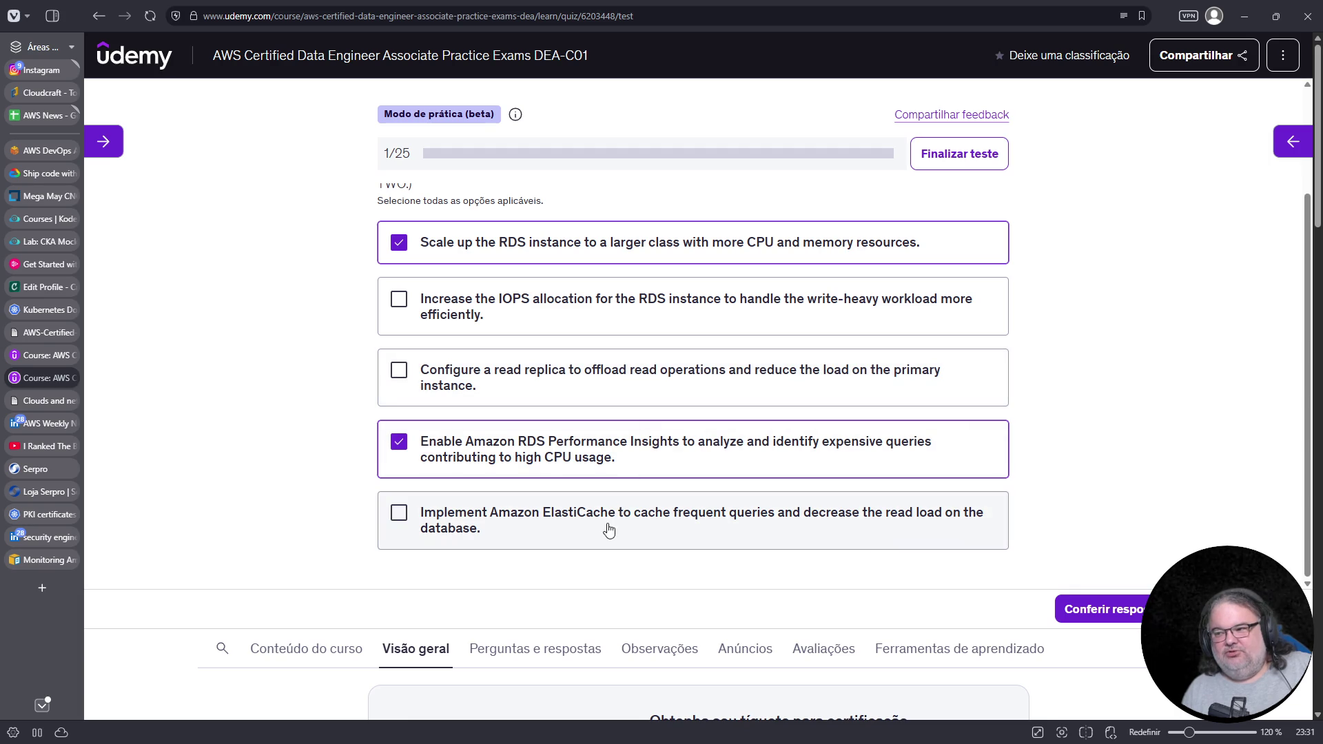
click(606, 531)
scroll(718, 473, up, 1)
click(623, 372)
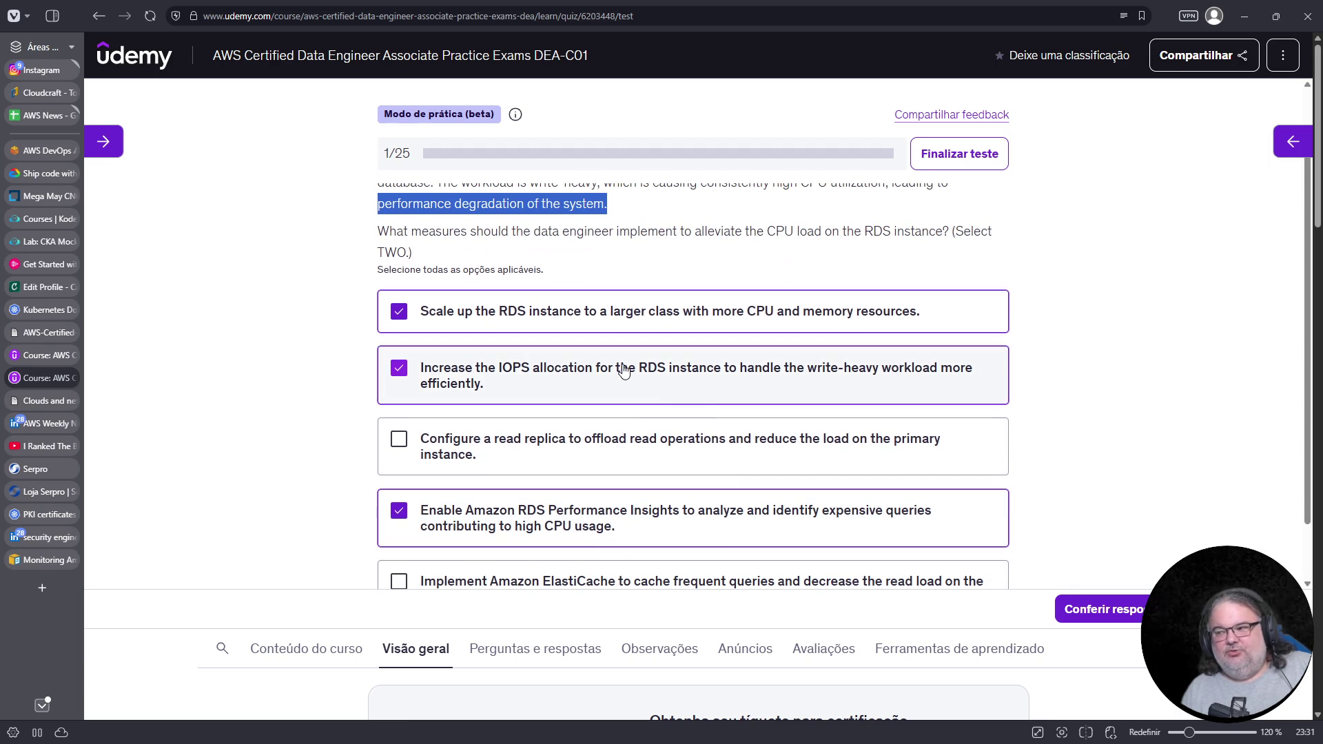
click(749, 381)
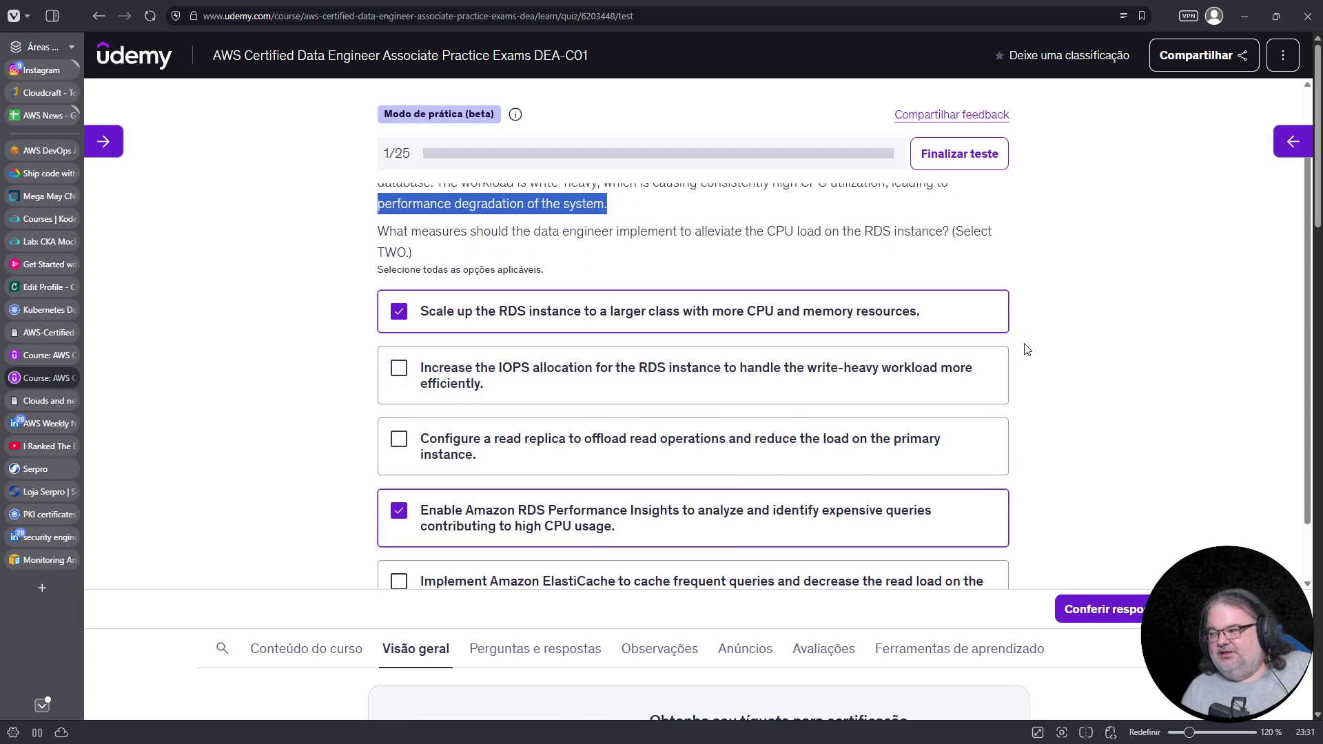
click(1116, 610)
scroll(972, 474, down, 8)
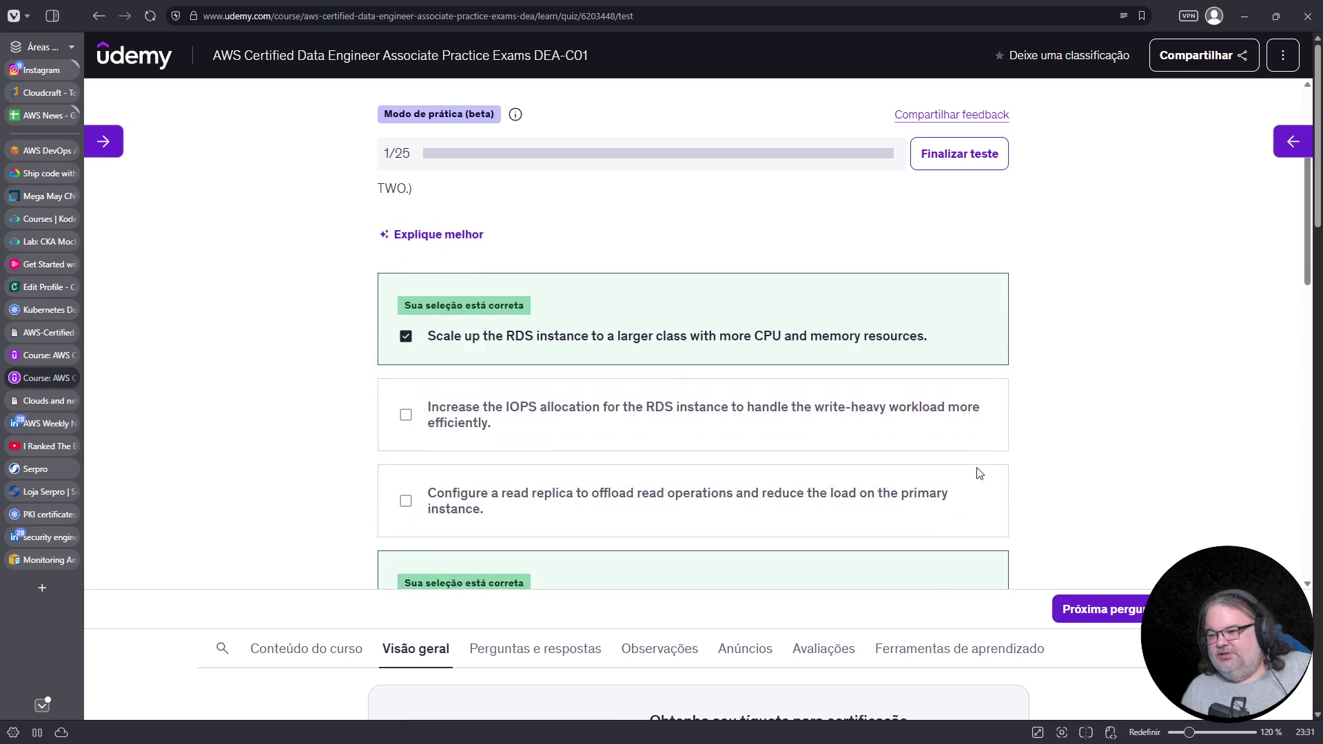
scroll(981, 461, down, 3)
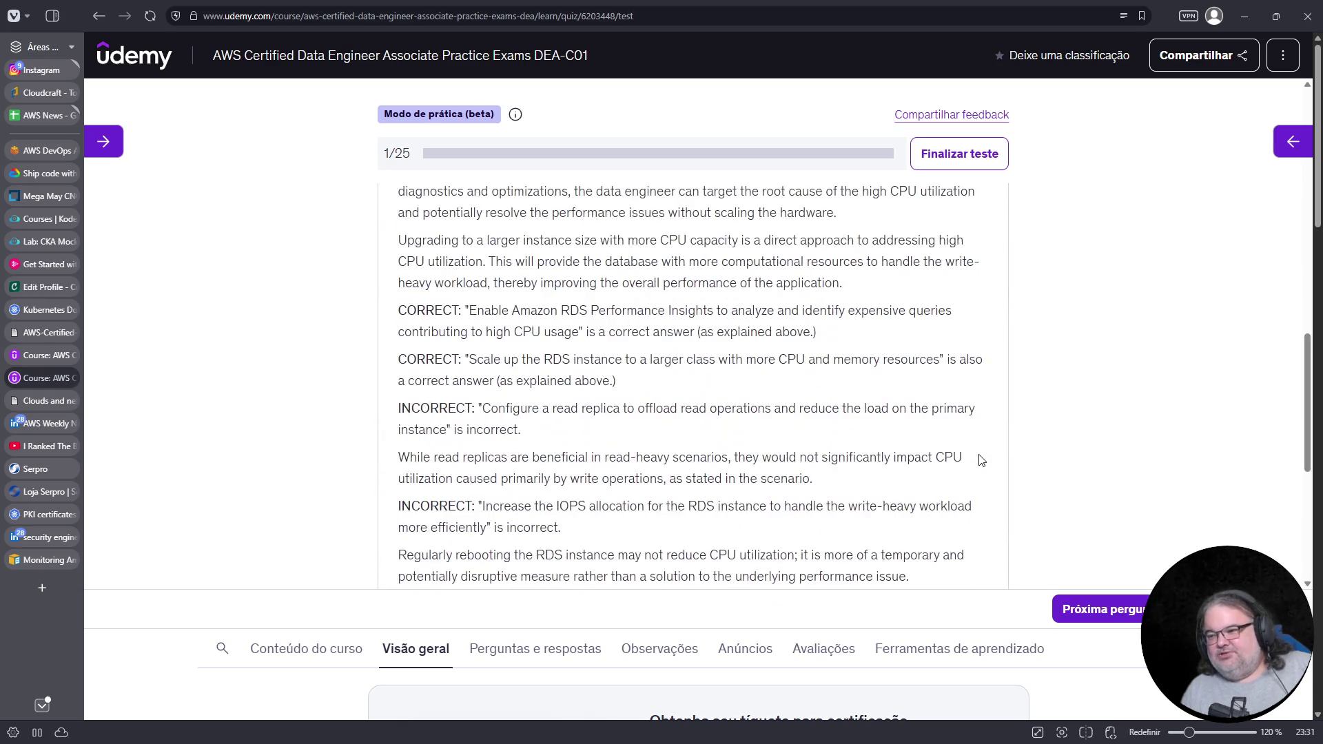
scroll(663, 480, down, 1)
scroll(612, 431, up, 1)
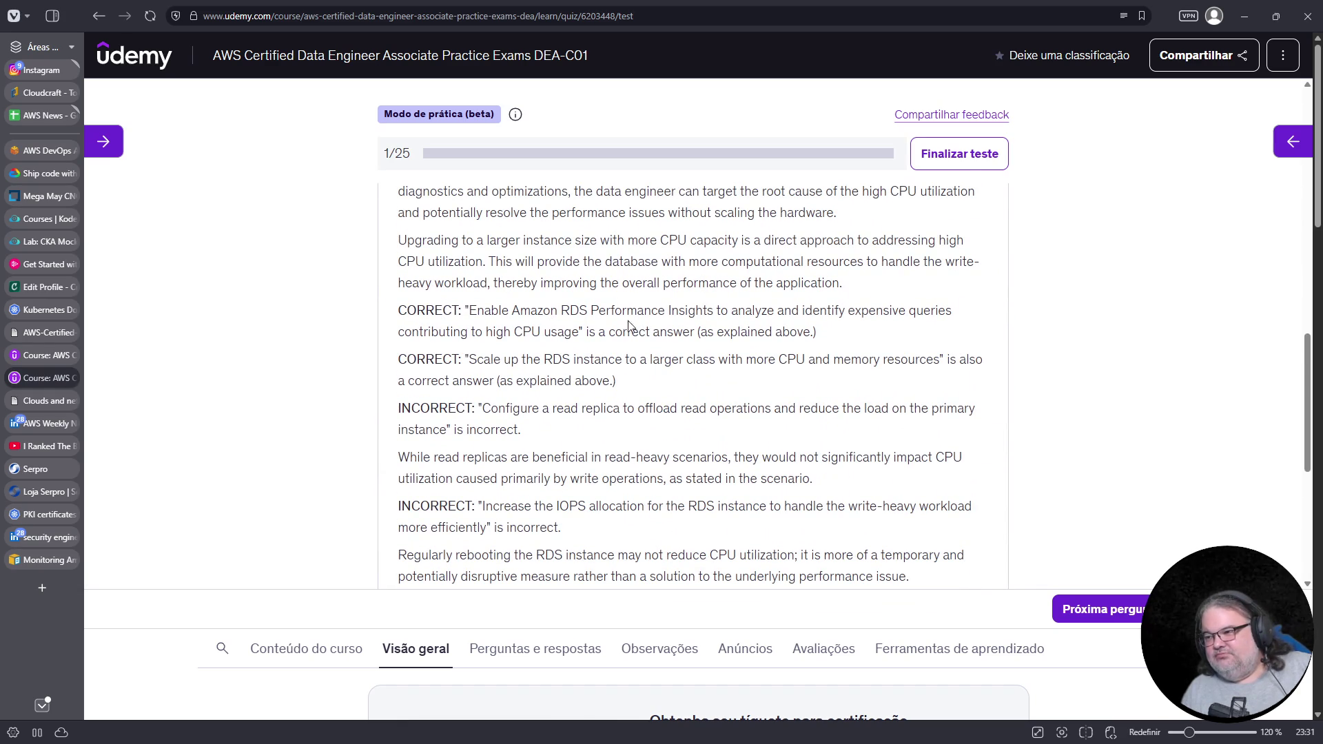
drag(587, 311, 748, 314)
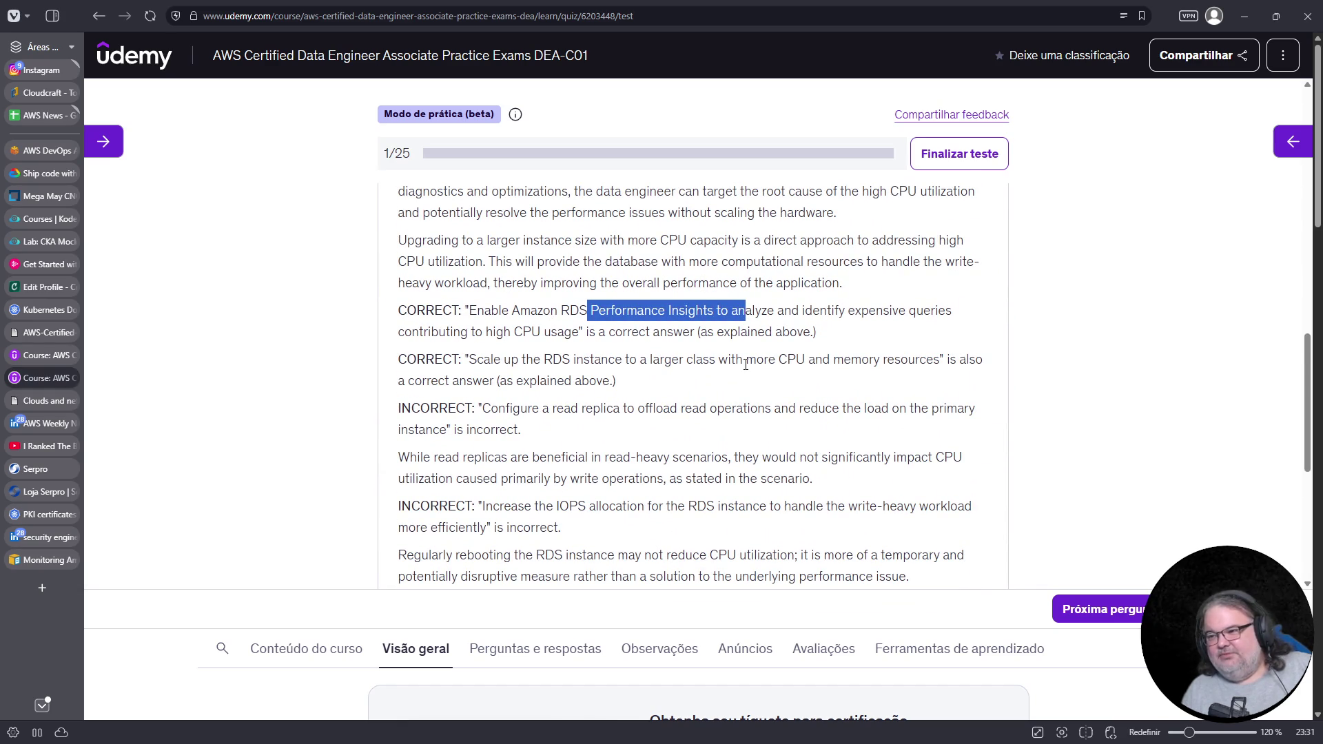
scroll(745, 363, down, 2)
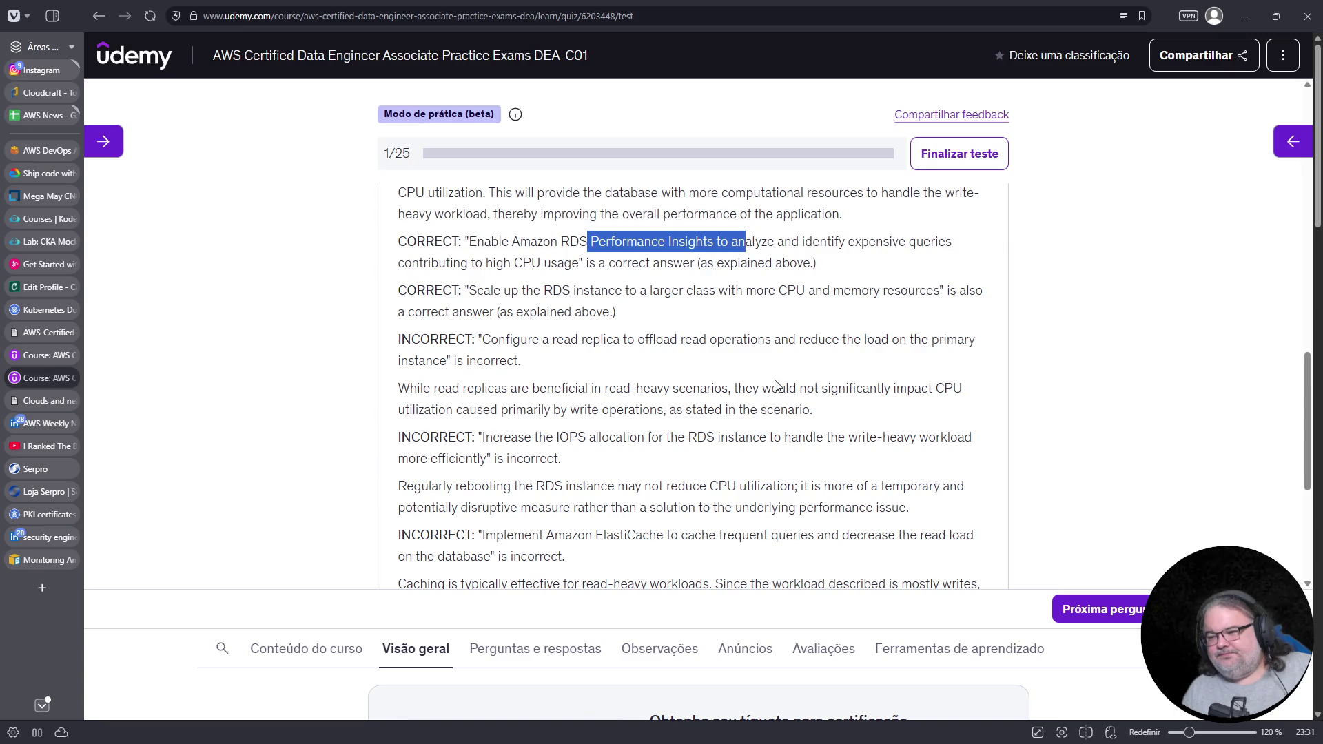
scroll(853, 414, down, 4)
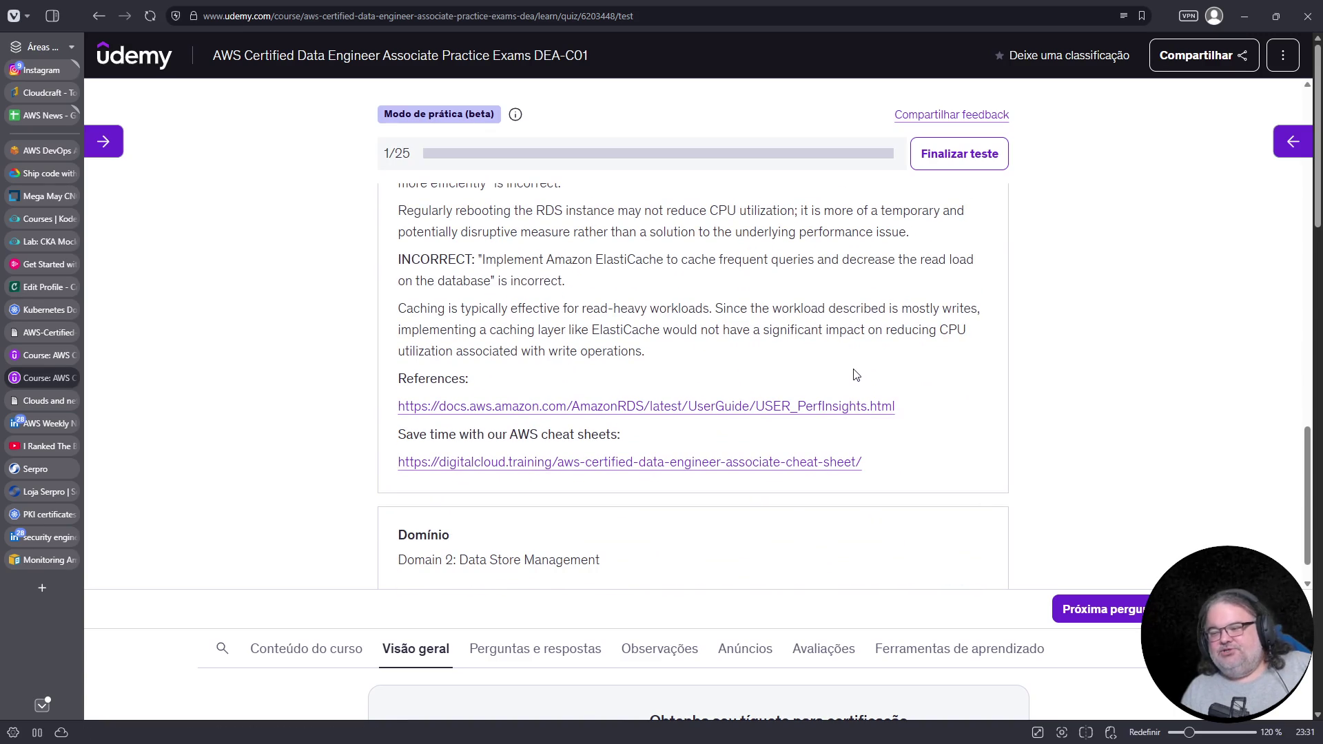
scroll(855, 374, up, 3)
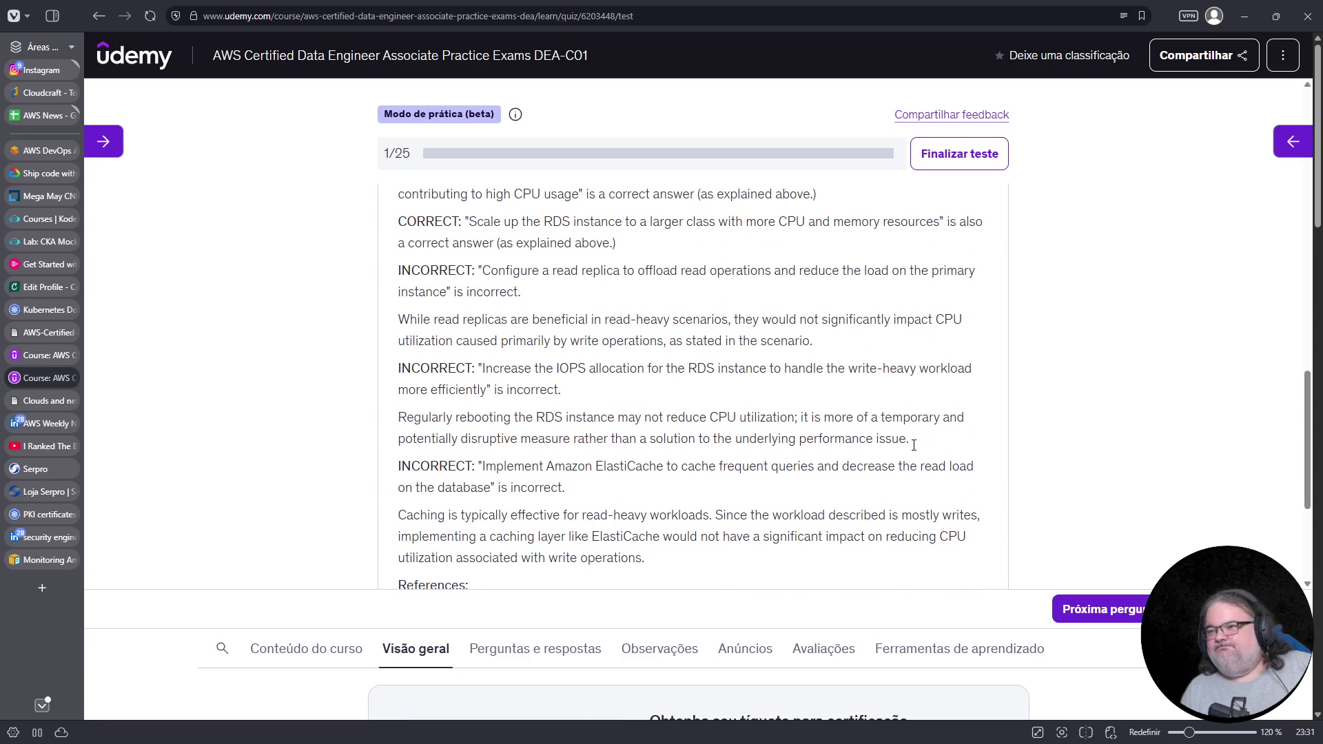
scroll(1012, 531, up, 3)
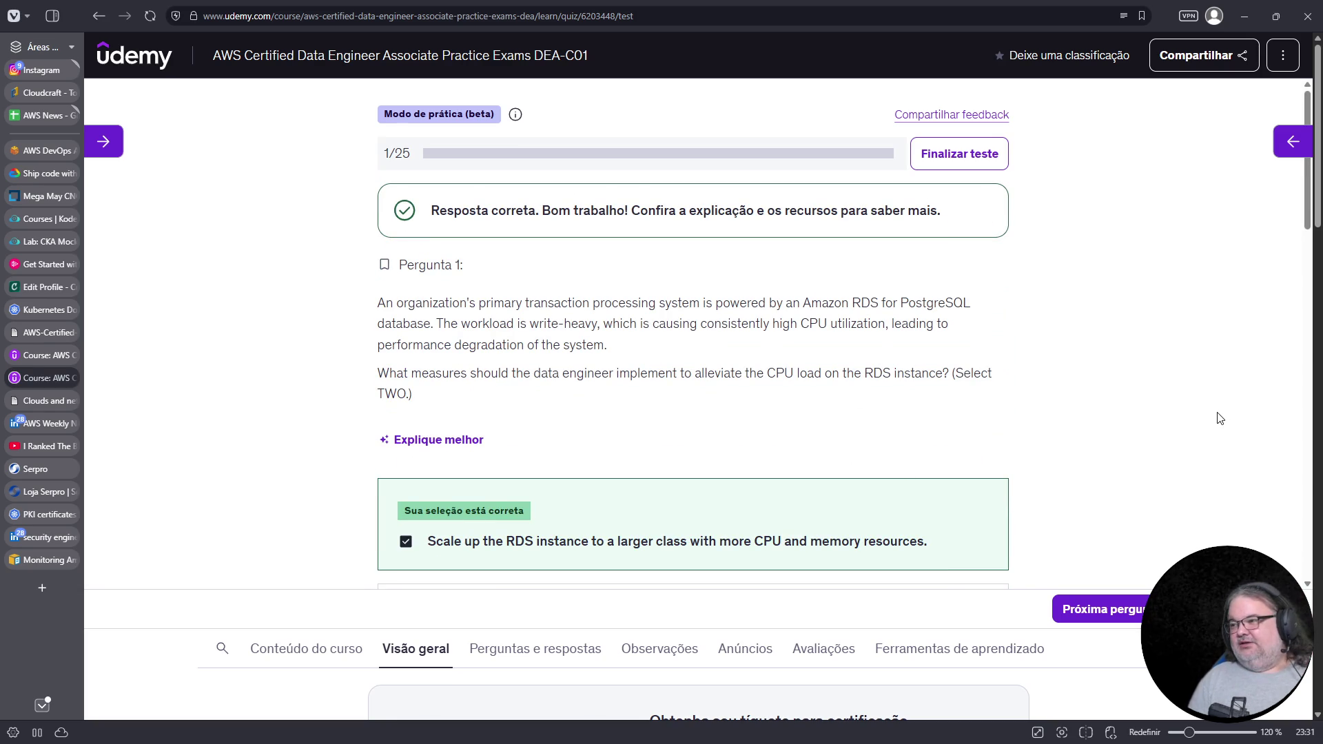
scroll(1199, 427, down, 2)
scroll(1199, 431, down, 2)
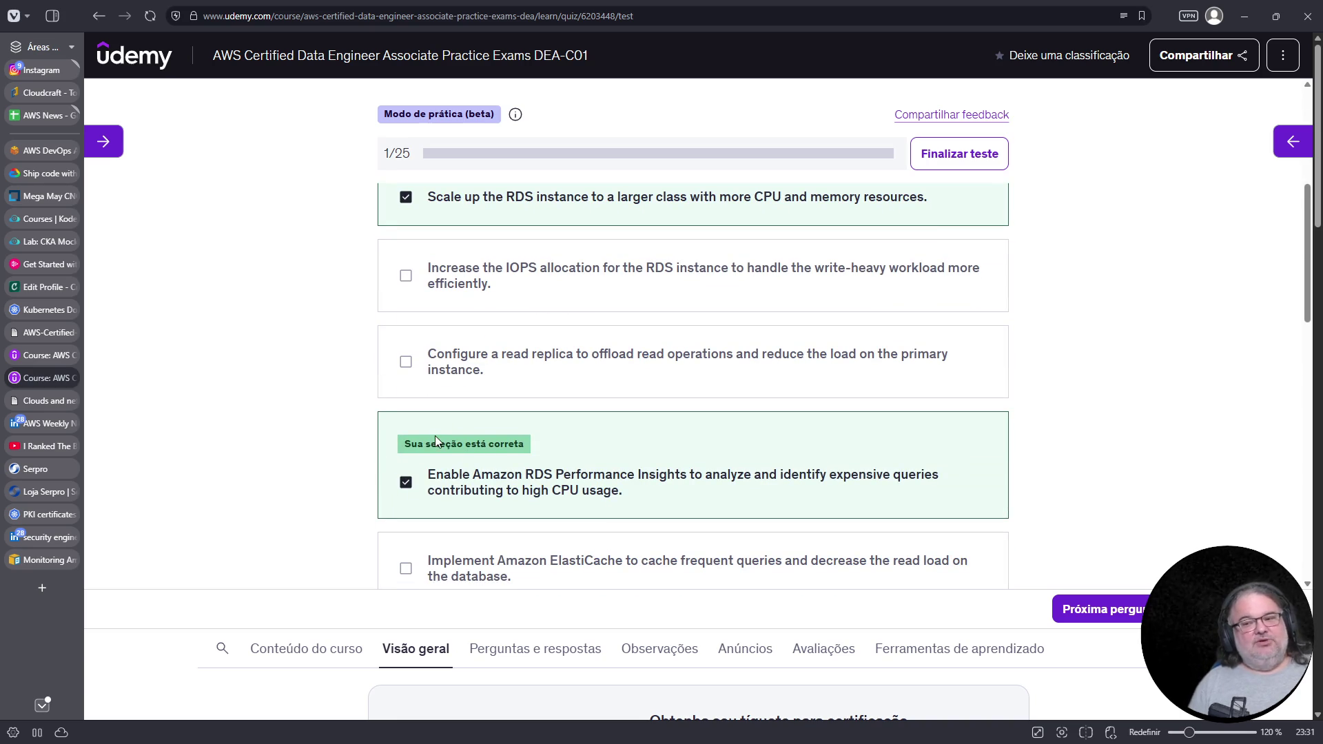
mouse_move(45, 360)
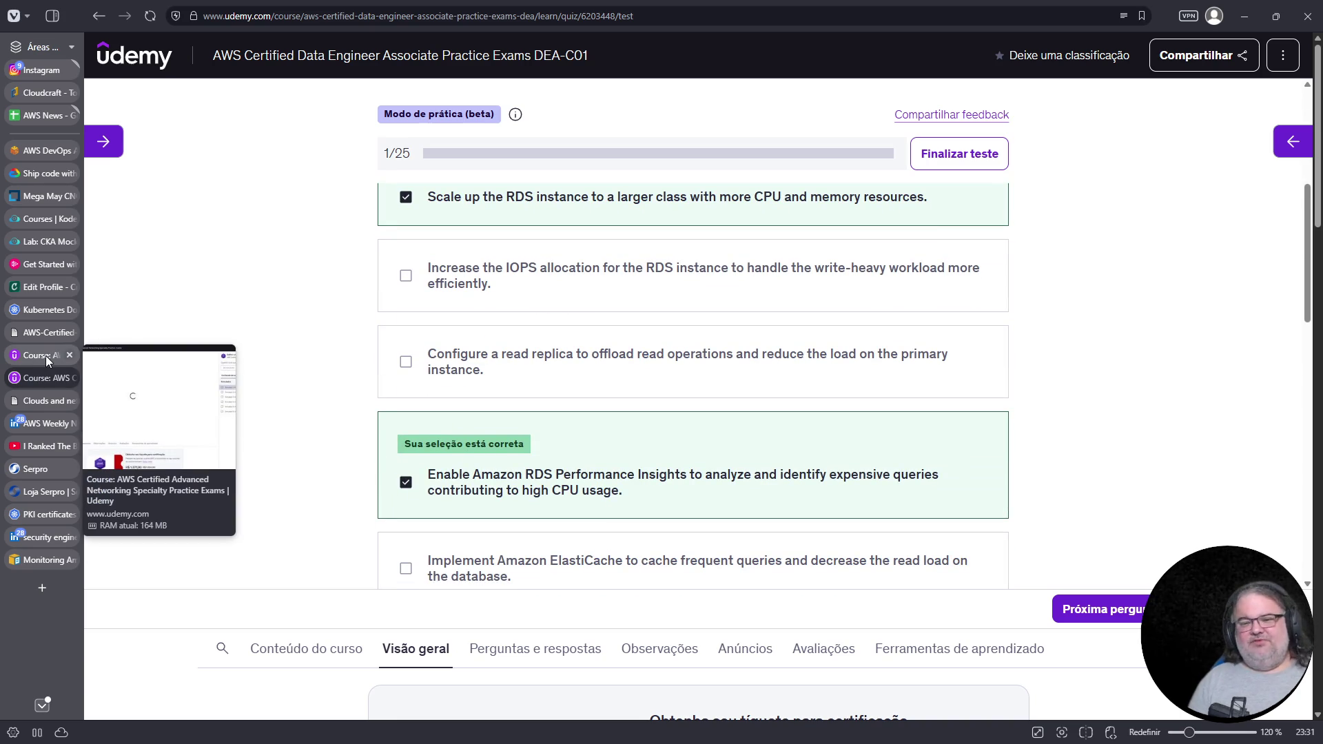
Resume the Advanced Networking Specialty practice exam at question 1 with the question list and course panel hidden
click(46, 356)
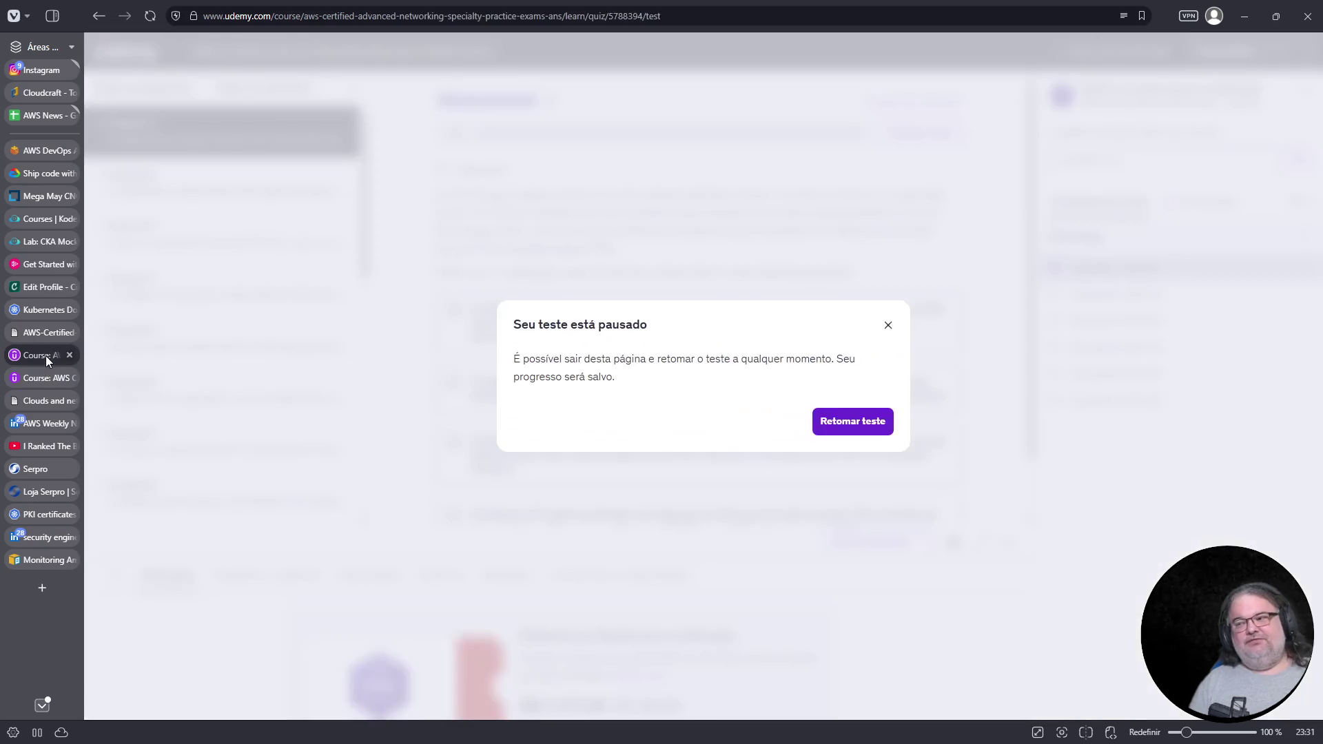
click(886, 326)
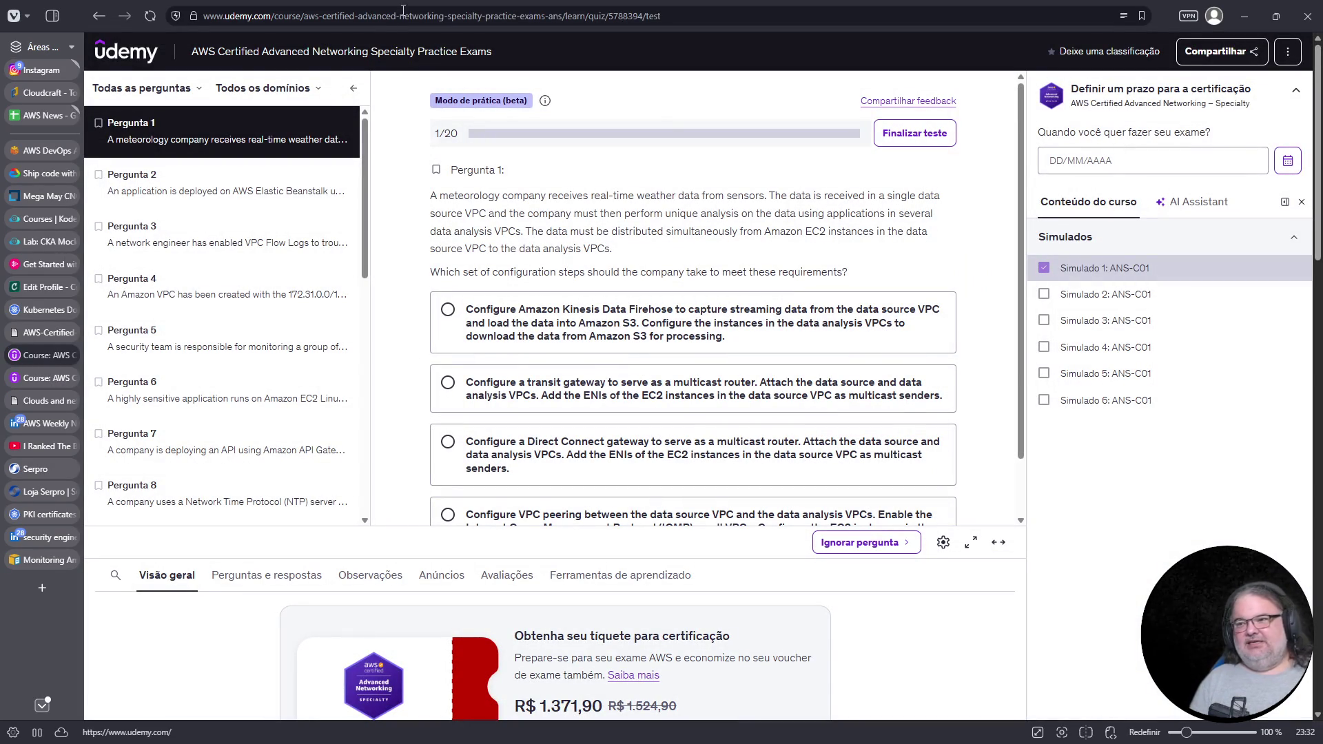
click(353, 88)
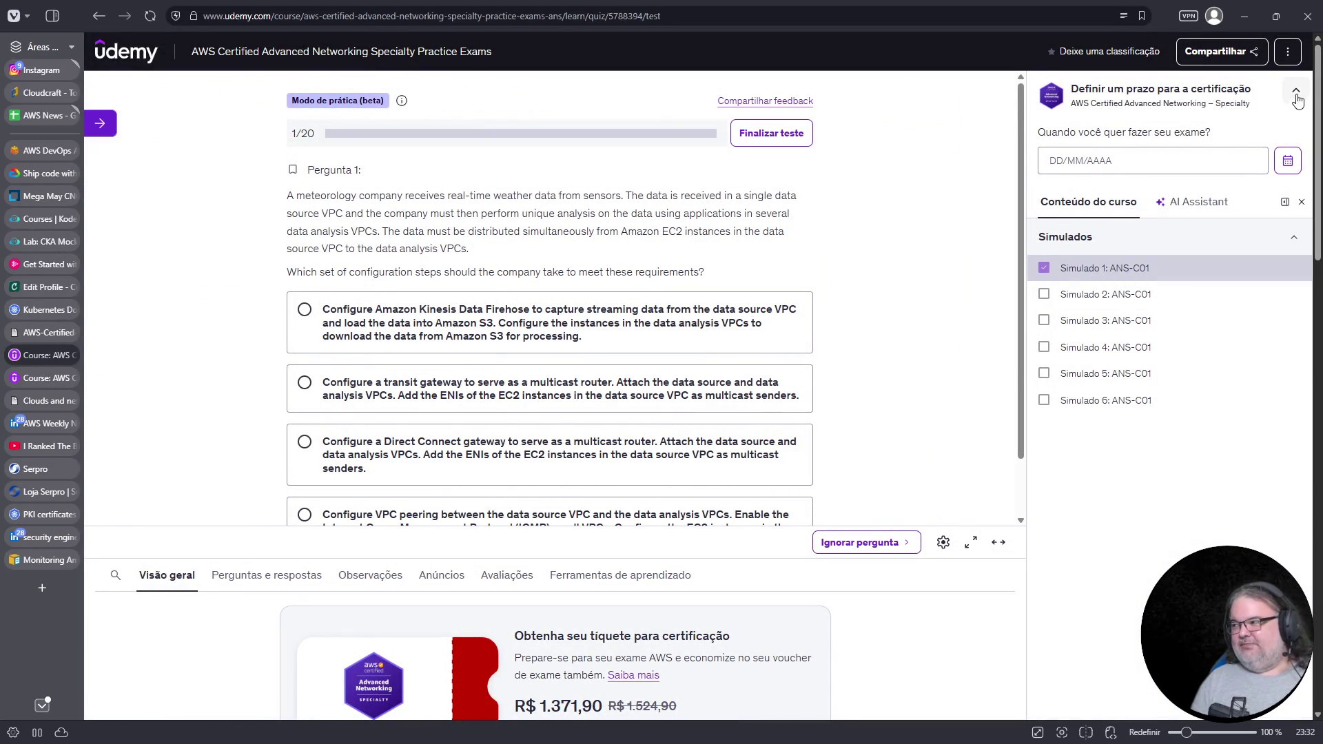
click(999, 544)
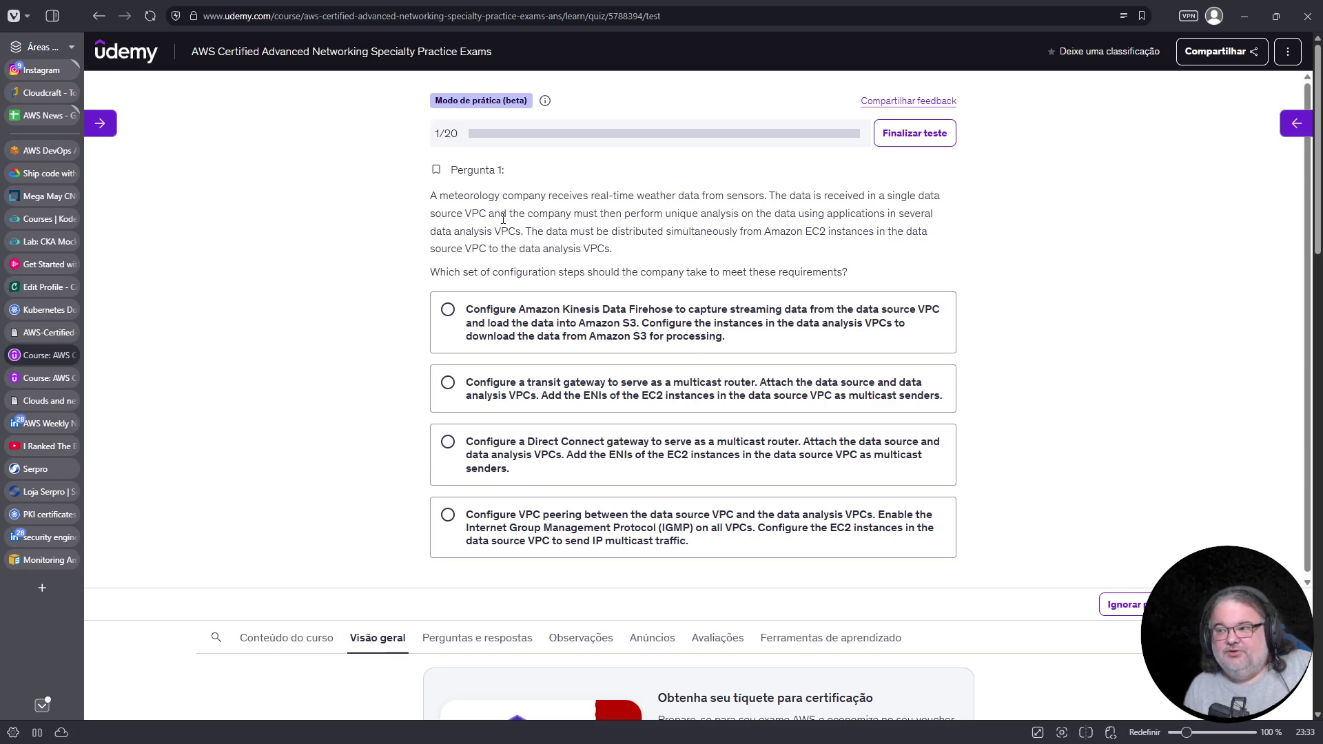
drag(437, 214, 501, 214)
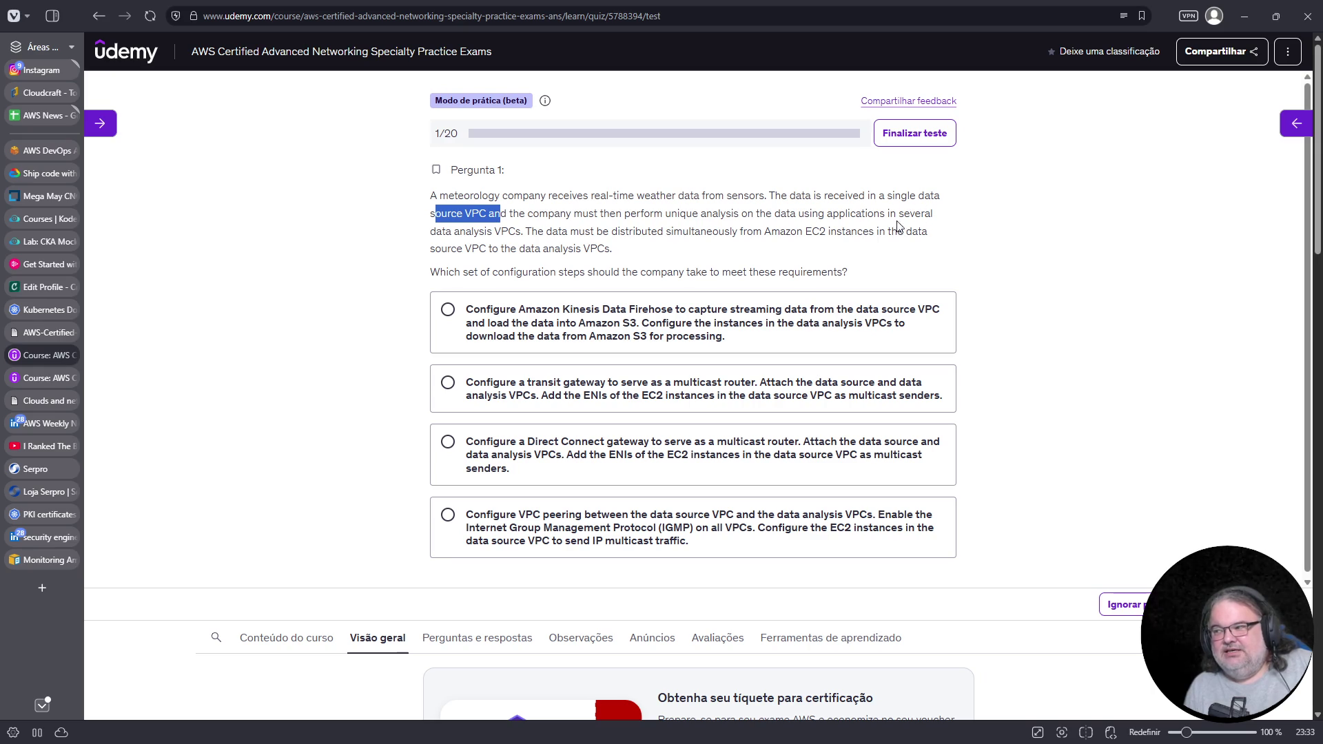
drag(461, 232, 525, 233)
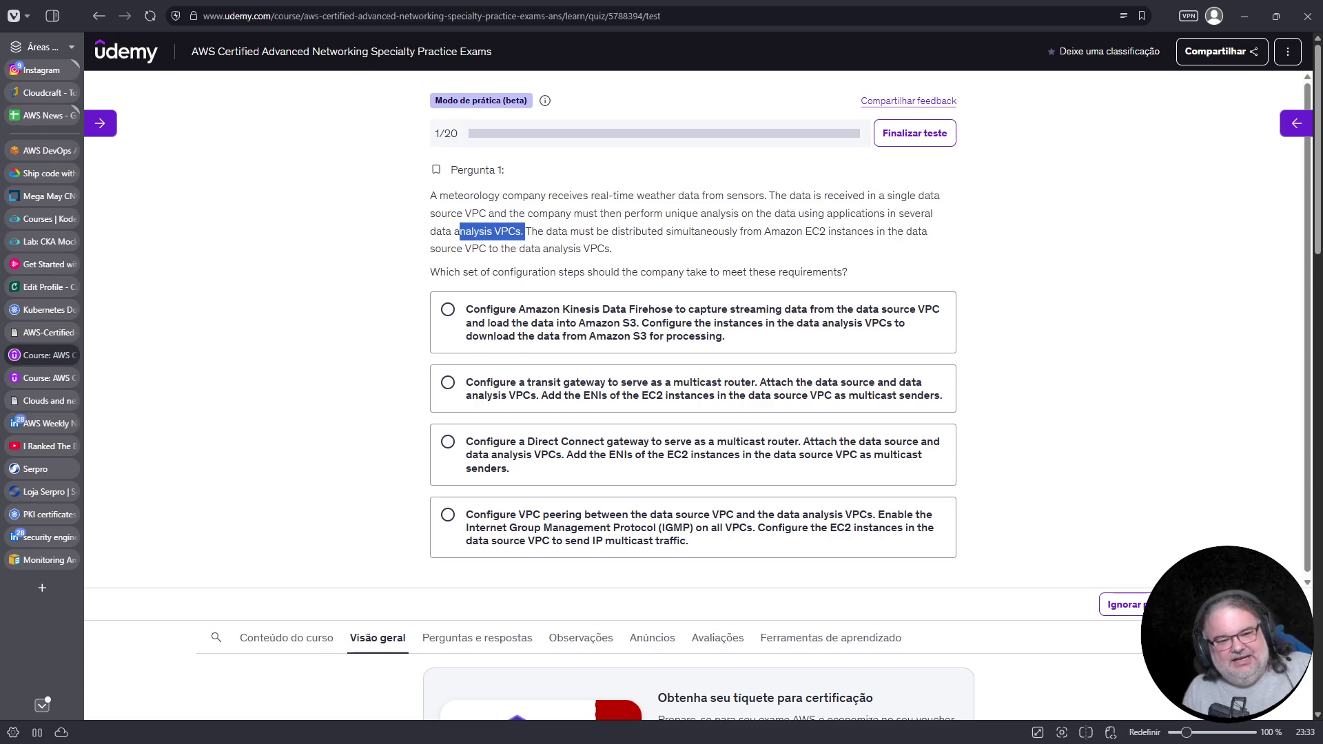
scroll(993, 369, down, 1)
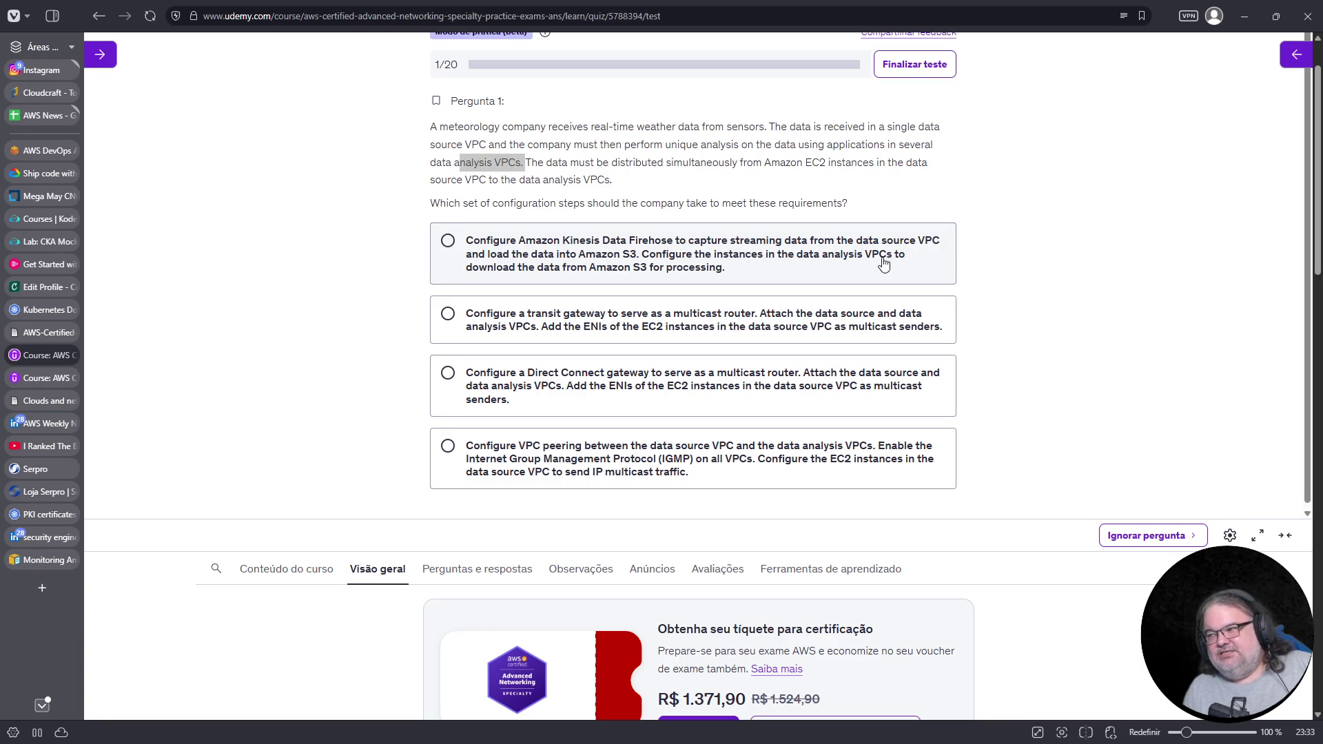
Compare the Kinesis Data Firehose, Direct Connect gateway and VPC peering answer options
click(764, 260)
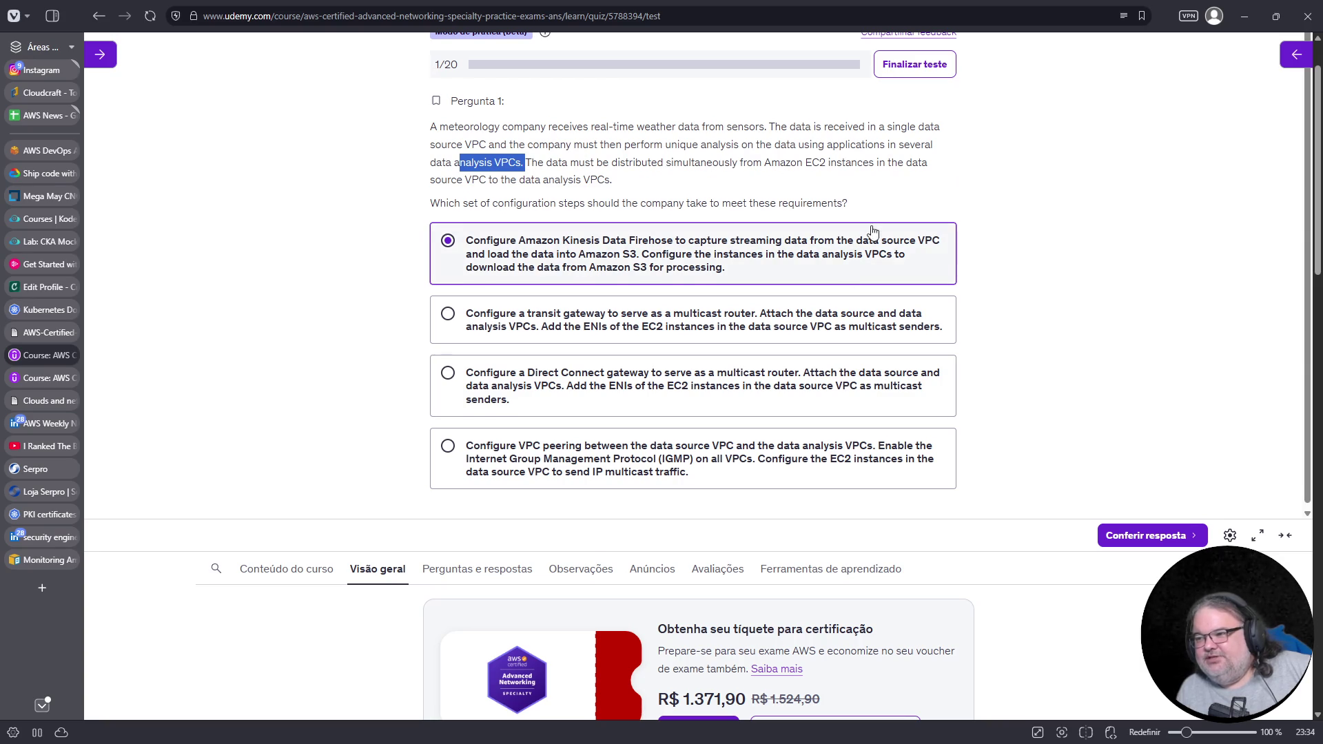
scroll(861, 274, down, 1)
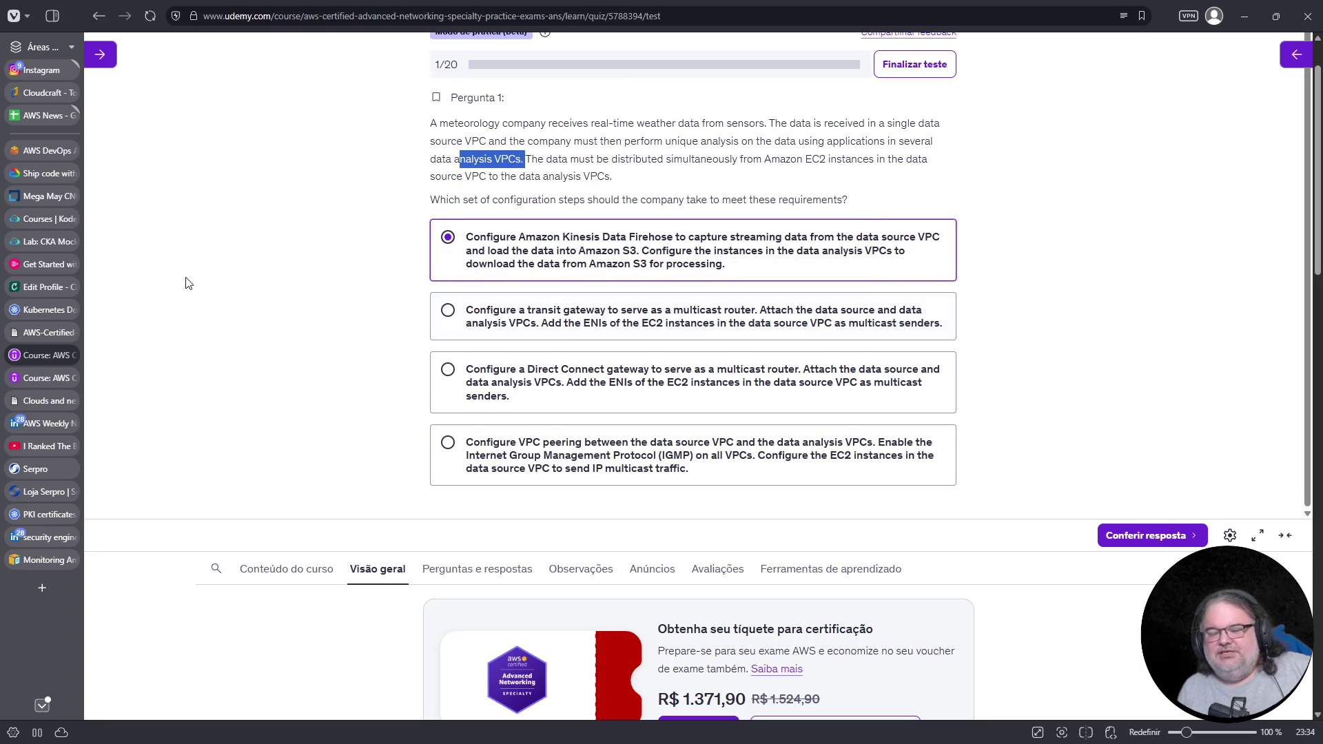
key(alt+Tab)
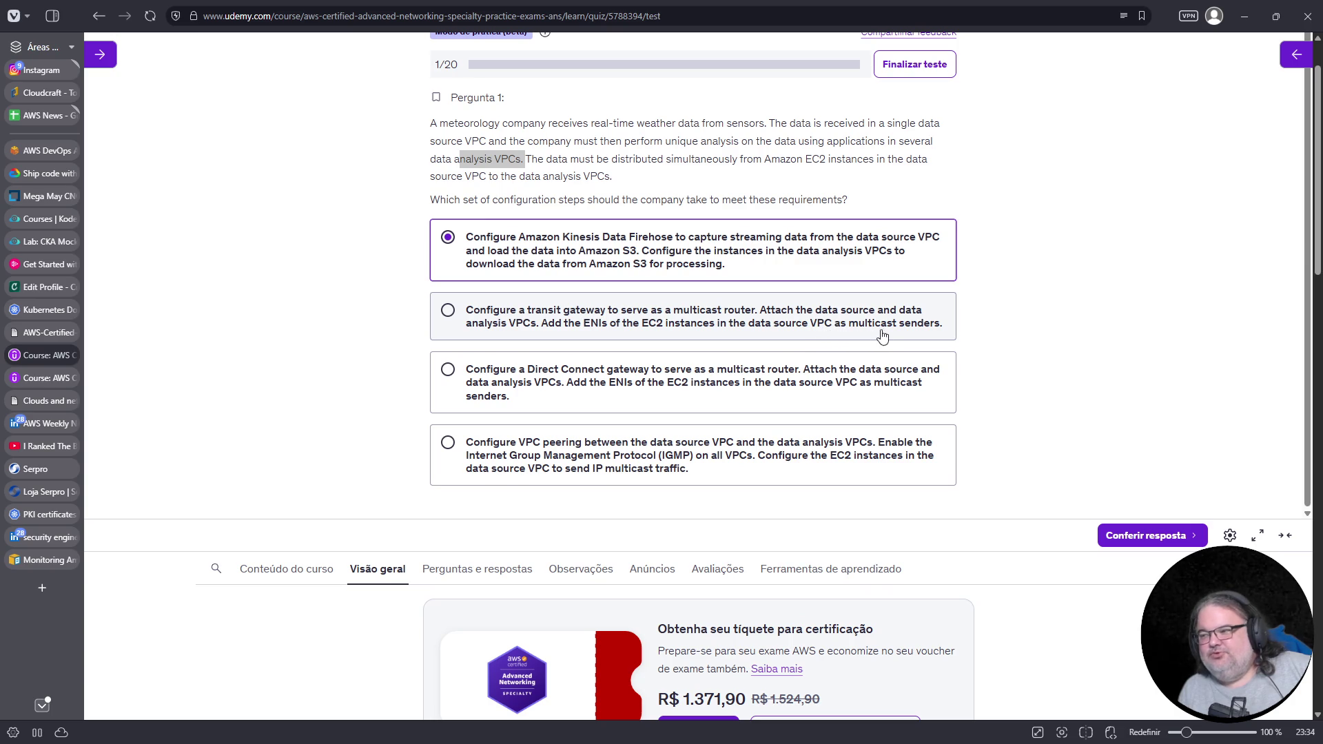
click(687, 387)
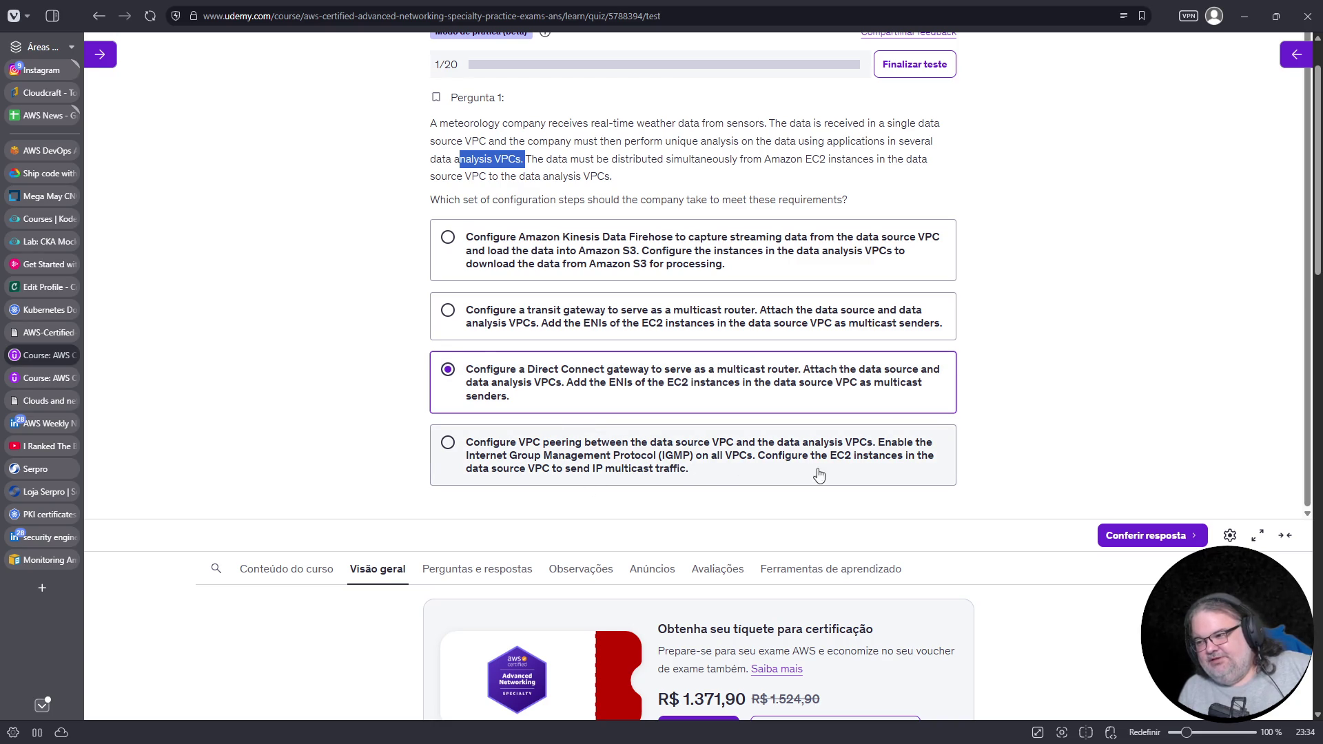
click(758, 465)
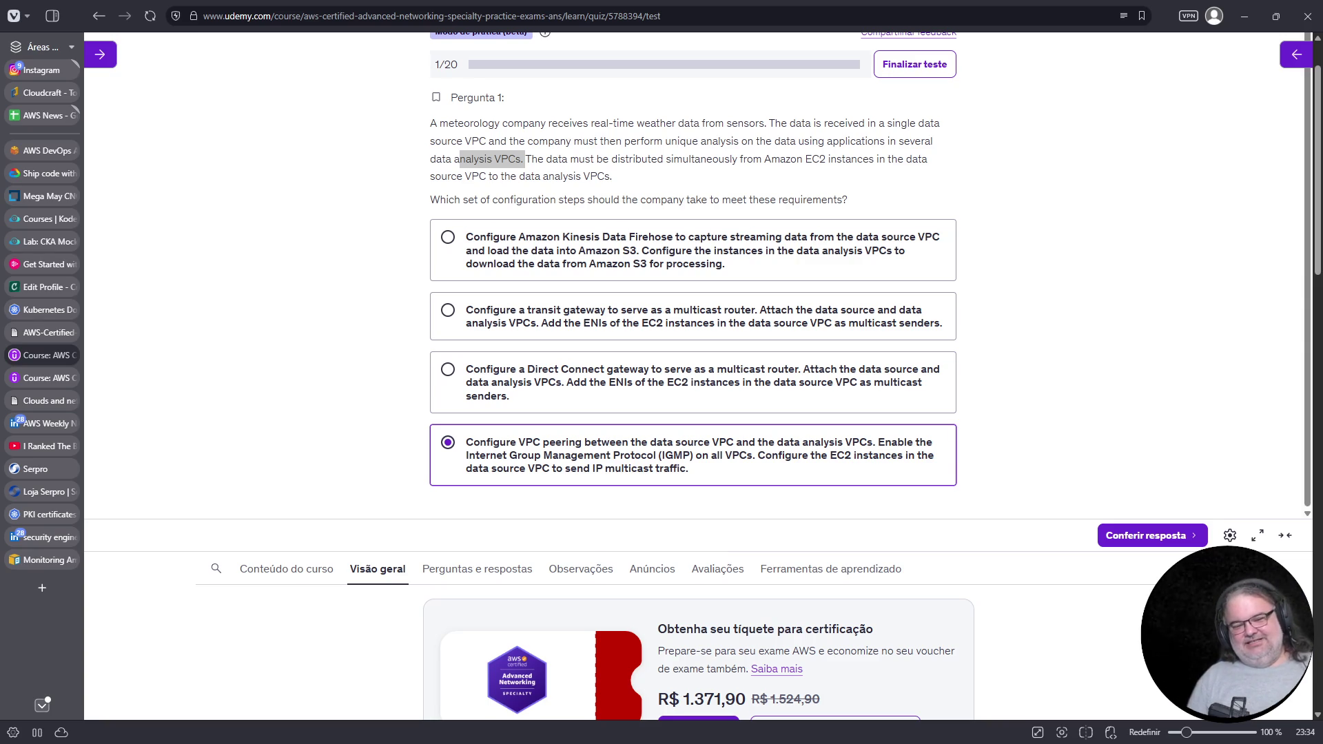
click(541, 383)
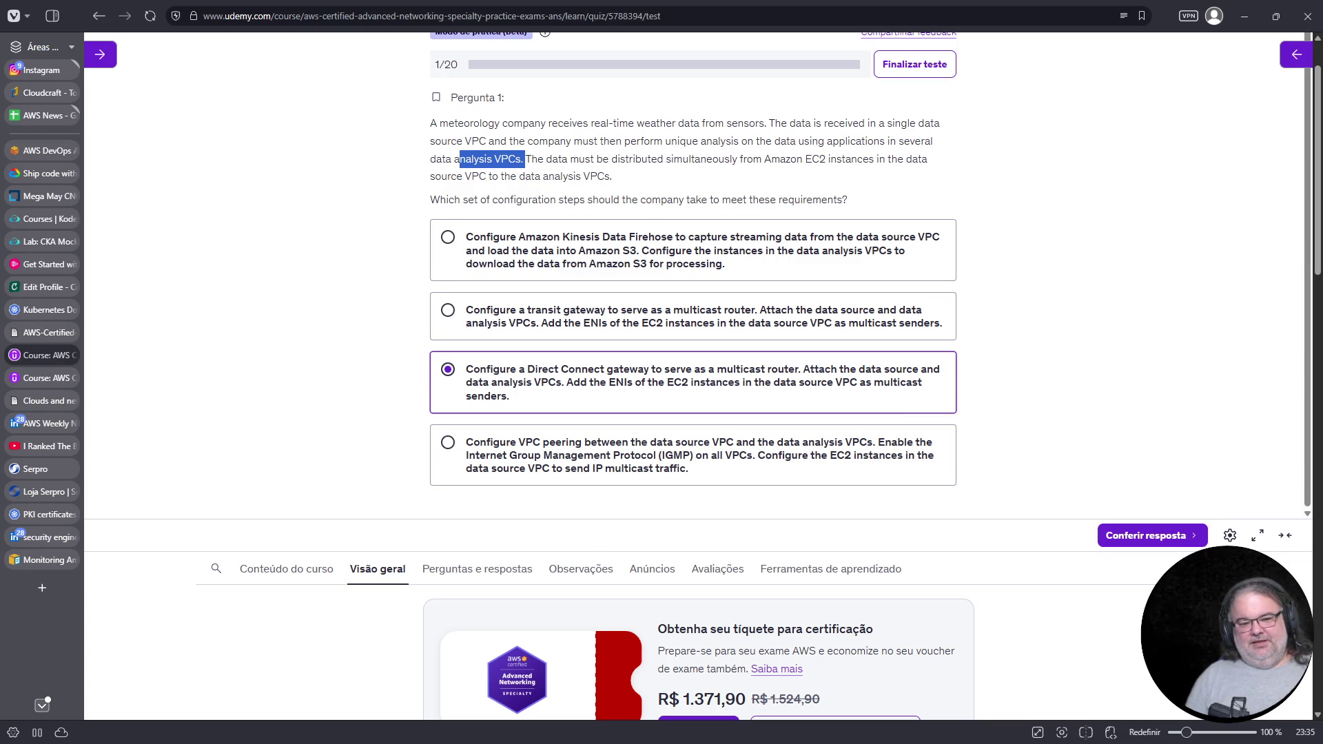
click(756, 466)
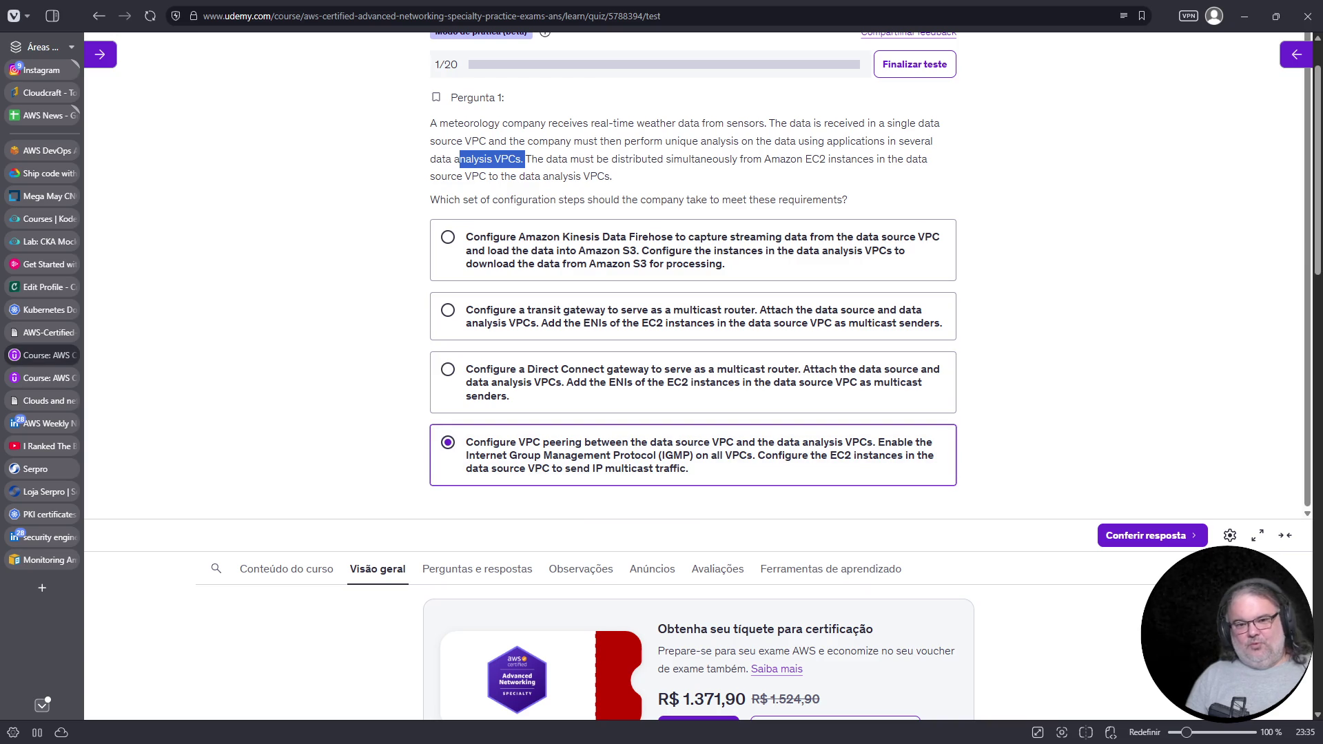
key(alt+Tab)
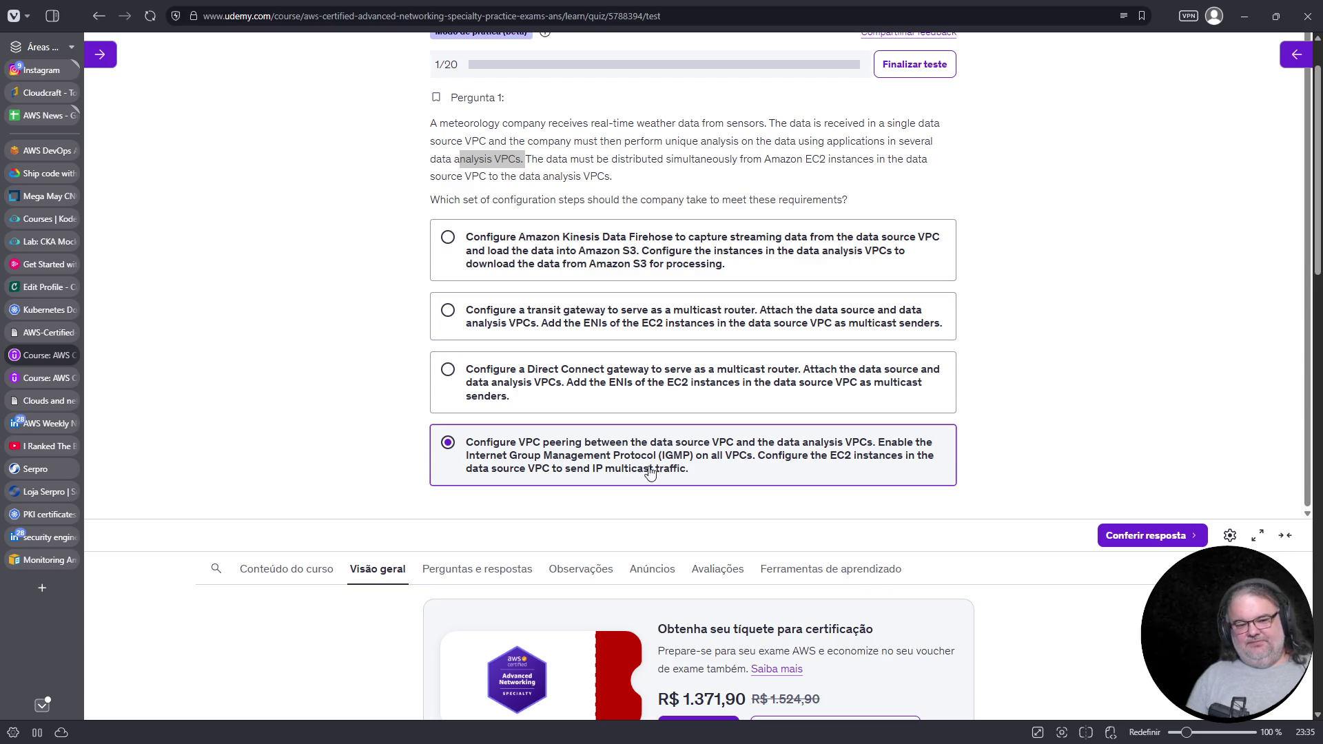
click(777, 260)
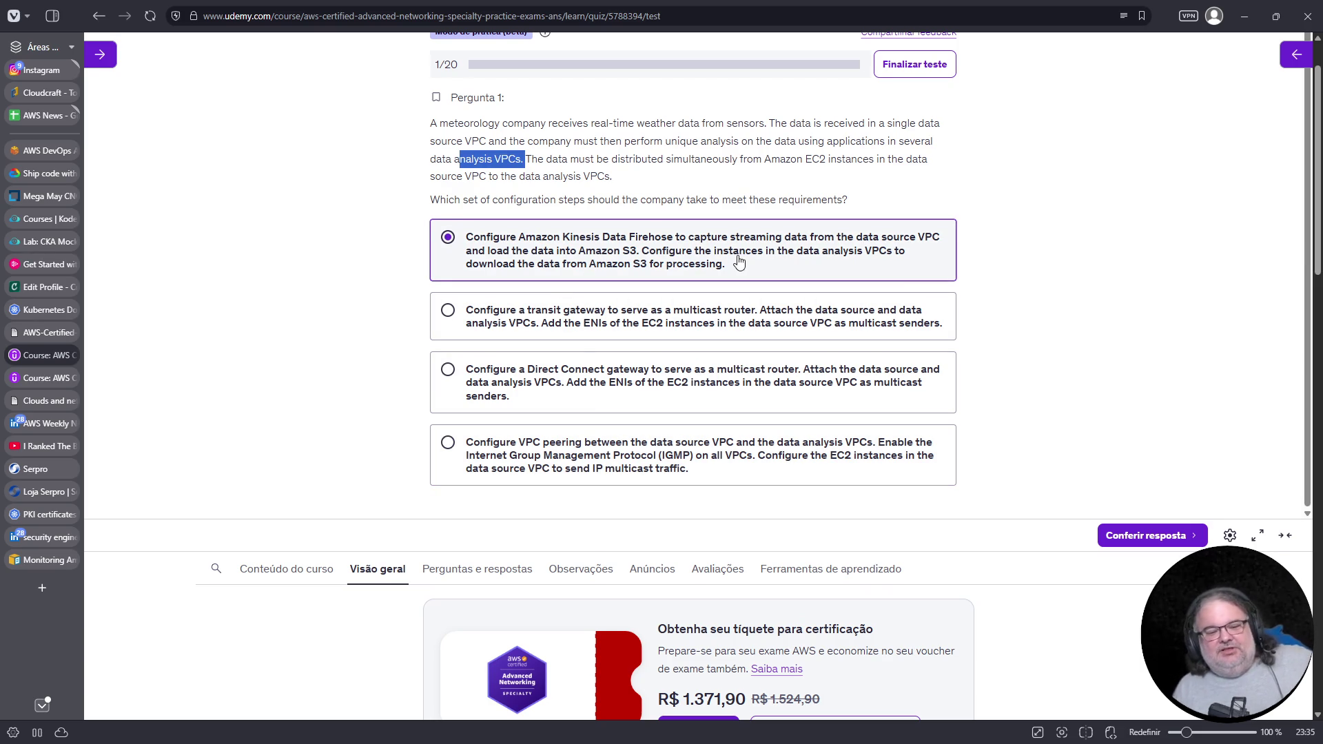
Weigh the transit gateway multicast answer against Kinesis Data Firehose, settling on Firehose
click(717, 330)
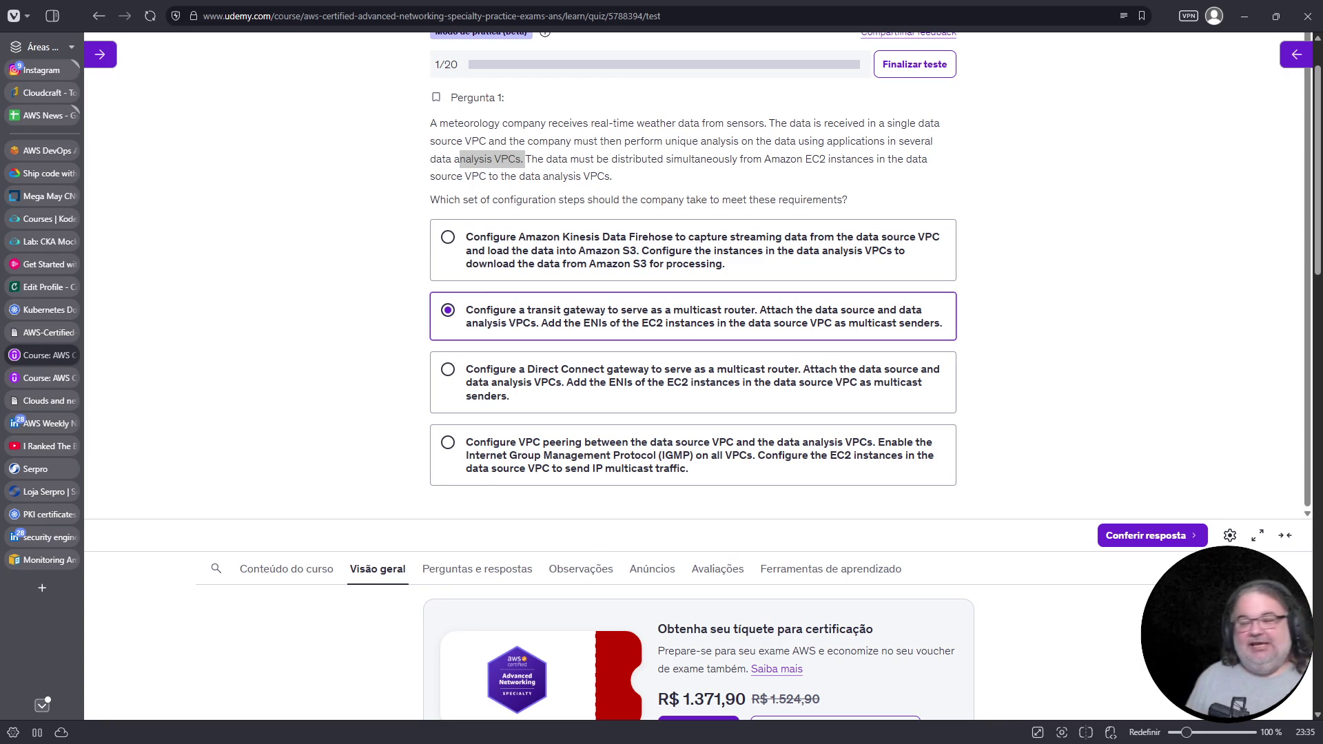
click(722, 323)
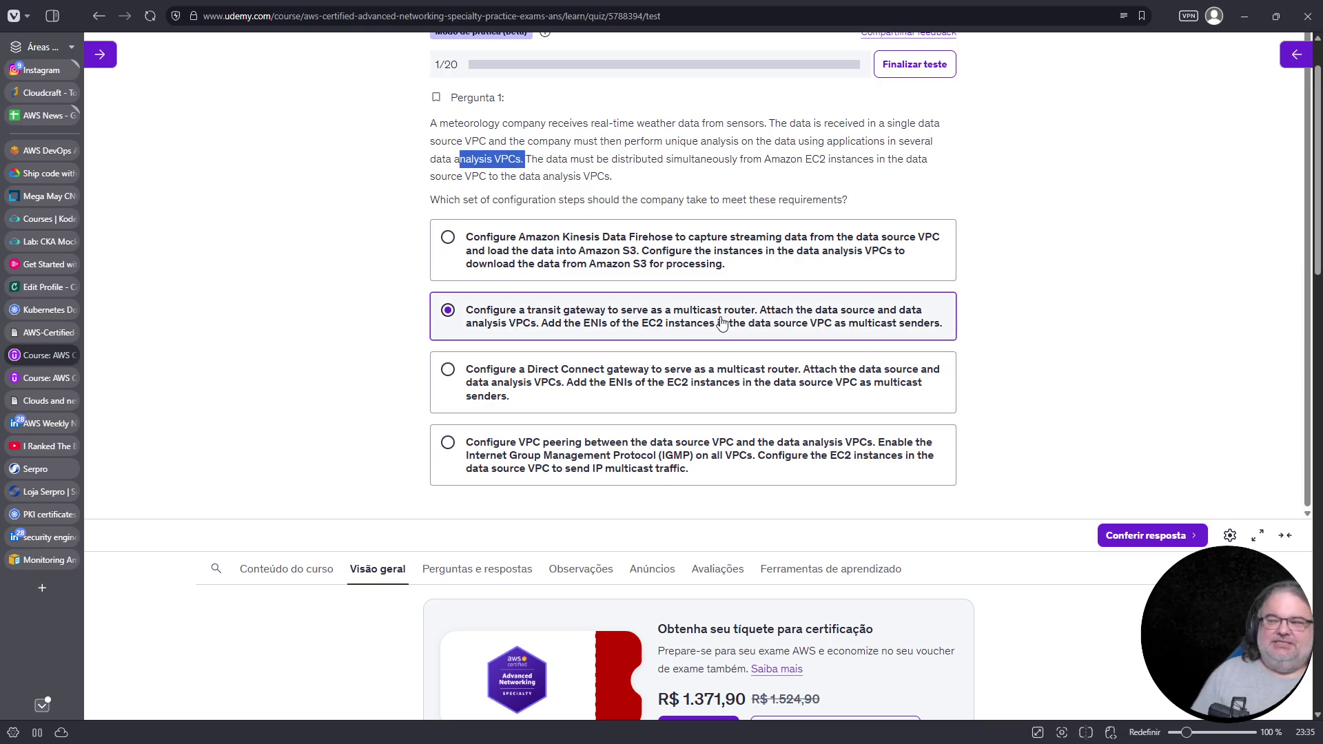
click(692, 250)
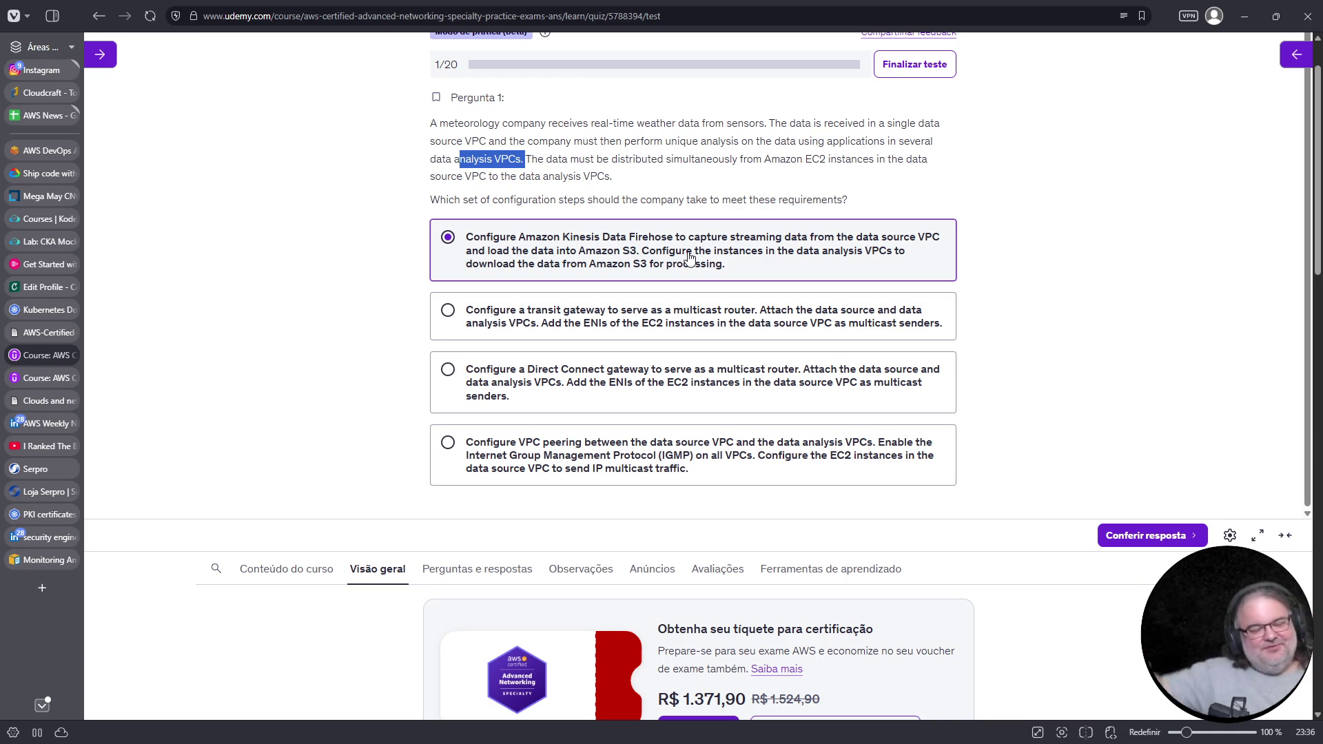
click(627, 335)
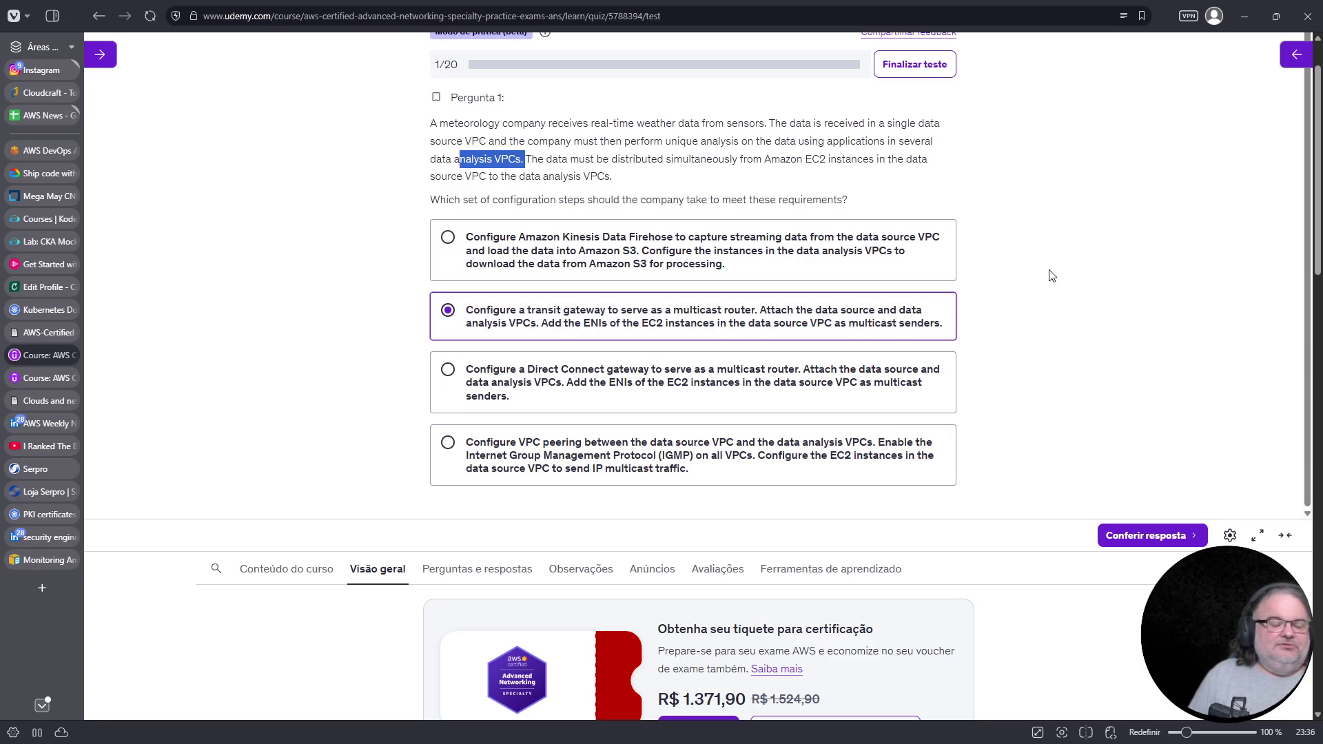
click(1072, 278)
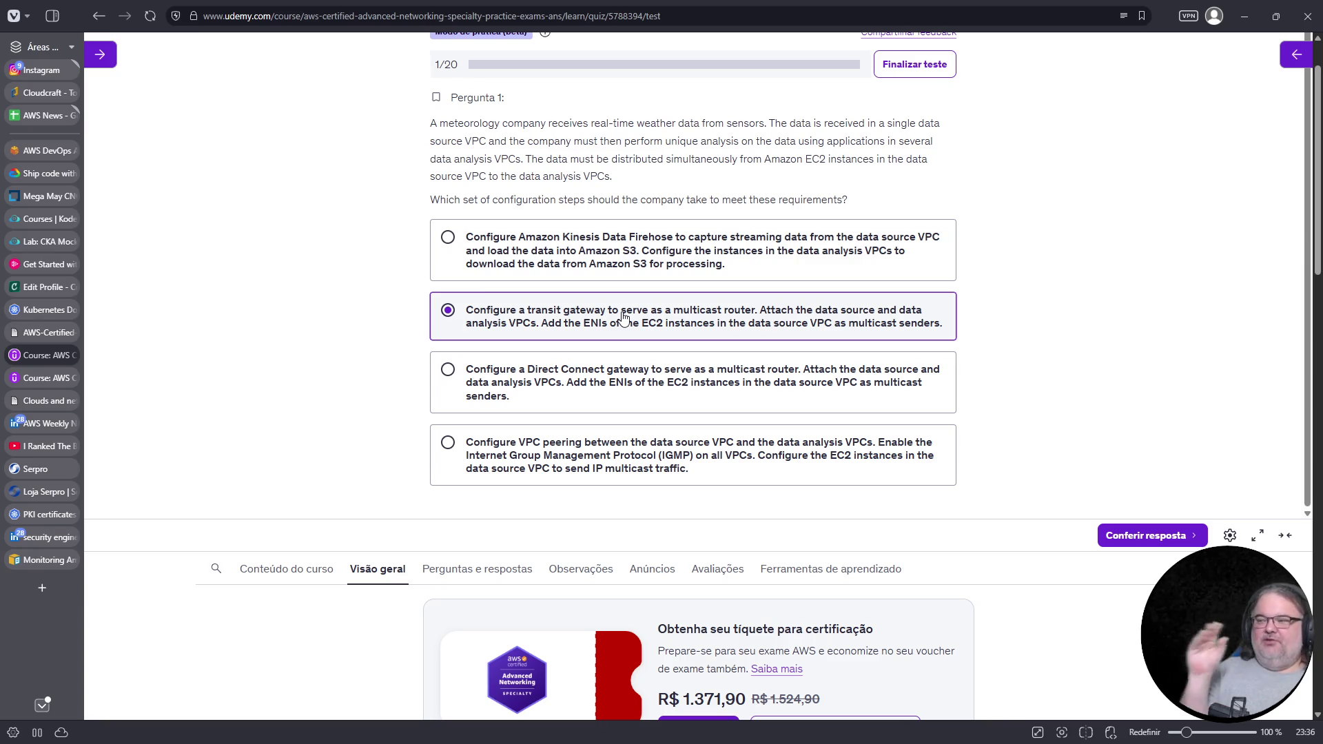
click(732, 260)
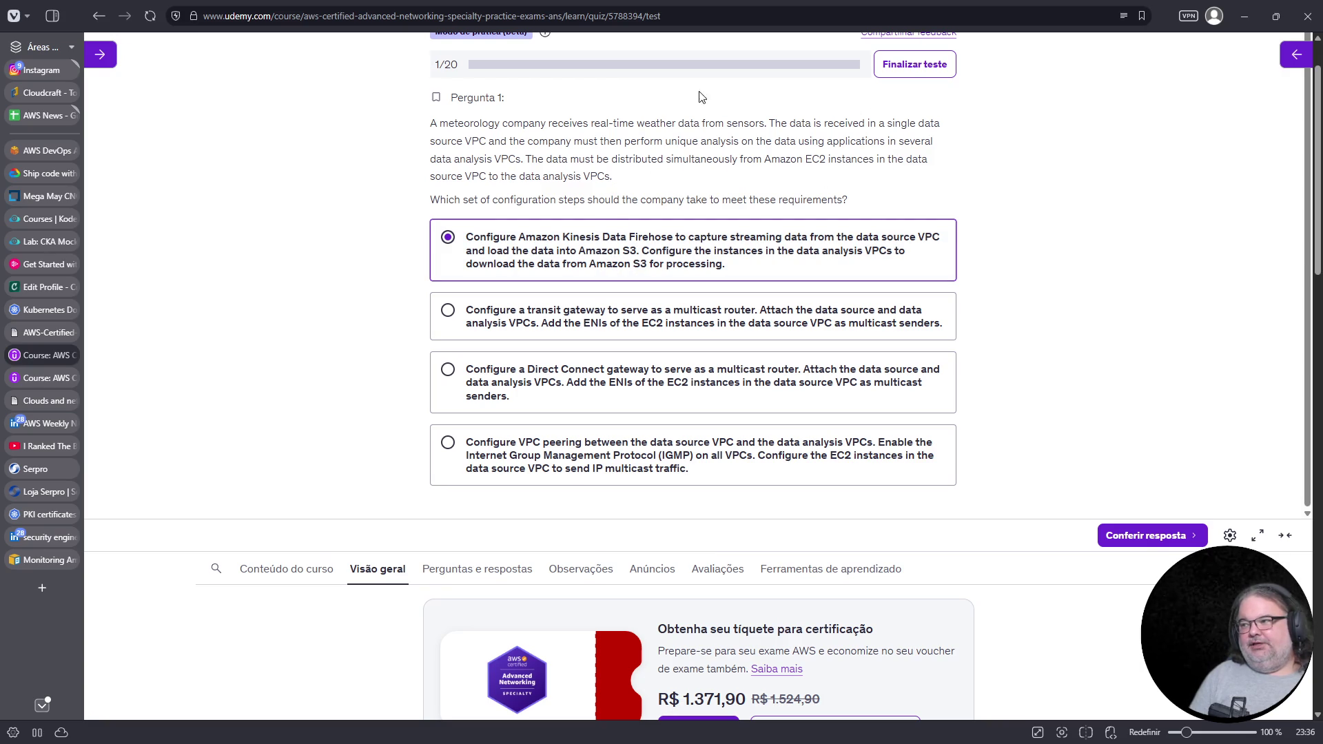
Highlight the question's sentences about simultaneous data distribution to the analysis VPCs
double_click(644, 124)
drag(643, 124, 598, 160)
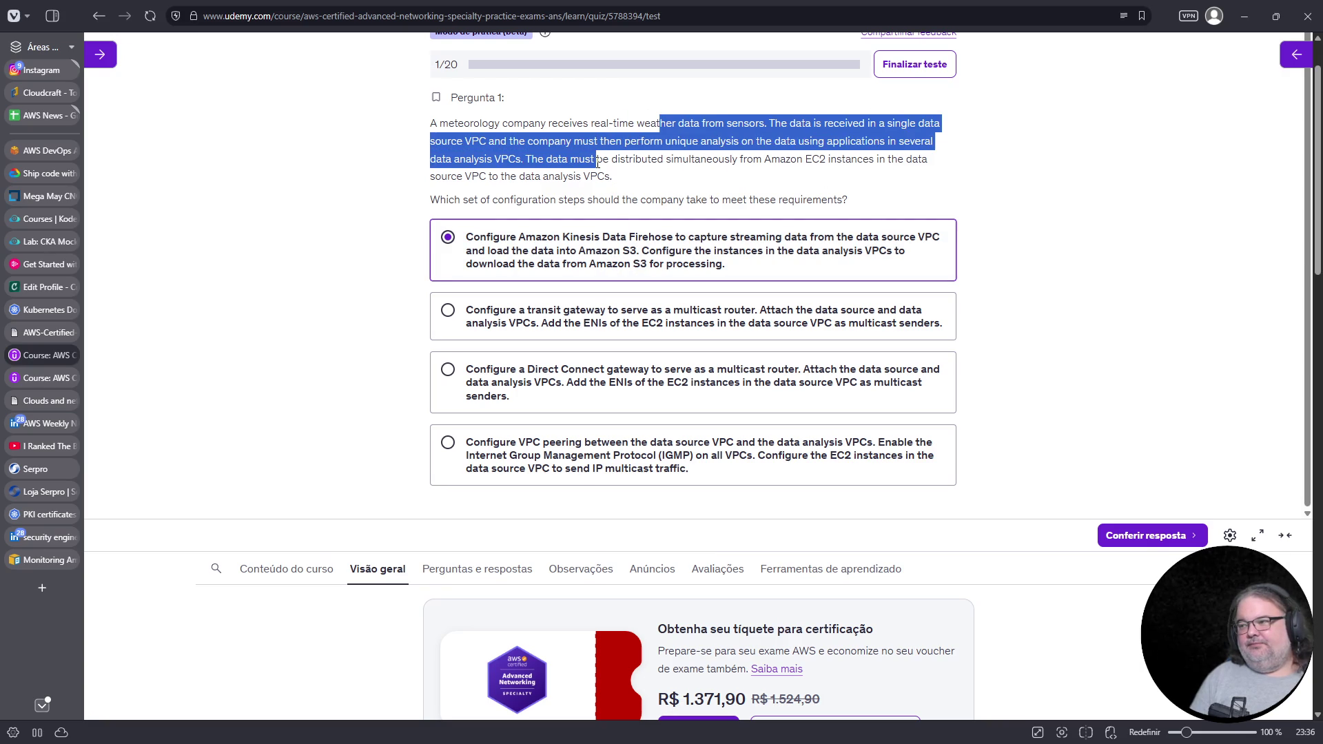
click(713, 172)
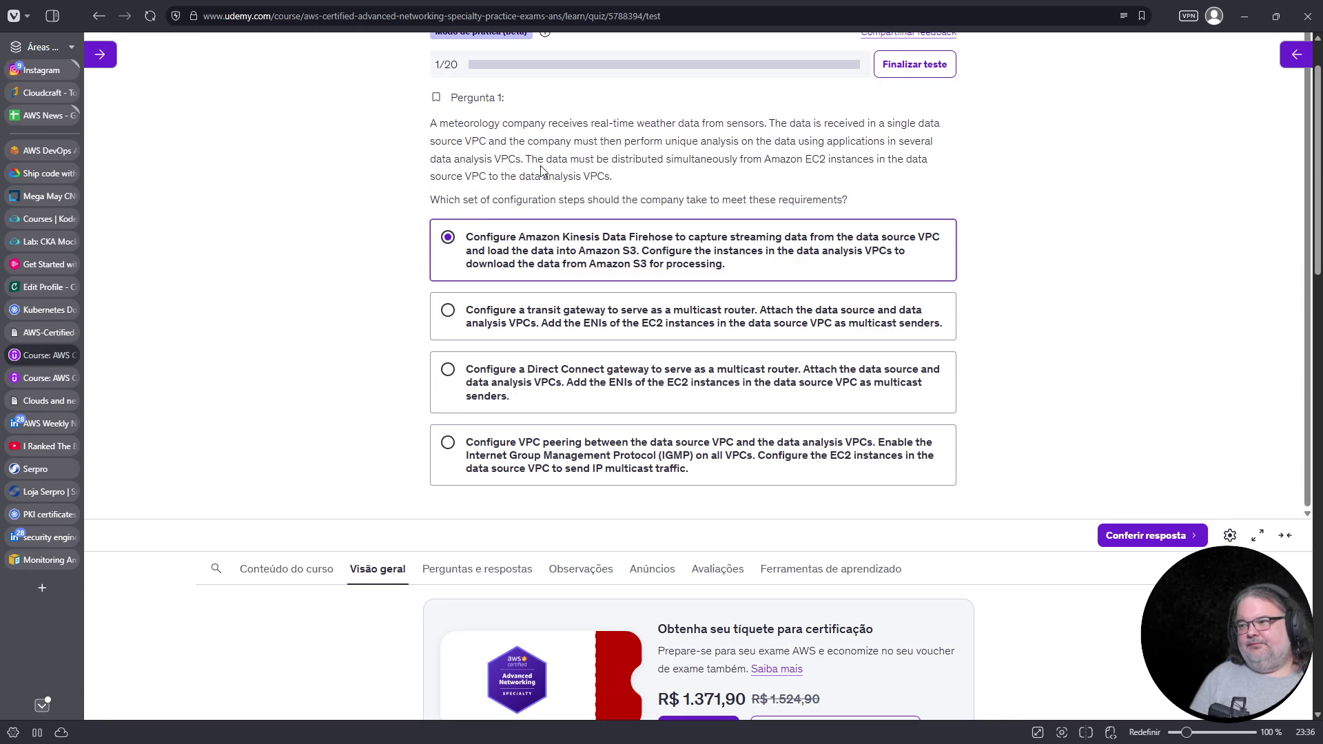
mouse_move(525, 159)
mouse_down()
mouse_move(628, 160)
mouse_move(641, 181)
mouse_up()
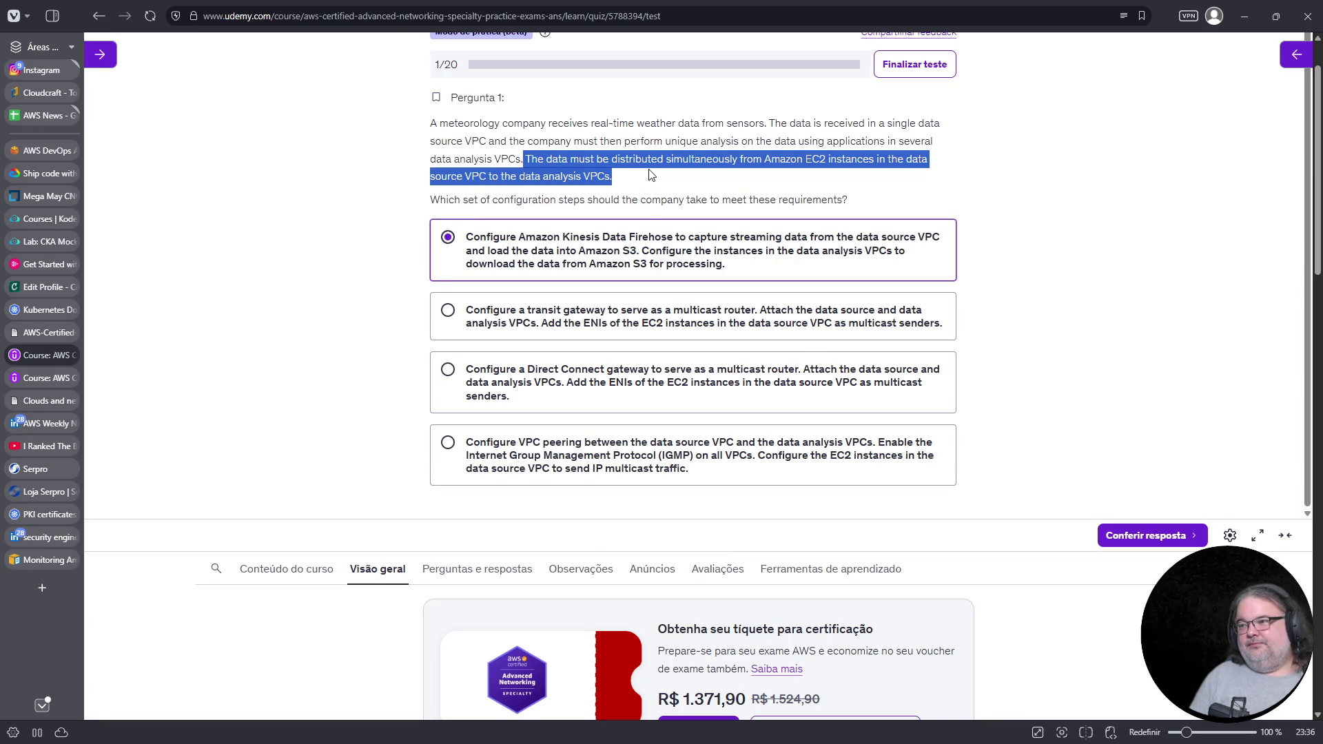
Choose the transit gateway answer and submit it for checking
click(847, 324)
click(1108, 535)
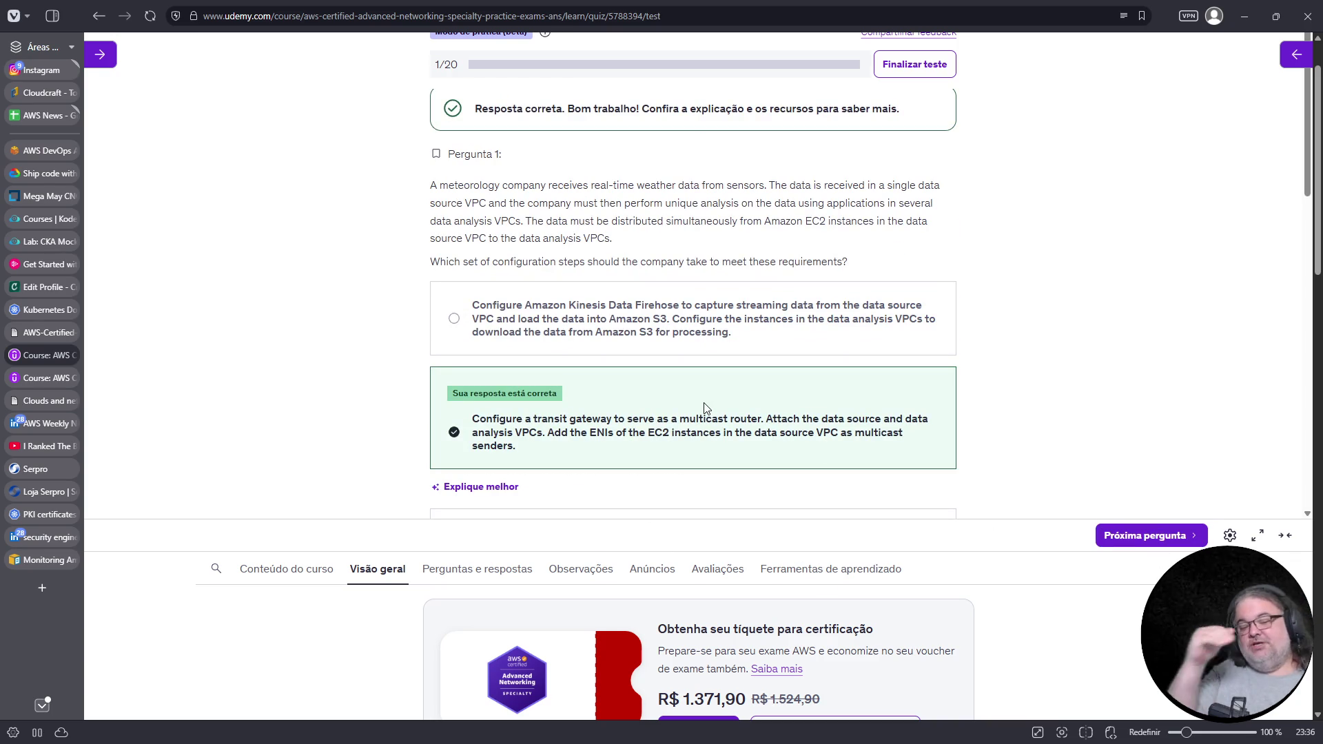
scroll(831, 381, down, 8)
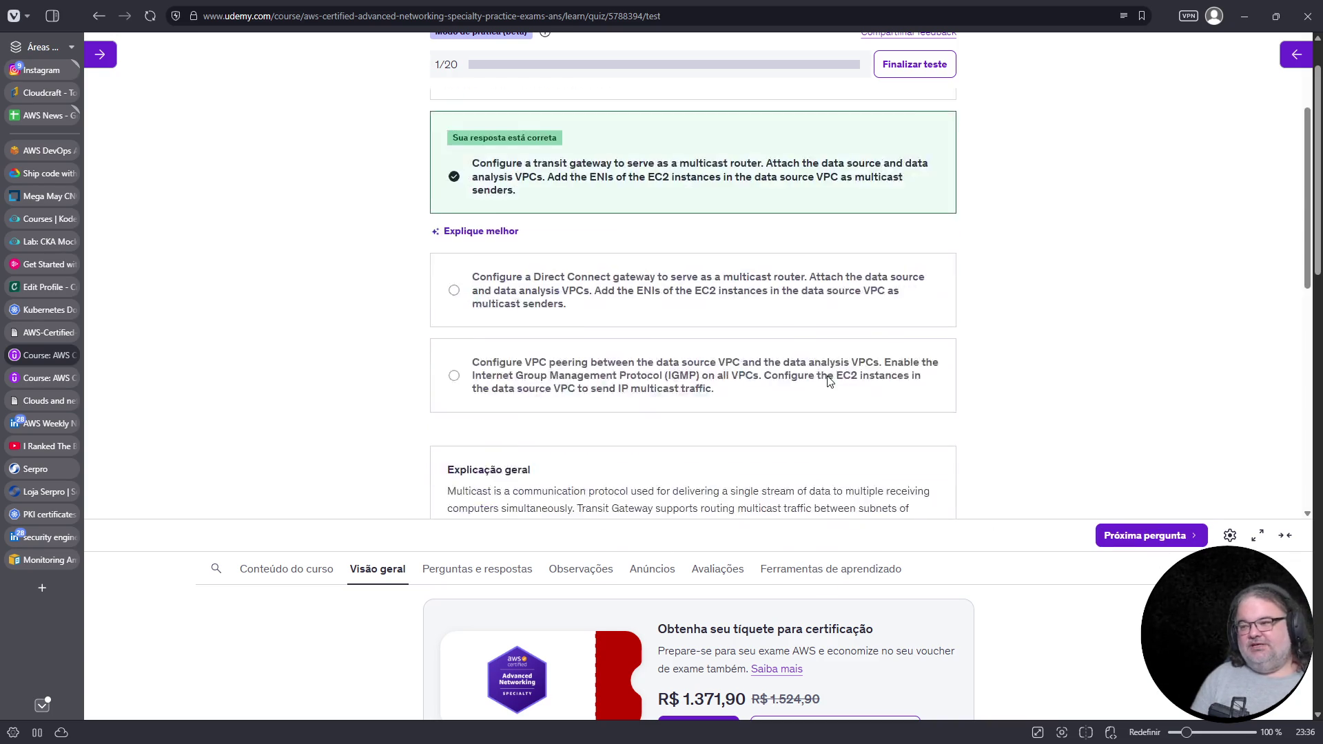
scroll(884, 321, down, 2)
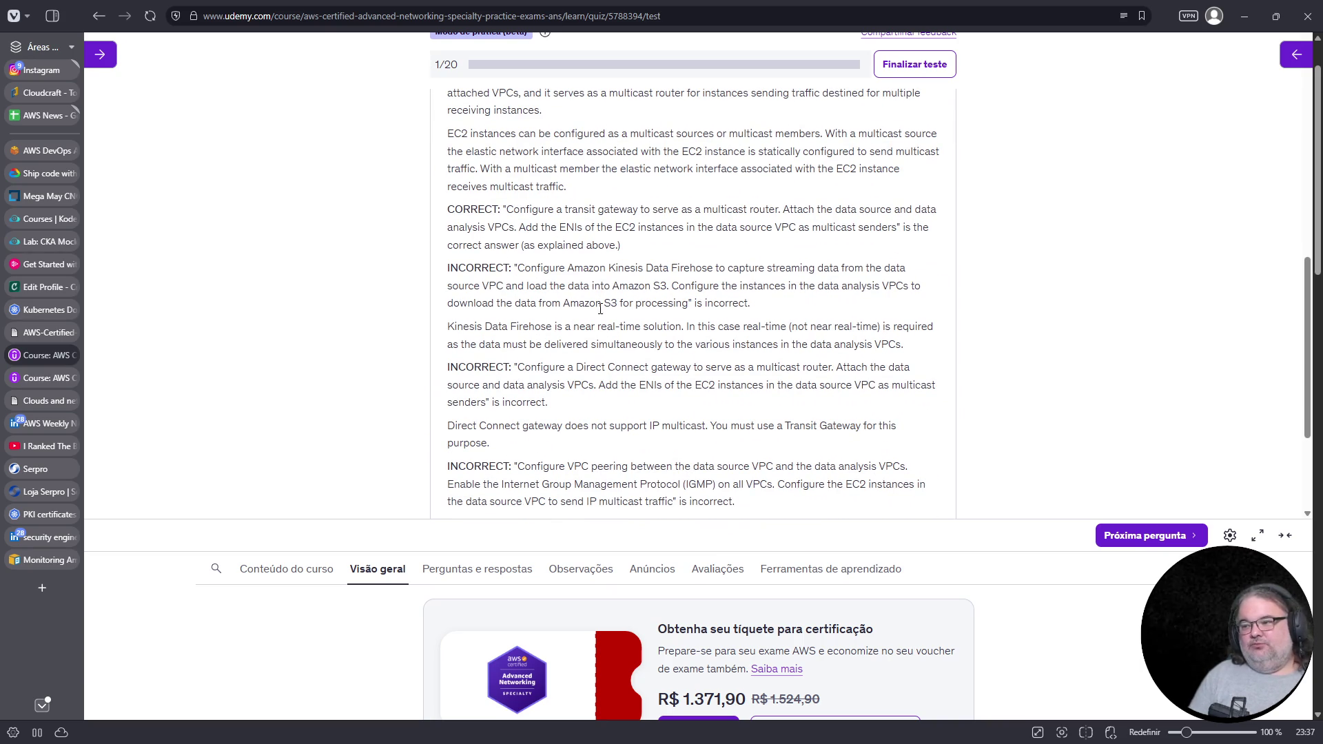
Open the 'Multicast in AWS Transit Gateway' reference from the explanation, then return to the quiz
scroll(754, 357, down, 3)
scroll(741, 400, up, 1)
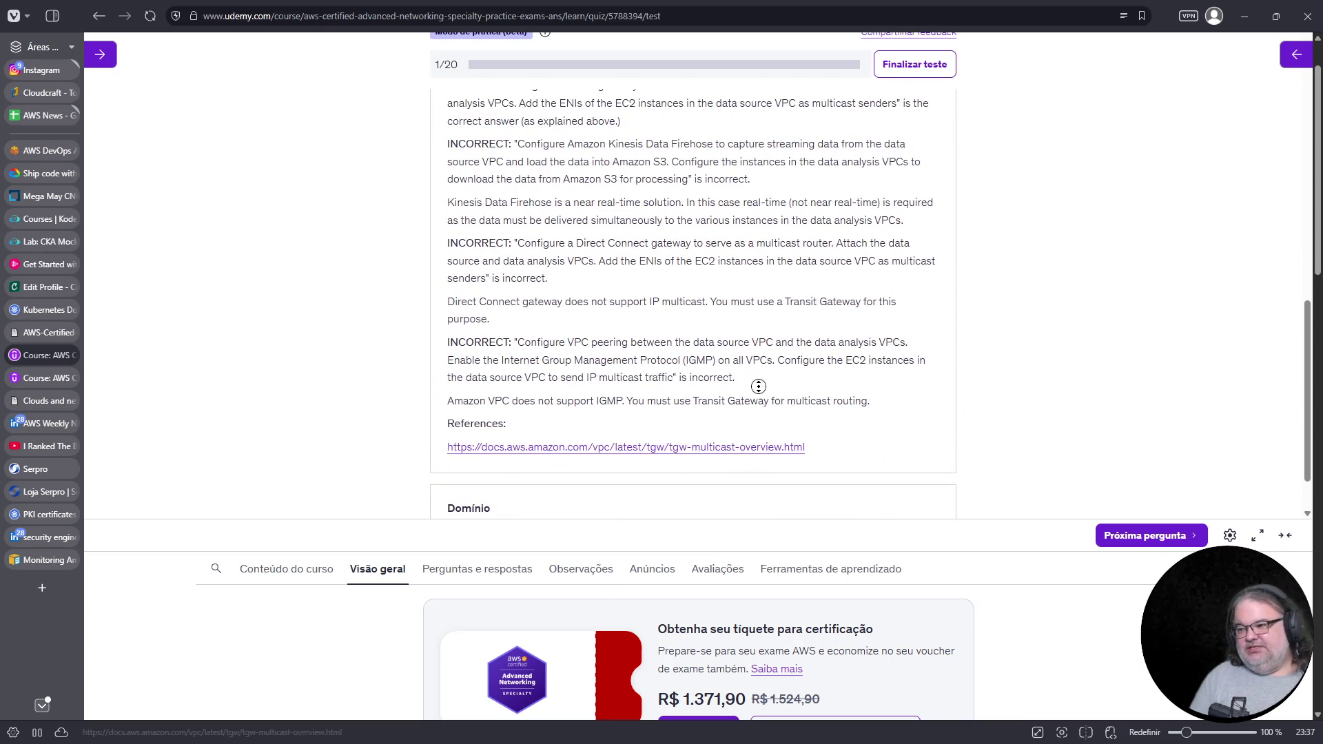
click(740, 449)
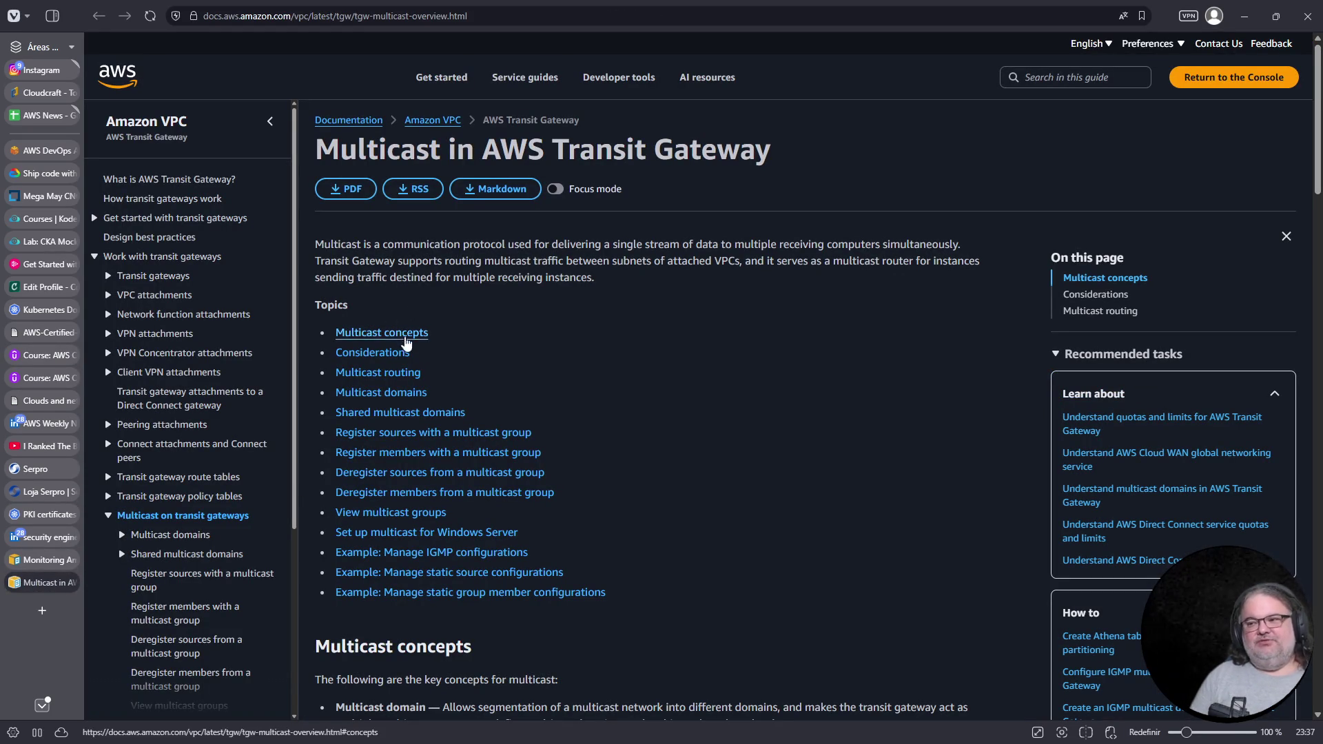
click(35, 357)
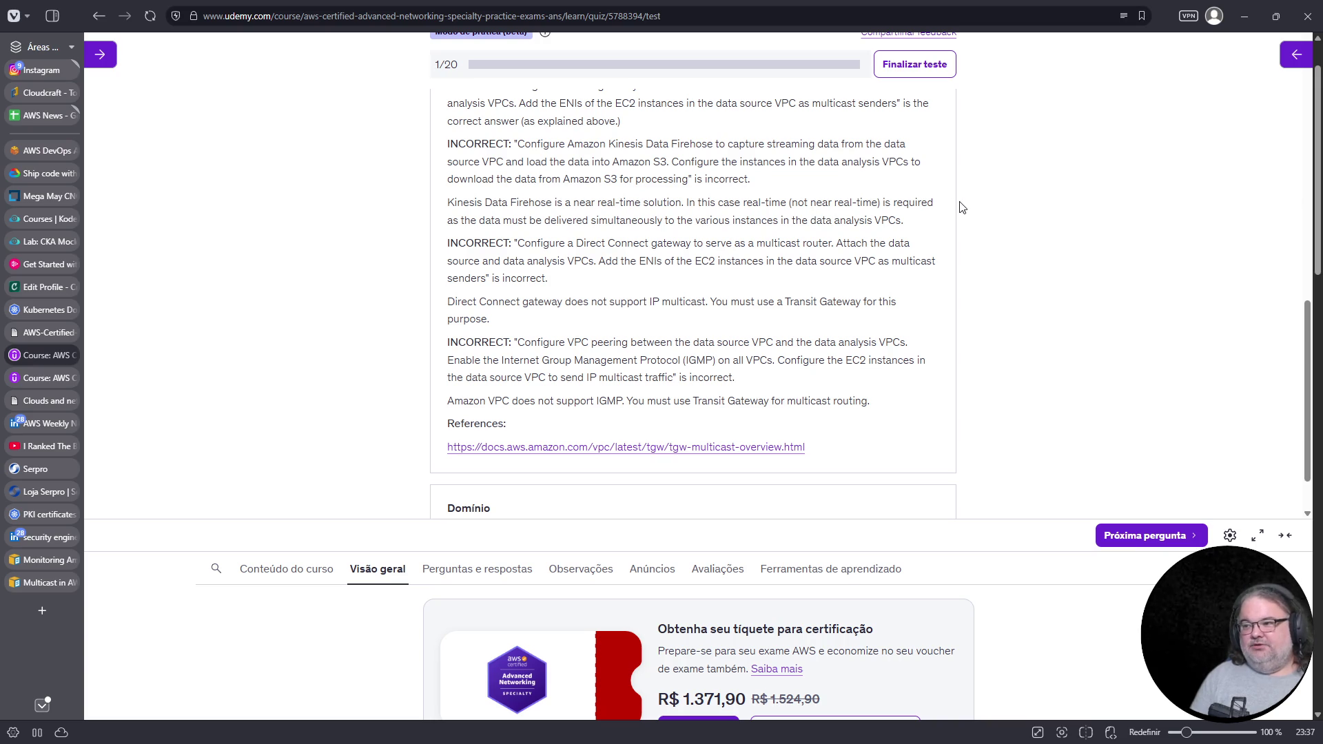
Highlight the explanation and question sentences about simultaneous distribution to the data analysis VPCs
drag(496, 220, 923, 228)
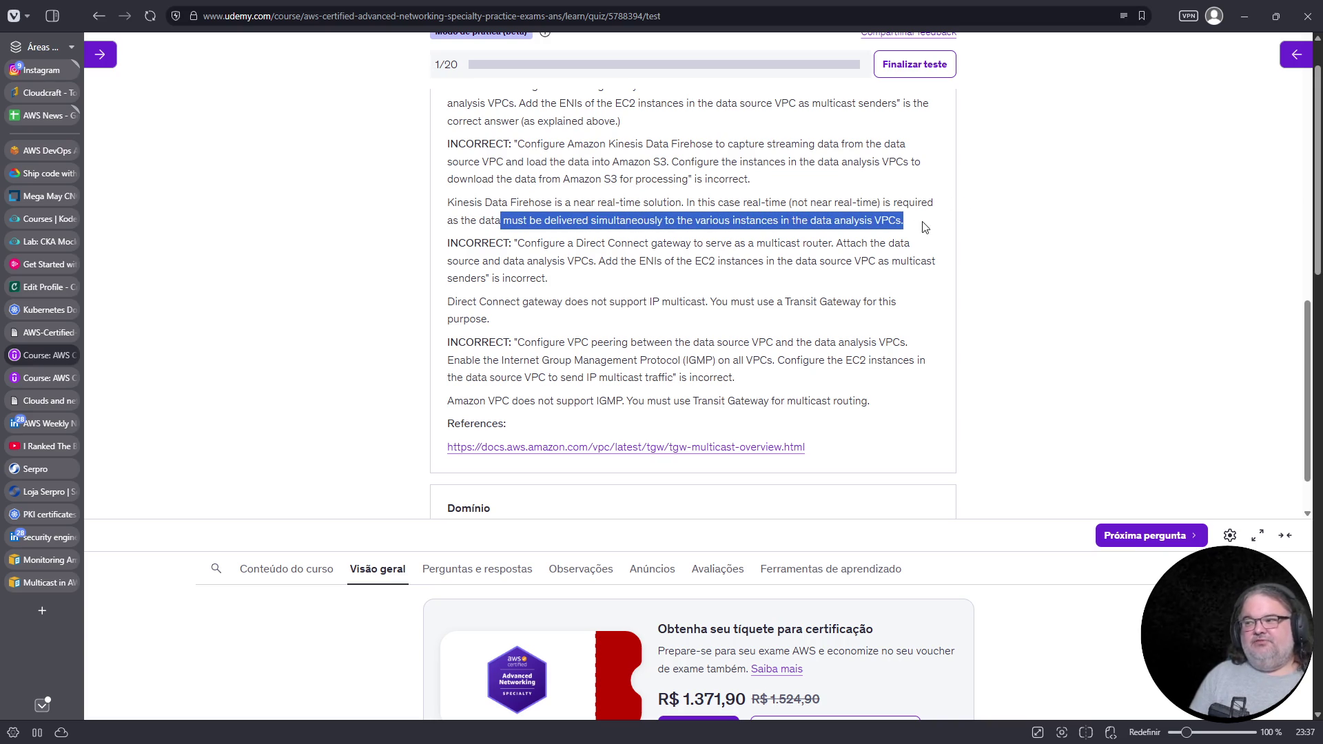
scroll(996, 287, up, 1)
scroll(997, 287, up, 10)
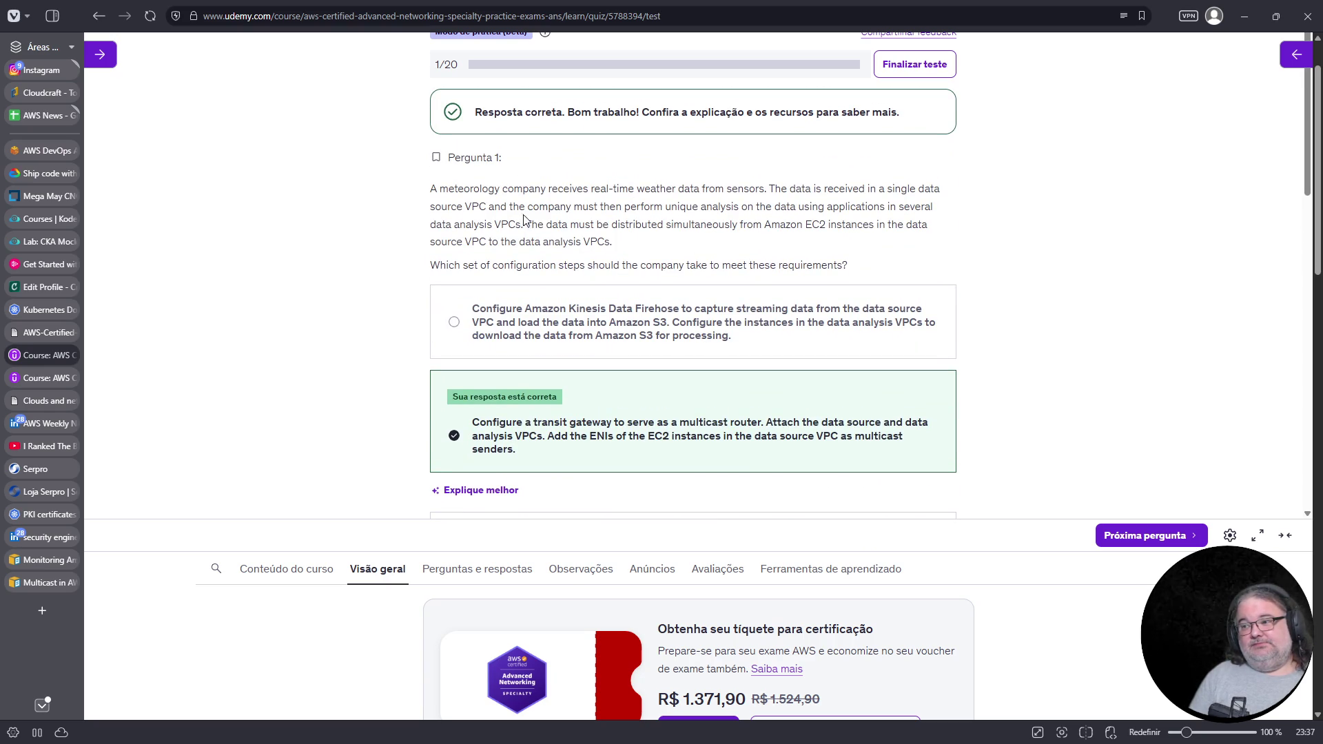
mouse_move(574, 207)
mouse_down()
mouse_move(774, 208)
mouse_move(522, 226)
mouse_move(876, 225)
mouse_up()
click(598, 238)
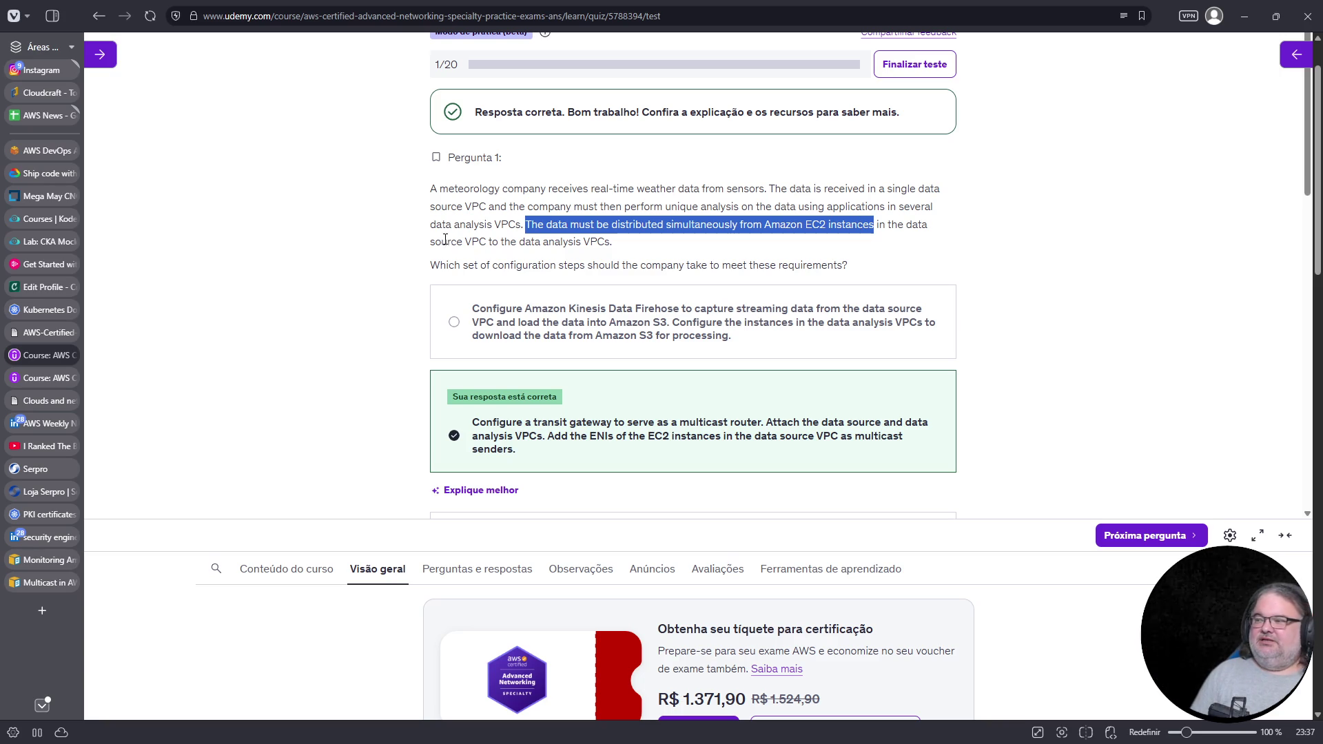
drag(511, 241, 629, 254)
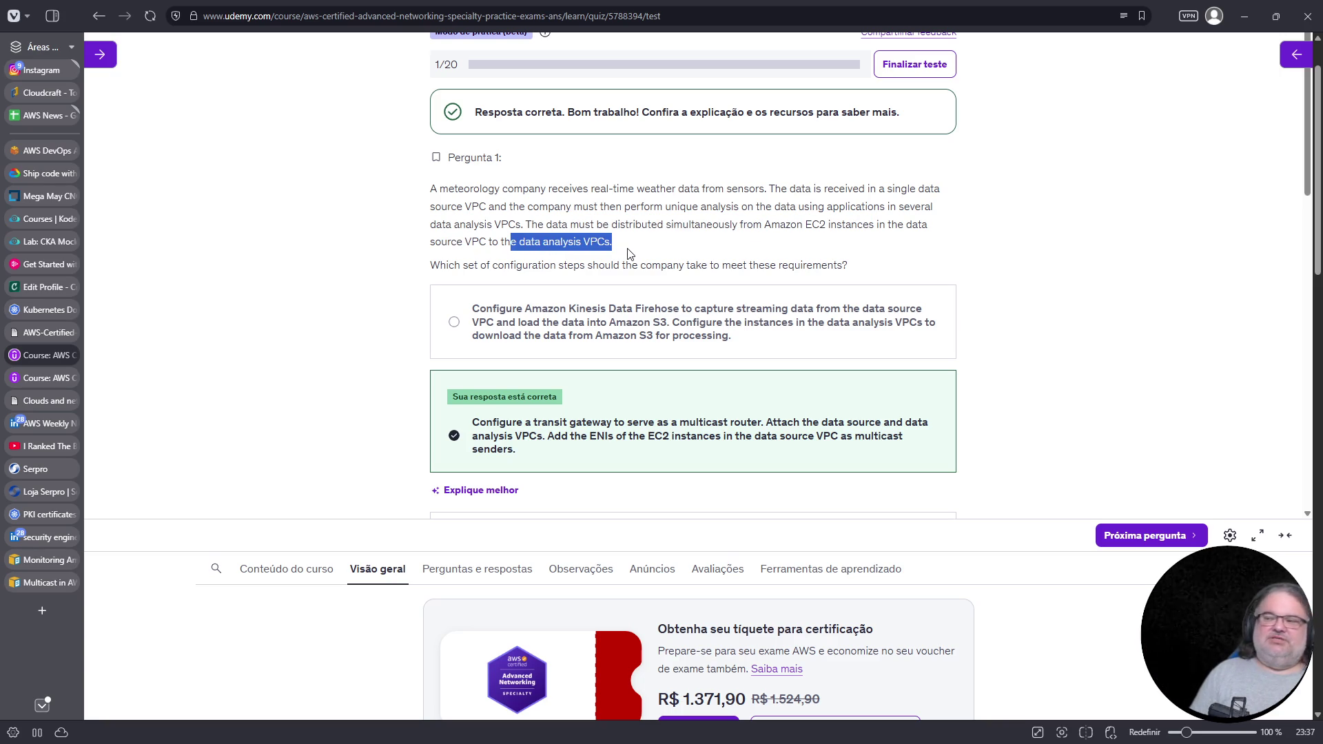
drag(744, 225, 799, 227)
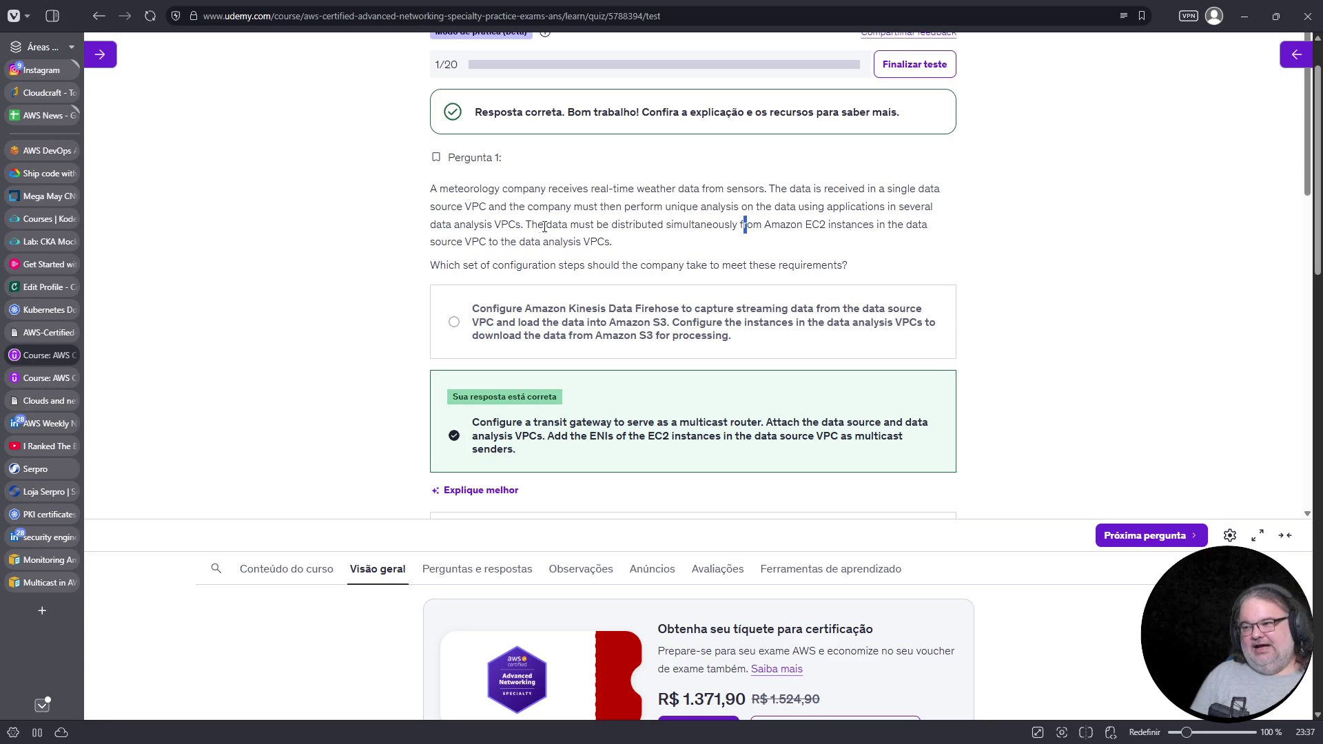
drag(527, 225, 627, 245)
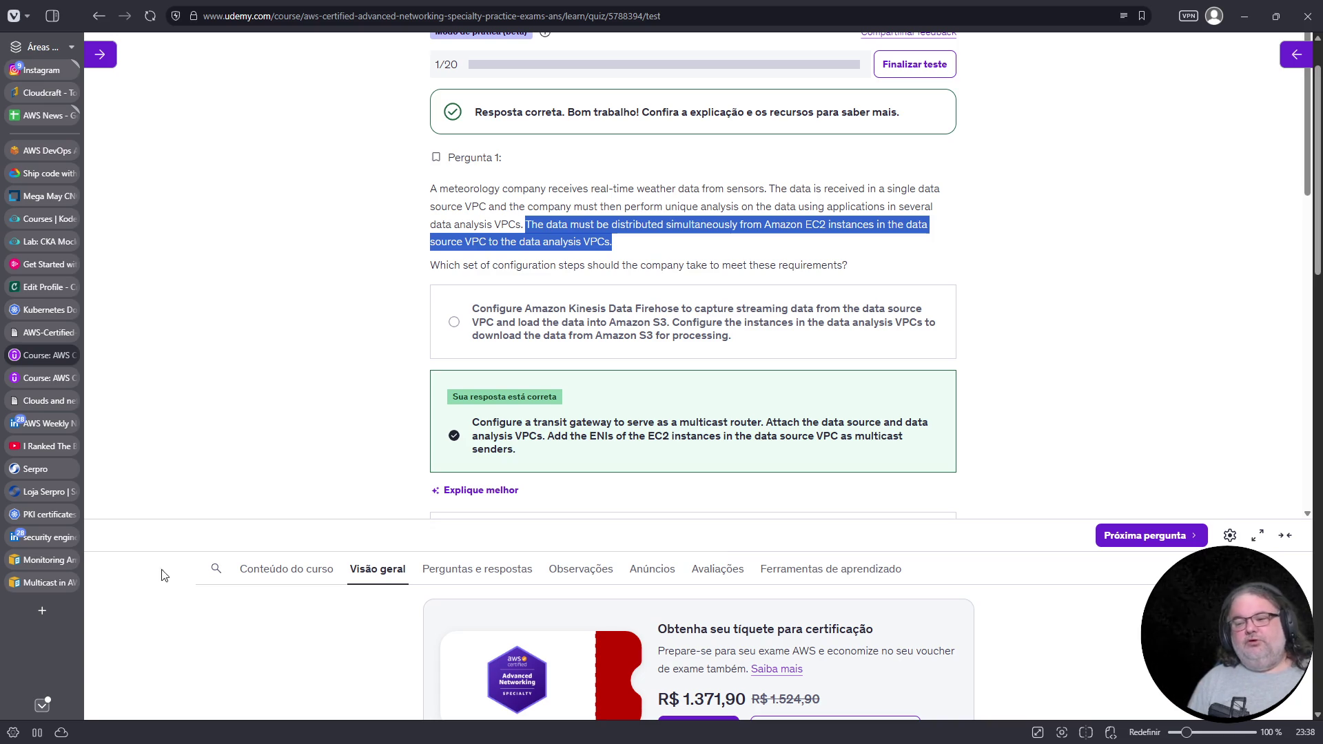
Close the AWS documentation tab and switch to the CKA Mock Exam 1 lab
click(52, 561)
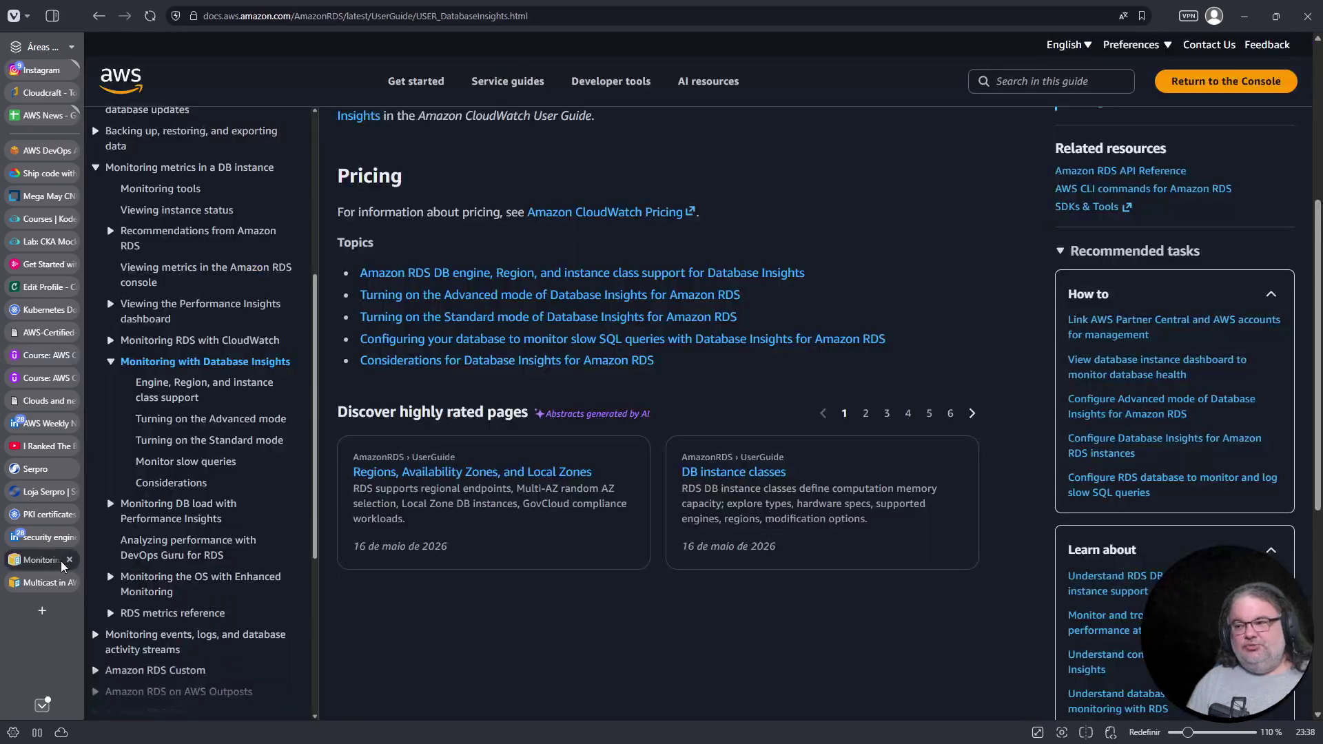
click(70, 560)
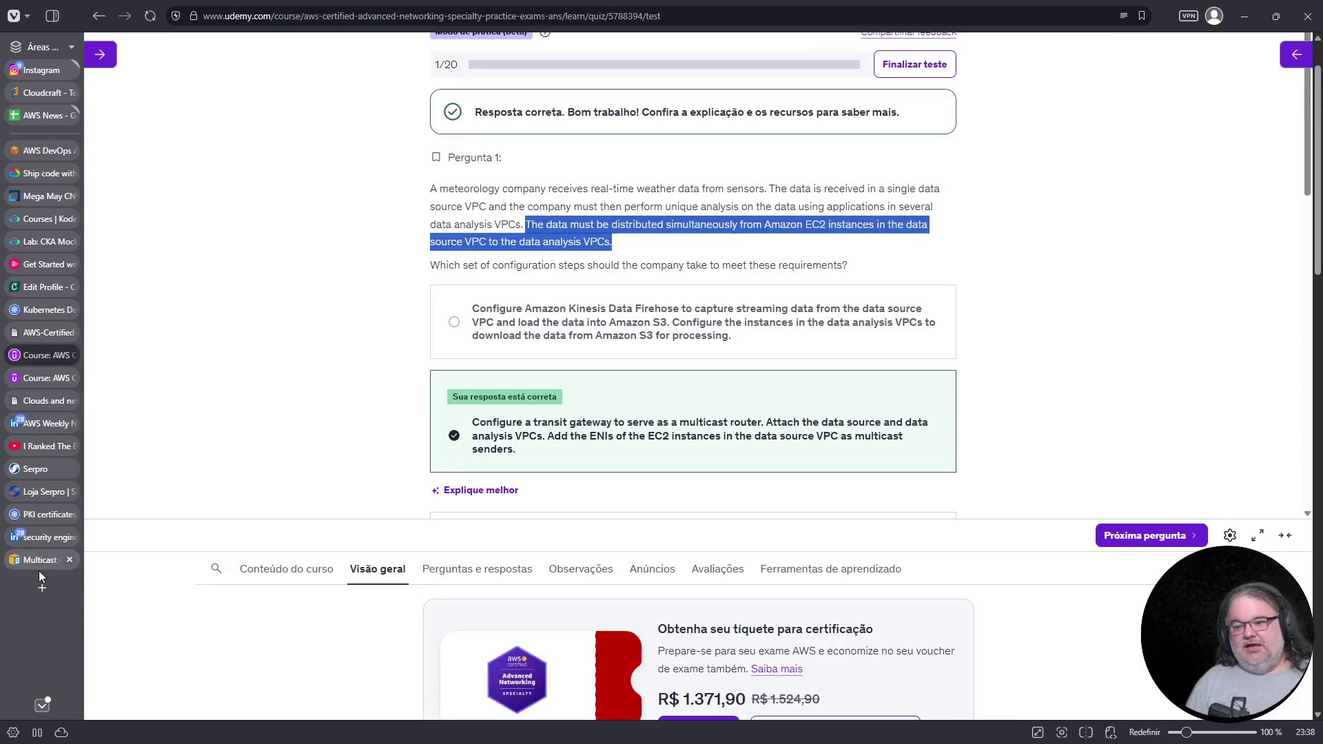
click(406, 14)
key(Escape)
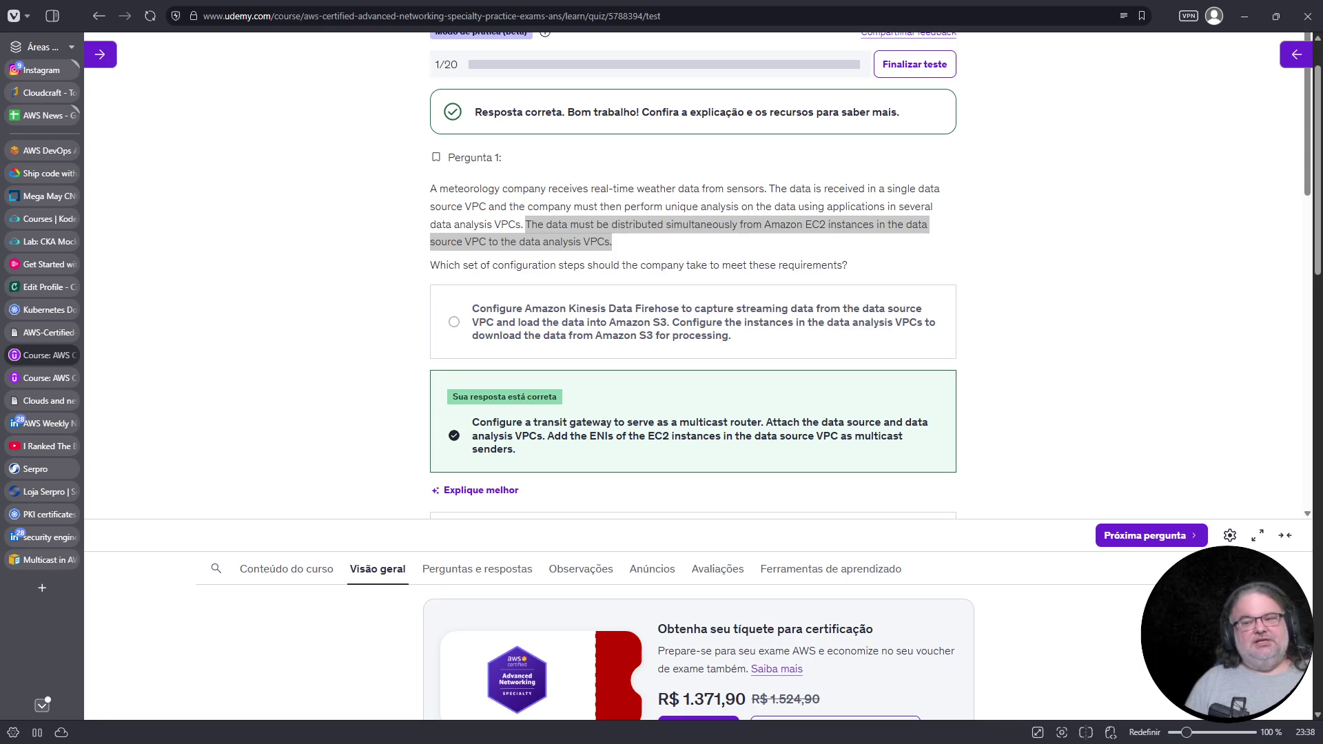
click(36, 246)
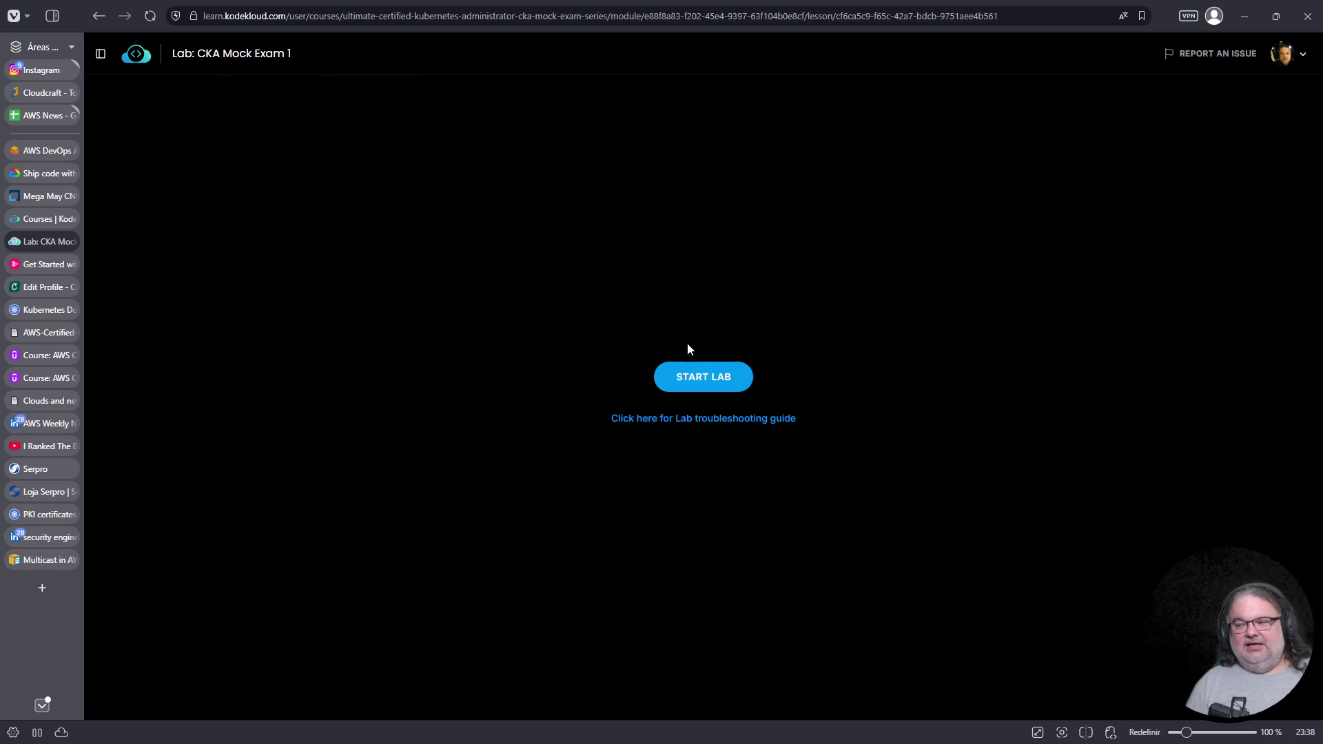
Start the CKA Mock Exam 1 lab, widen its terminal, briefly check the Credly badges, and open a new tab
click(717, 381)
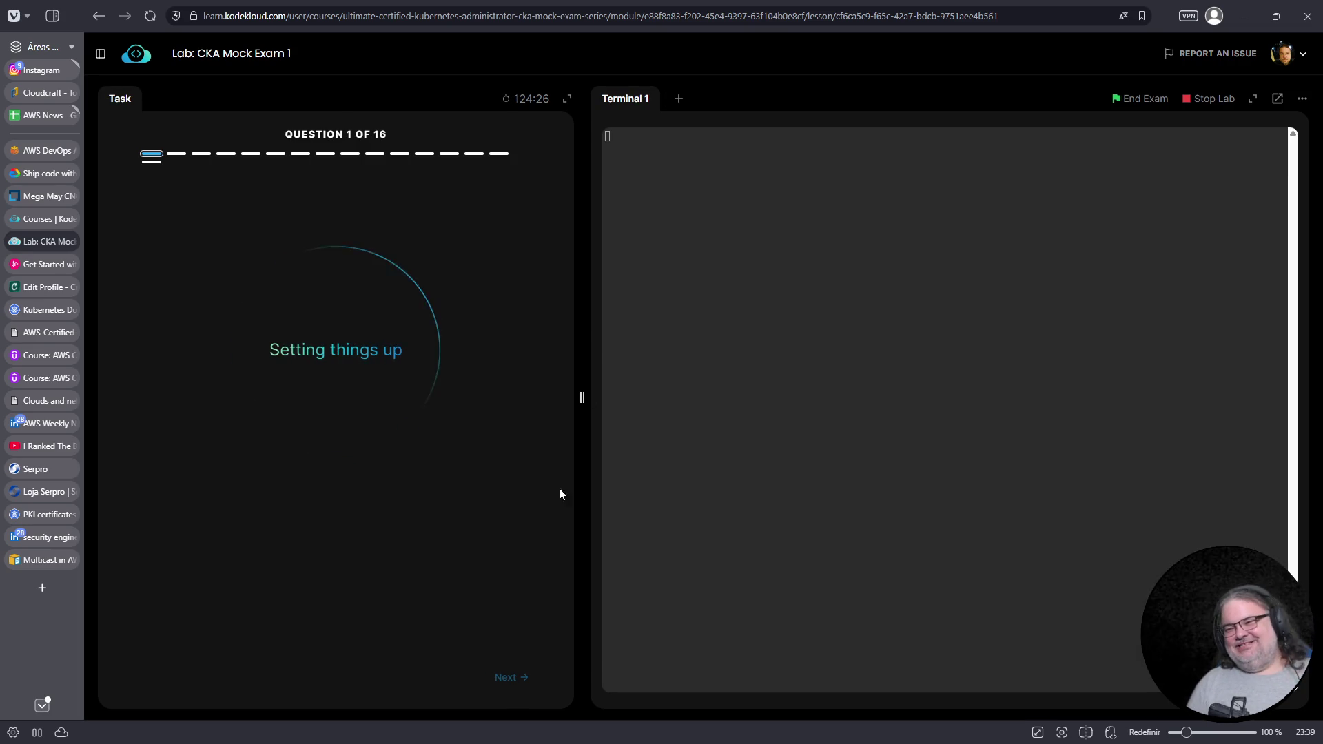
mouse_move(583, 399)
mouse_down()
mouse_move(393, 404)
mouse_move(445, 400)
mouse_up()
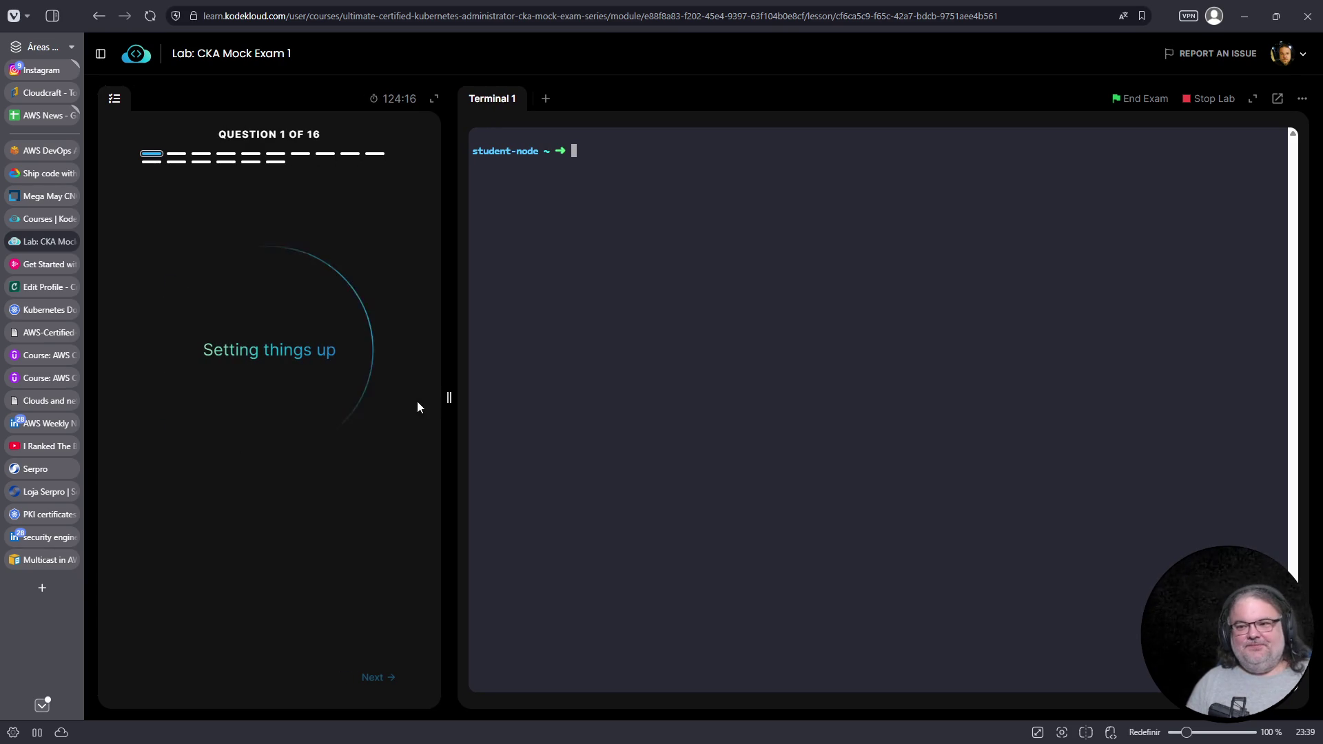
click(43, 287)
scroll(679, 430, down, 5)
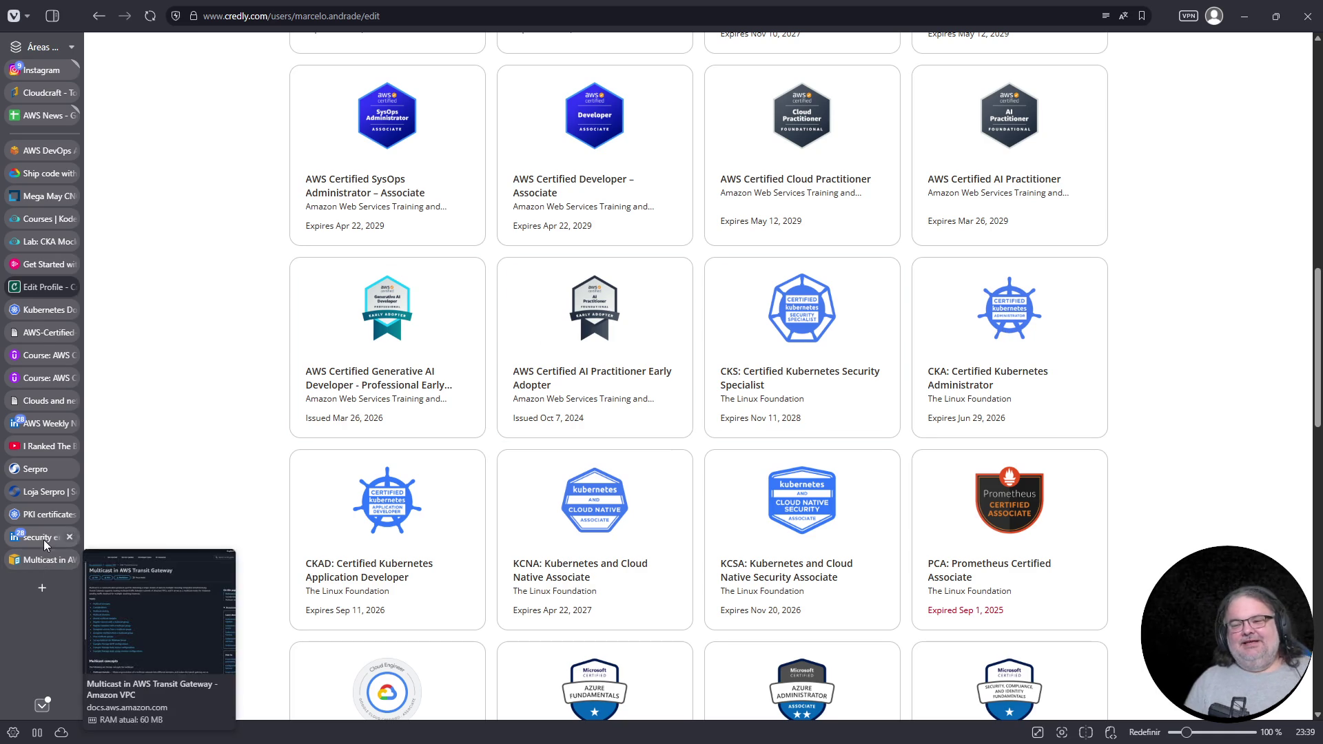
click(45, 242)
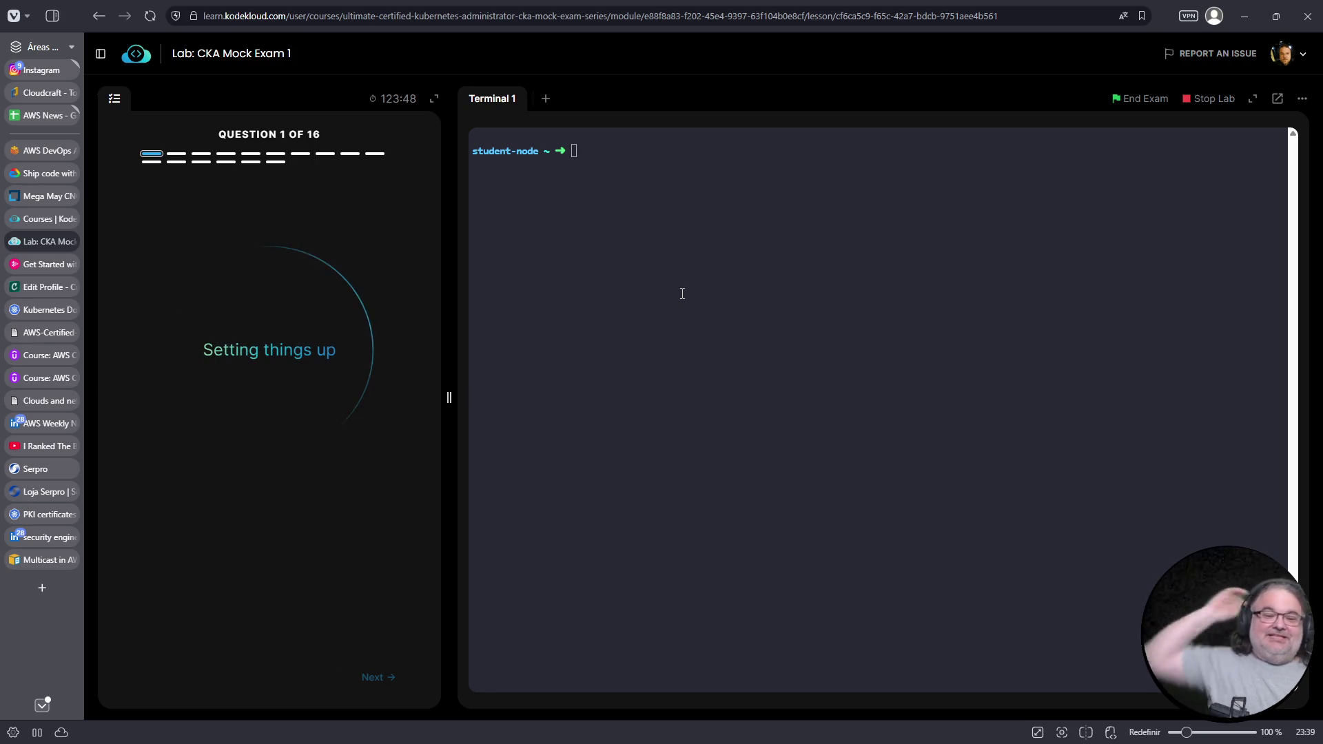
click(42, 588)
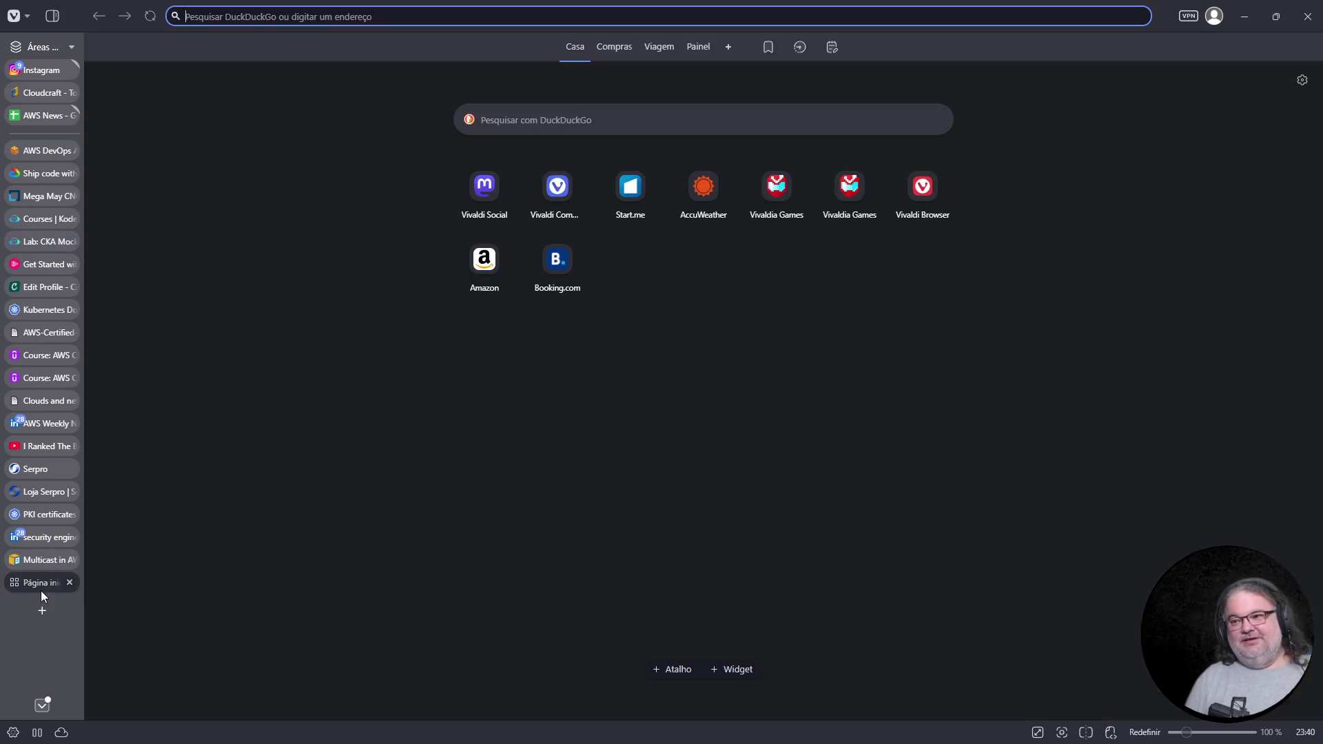
Search DuckDuckGo, refining the query to 'aws evento sao paulo 2026'
text(aws console)
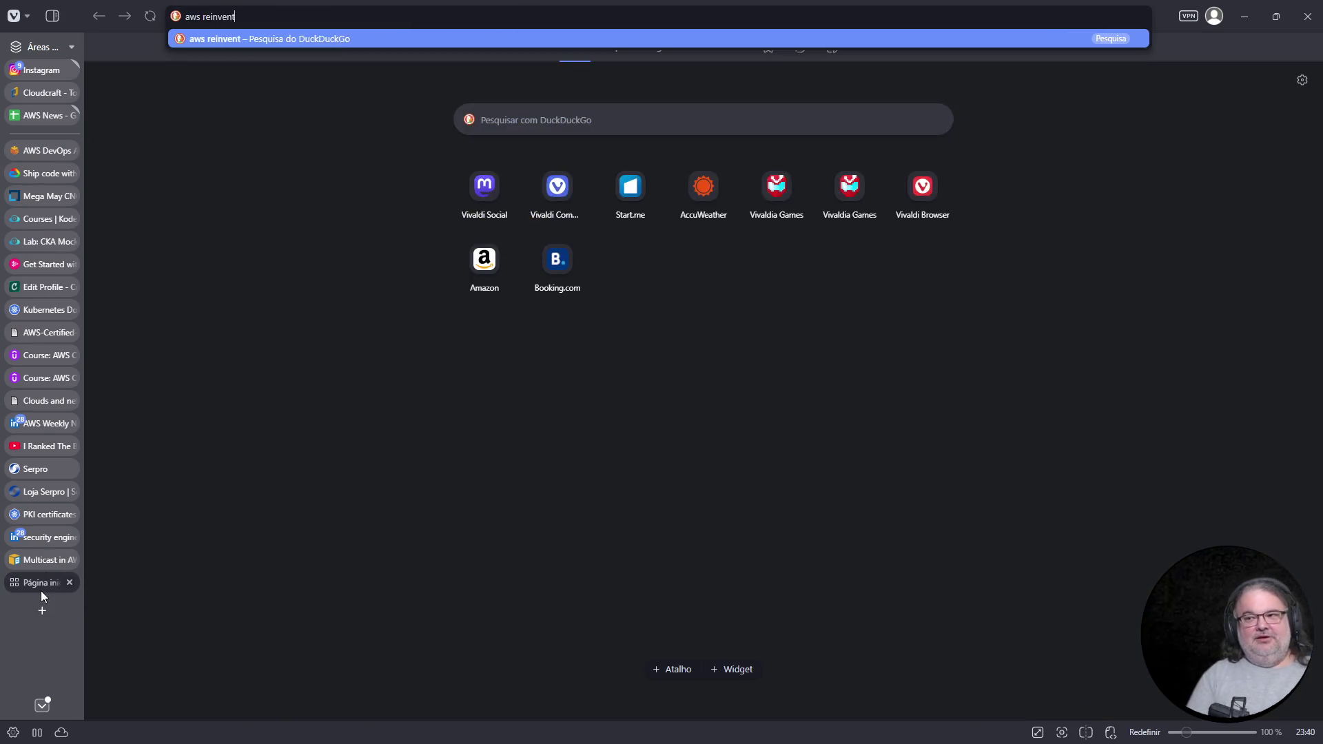
key(Return)
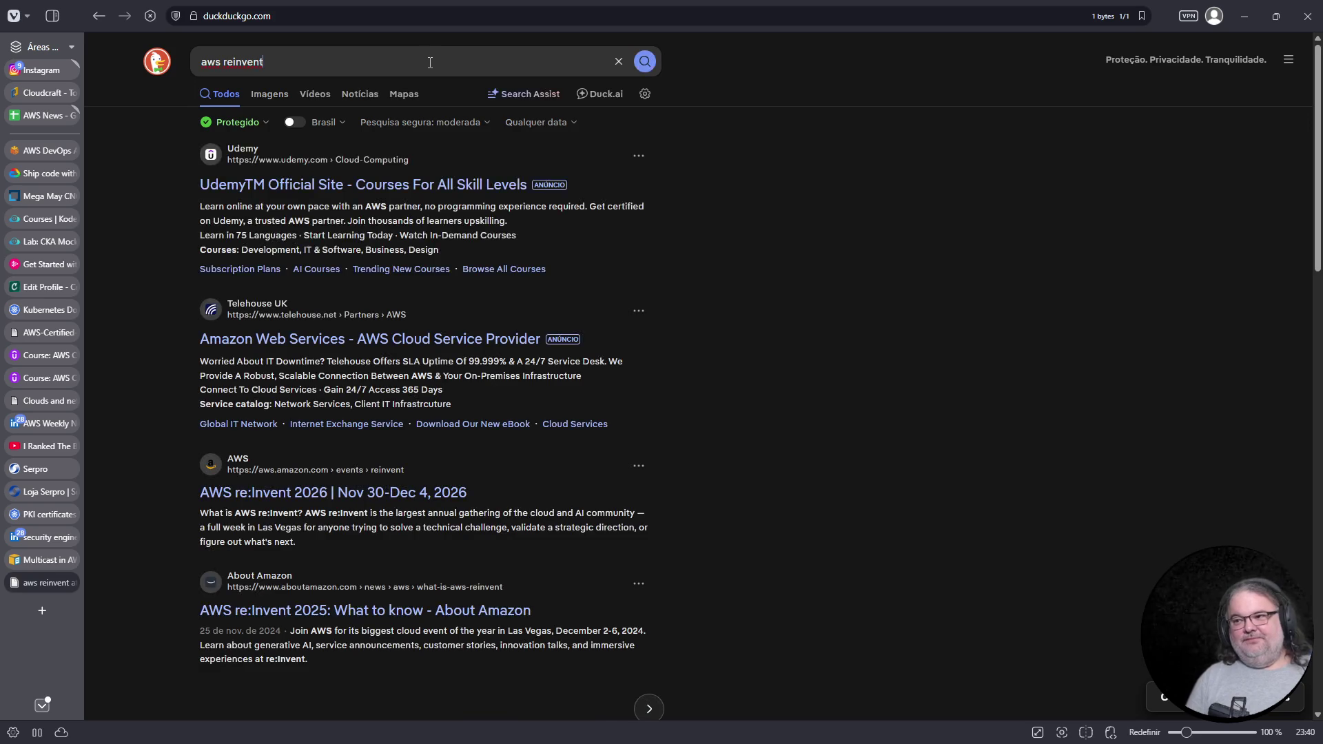
click(430, 62)
text(sao paulo)
key(Return)
double_click(253, 62)
text(evento)
key(End)
text(2026)
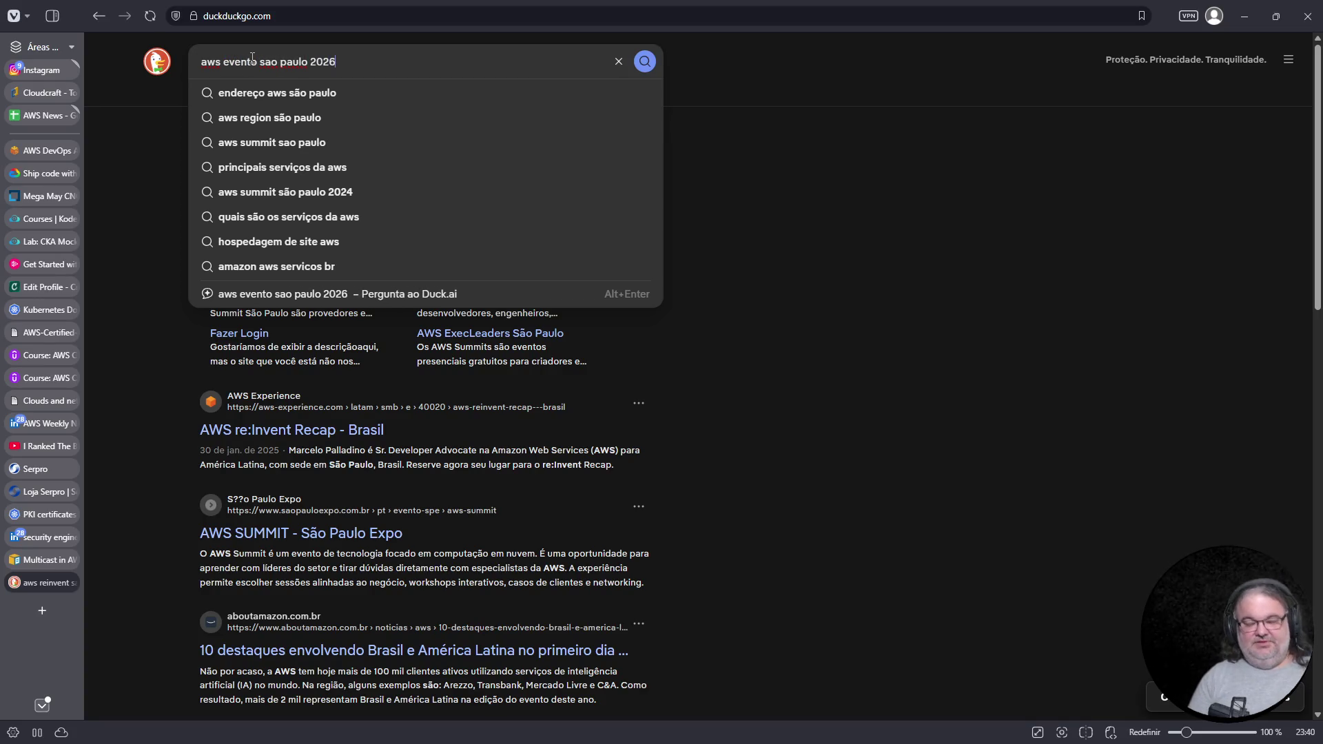
key(Return)
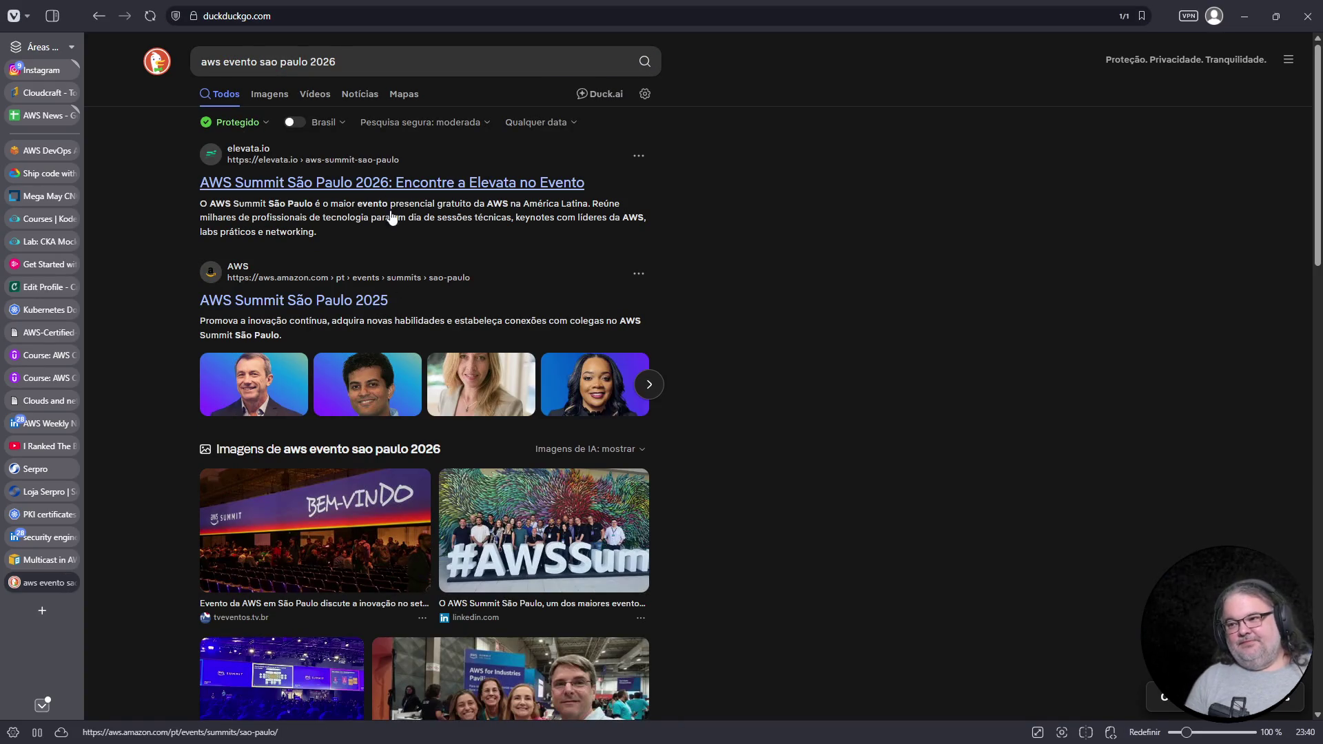
Open the Elevata and Clocate AWS Summit São Paulo 2026 results, then close the tab
click(385, 189)
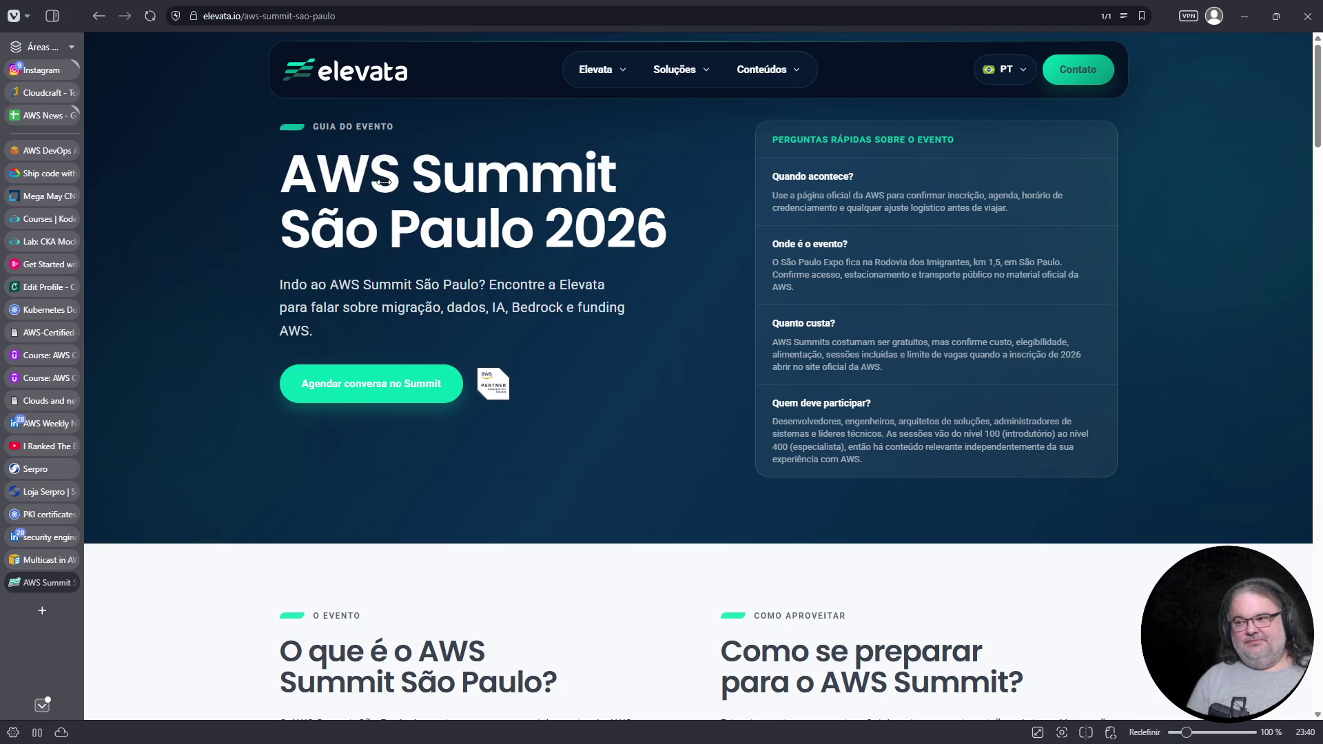
click(100, 18)
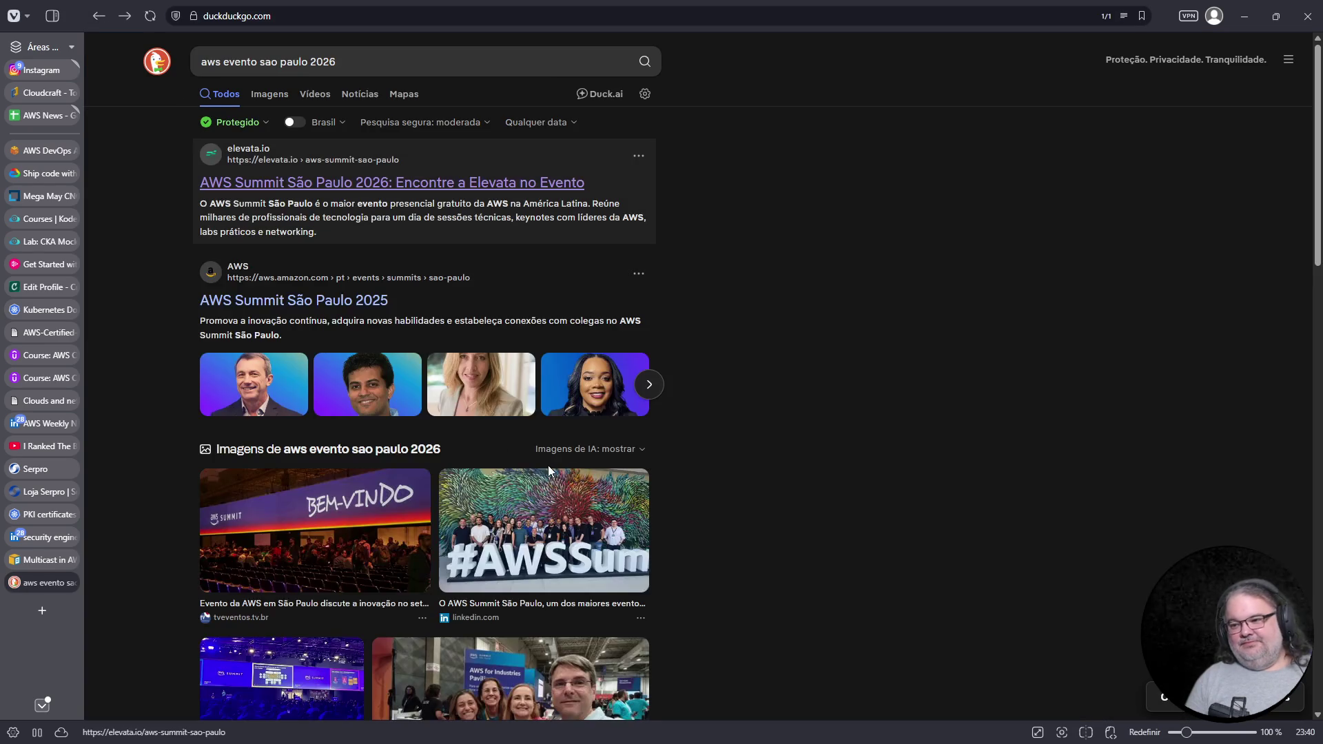
scroll(423, 484, down, 4)
scroll(423, 482, down, 4)
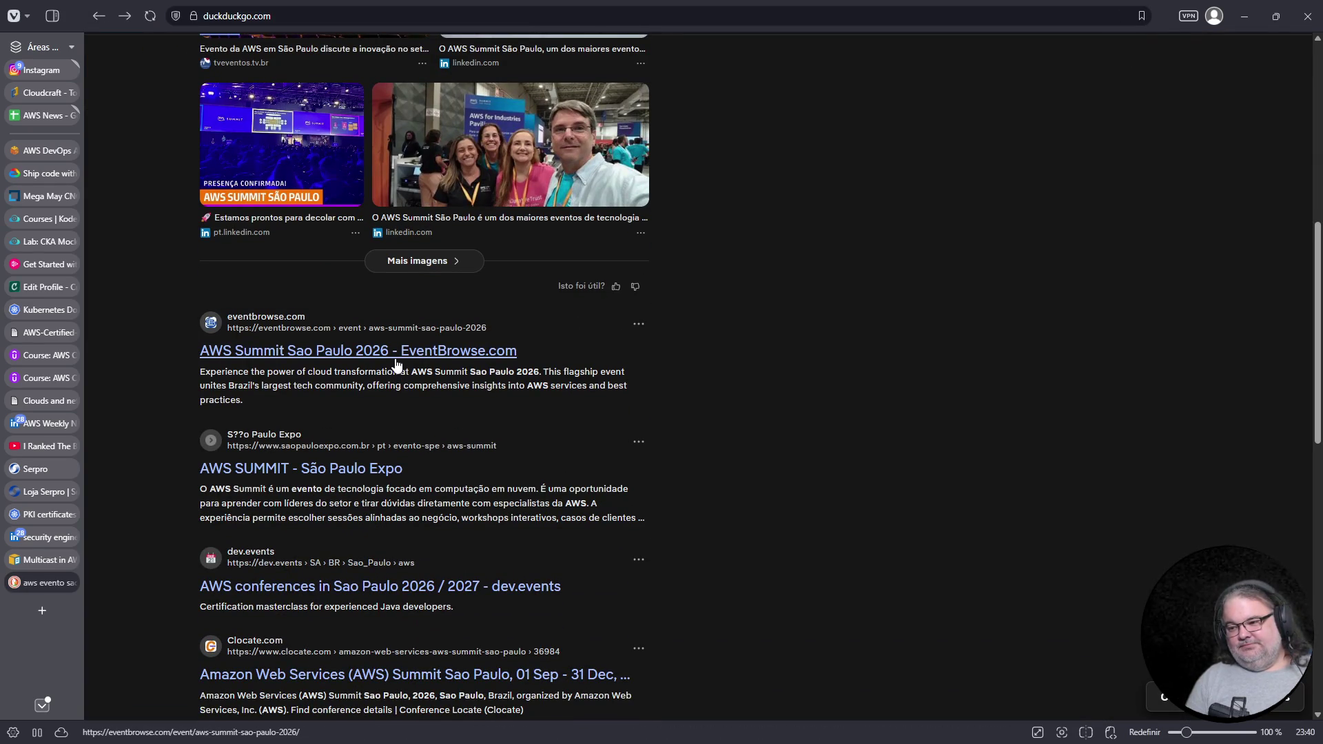
scroll(361, 579, down, 2)
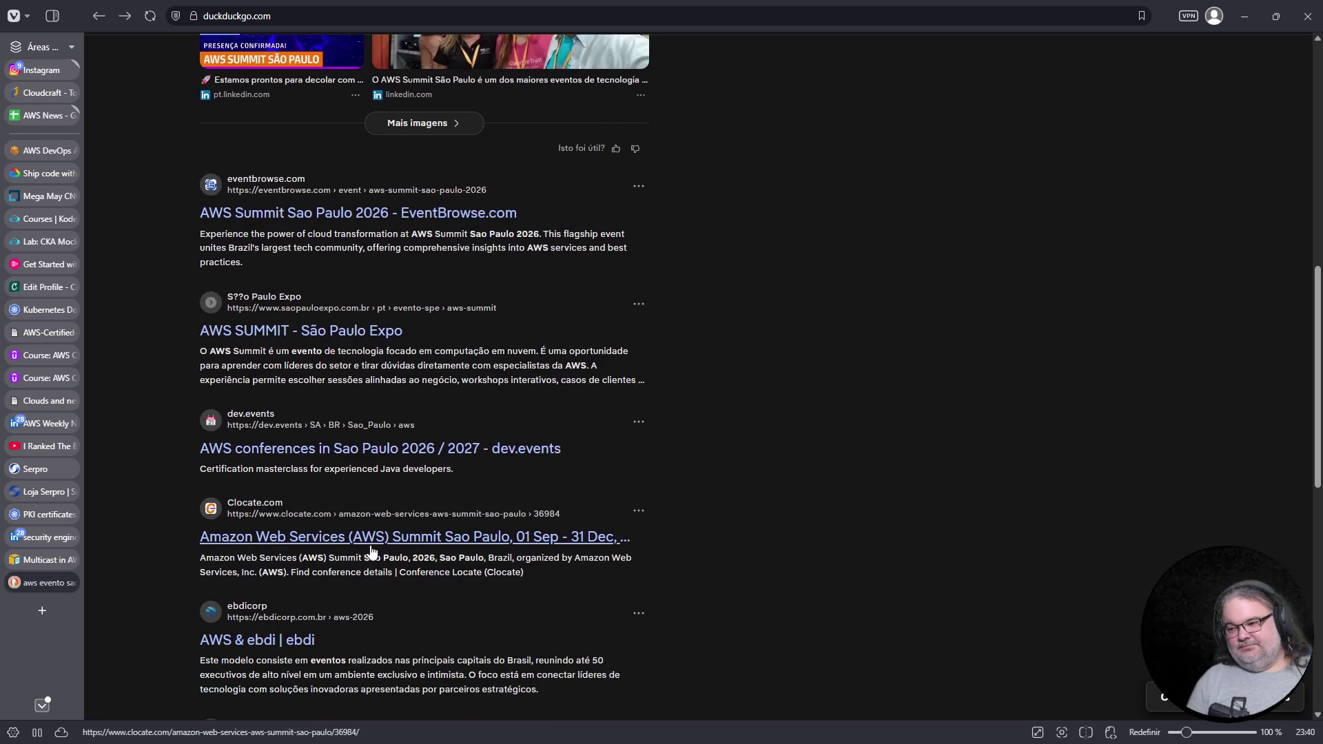
click(374, 548)
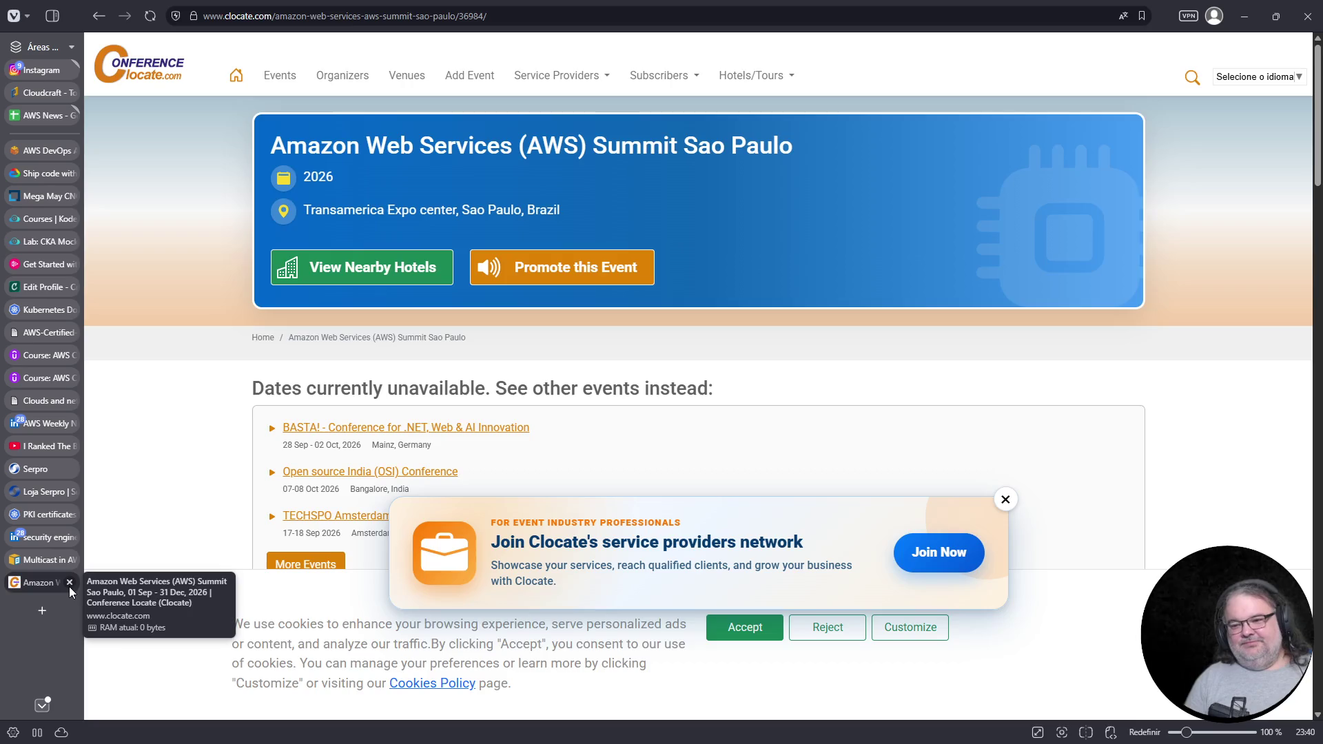
click(70, 584)
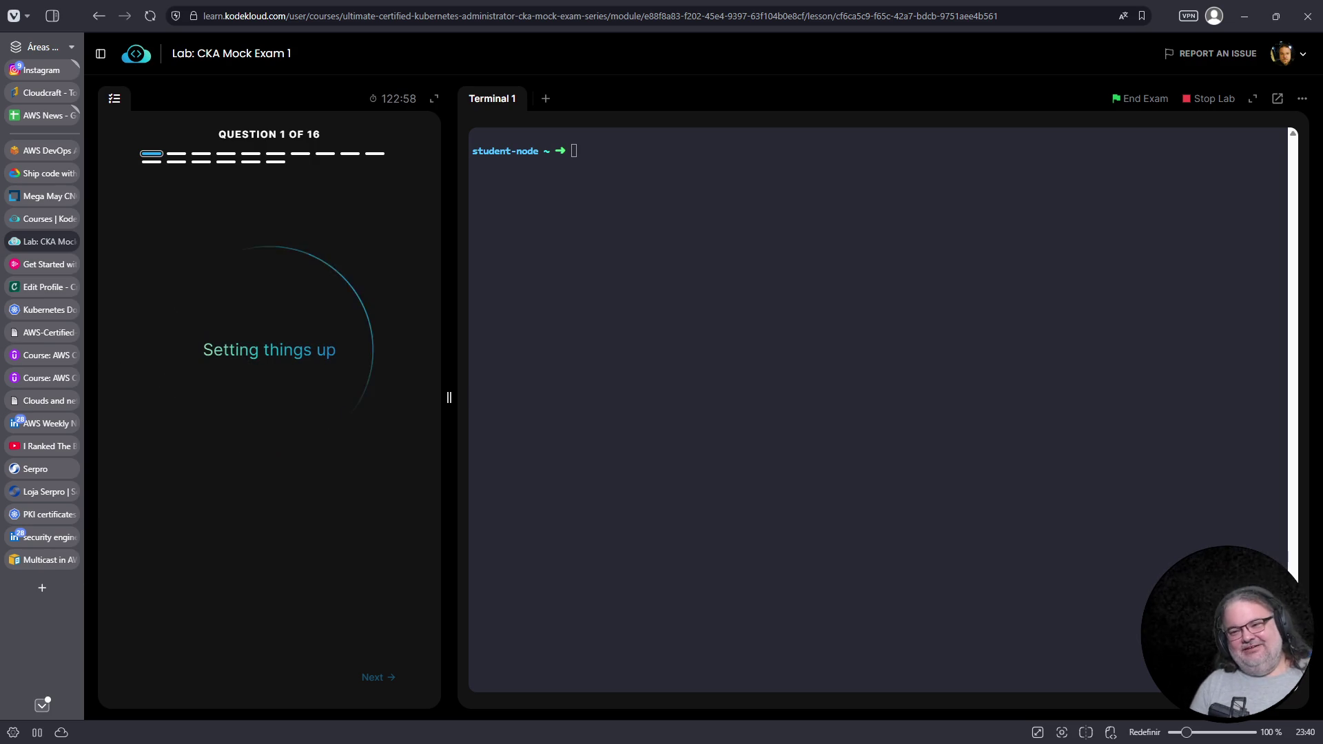
mouse_move(28, 331)
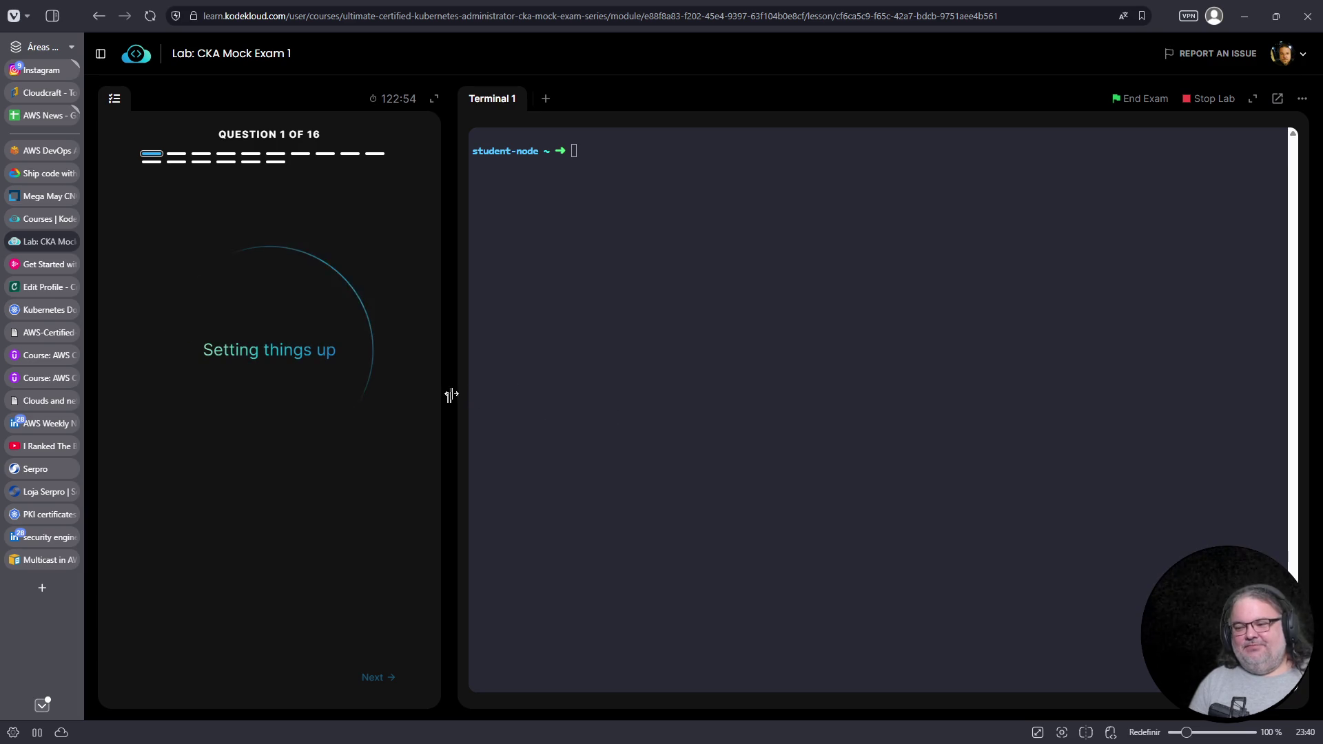
Resume the Udemy Data Engineer Associate practice exam and advance to question 2
click(42, 377)
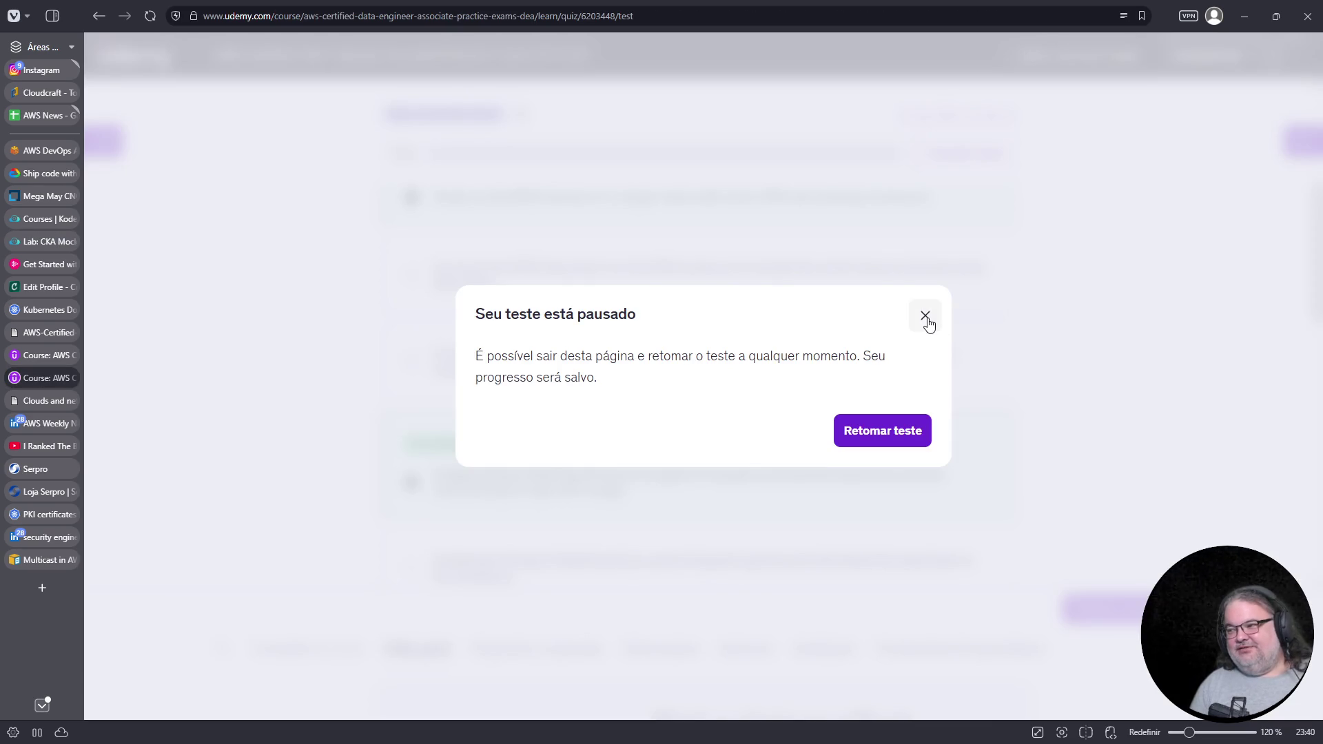
click(924, 316)
click(1099, 609)
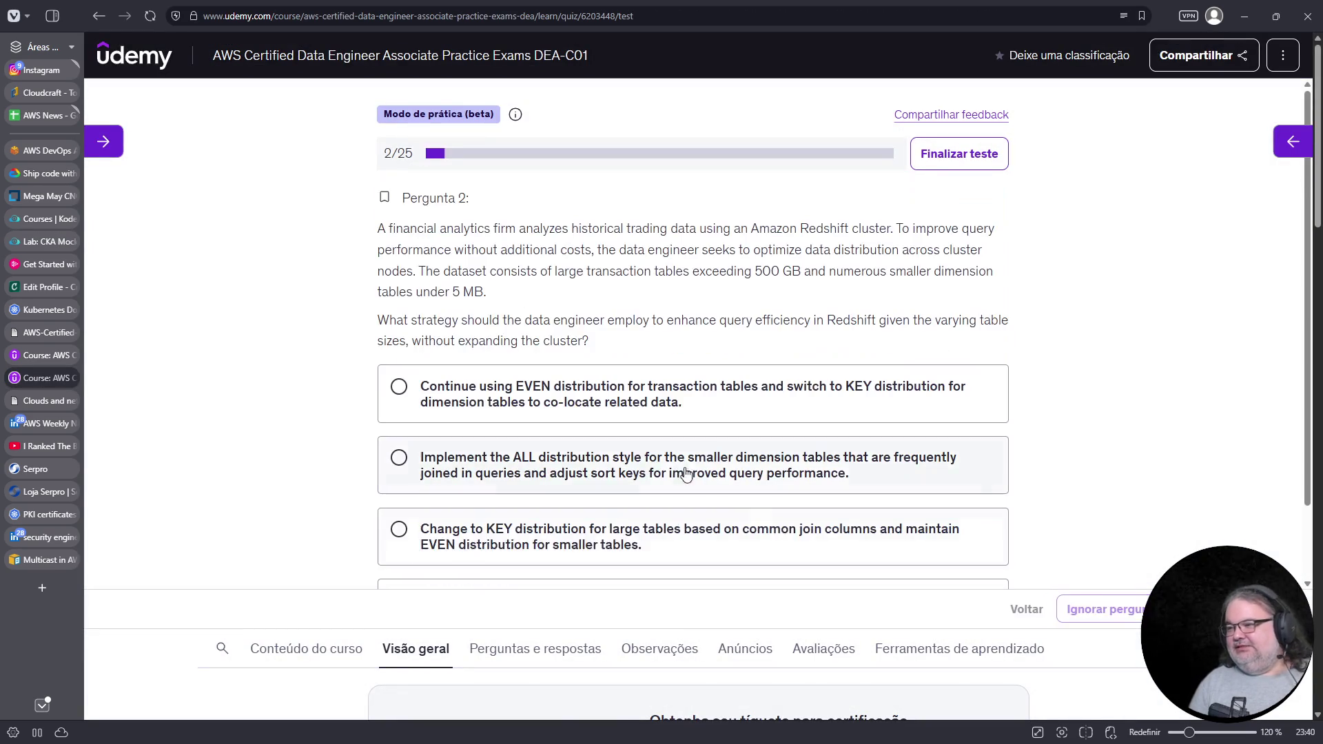
scroll(902, 473, down, 1)
scroll(917, 472, up, 1)
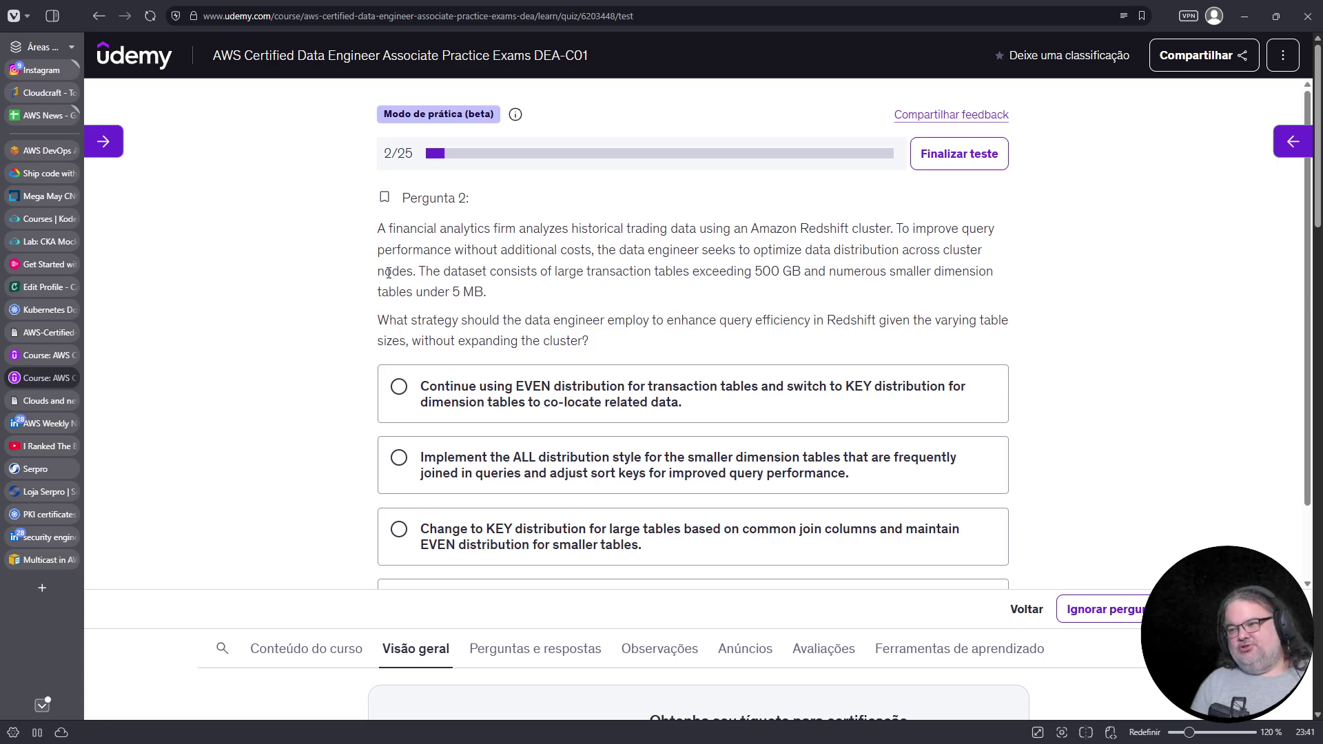
Highlight the sentence about the dataset's table sizes in the Redshift distribution question
drag(433, 270, 575, 298)
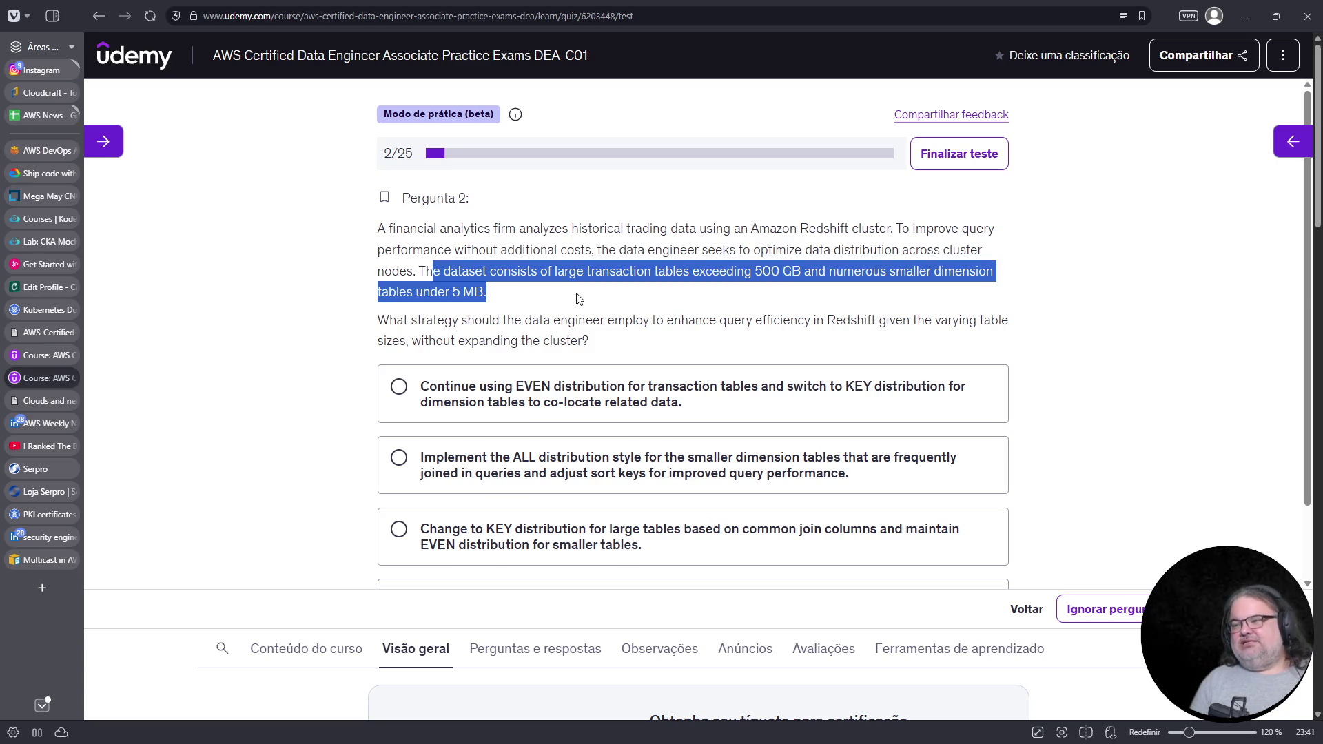
click(758, 269)
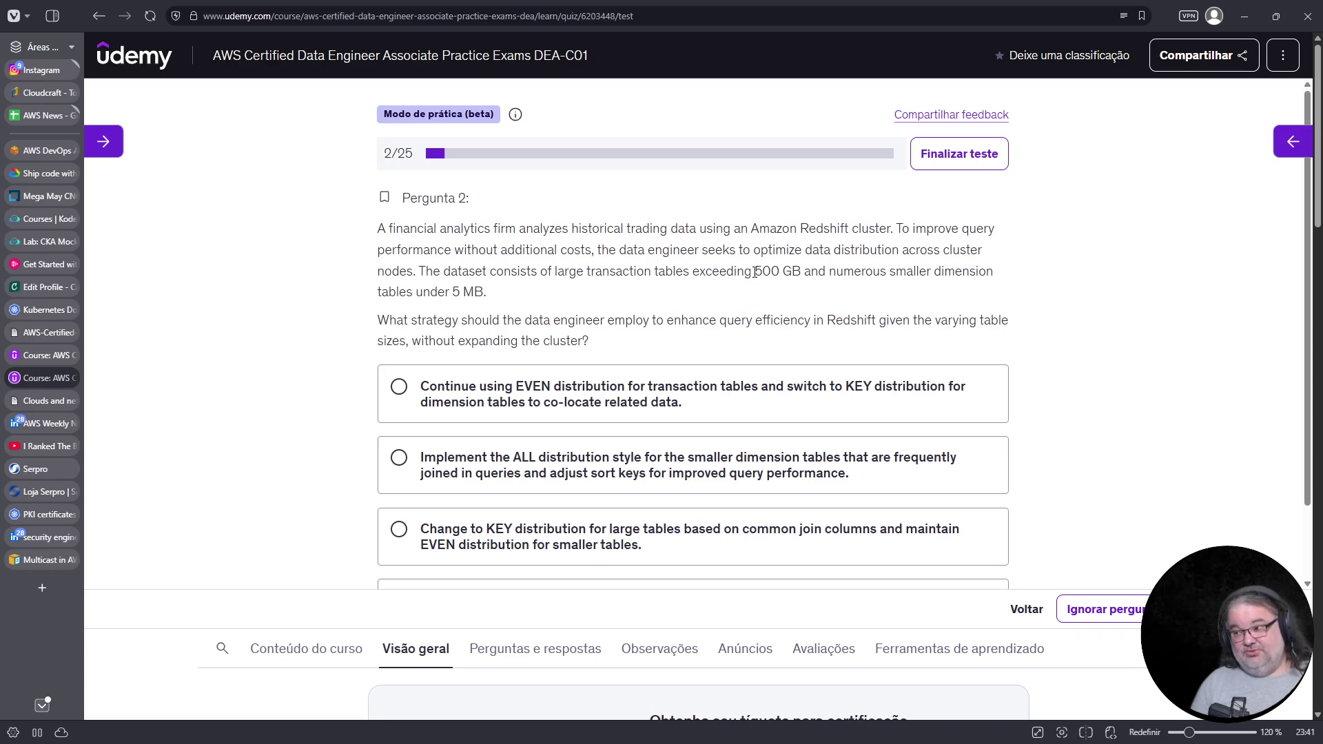
drag(769, 272, 791, 272)
scroll(1075, 345, down, 1)
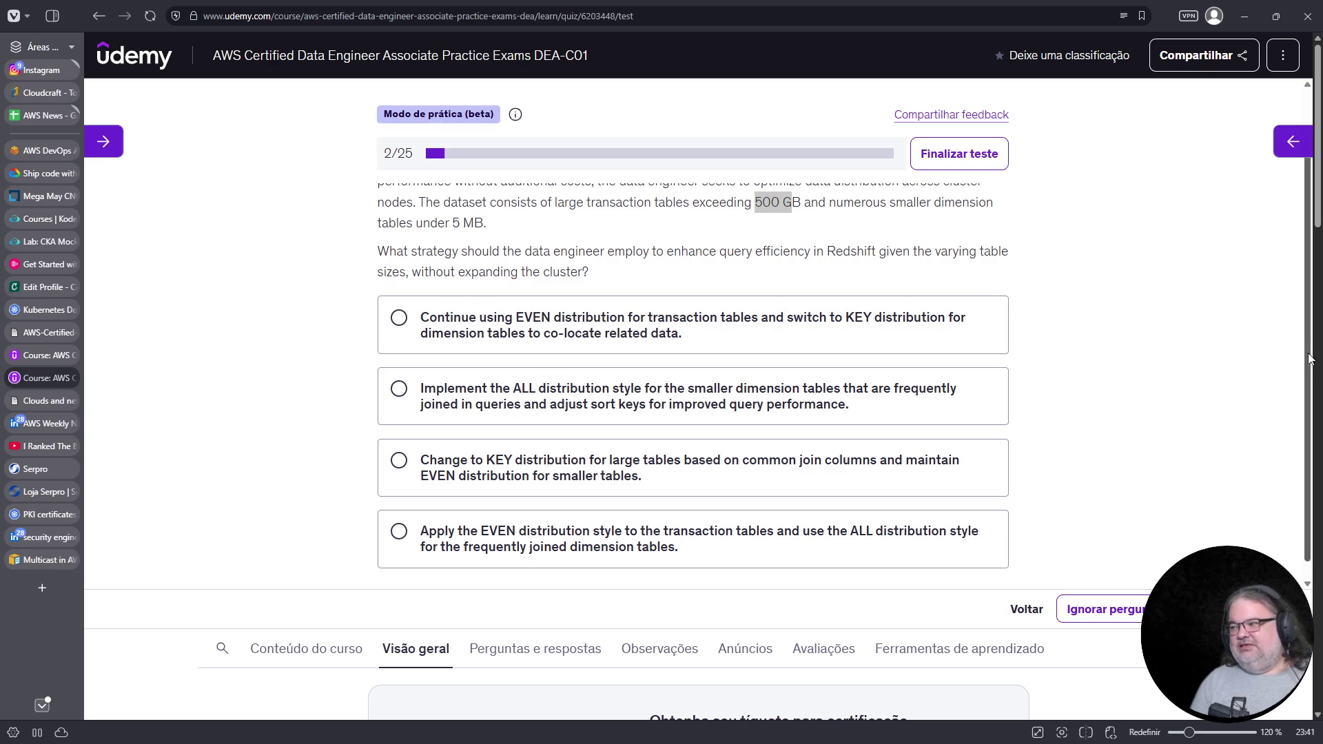
drag(1307, 372, 1307, 387)
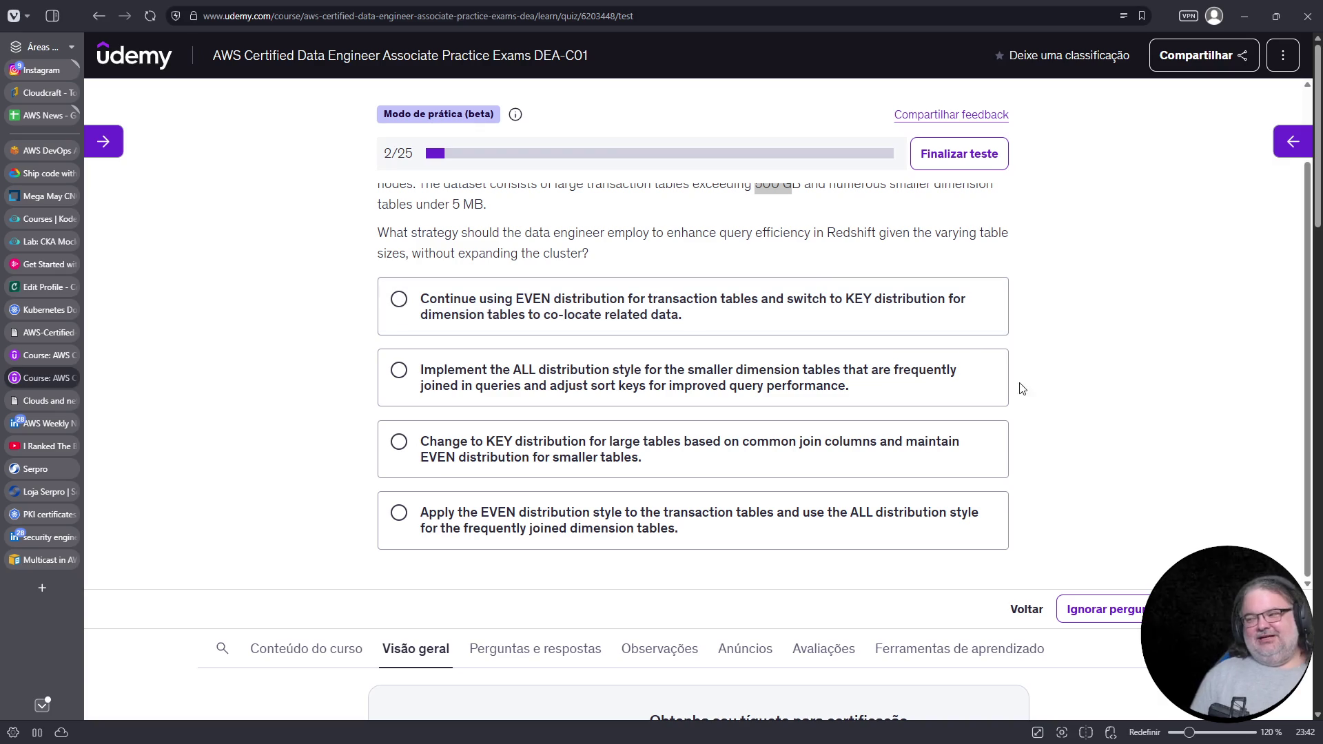
Read through question 2's options and choose the EVEN plus ALL distribution answer
scroll(1190, 399, up, 1)
scroll(1192, 399, down, 2)
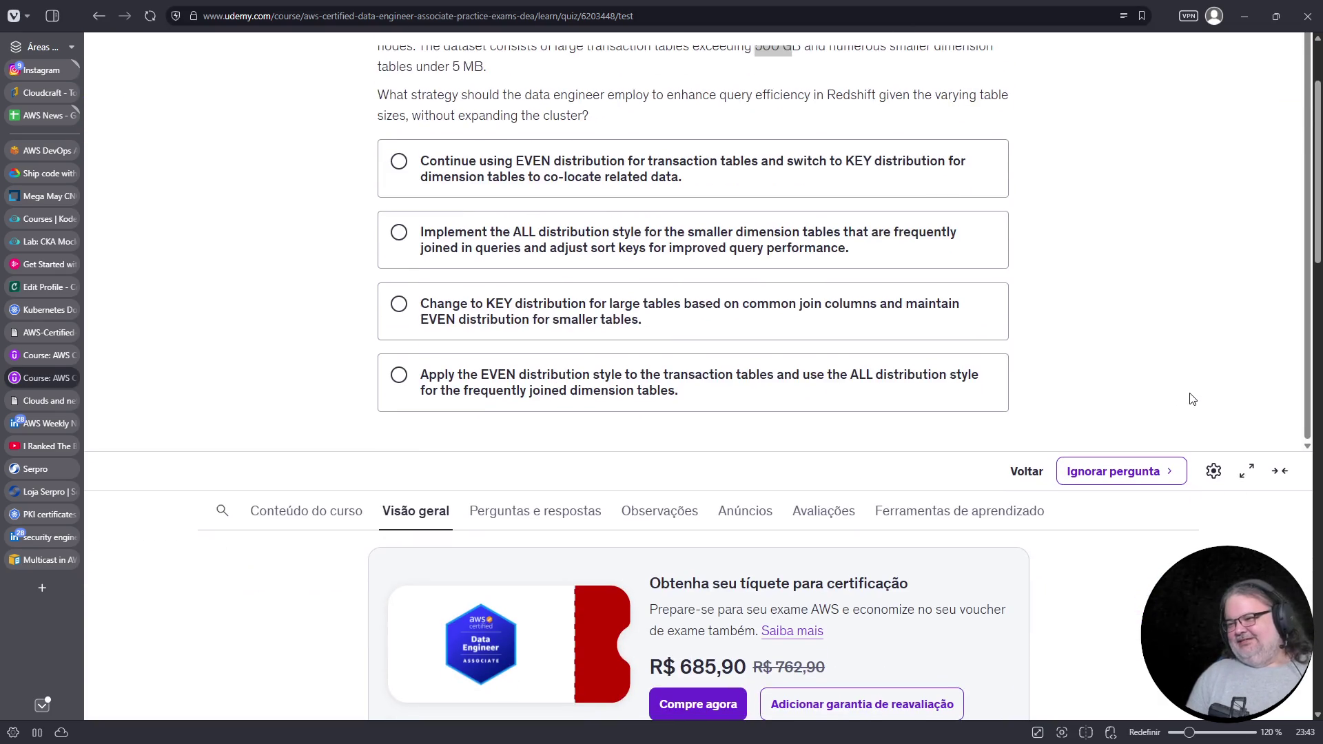
scroll(1196, 399, up, 1)
scroll(1202, 394, up, 1)
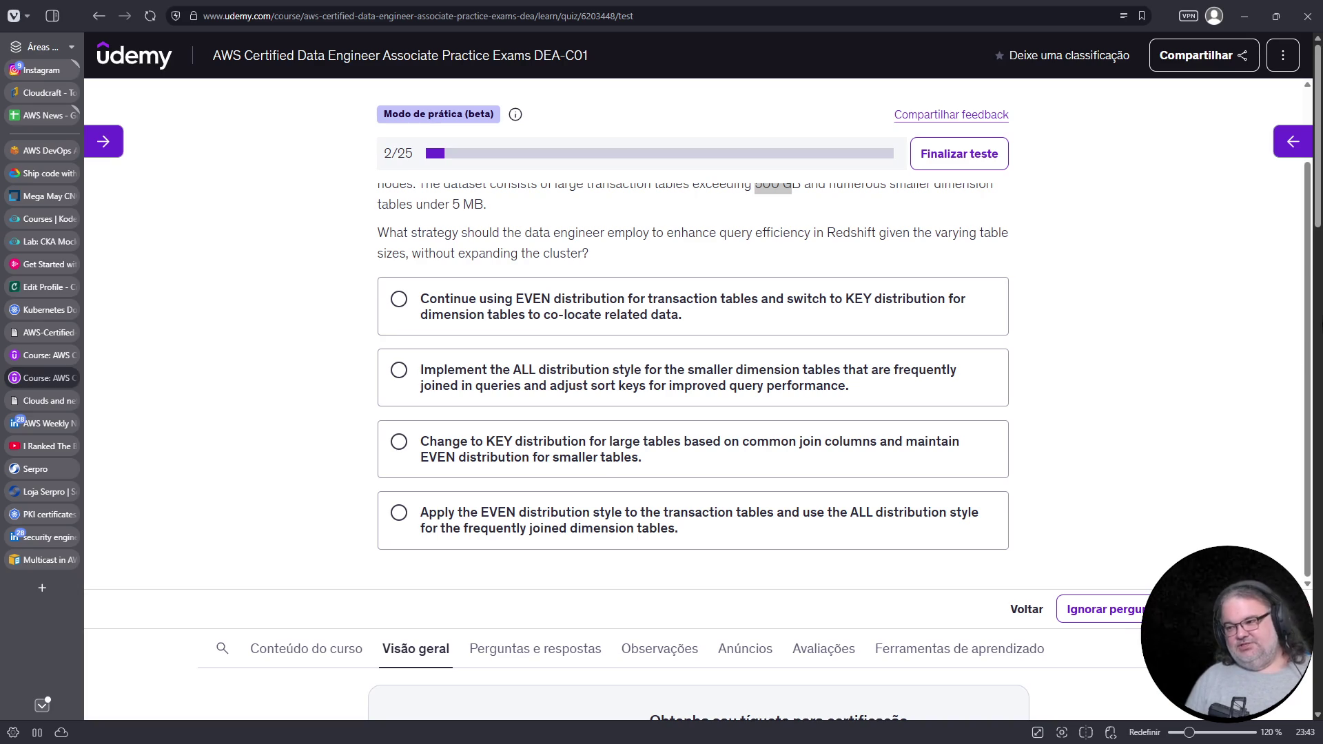
right_click(756, 356)
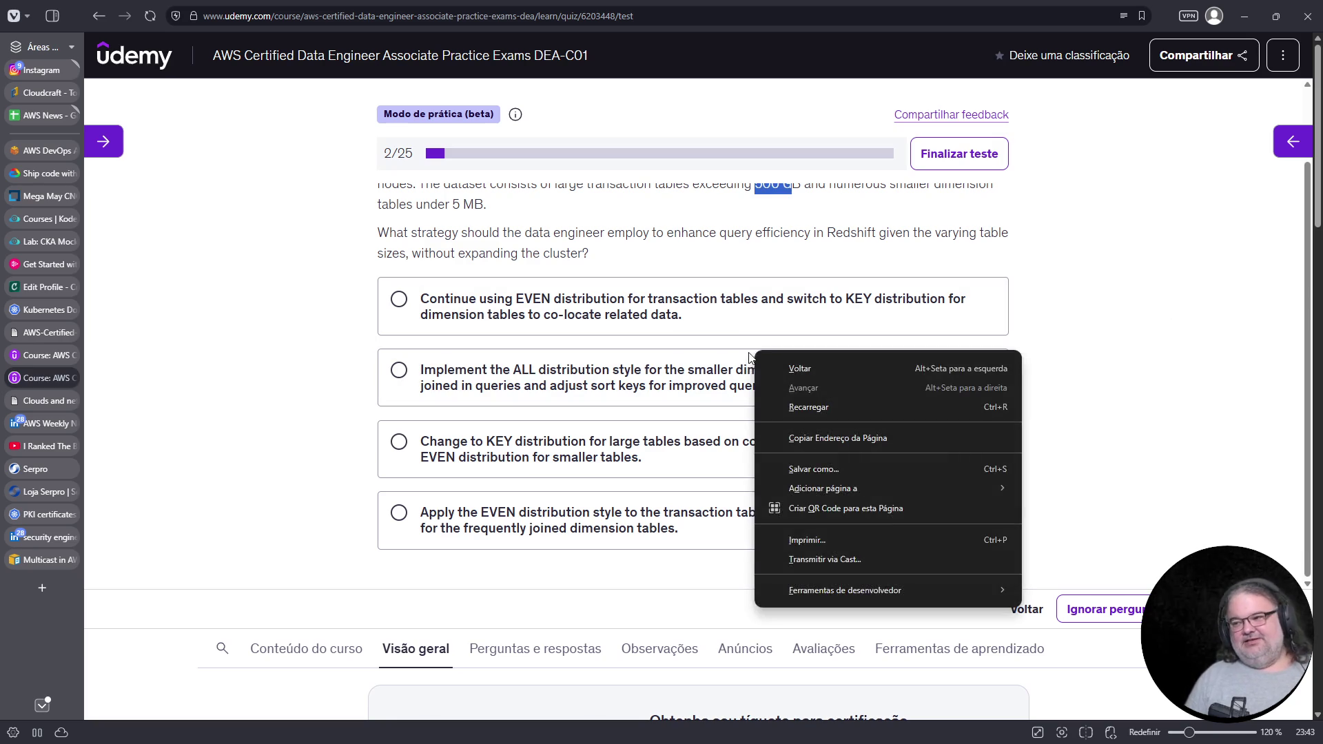
click(844, 237)
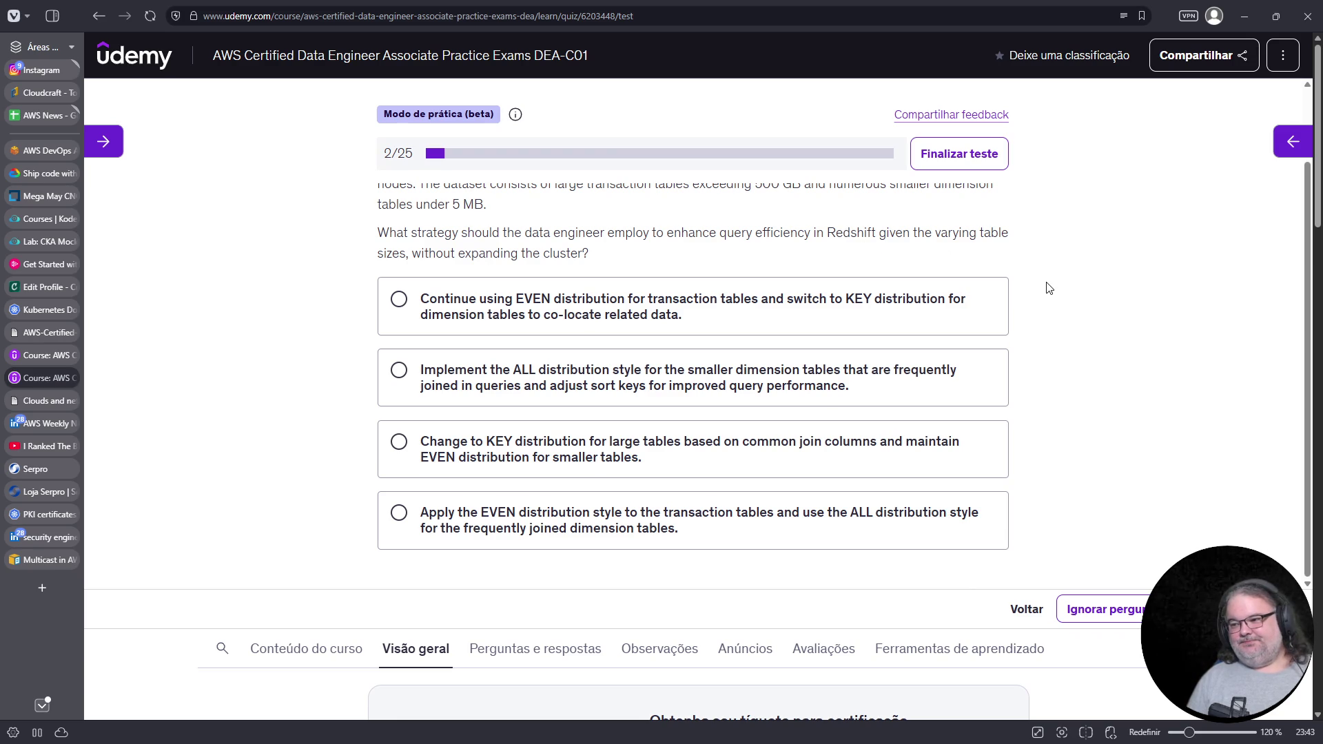
scroll(1057, 286, down, 1)
scroll(1057, 286, up, 2)
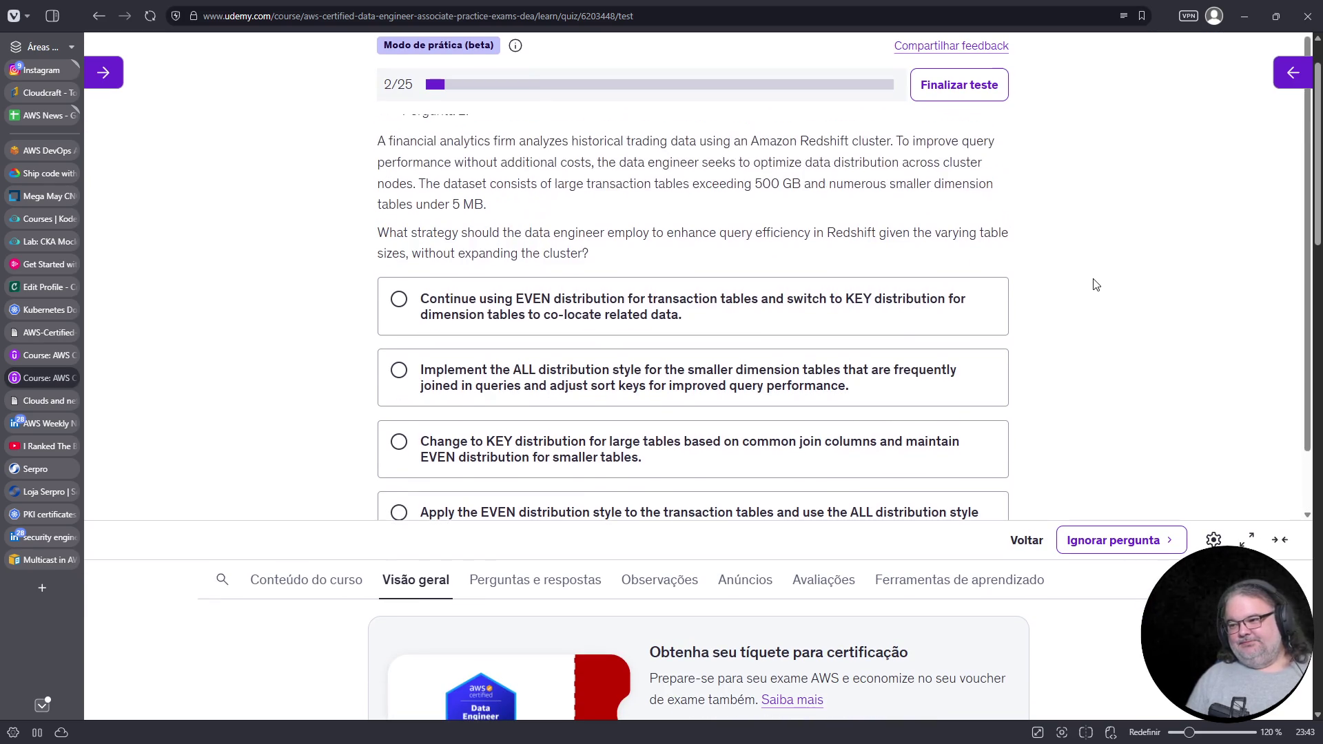
scroll(1139, 277, down, 3)
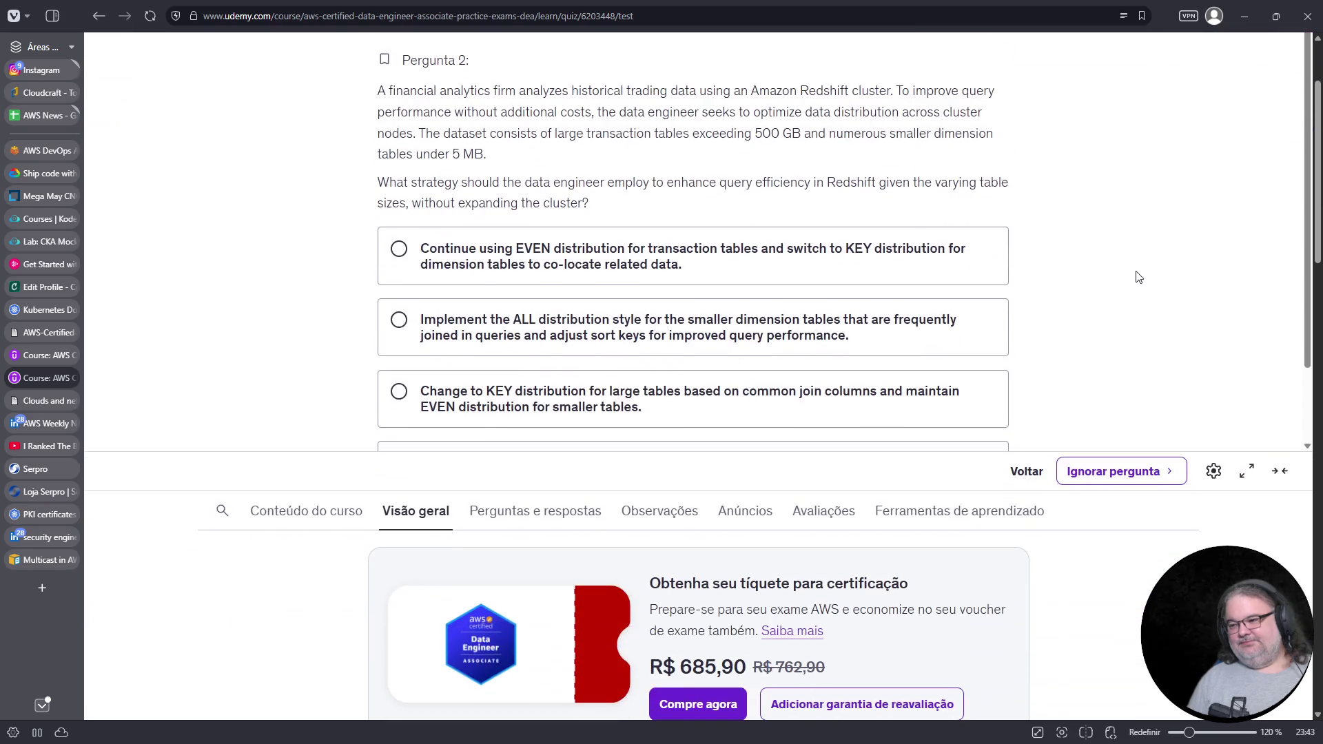
scroll(1252, 360, up, 1)
scroll(1252, 360, down, 1)
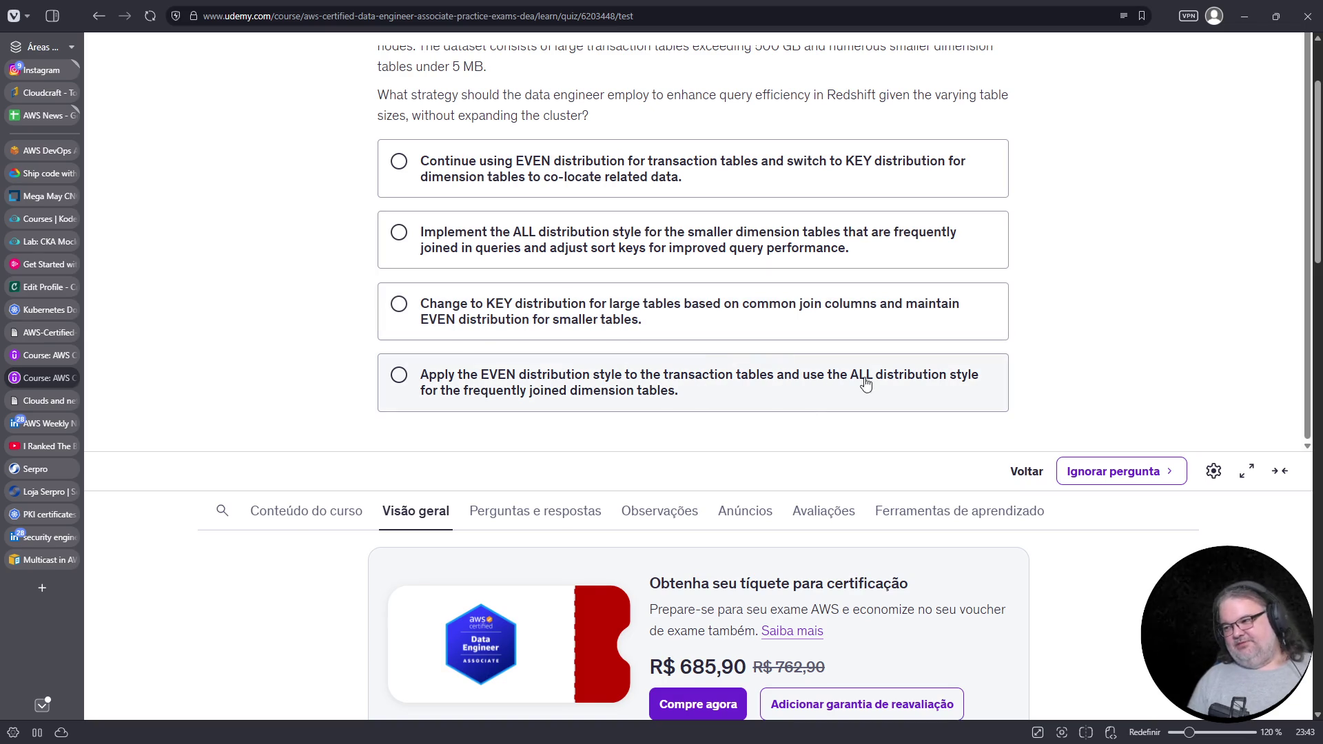
click(685, 395)
Submit the quiz answer and scroll down through the explanation to the References
click(1116, 475)
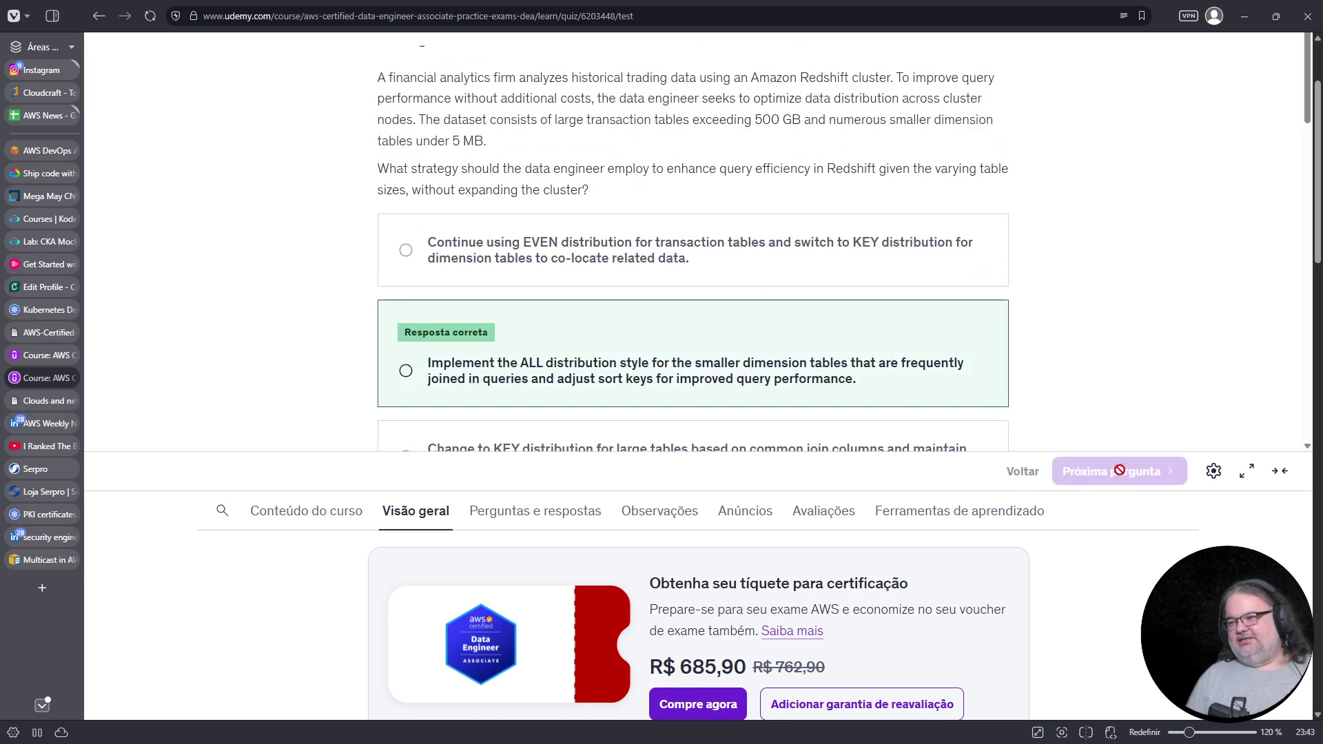
scroll(765, 289, down, 3)
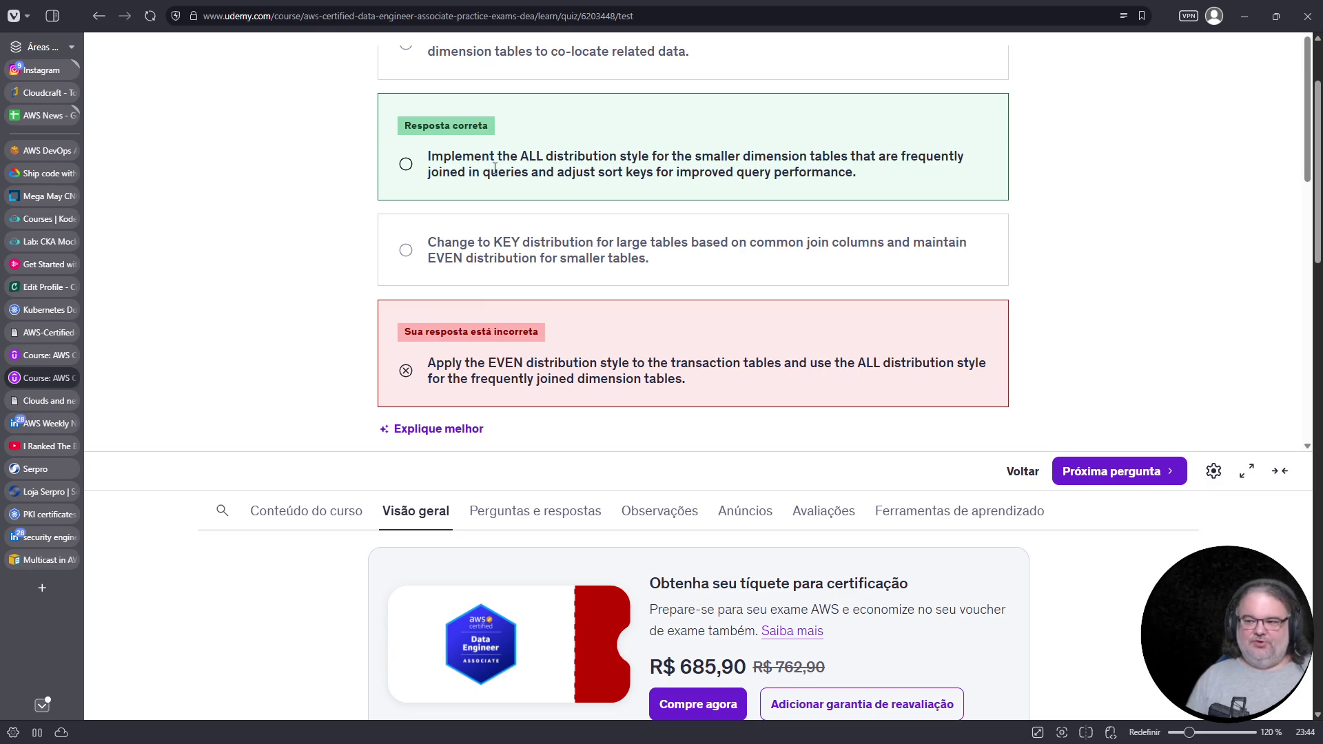
scroll(579, 189, down, 5)
scroll(546, 249, down, 6)
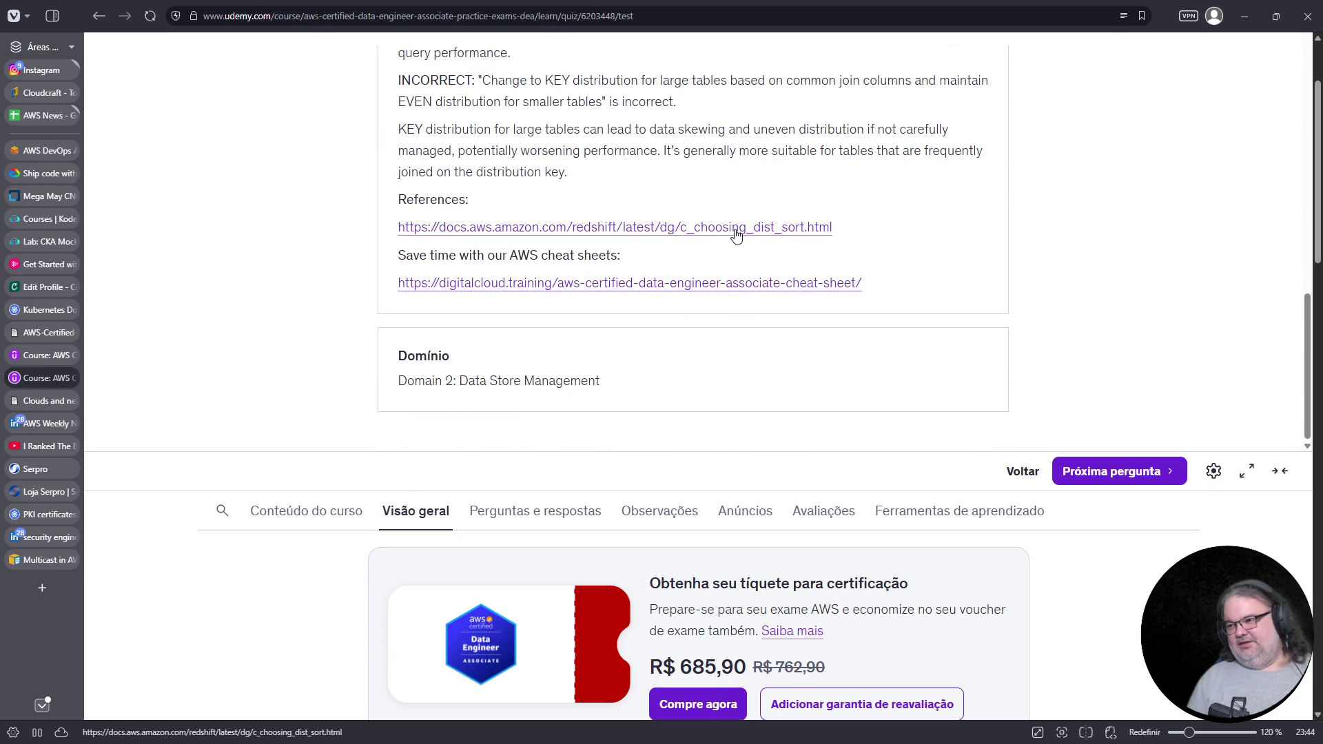
Open the AWS Redshift Distribution styles reference in a new tab, then return to the quiz
middle_click(735, 230)
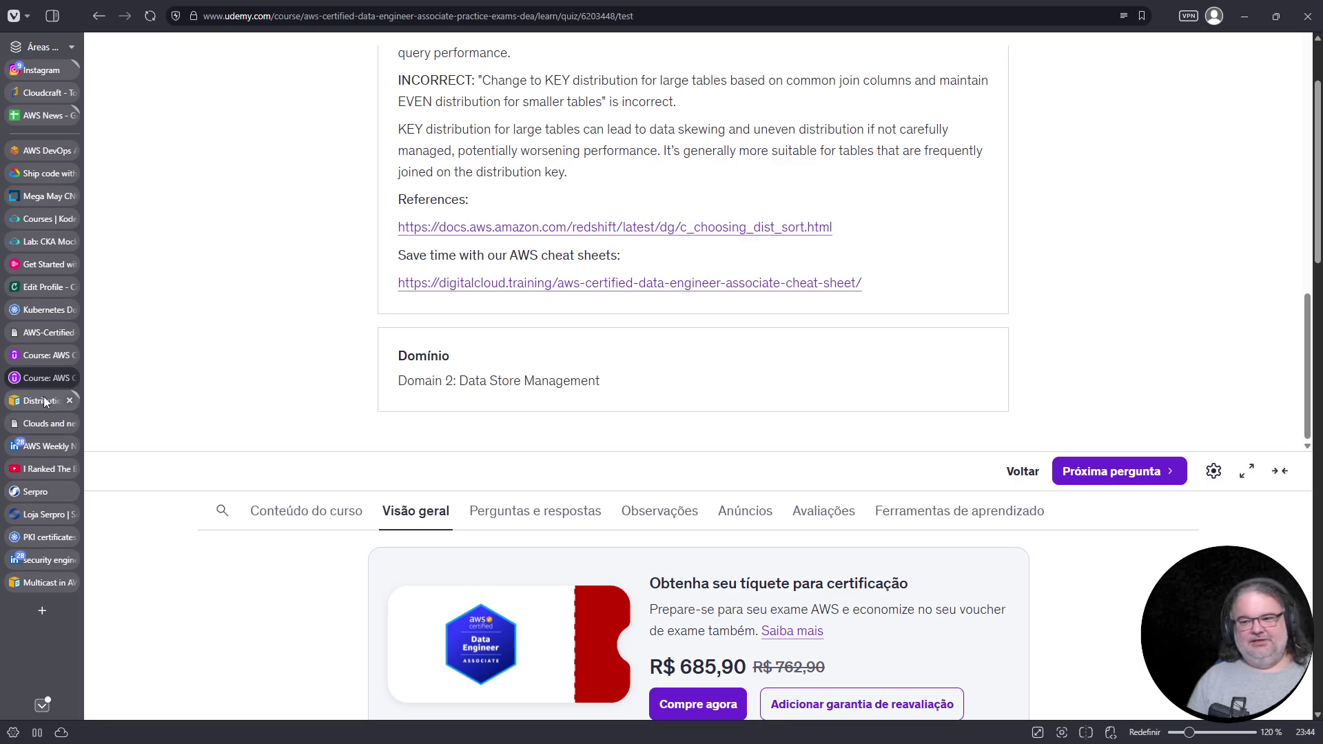
click(41, 399)
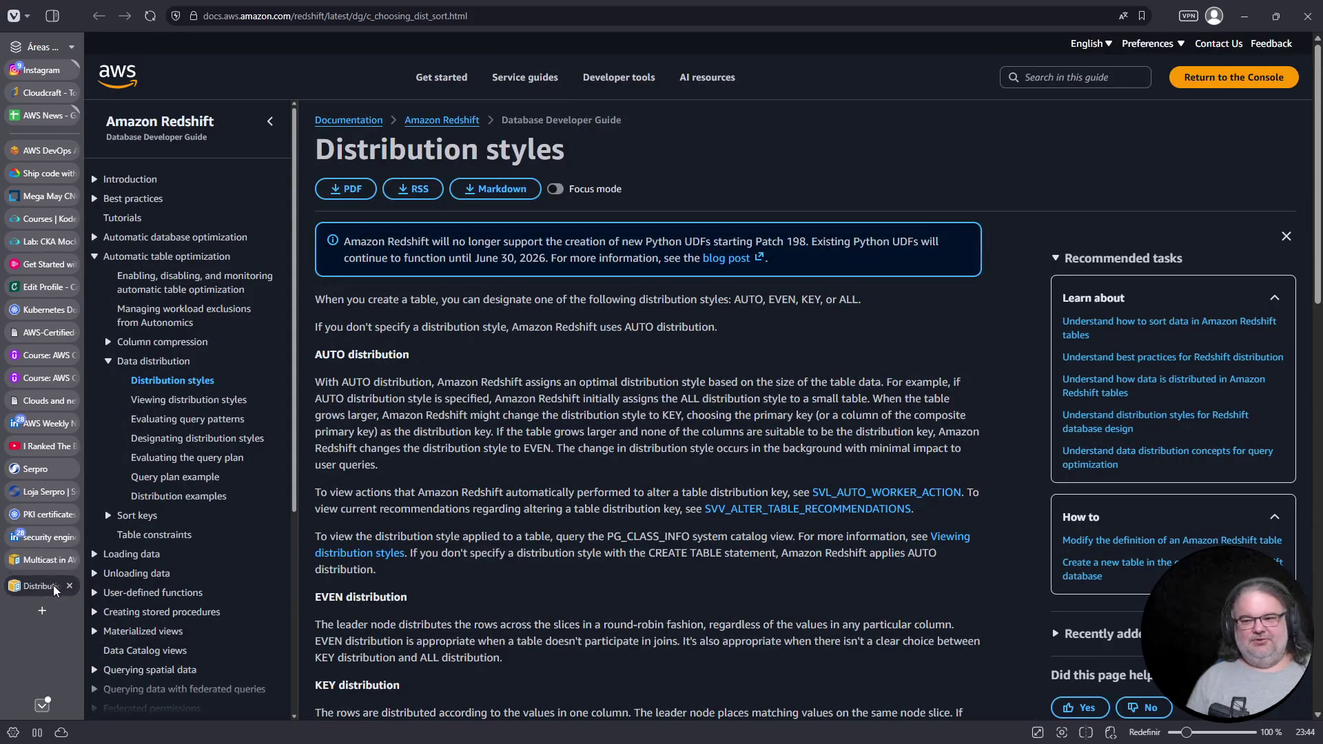
click(61, 379)
scroll(737, 319, up, 10)
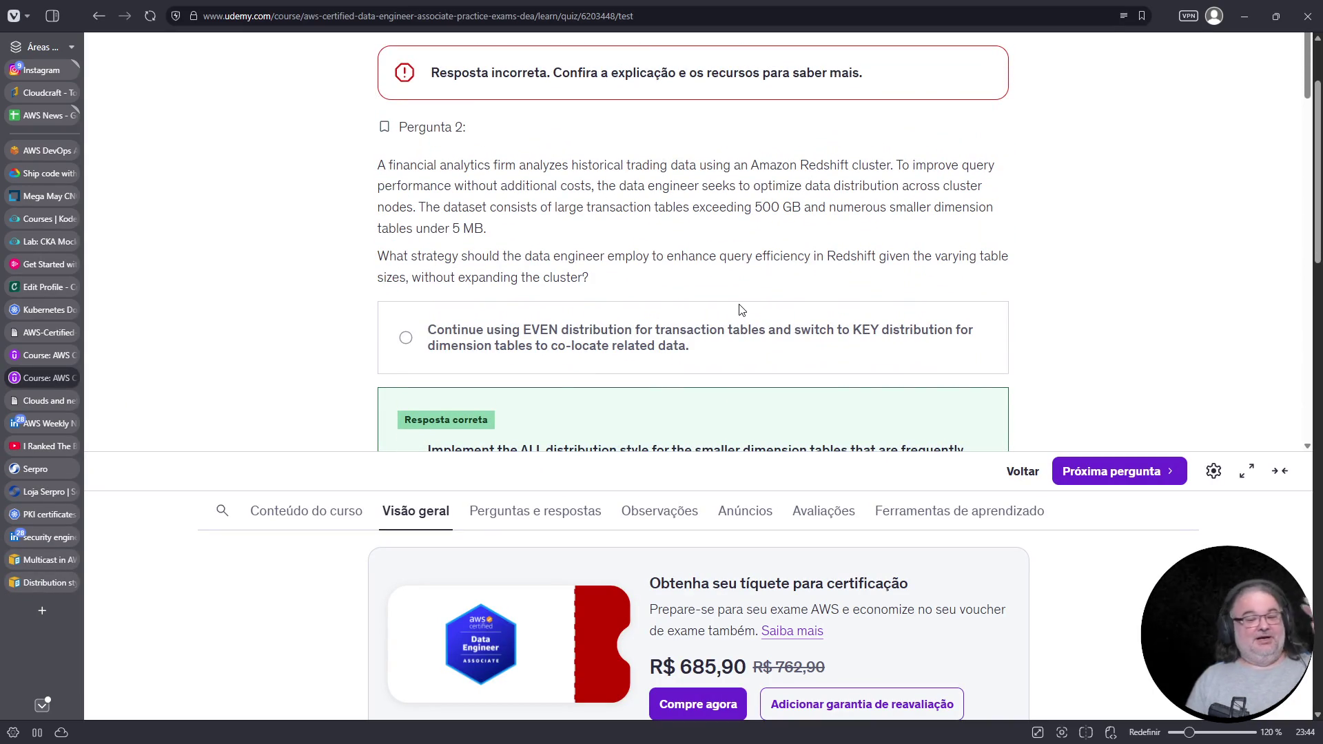
scroll(740, 309, down, 7)
mouse_move(32, 200)
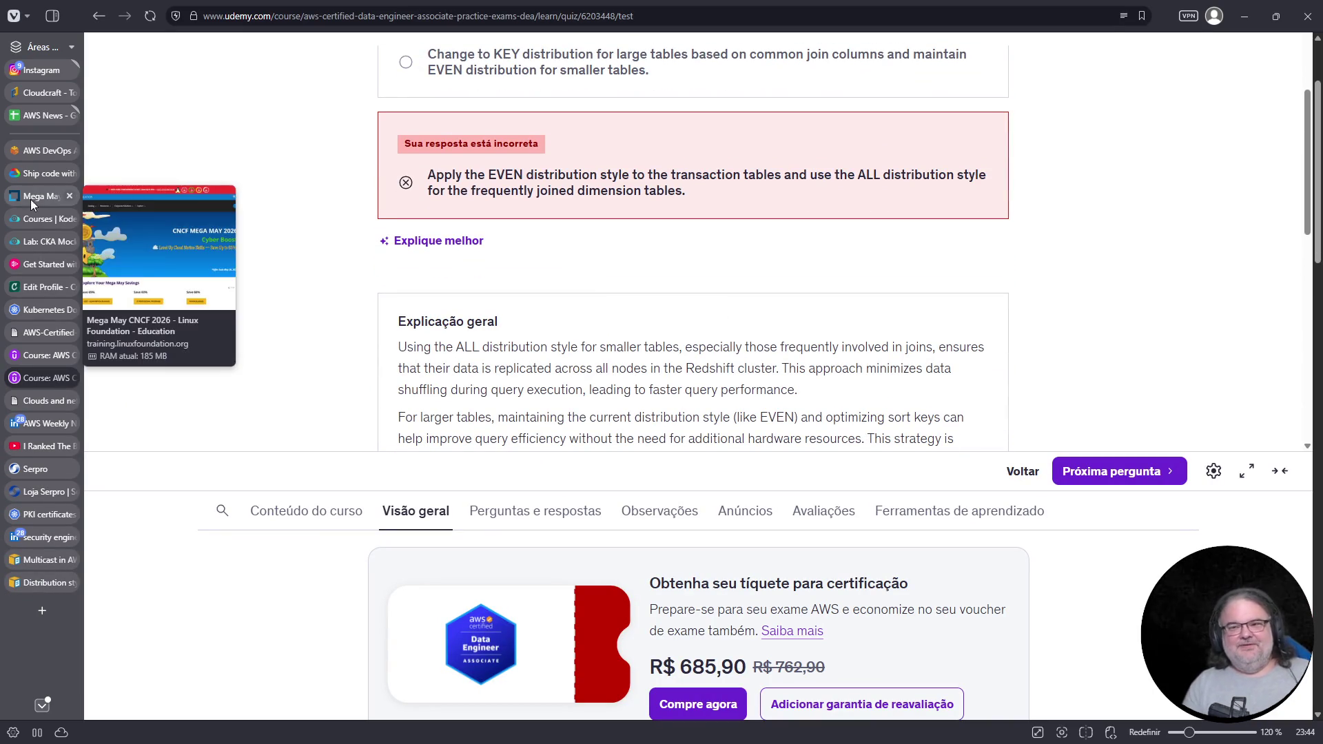
click(36, 243)
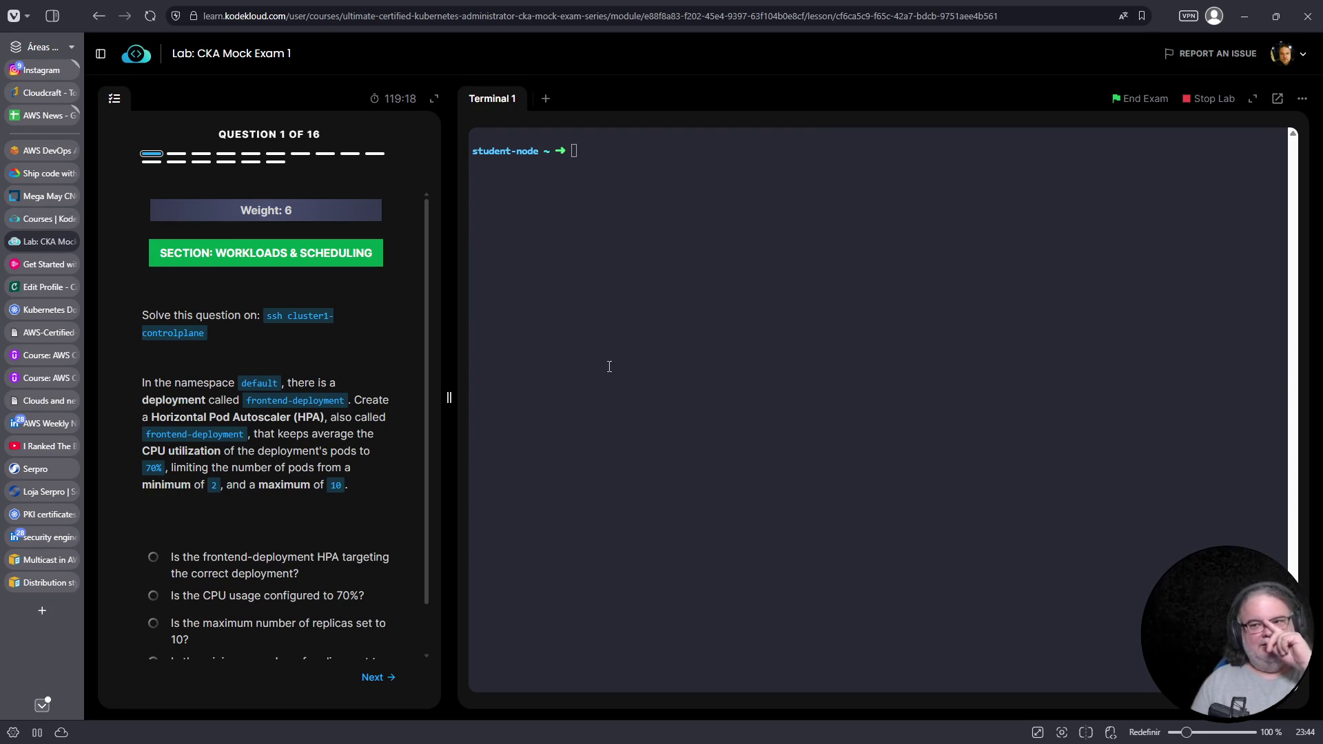
Copy and run the ssh cluster1-controlplane command, then clear the terminal
click(306, 317)
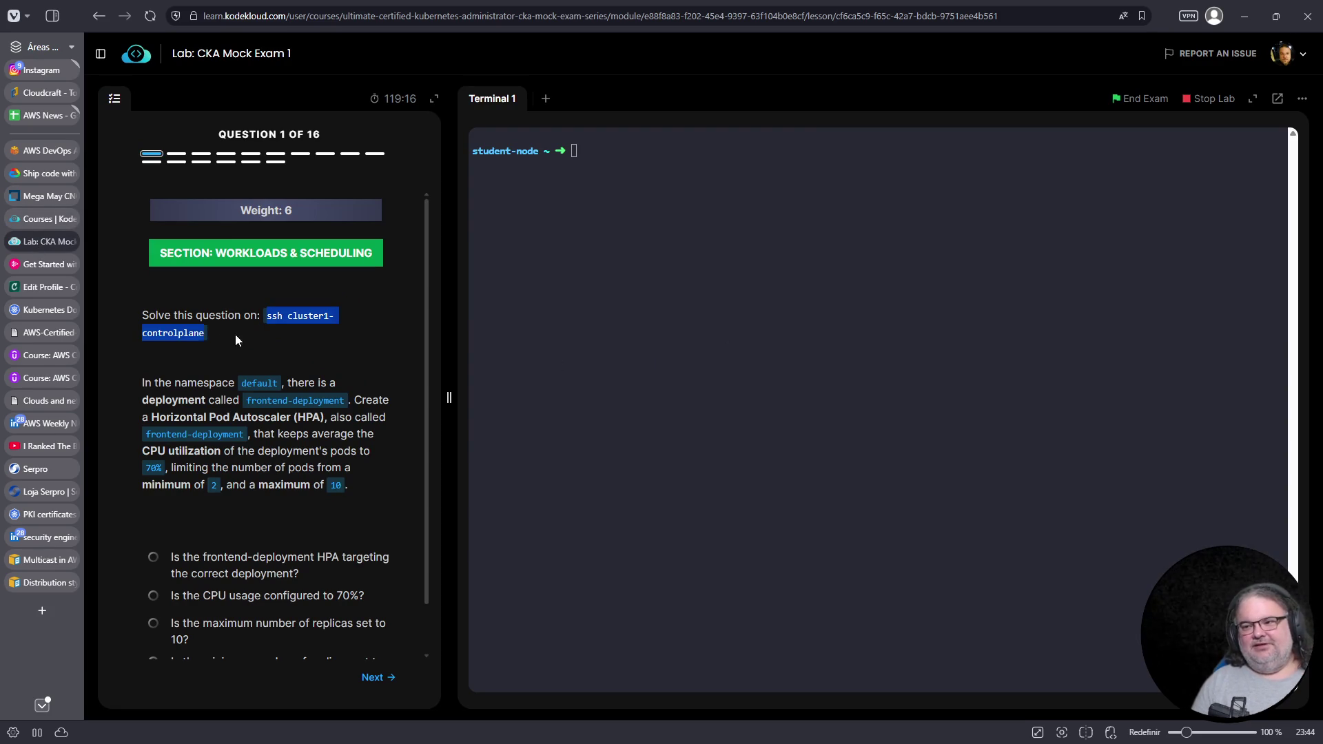
right_click(205, 334)
click(220, 345)
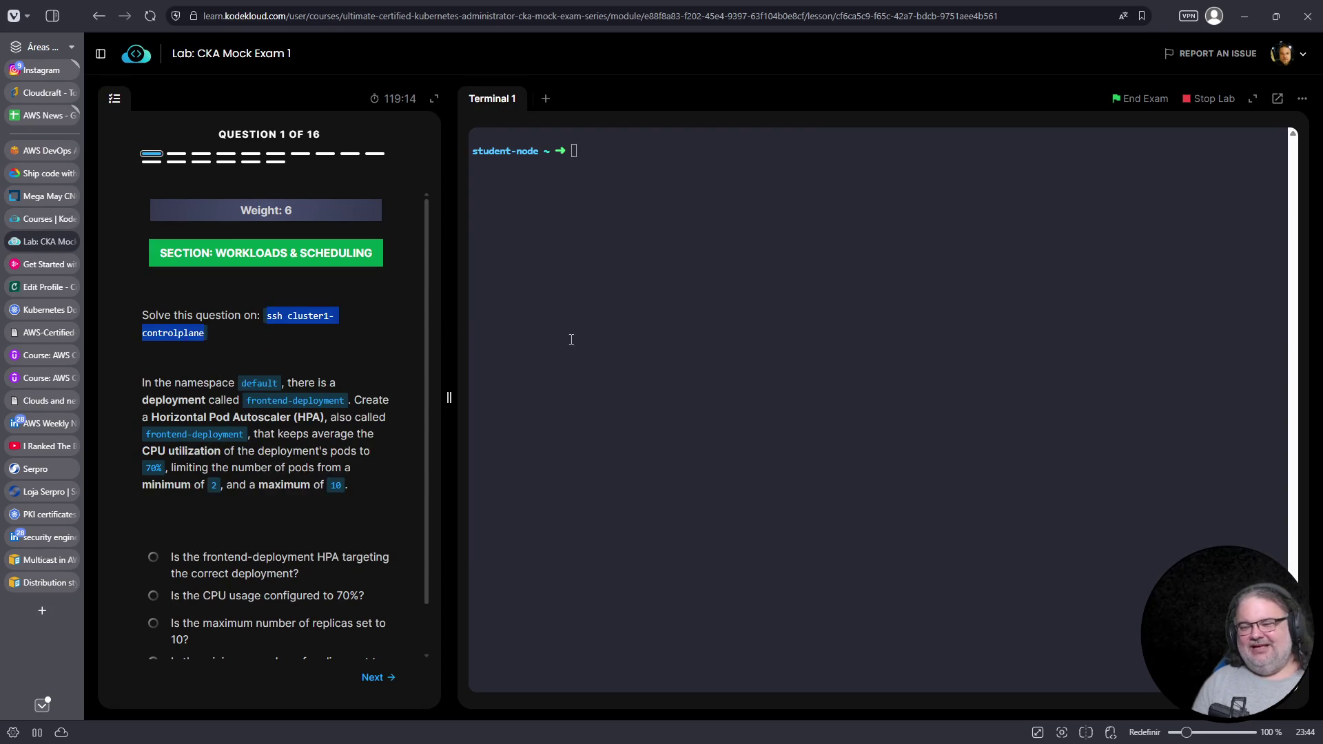
right_click(626, 332)
click(656, 462)
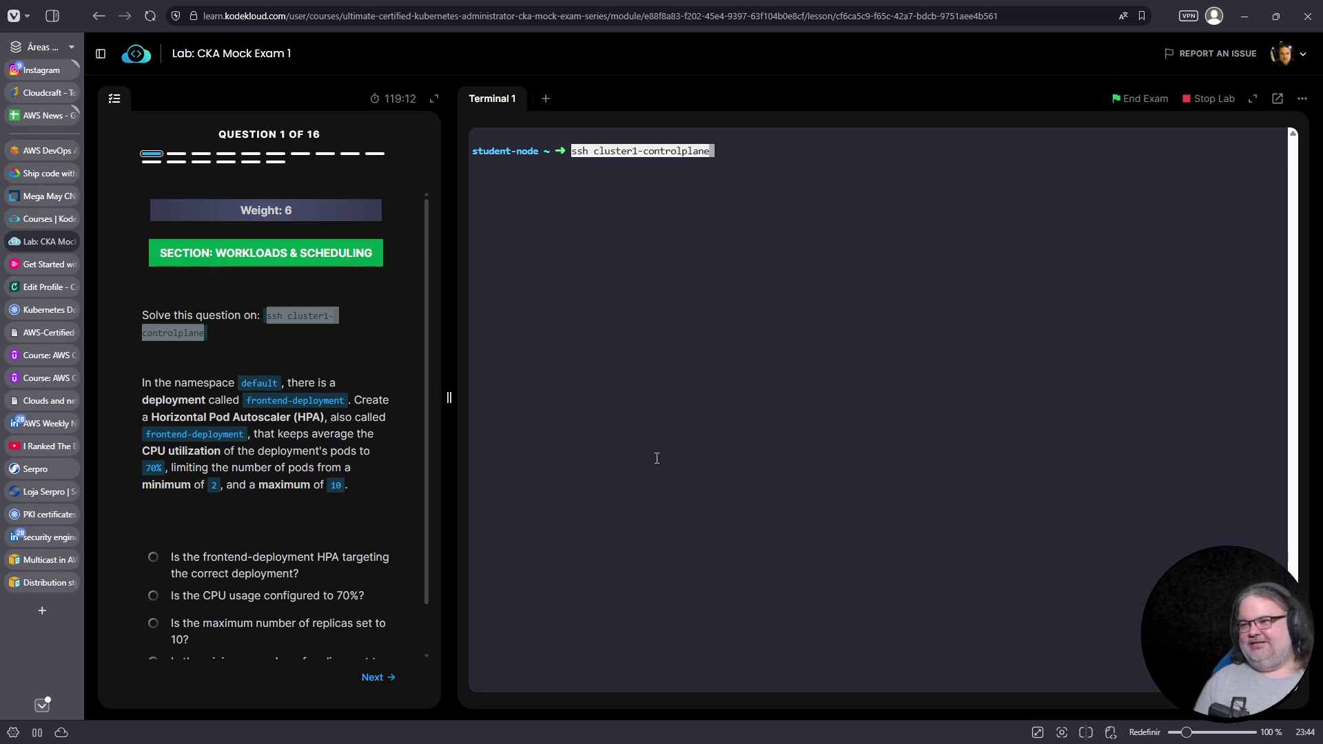
key(Return)
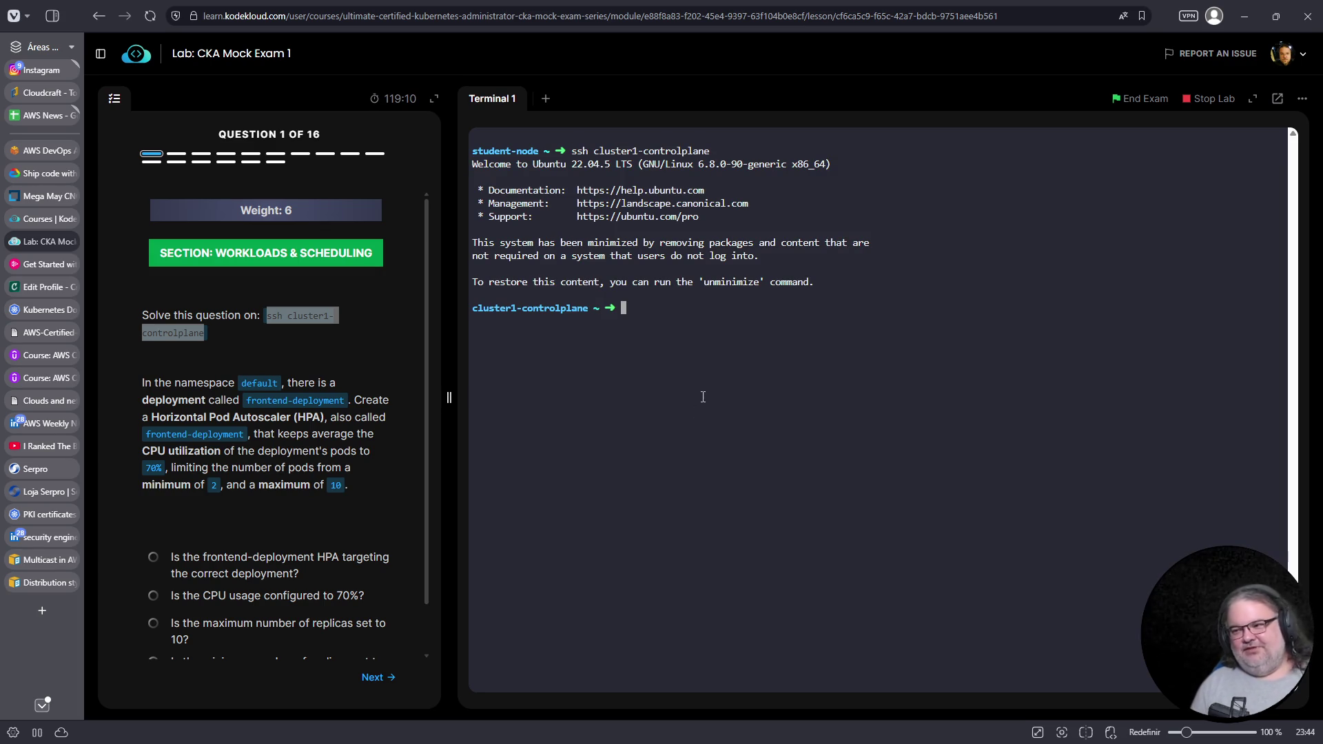
key(ctrl+l)
Run kubectl get nodes and k get pods to see three Ready nodes and frontend-deployment pods
text(kubectl get nodes)
key(Return)
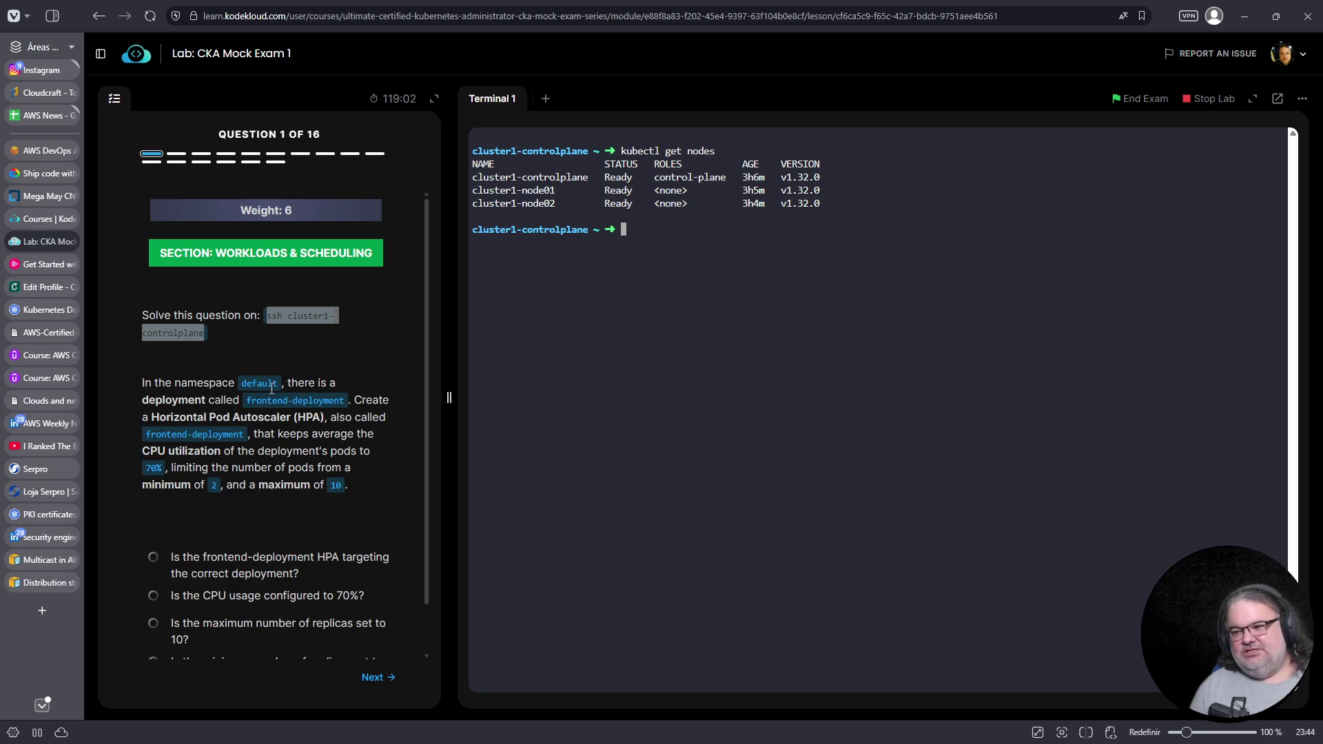
text(k -n default get pods)
key(Return)
text(k get pods)
key(Return)
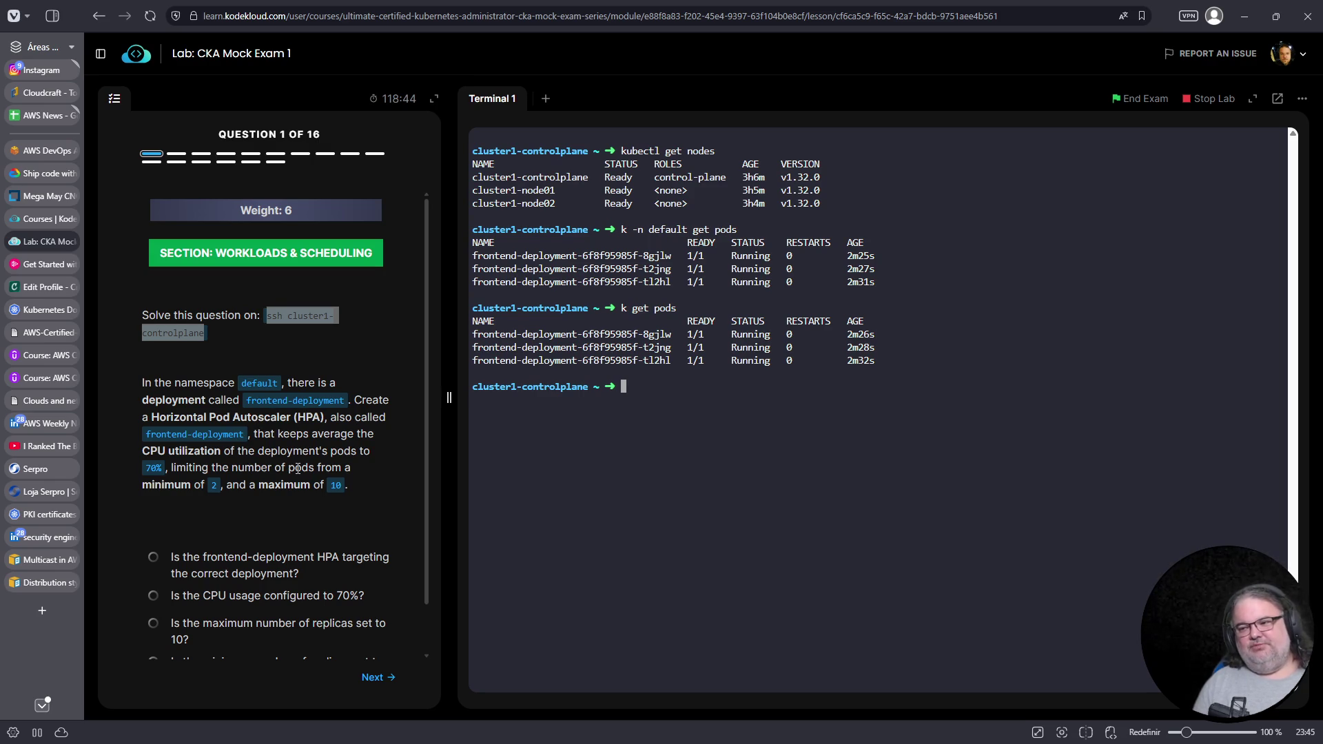
scroll(322, 460, down, 1)
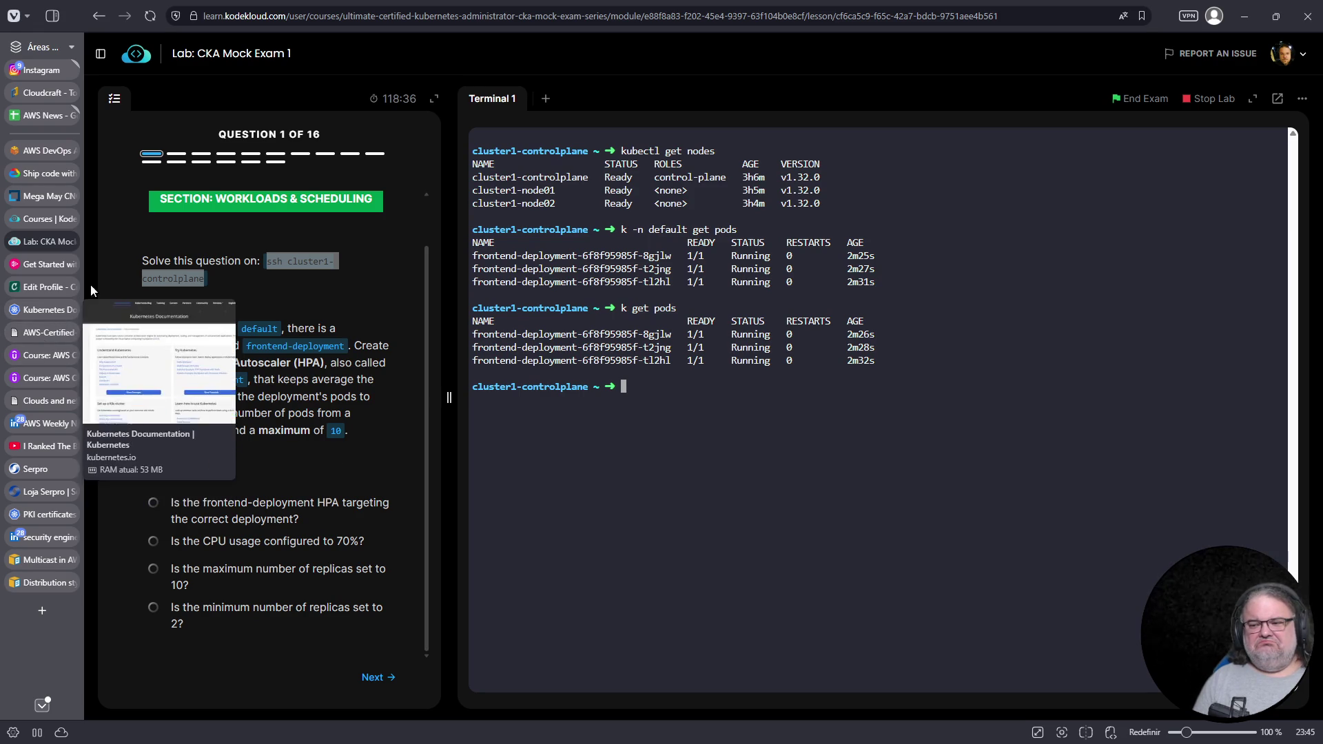
Search the Kubernetes documentation for 'hpa'
click(43, 310)
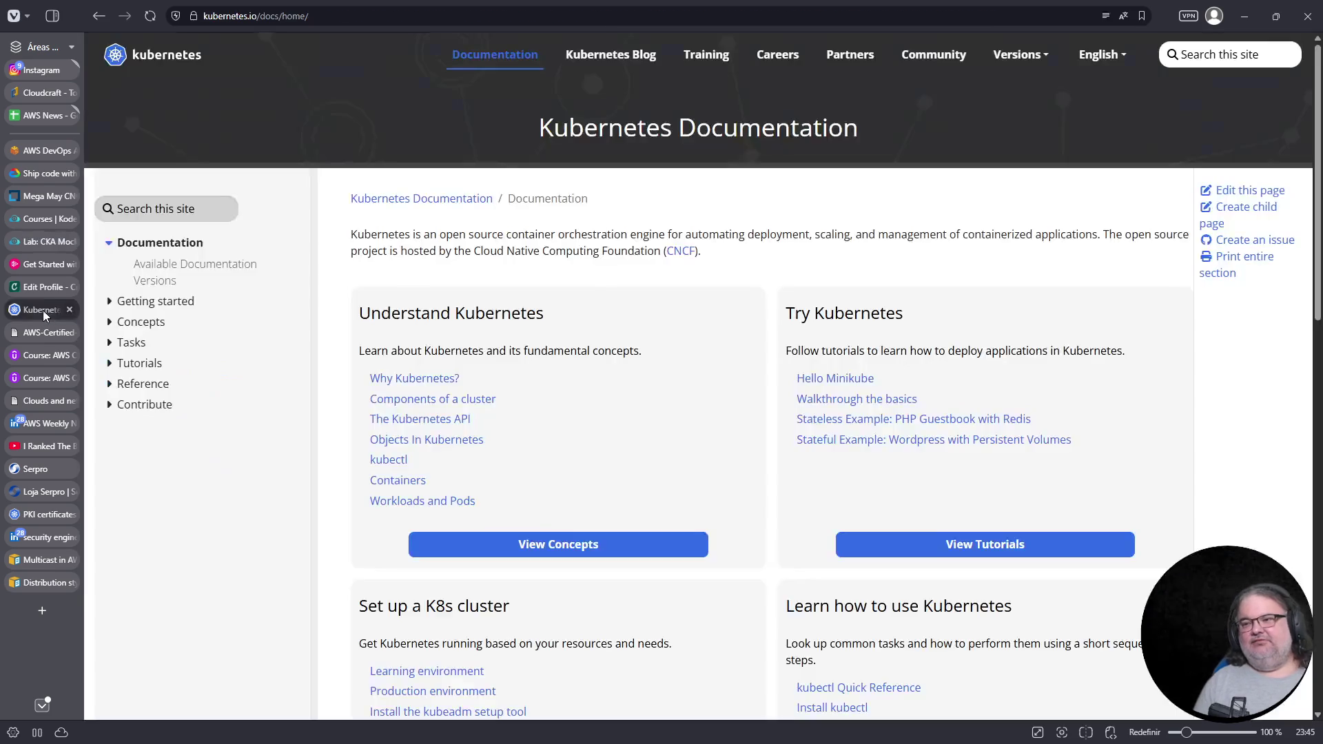
click(180, 209)
text(hpoa)
key(Return)
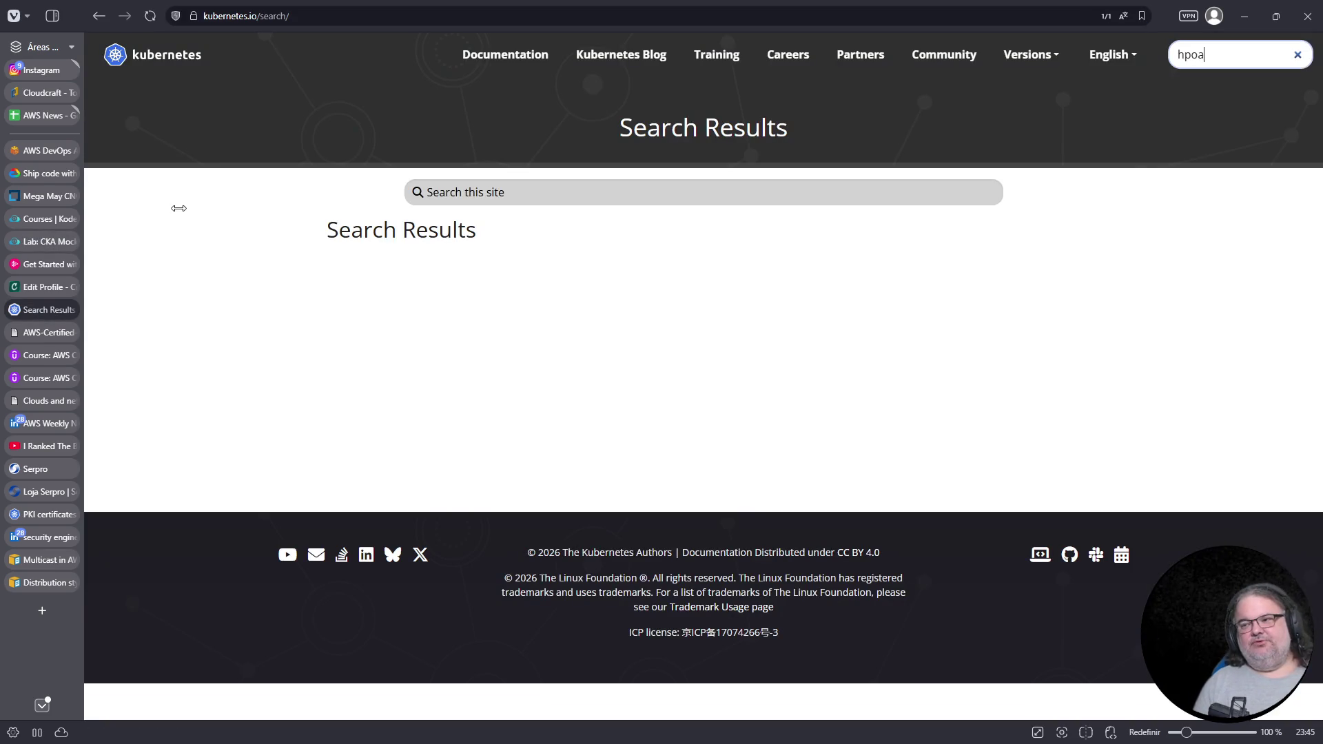
click(459, 194)
text(hpa)
key(Return)
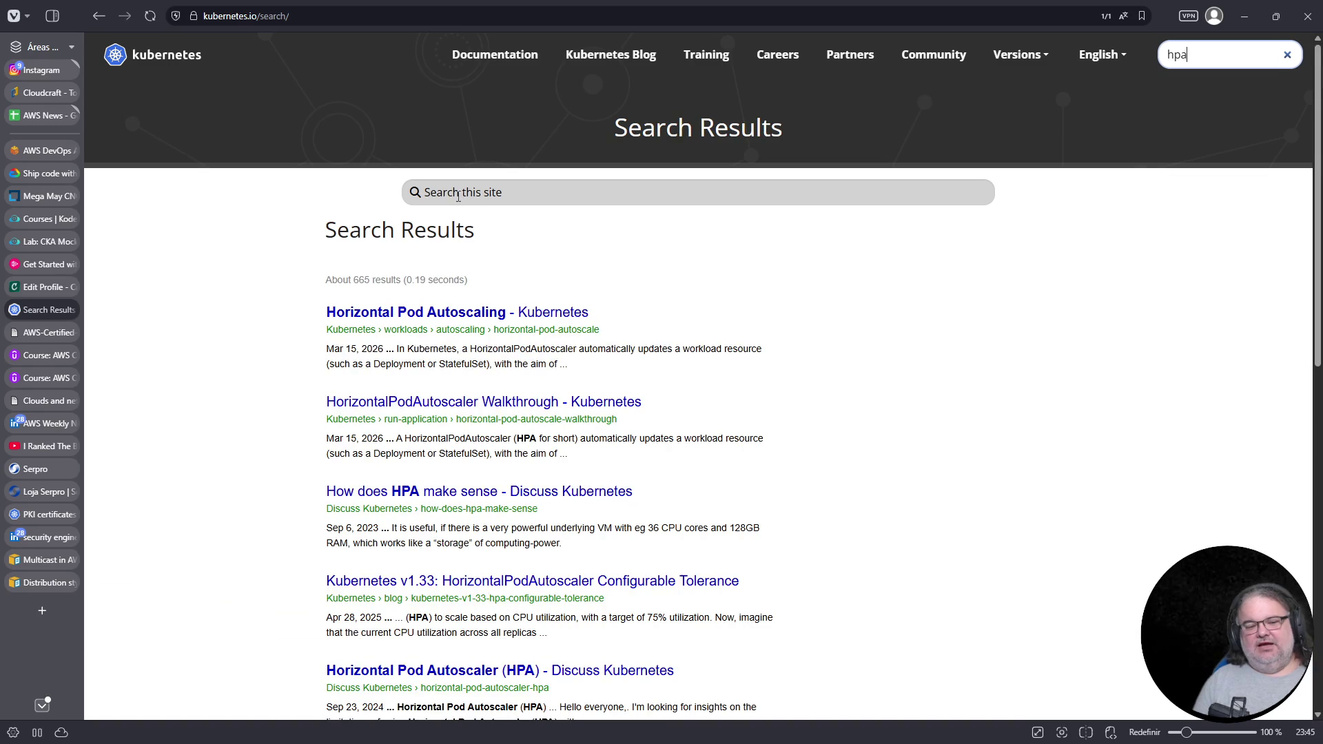
Browse the Horizontal Pod Autoscaling documentation page
click(468, 312)
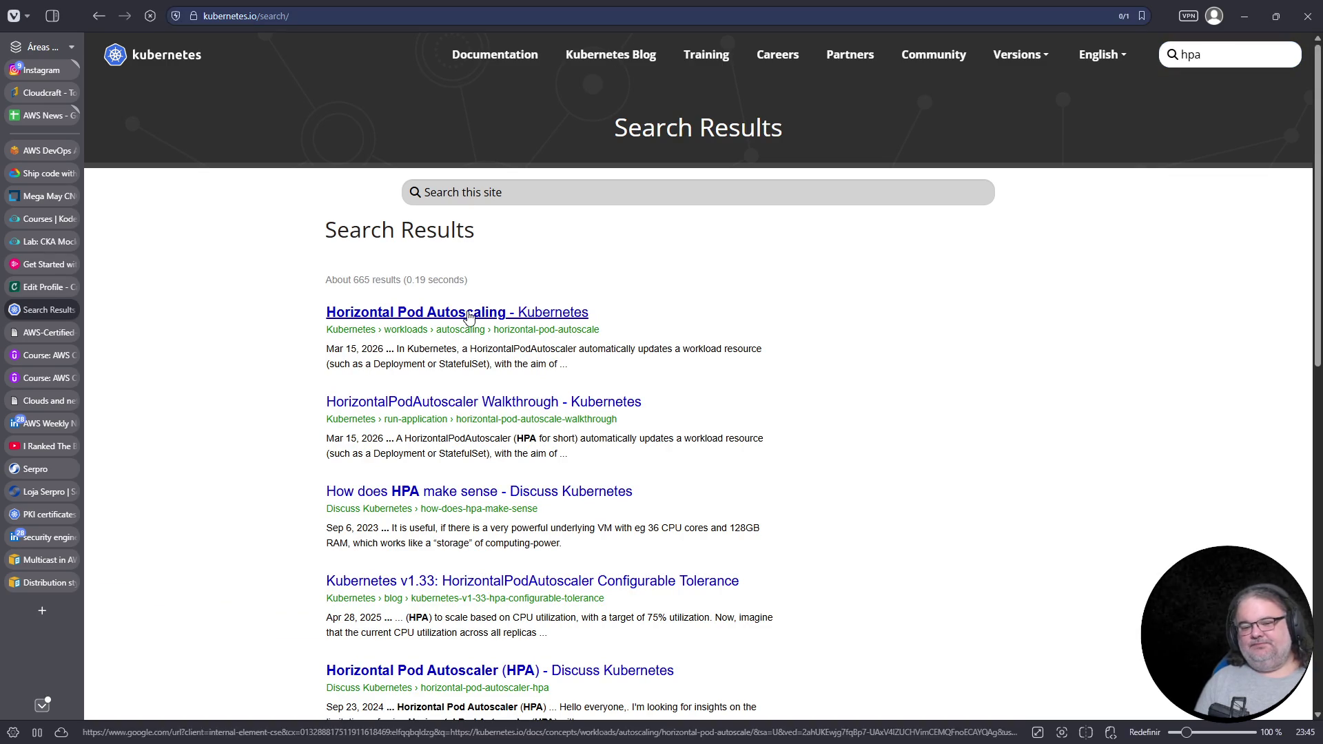
scroll(468, 312, down, 20)
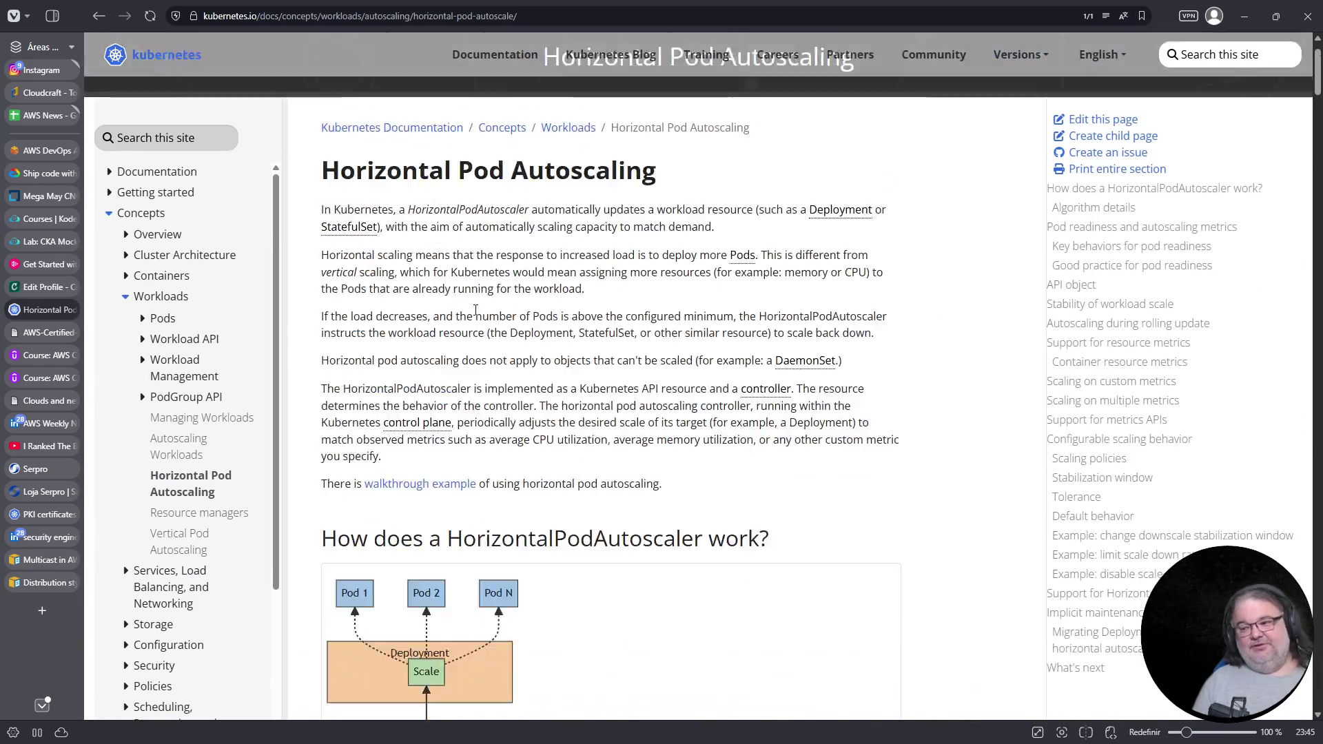
scroll(480, 313, down, 20)
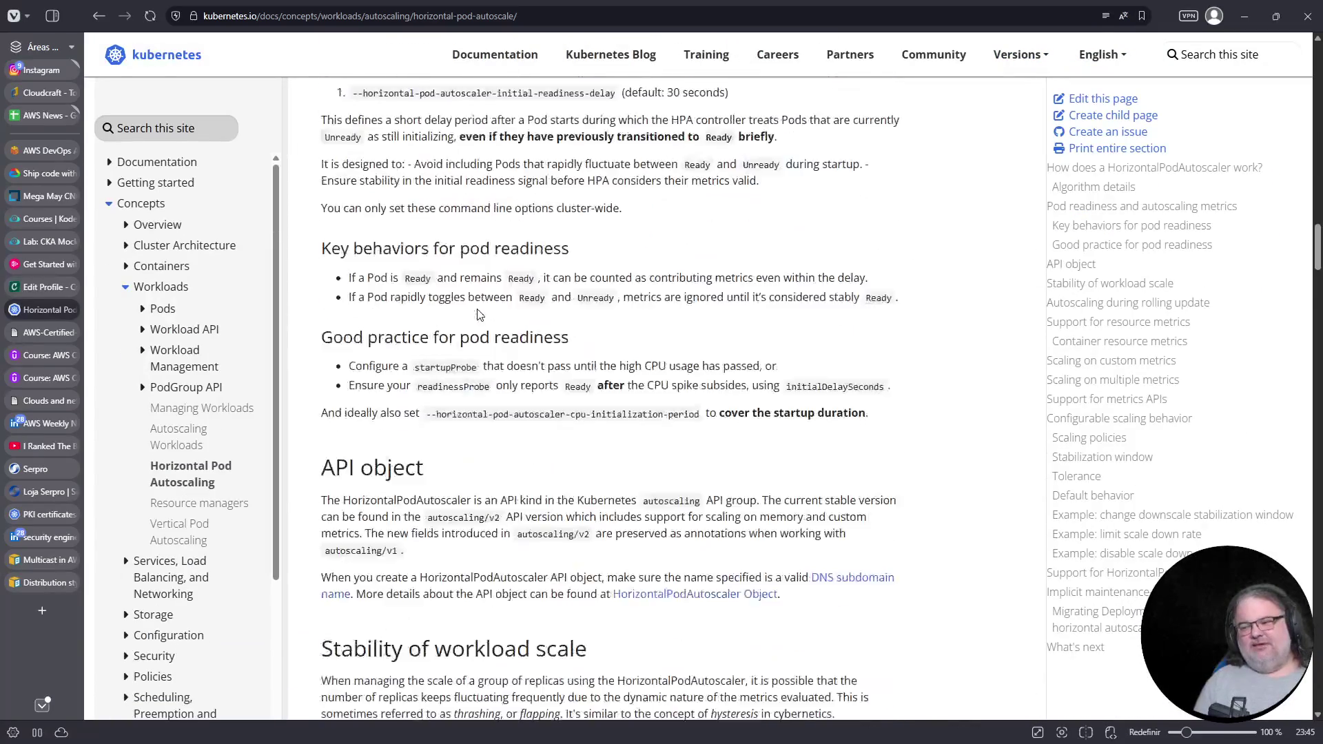
scroll(484, 312, up, 2)
scroll(483, 312, down, 20)
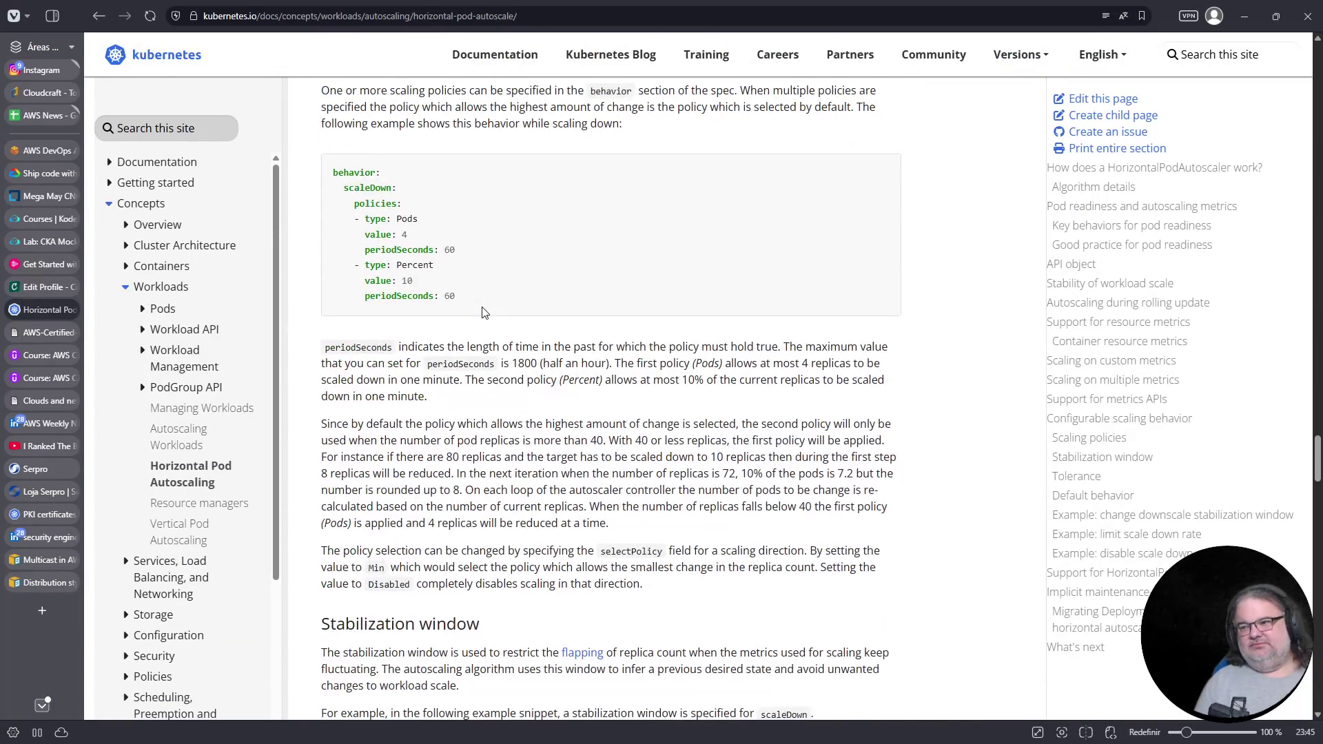
scroll(482, 313, down, 20)
scroll(484, 313, down, 7)
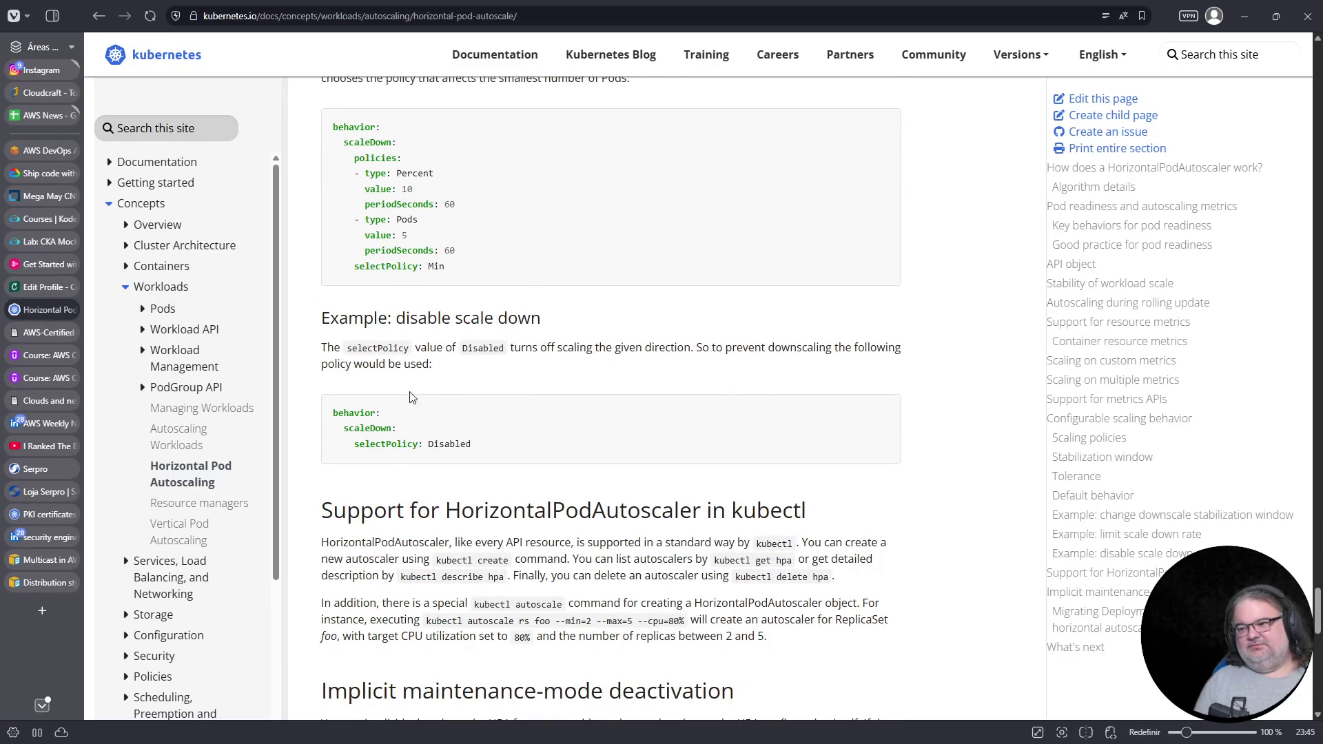
scroll(413, 386, down, 15)
scroll(221, 288, up, 7)
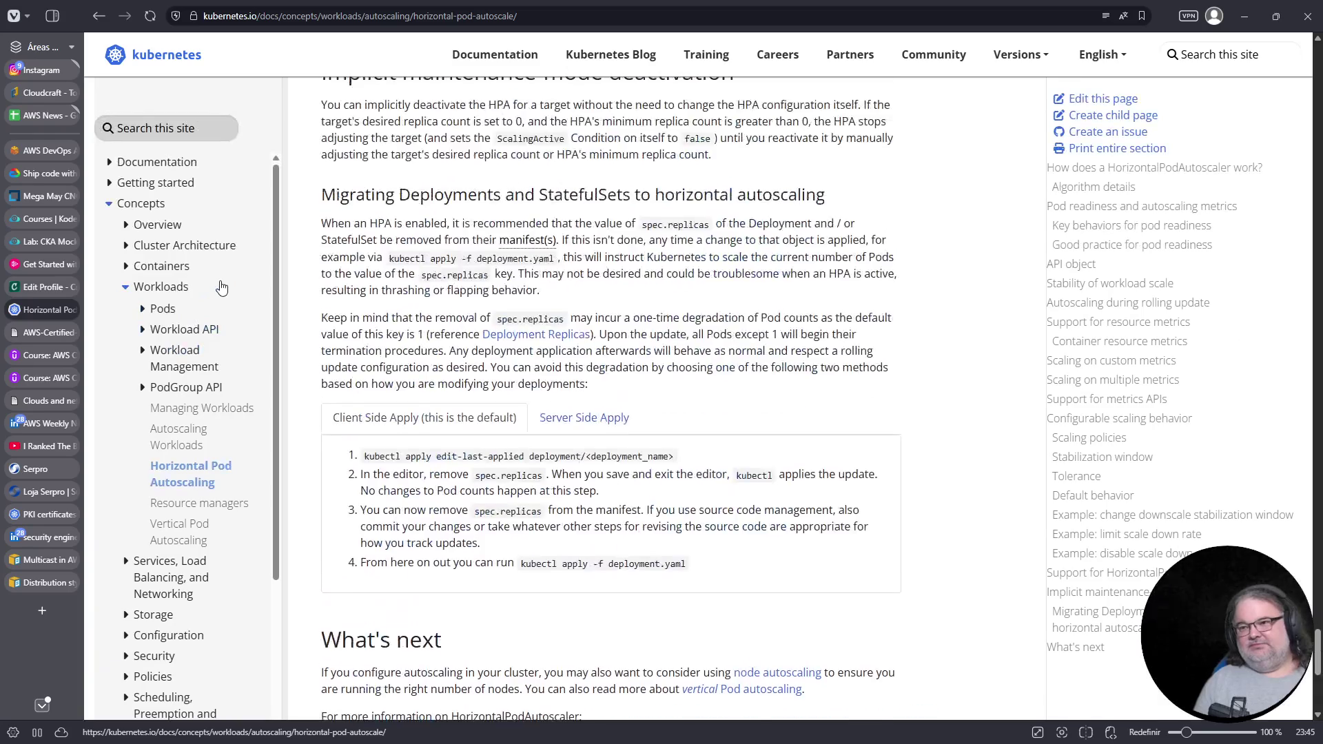
scroll(221, 288, up, 7)
Open the HorizontalPodAutoscaler Walkthrough and copy its php-apache.yaml example
click(184, 126)
text(hpa)
key(Return)
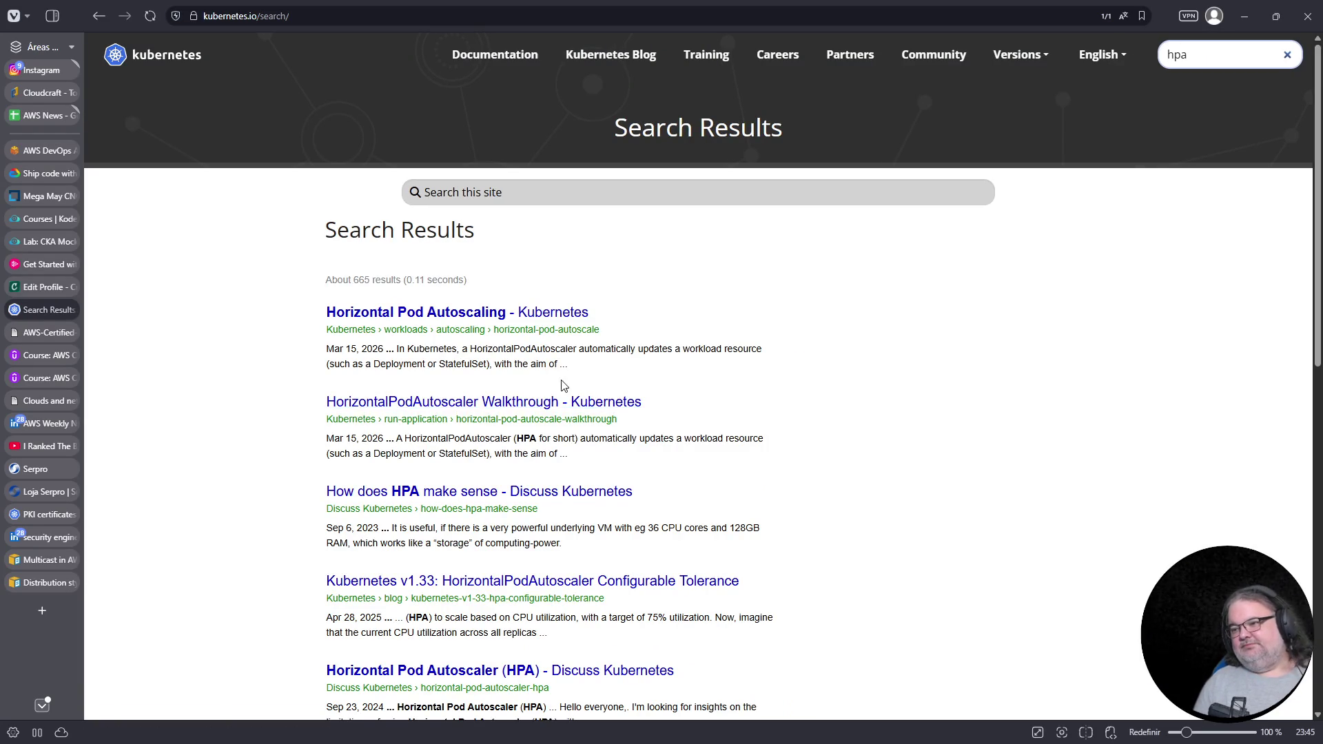
click(511, 404)
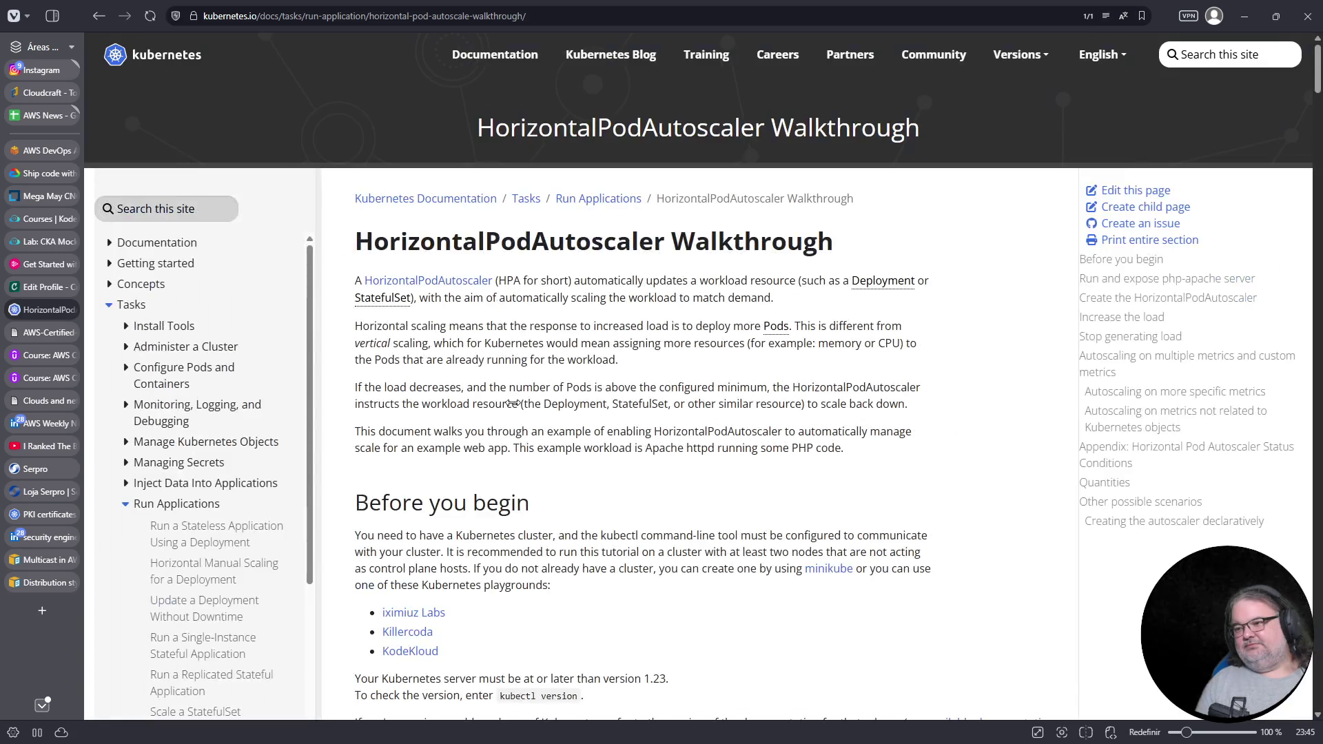
scroll(544, 427, down, 10)
click(923, 114)
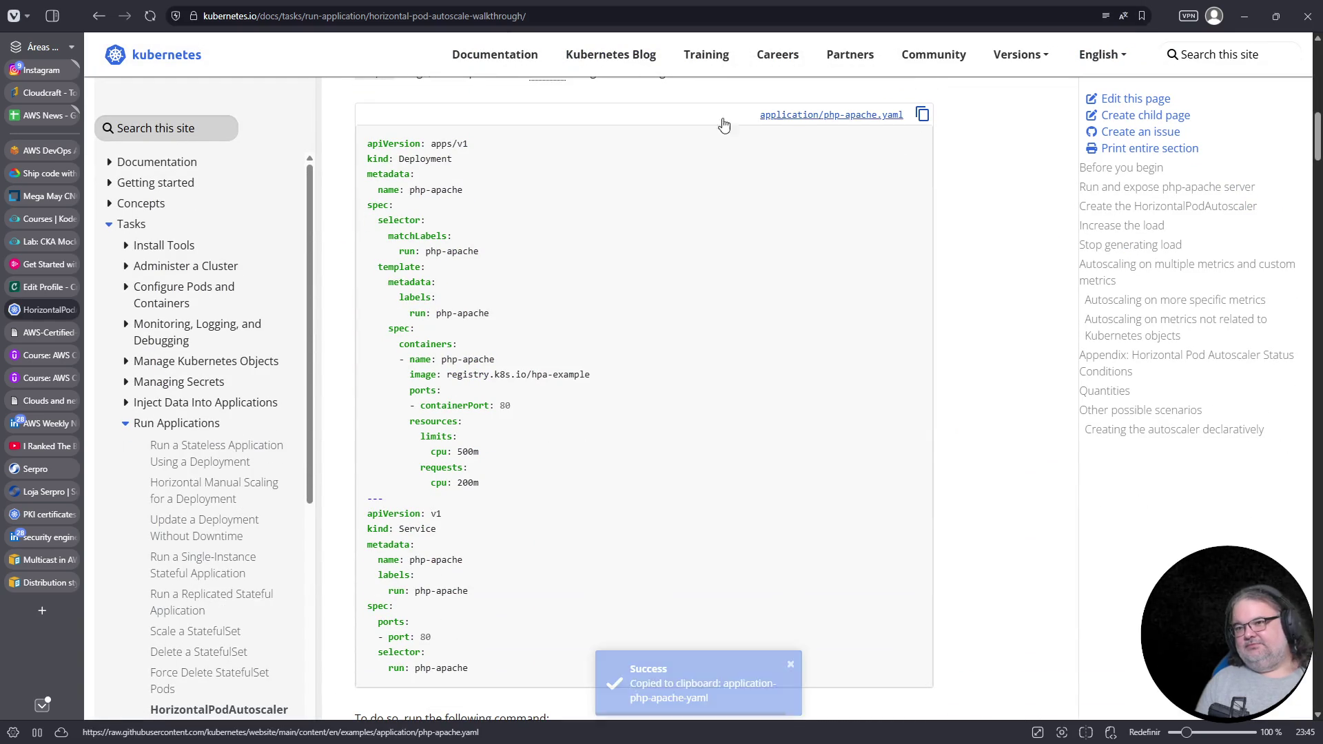
click(50, 239)
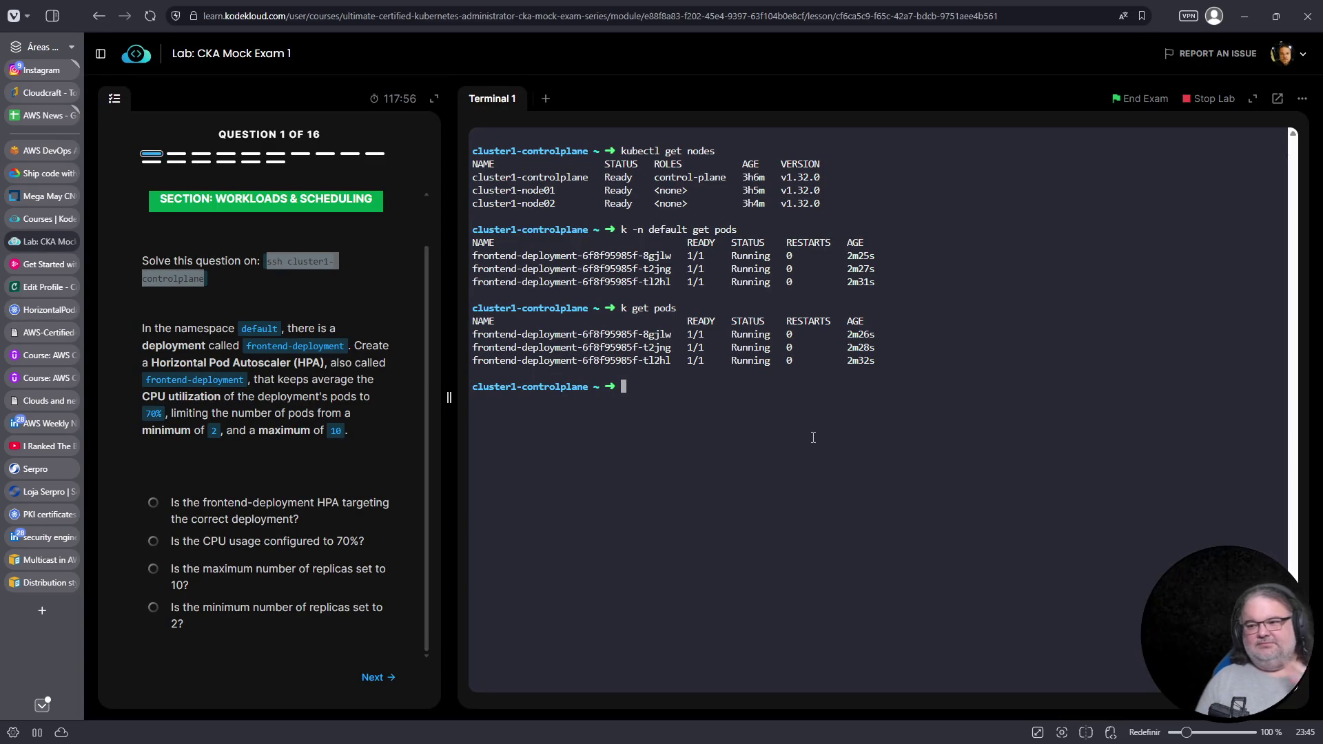
Open a new hpa.yaml in vim and paste the php-apache YAML into it
text(vim hpa.yaml)
key(Return)
key(i)
right_click(804, 387)
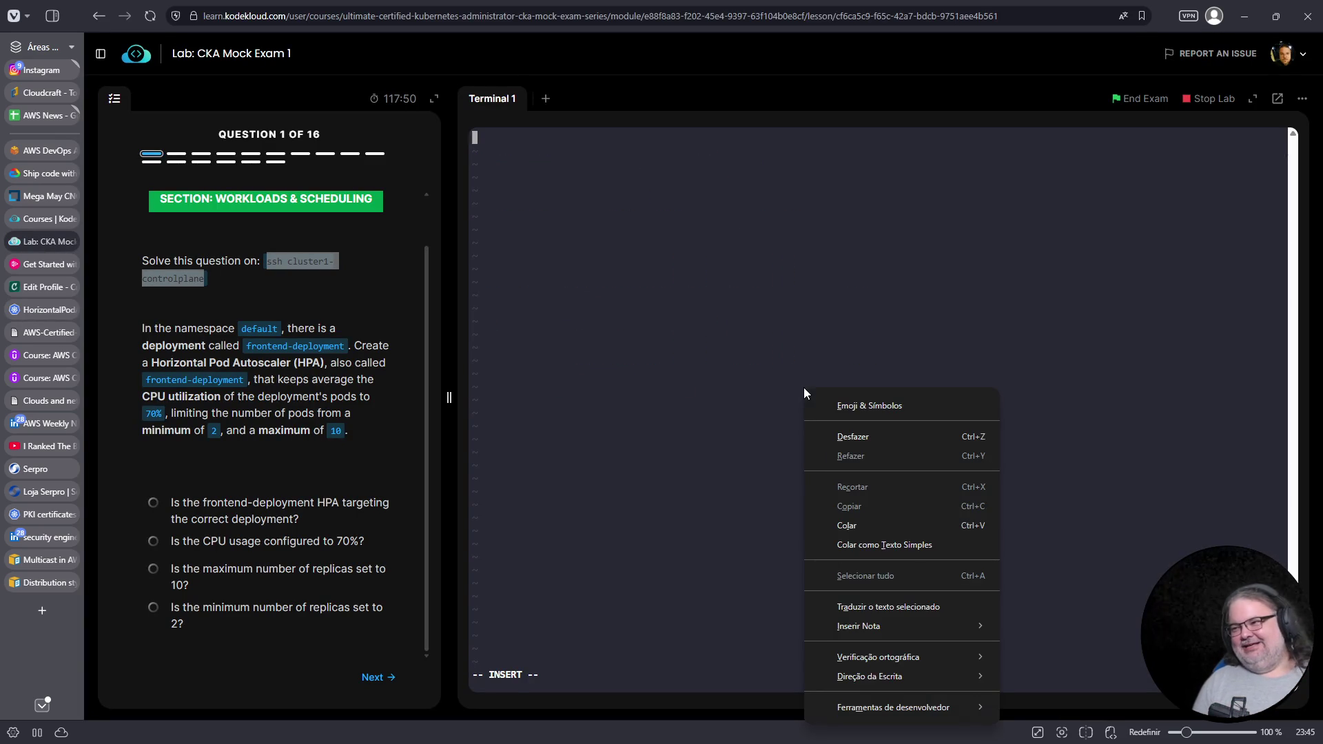
click(852, 525)
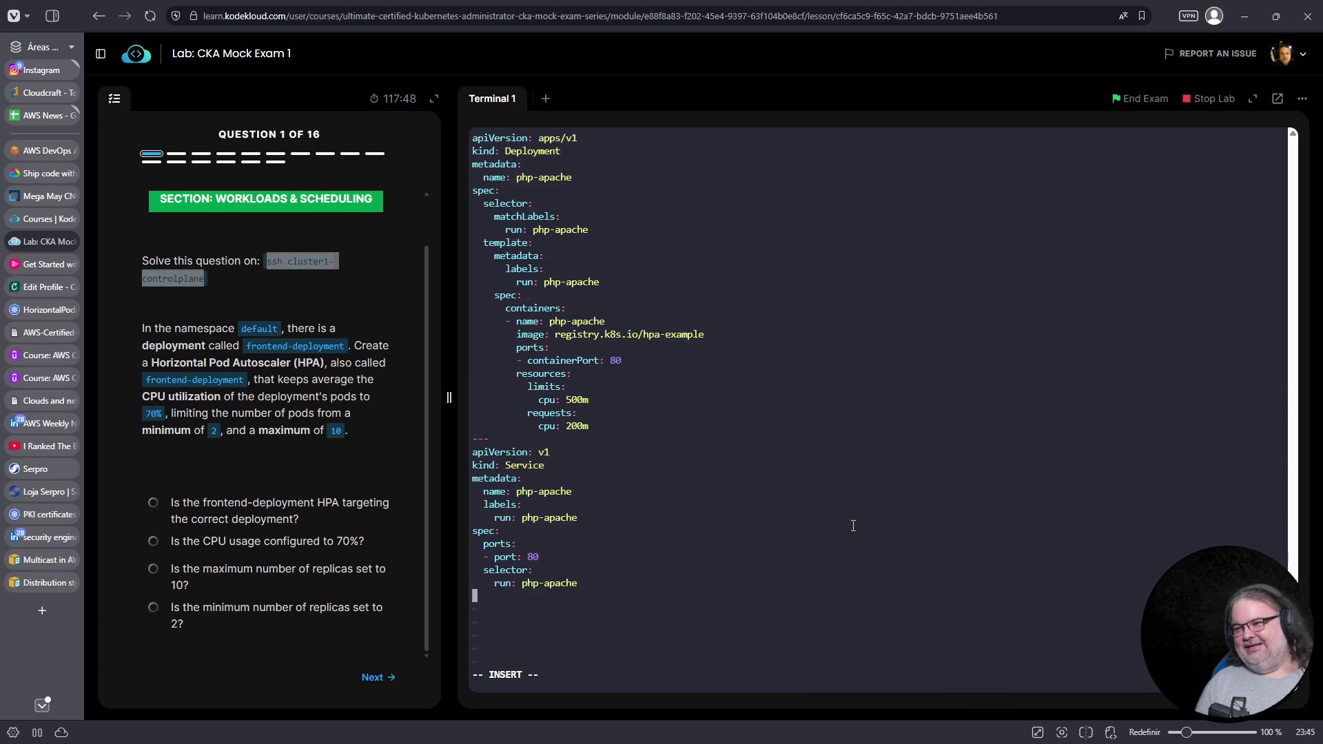
key(Escape)
Look over the pasted YAML, then undo the paste to leave hpa.yaml empty
key(Up)
key(Up)
key(Up)
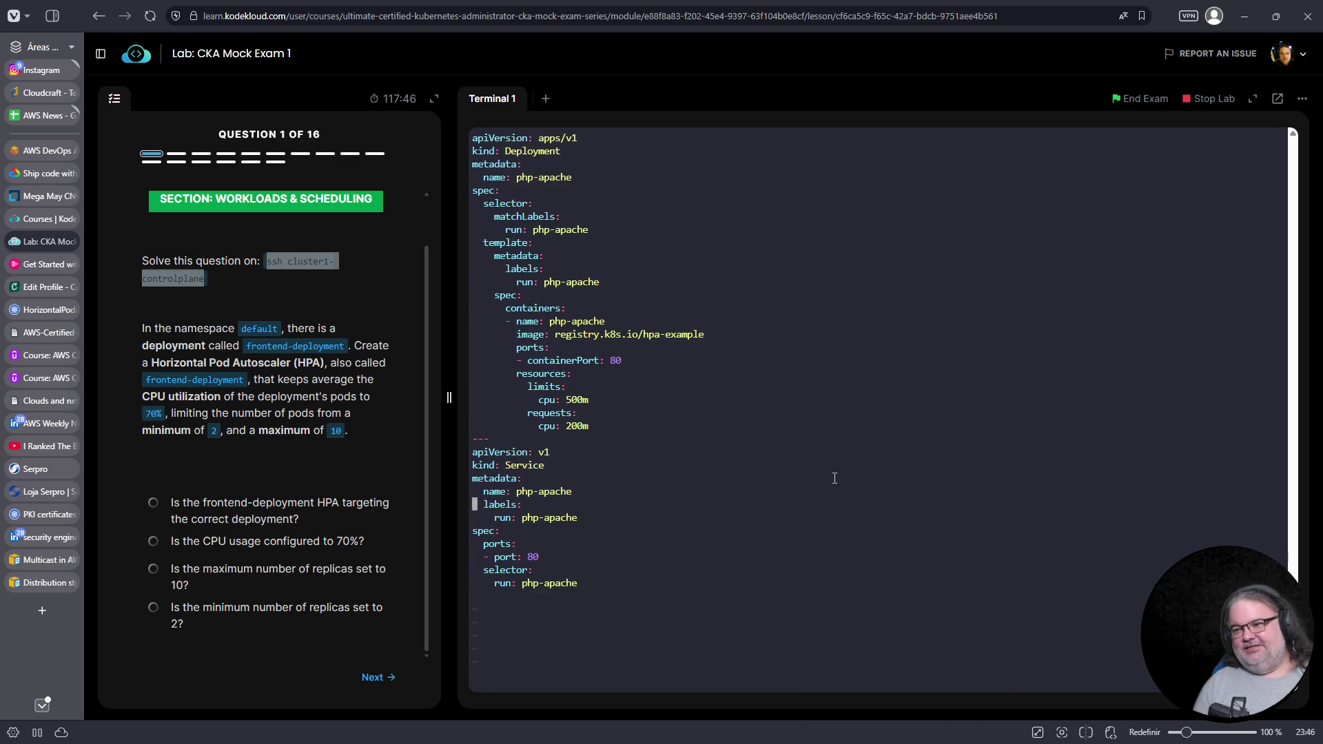
key(Down)
key(Down)
key(Down)
key(End)
key(Down)
key(Left)
key(Up)
key(Right)
key(Right)
key(Right)
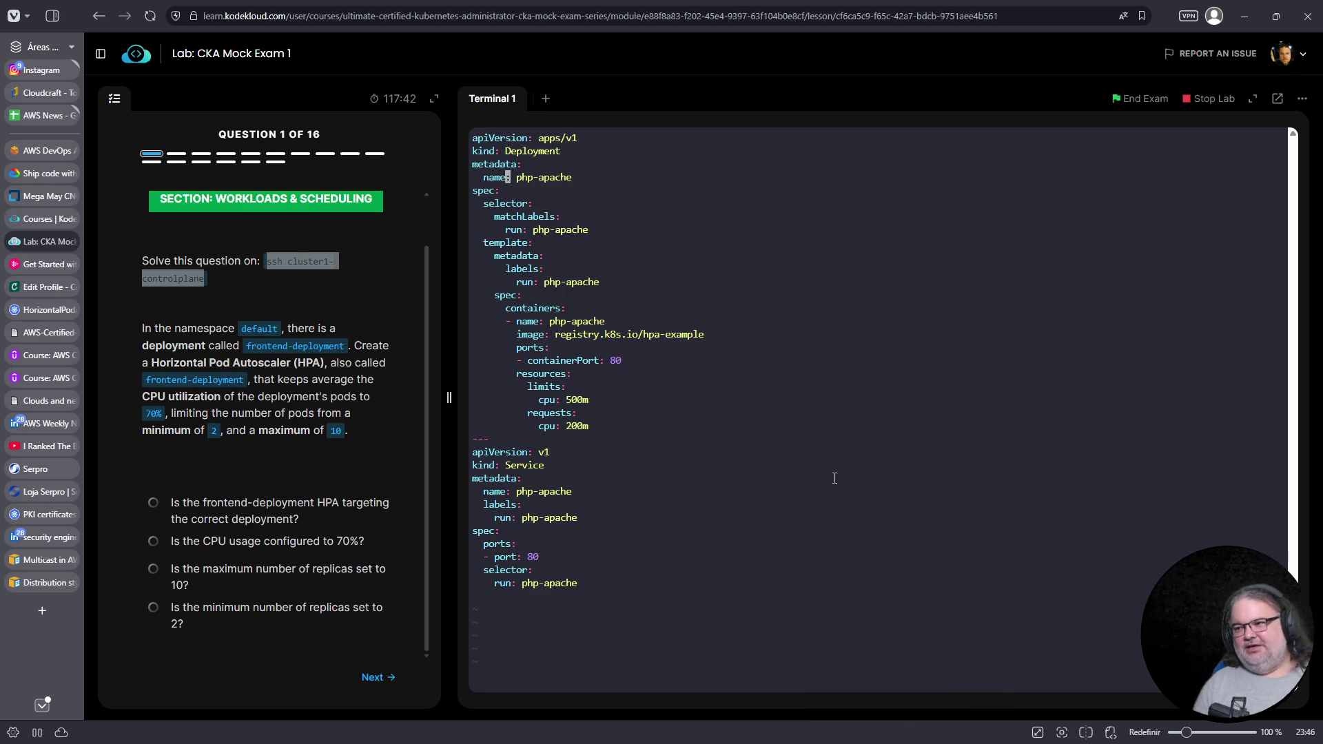
mouse_move(73, 437)
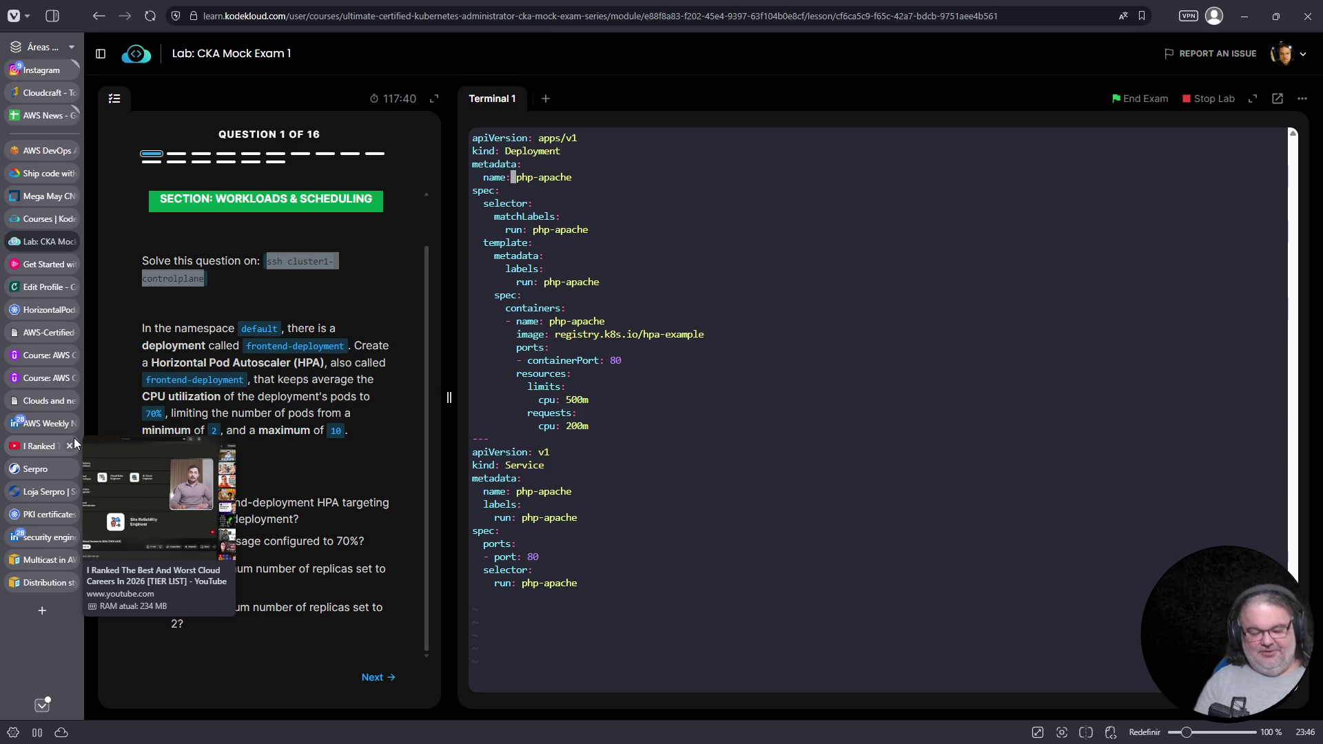
key(u)
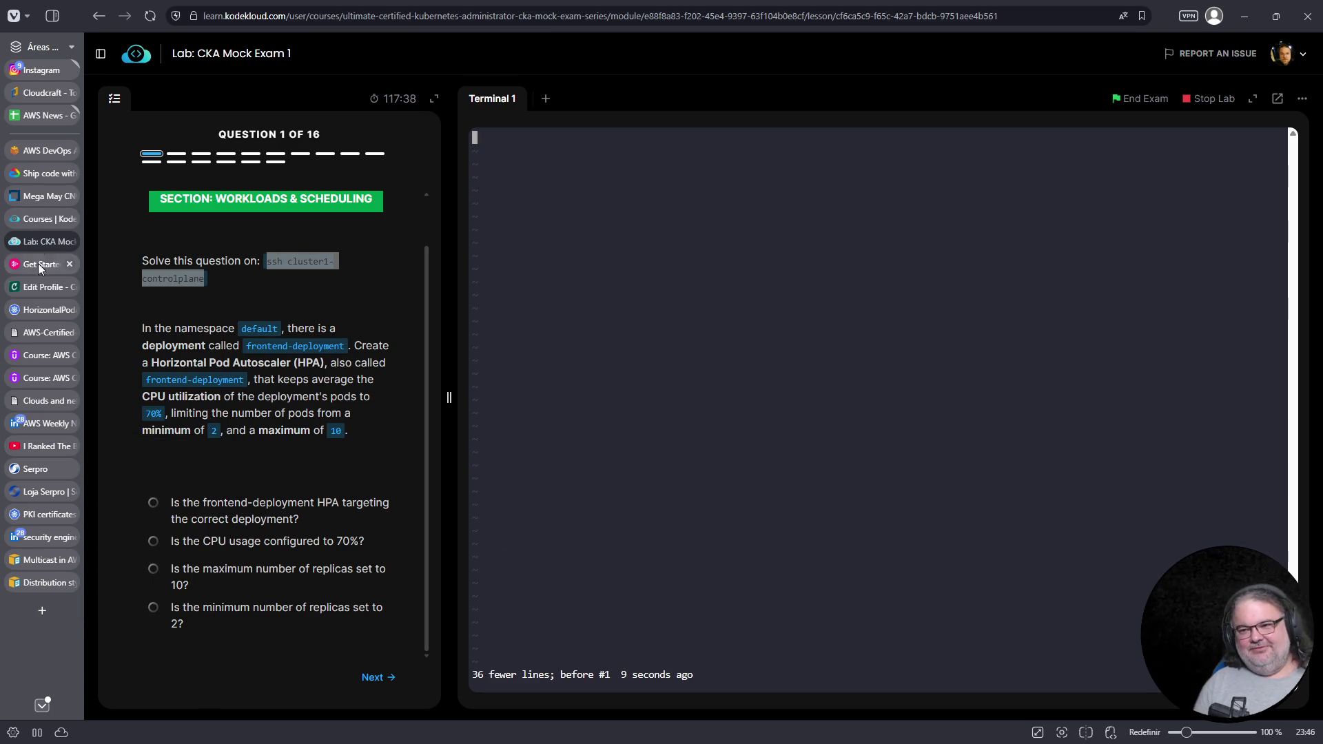
drag(31, 307, 33, 242)
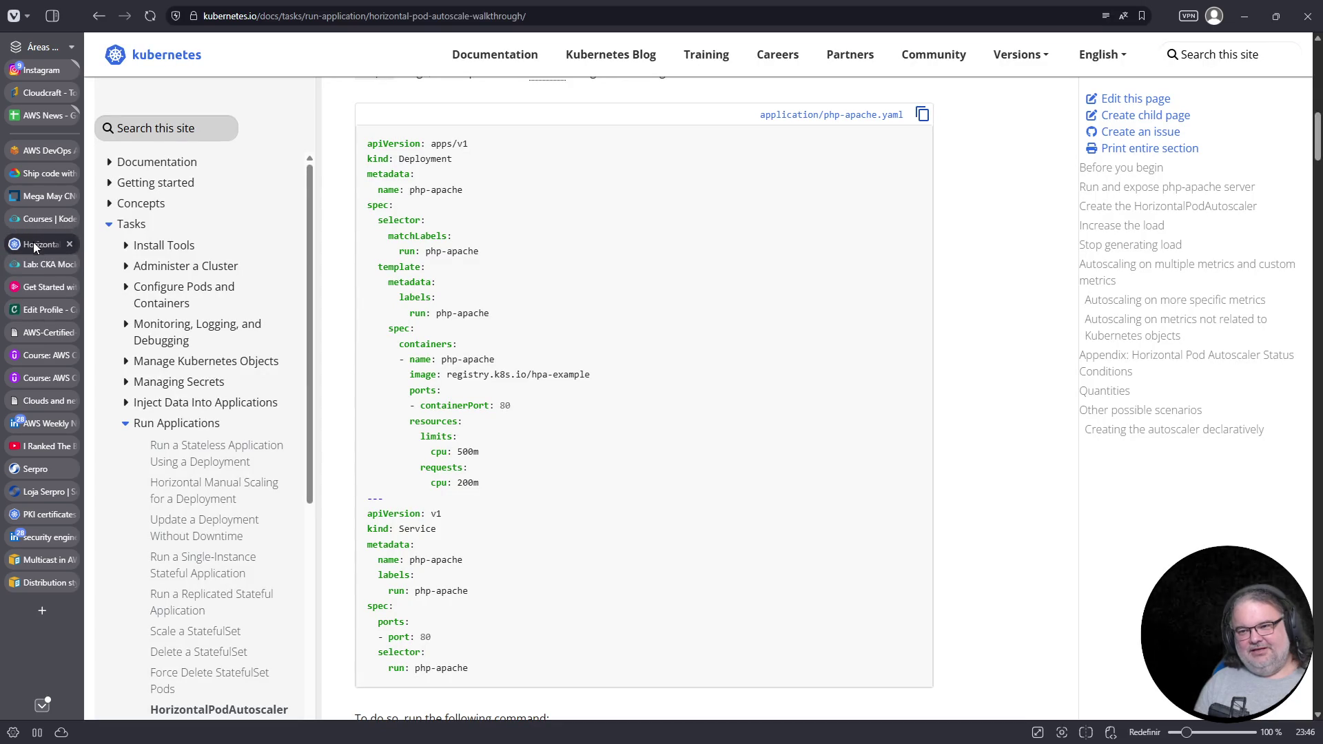
Copy the walkthrough's 'kubectl autoscale deployment php-apache' example command and return to the lab
scroll(625, 371, down, 4)
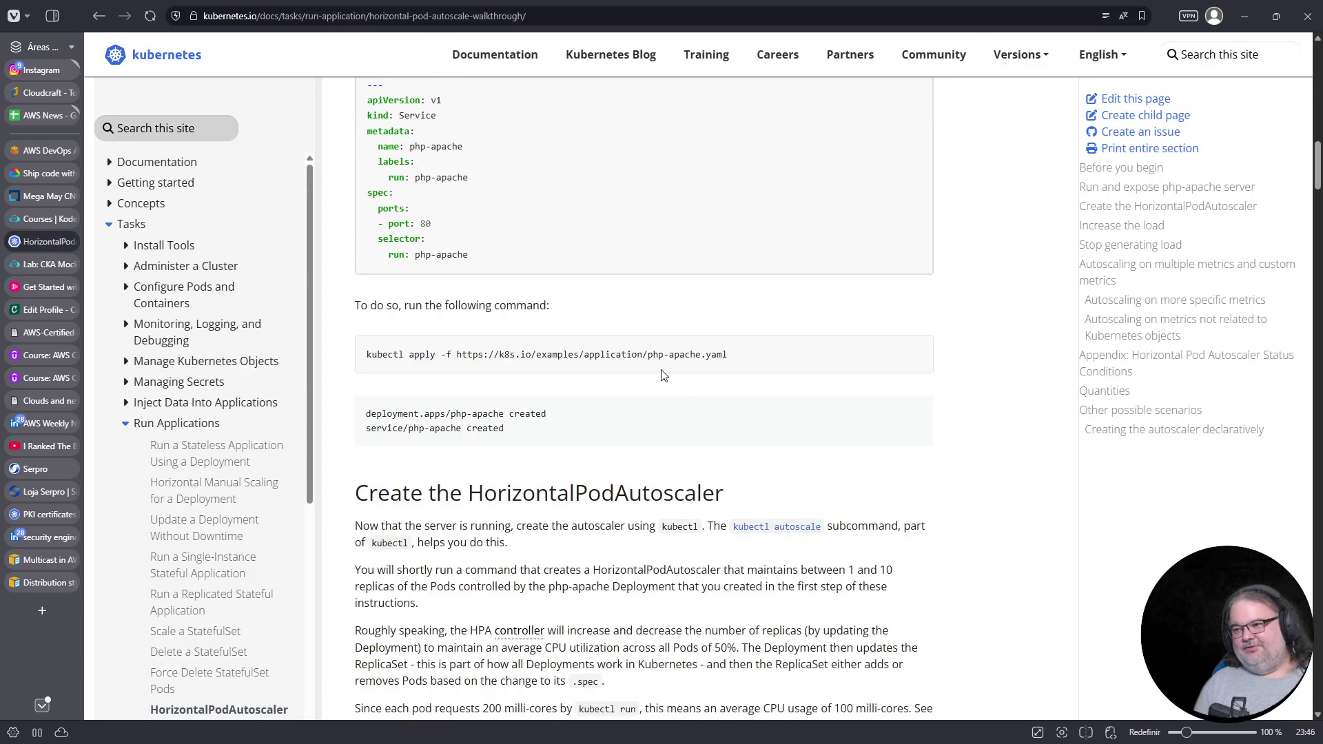
scroll(660, 369, down, 7)
scroll(659, 369, down, 3)
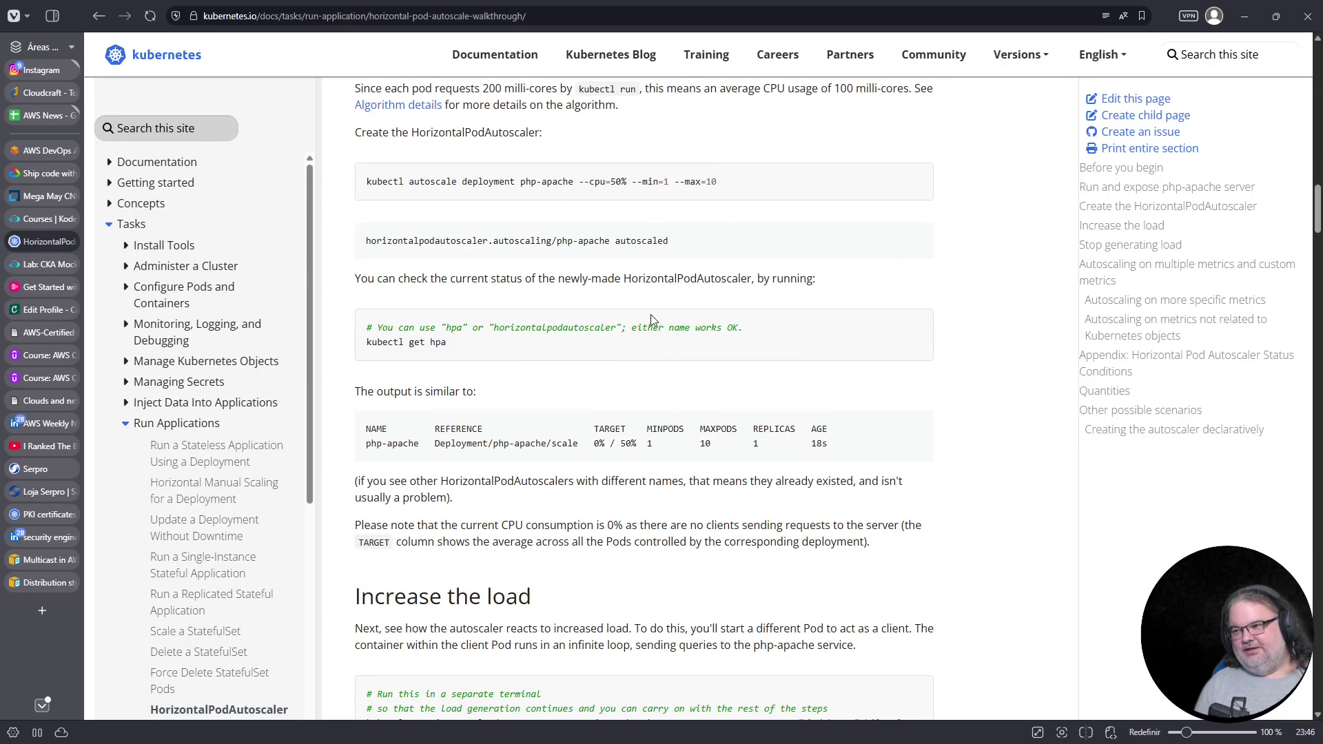
drag(370, 181, 722, 192)
right_click(693, 189)
click(711, 202)
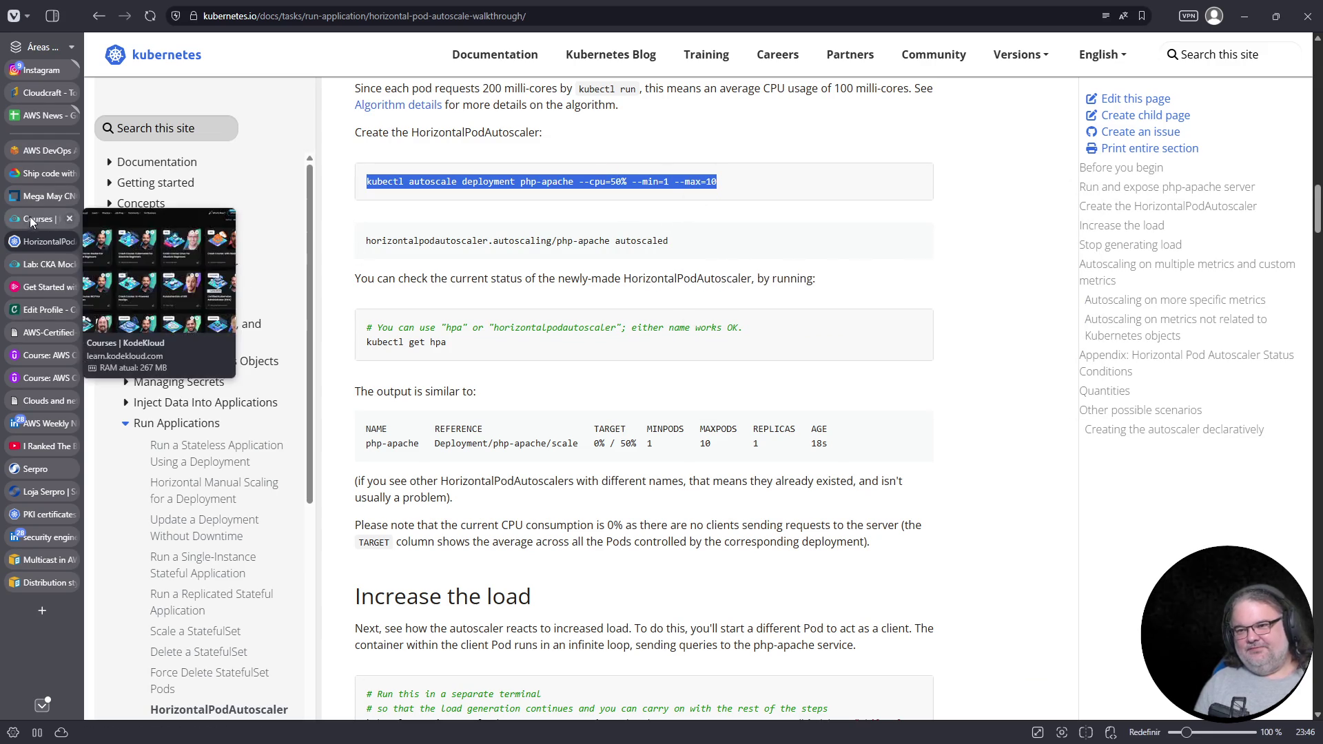
click(43, 267)
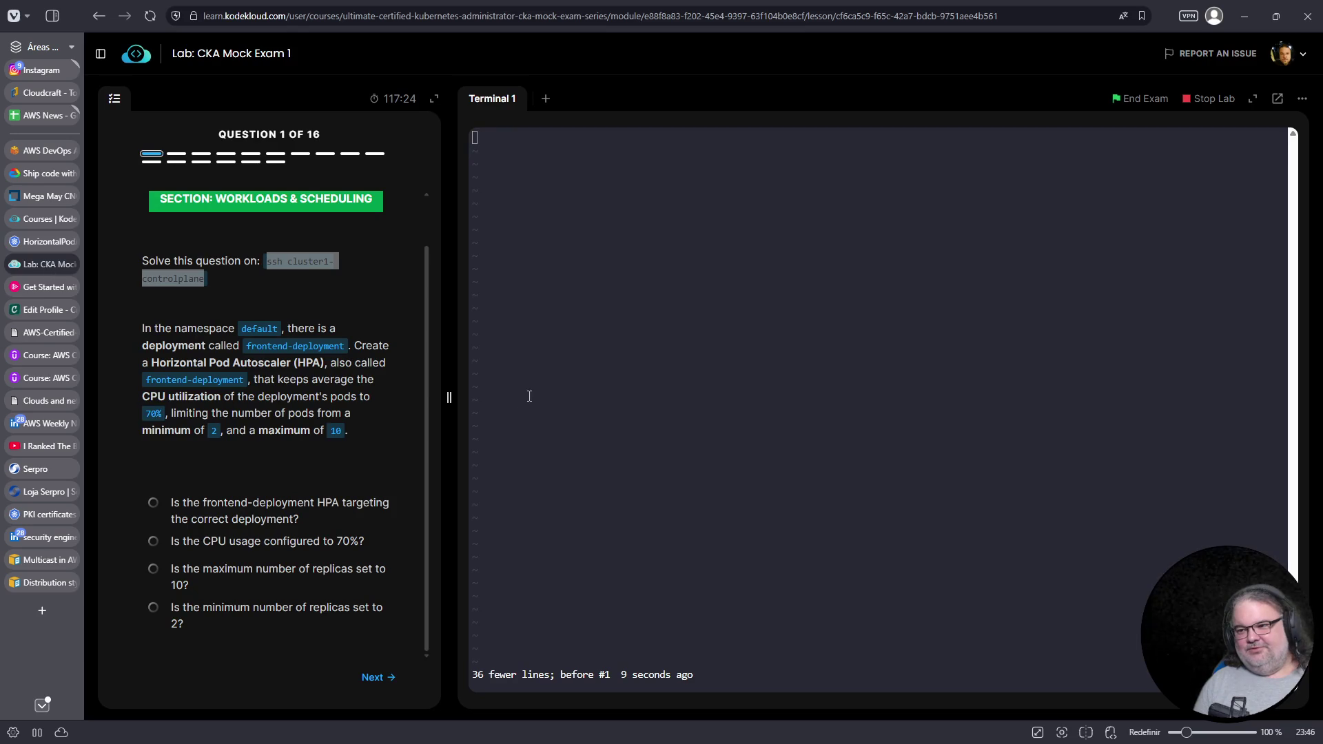
Quit vim with :q! and paste the copied autoscale command after a # at the prompt
text(:q!)
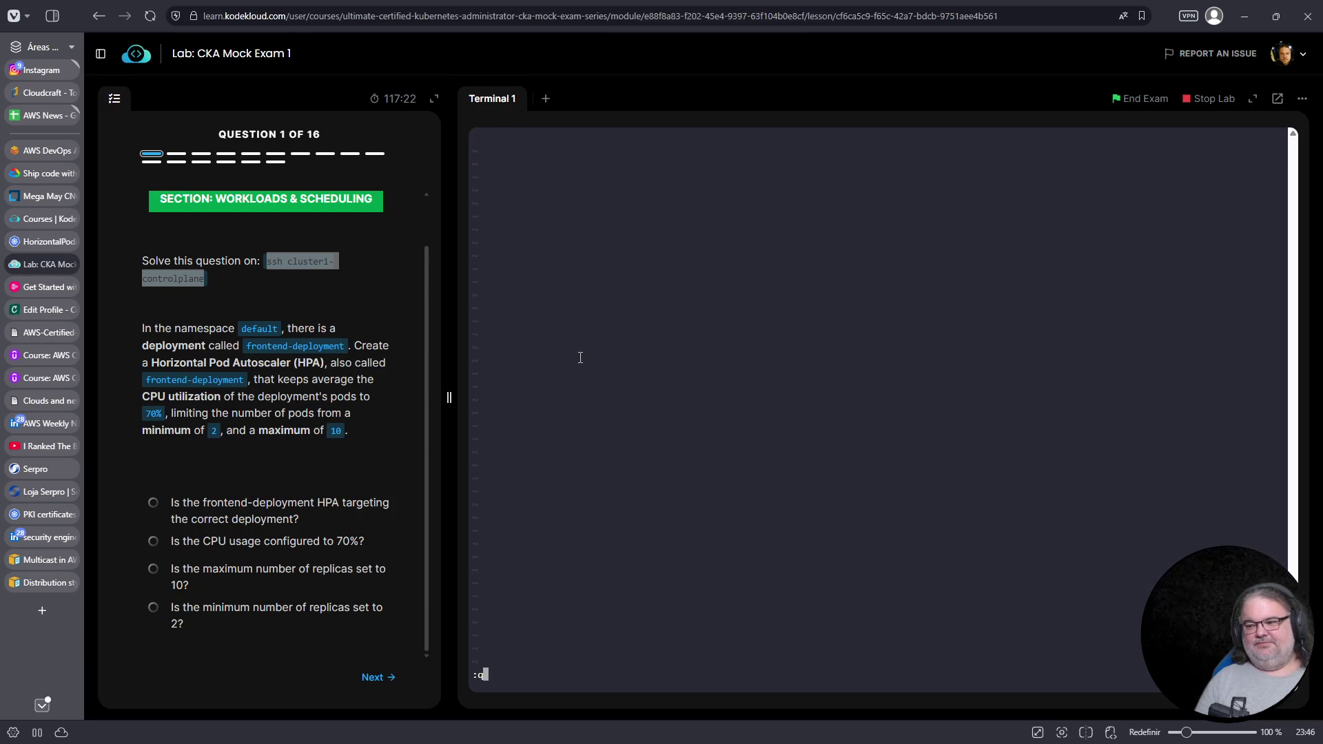
key(Return)
text(#)
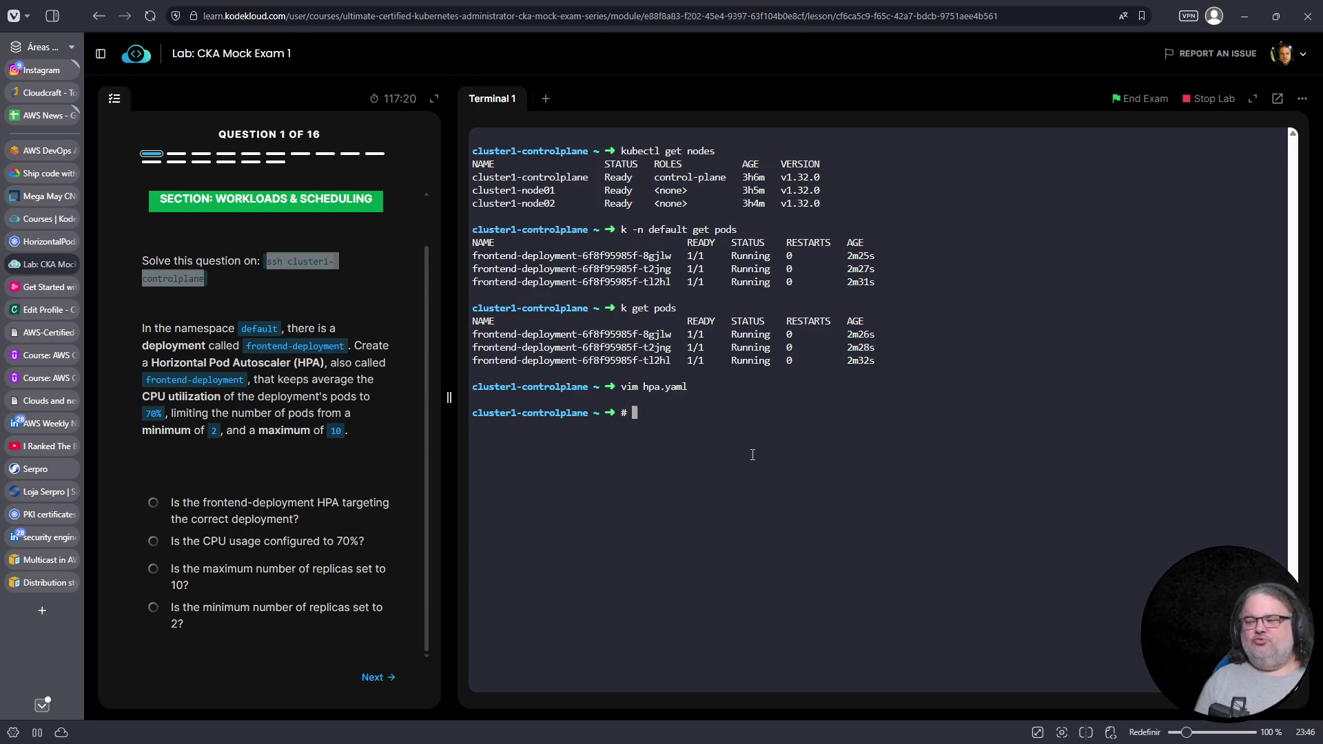
right_click(786, 486)
click(871, 293)
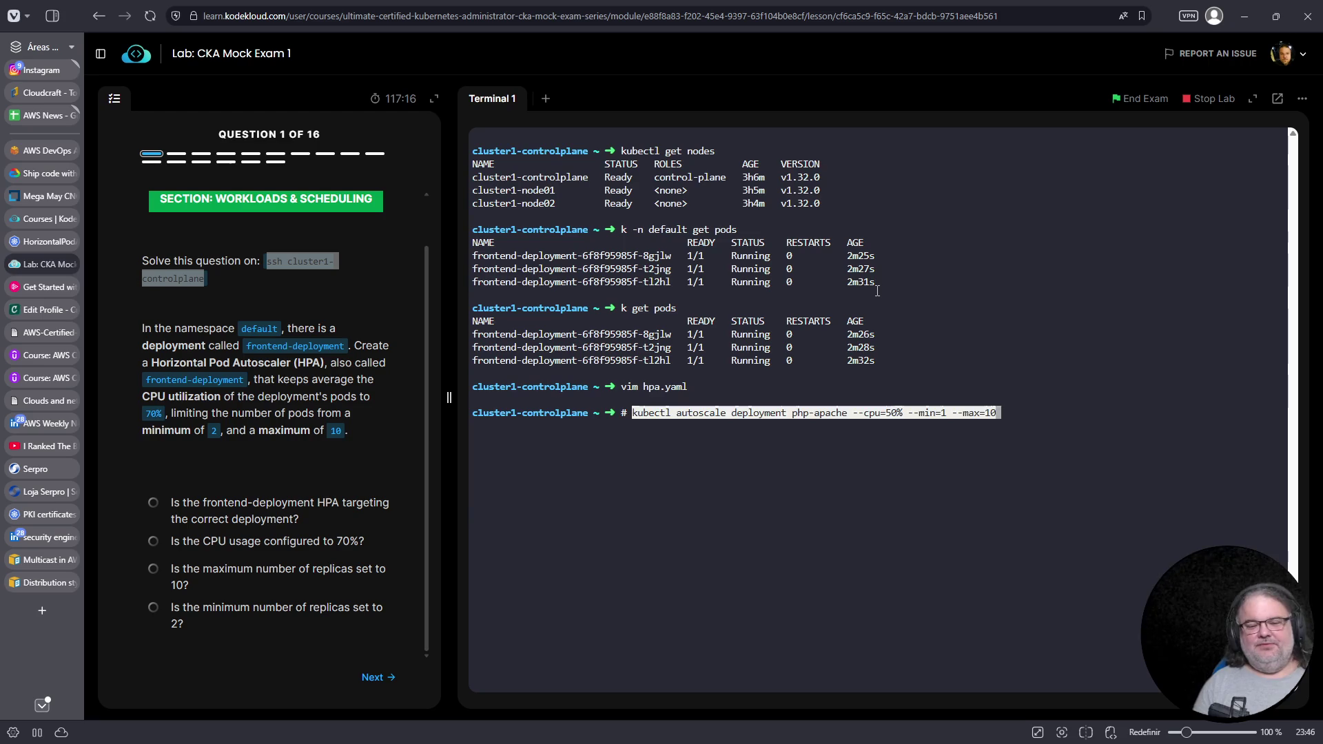
Edit the command to target frontend-deployment with 70% CPU and minimum 2, removing the #
key(Home)
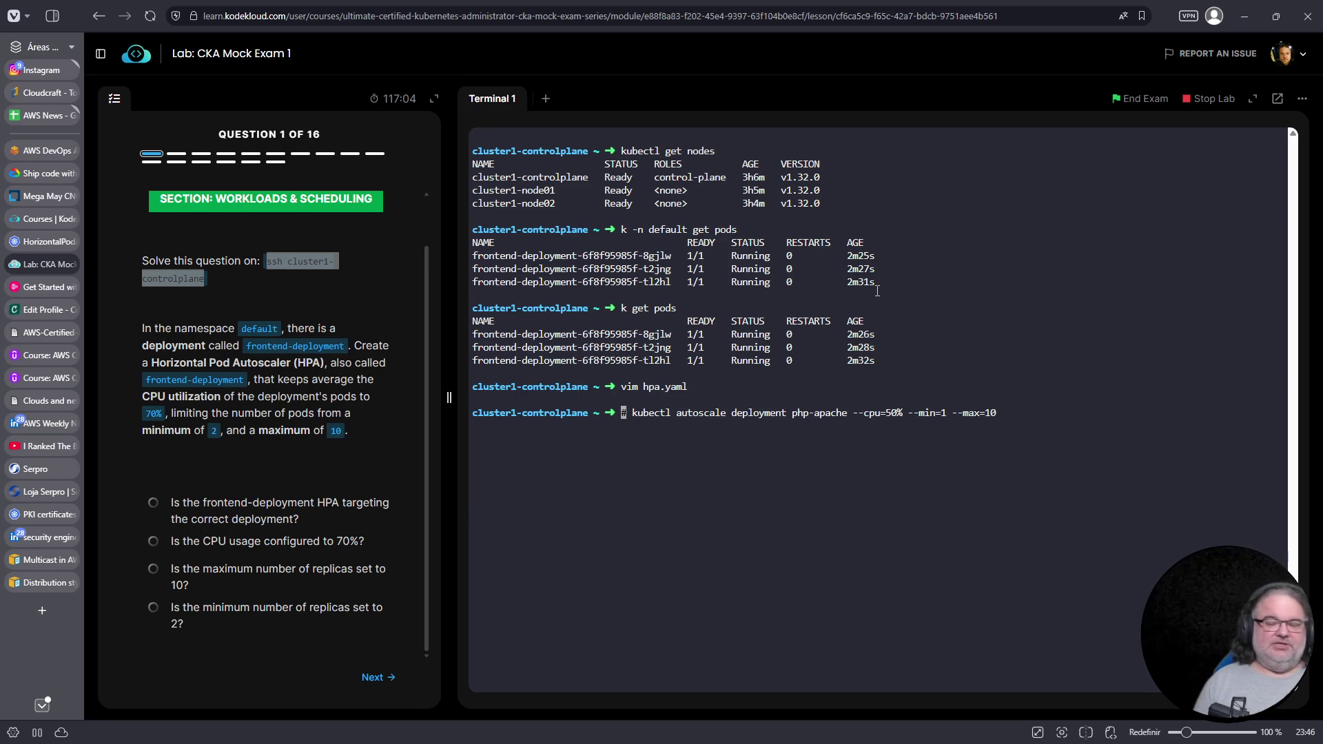
key(Delete)
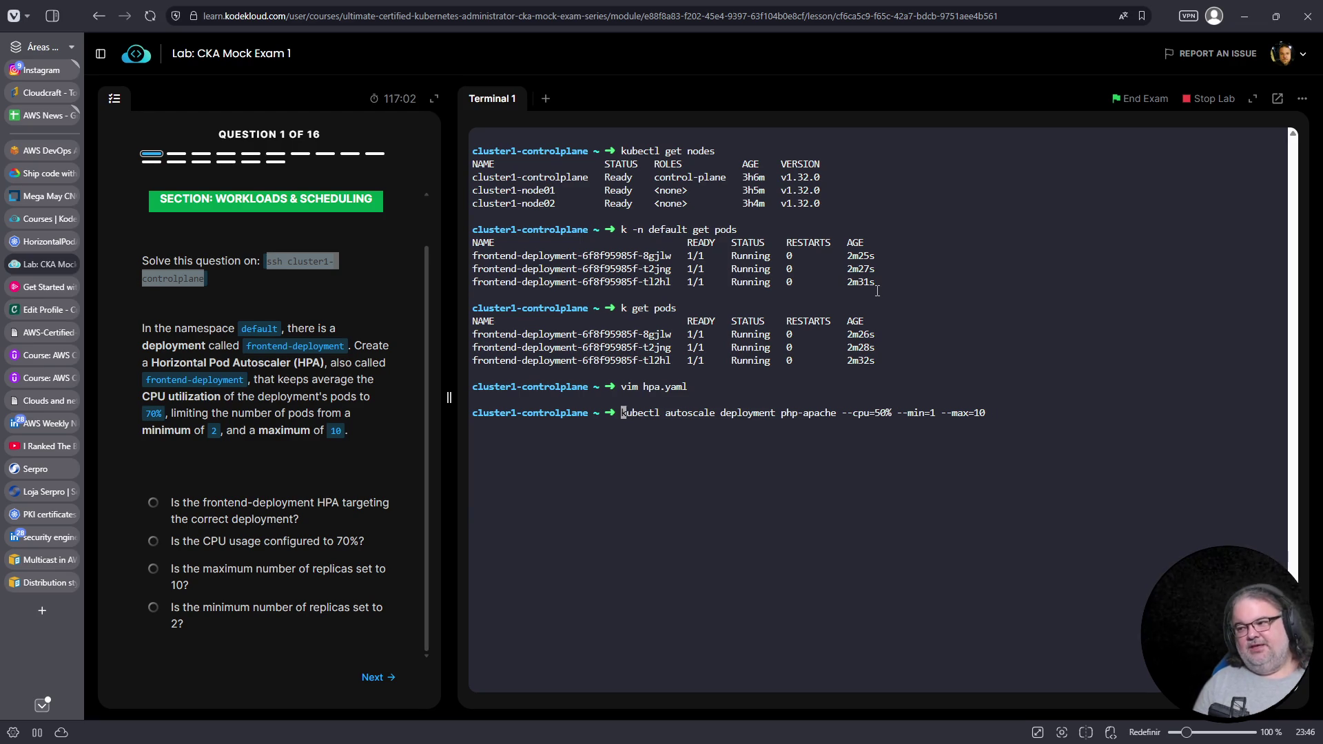
key(Right)
key(Right)
key(Right)
key(Right)
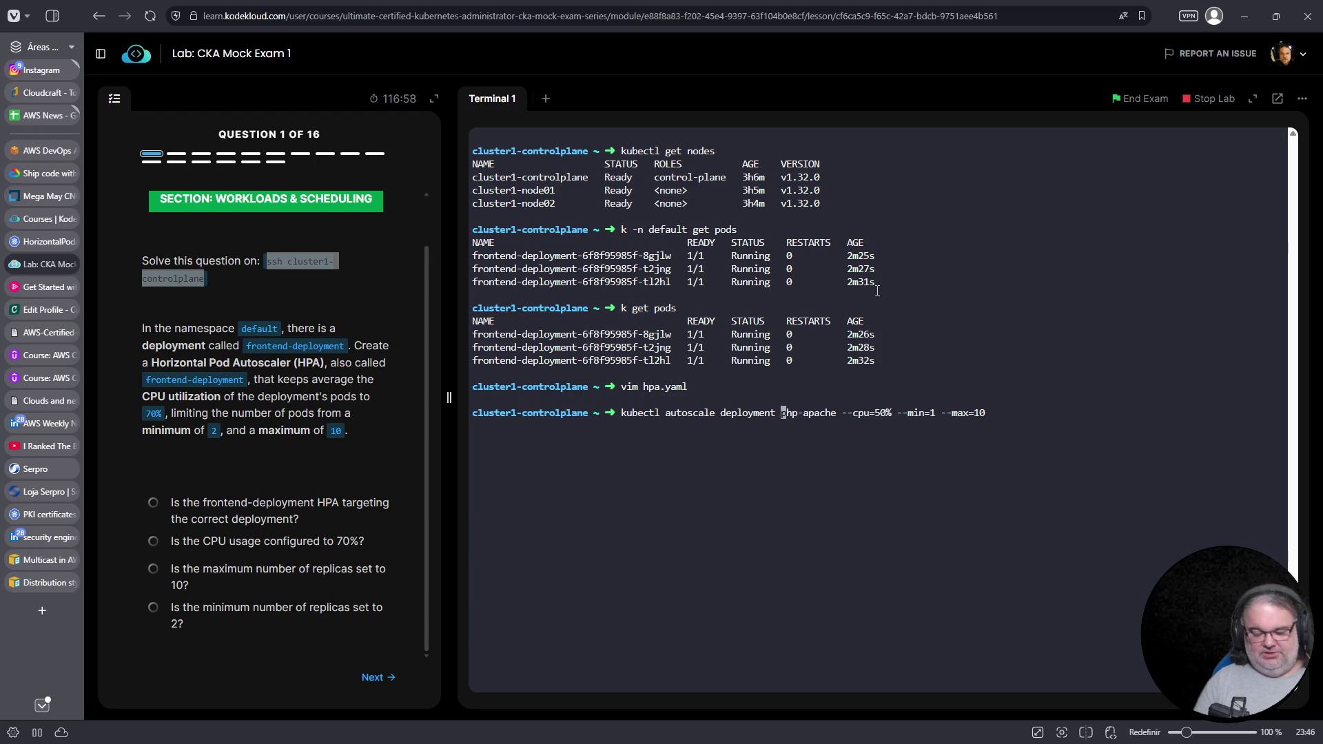
text(frontend-d)
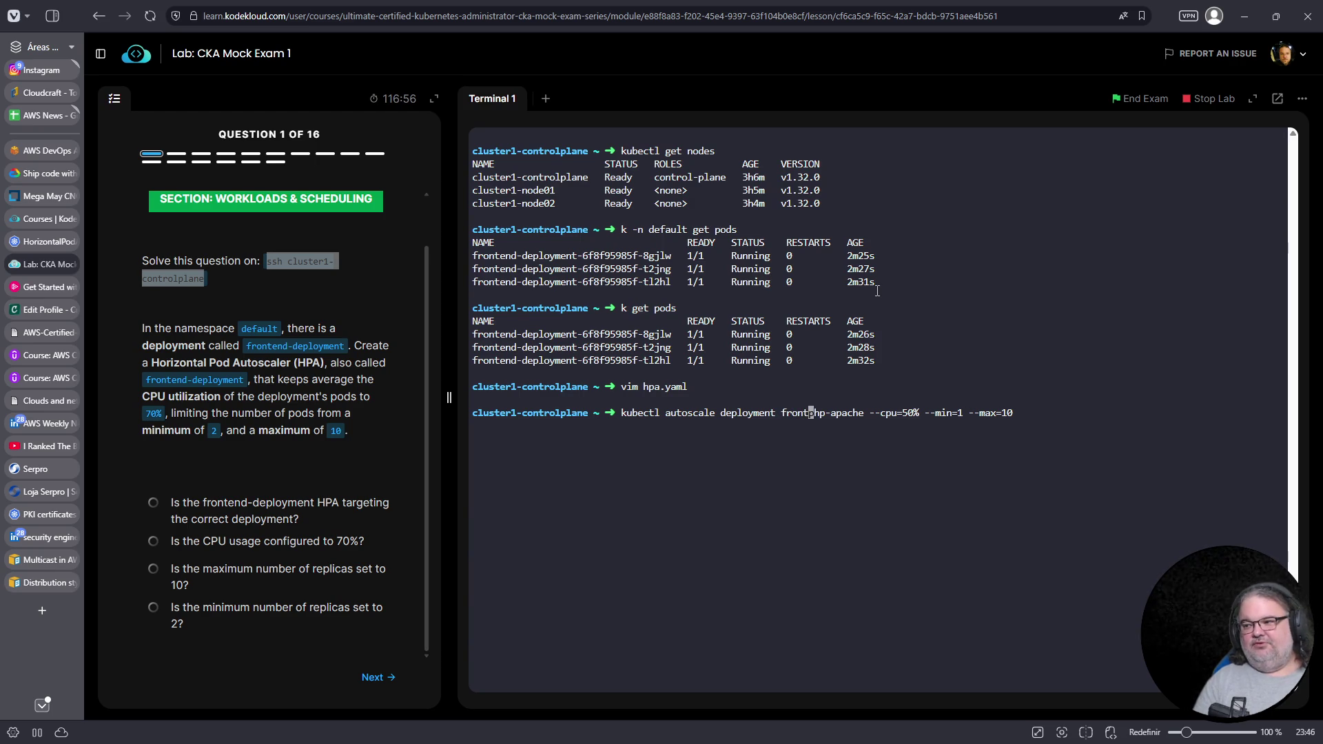
text(eployment)
key(Delete)
key(Delete)
key(Delete)
key(Delete)
key(Delete)
key(Delete)
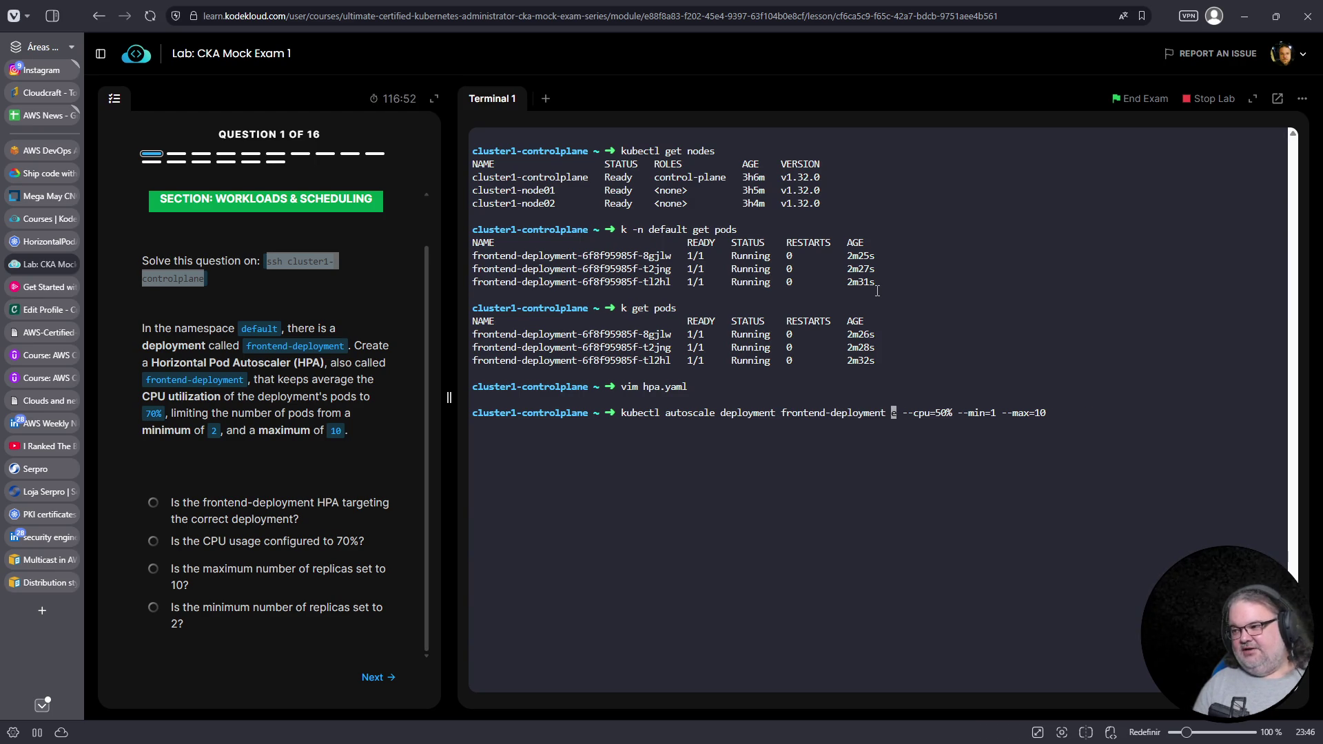
key(Right)
key(Right)
key(Right)
key(Right)
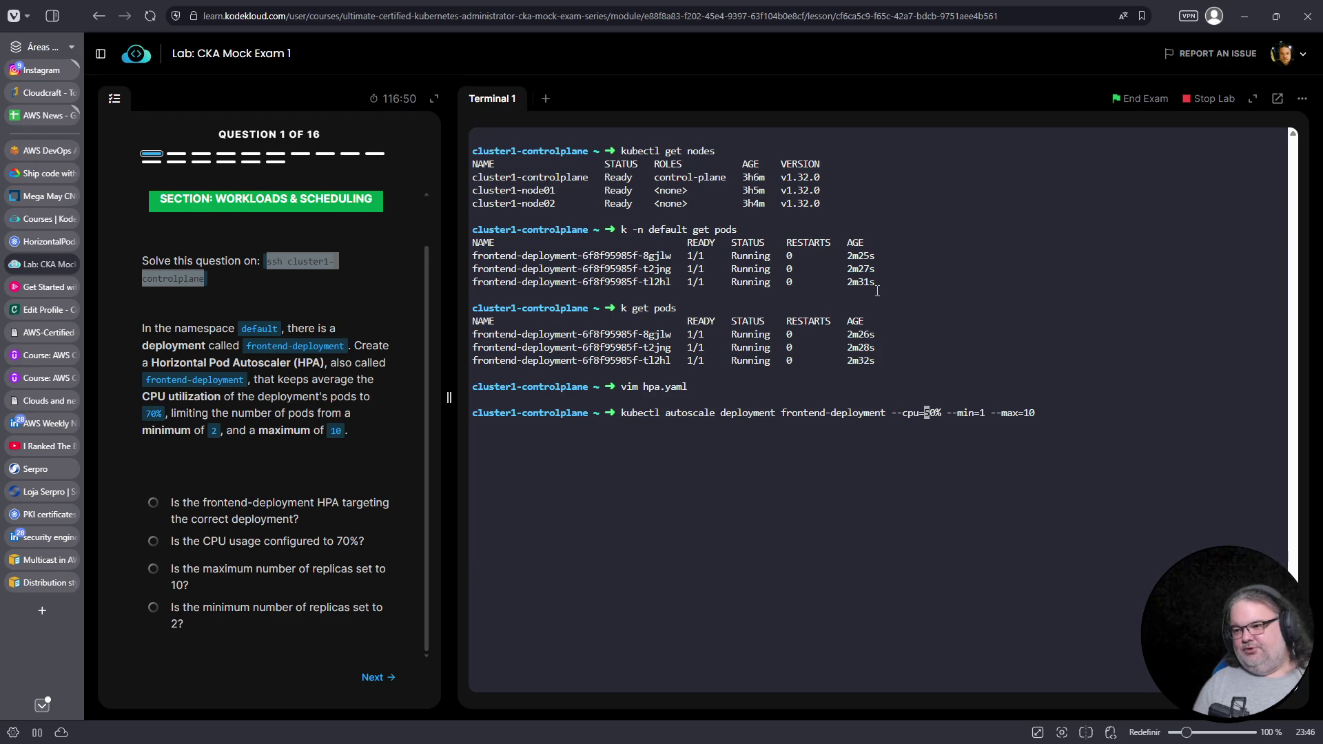
key(Delete)
text(7)
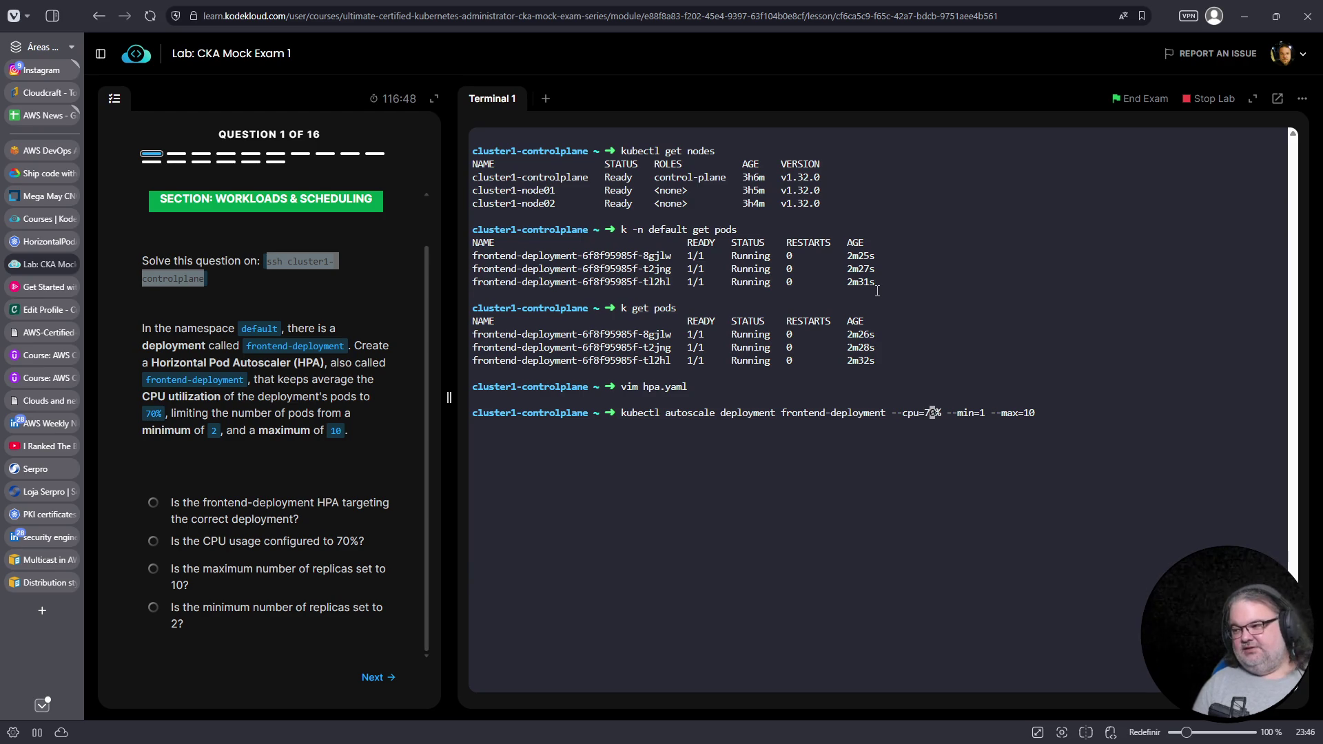
key(Right)
key(Right)
key(Right)
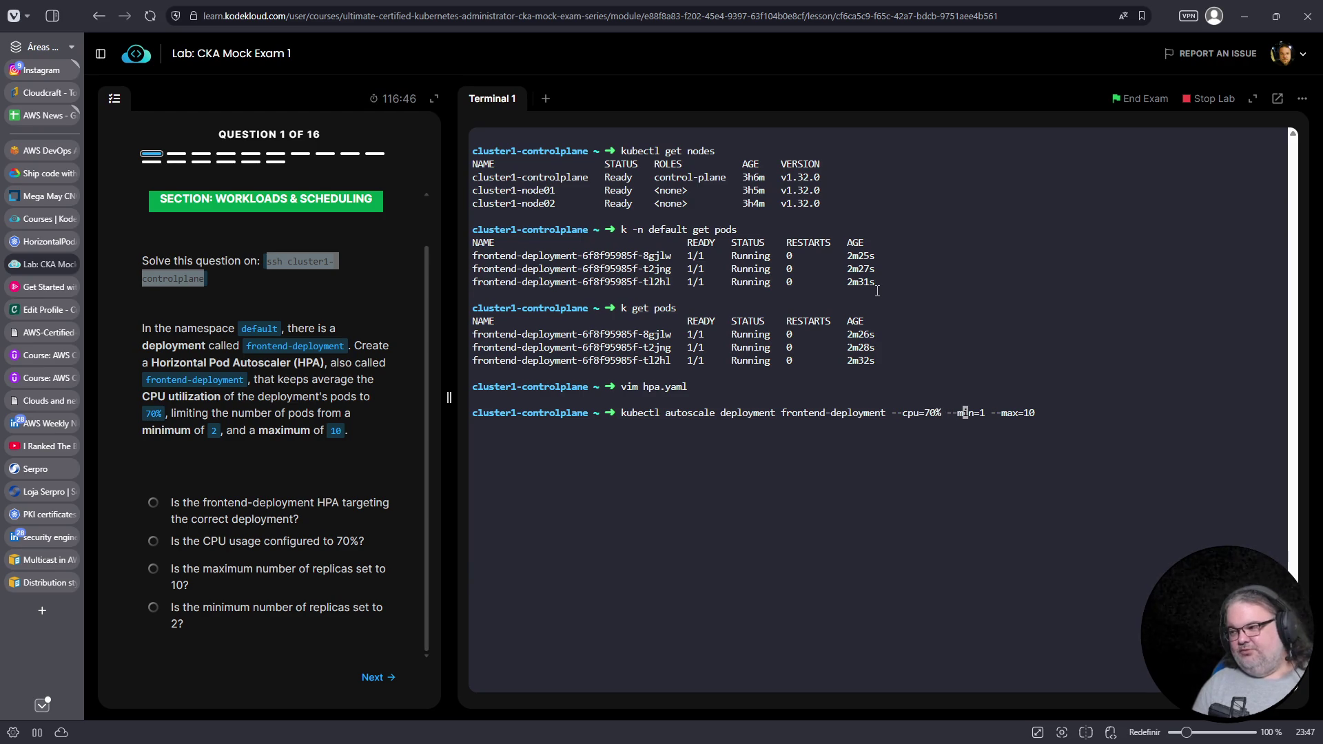
key(Right)
key(Right)
key(Right)
key(Delete)
text(2)
Run the edited autoscale command, which fails with 'unknown flag: --cpu', and recall it
key(End)
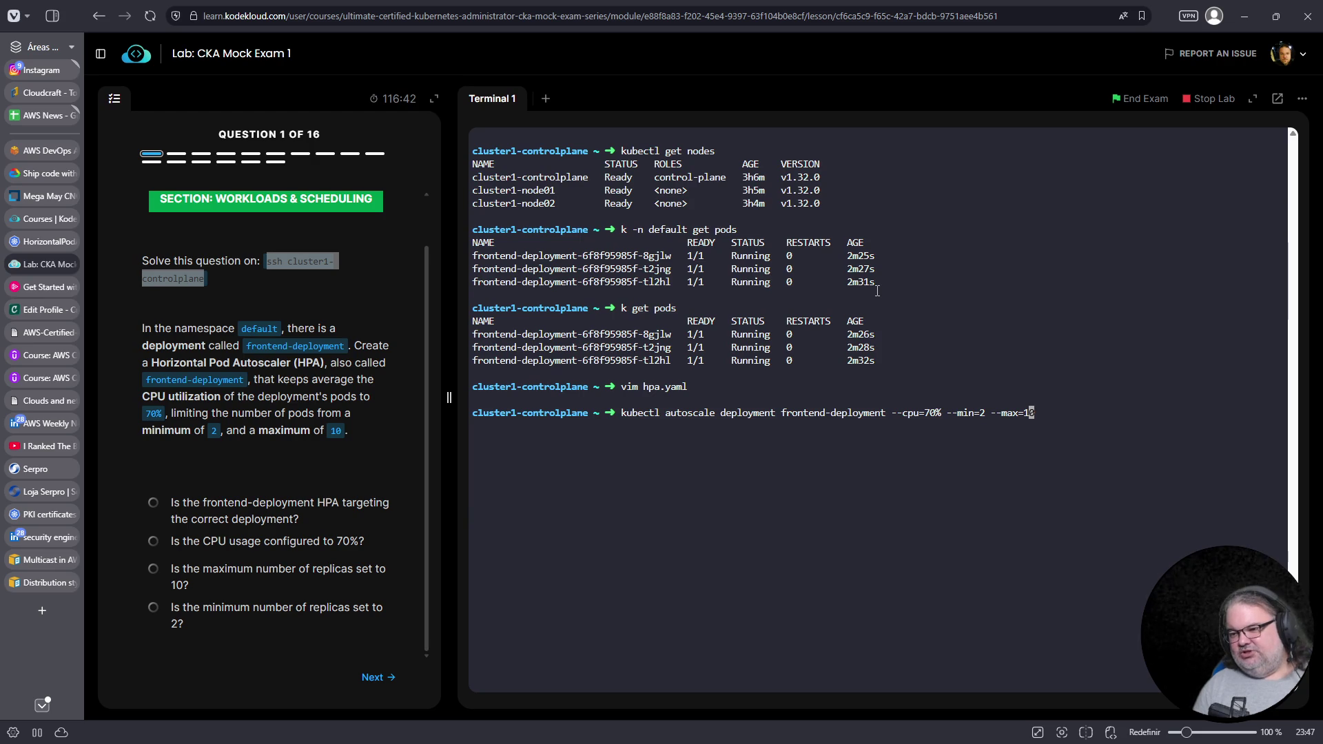
key(Home)
key(Return)
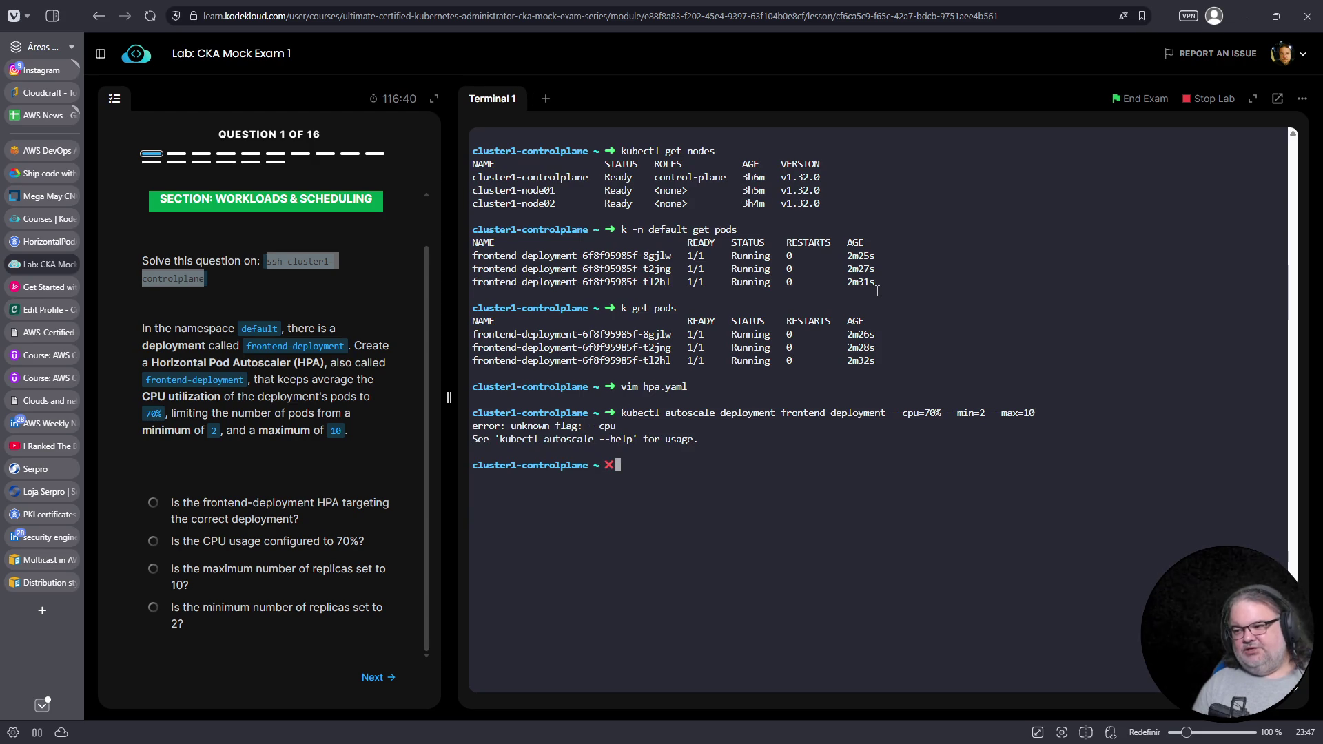
key(Up)
Comment out the failed autoscale command with # to keep it in history
key(Home)
key(Right)
key(Right)
key(Right)
key(Right)
key(Right)
key(Right)
key(Right)
key(Right)
key(Right)
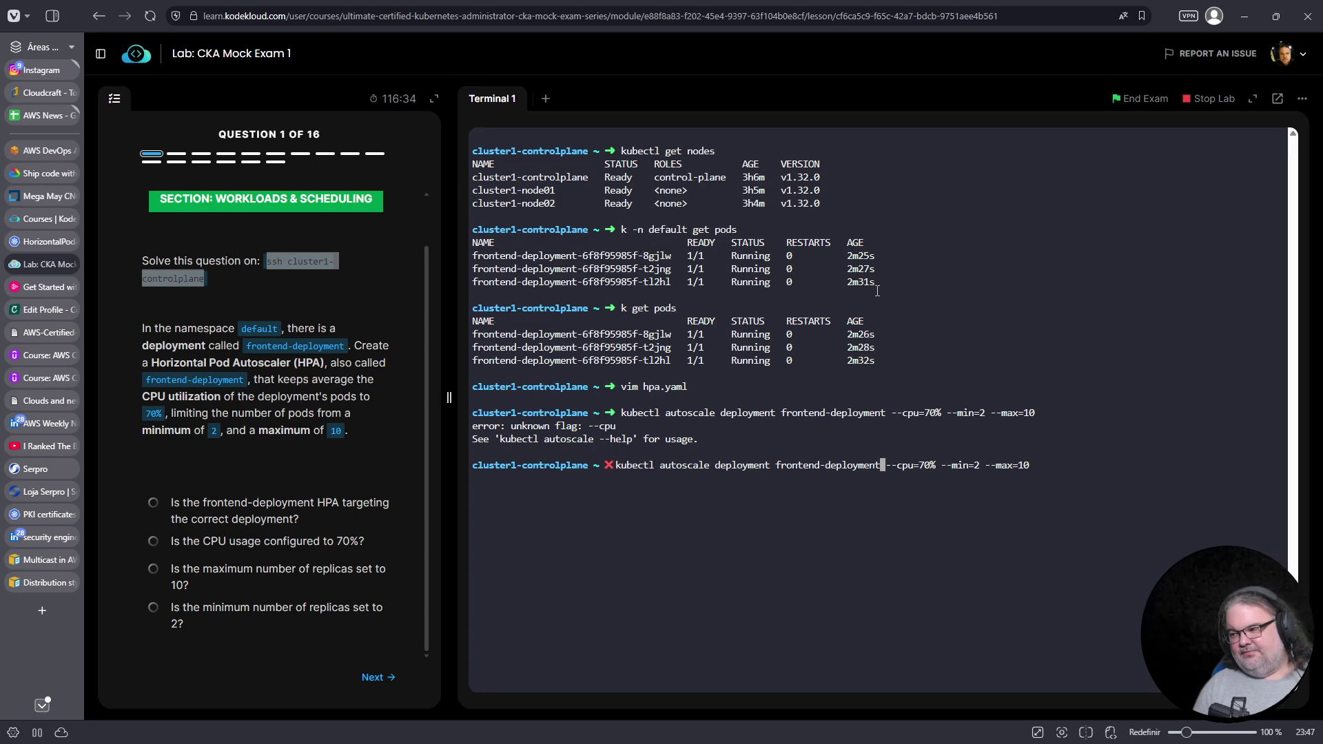
key(Right)
key(Home)
text(#)
key(Return)
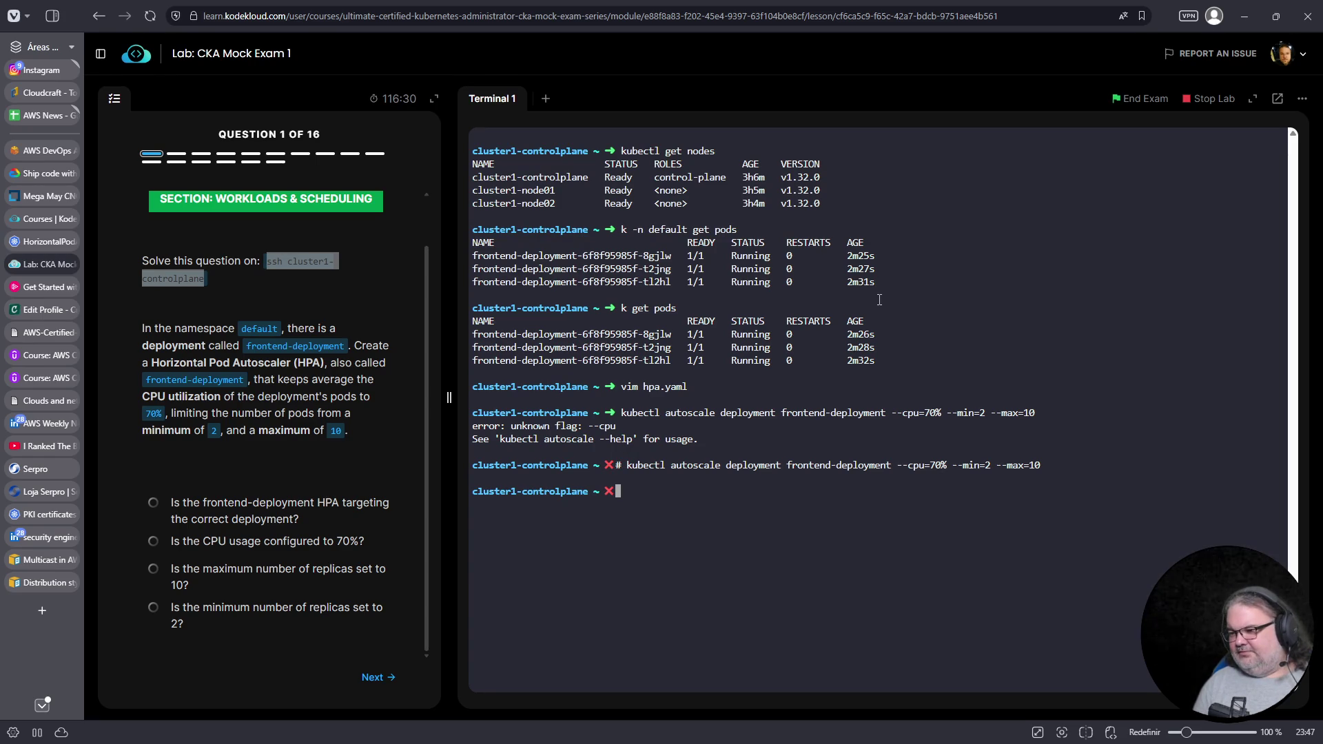
Review the kubectl autoscale deployment --help options
text(k)
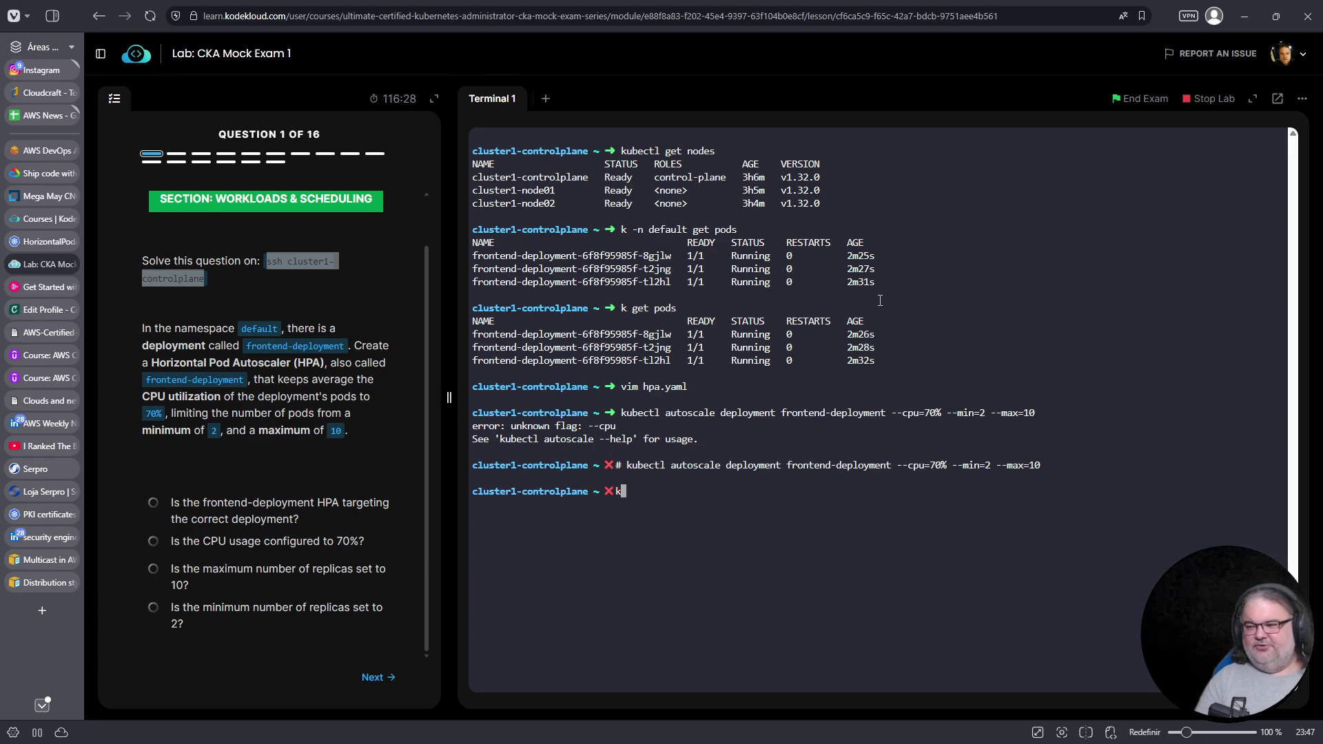
text(ubectl autoscale )
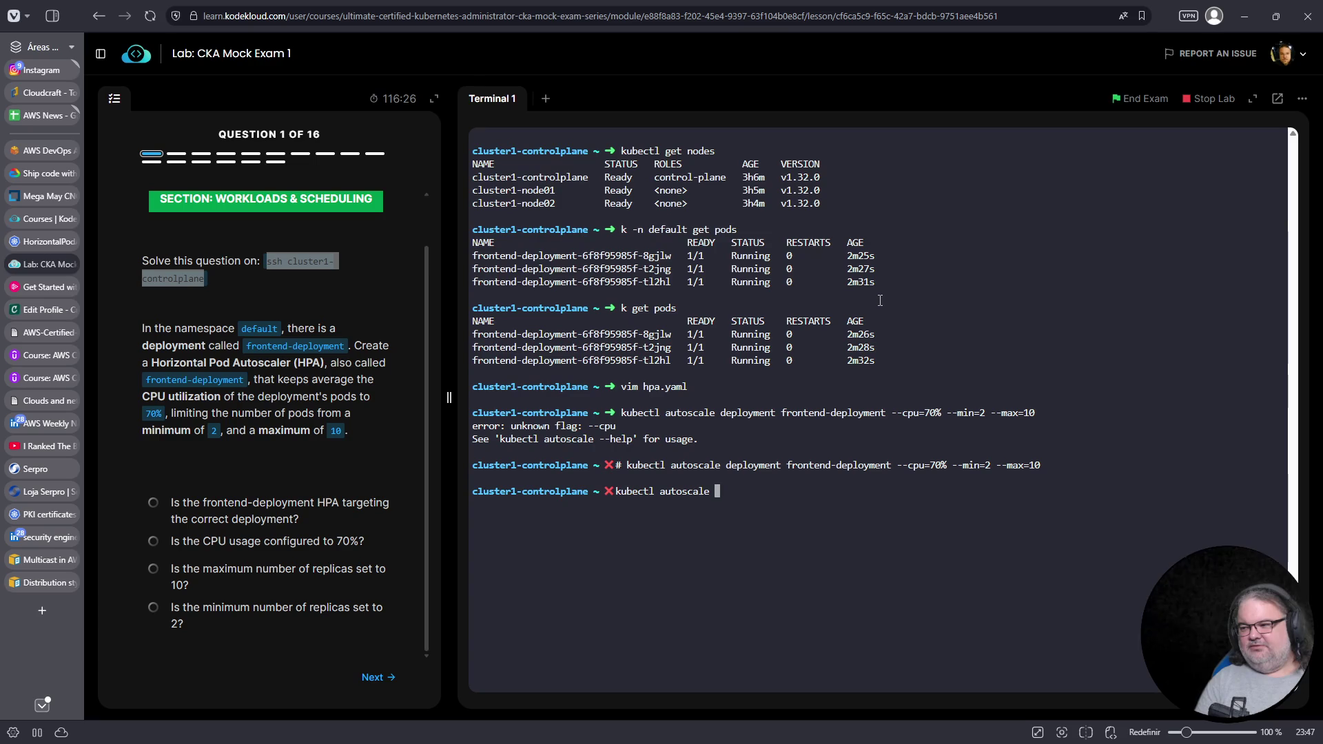
text(deployment --help)
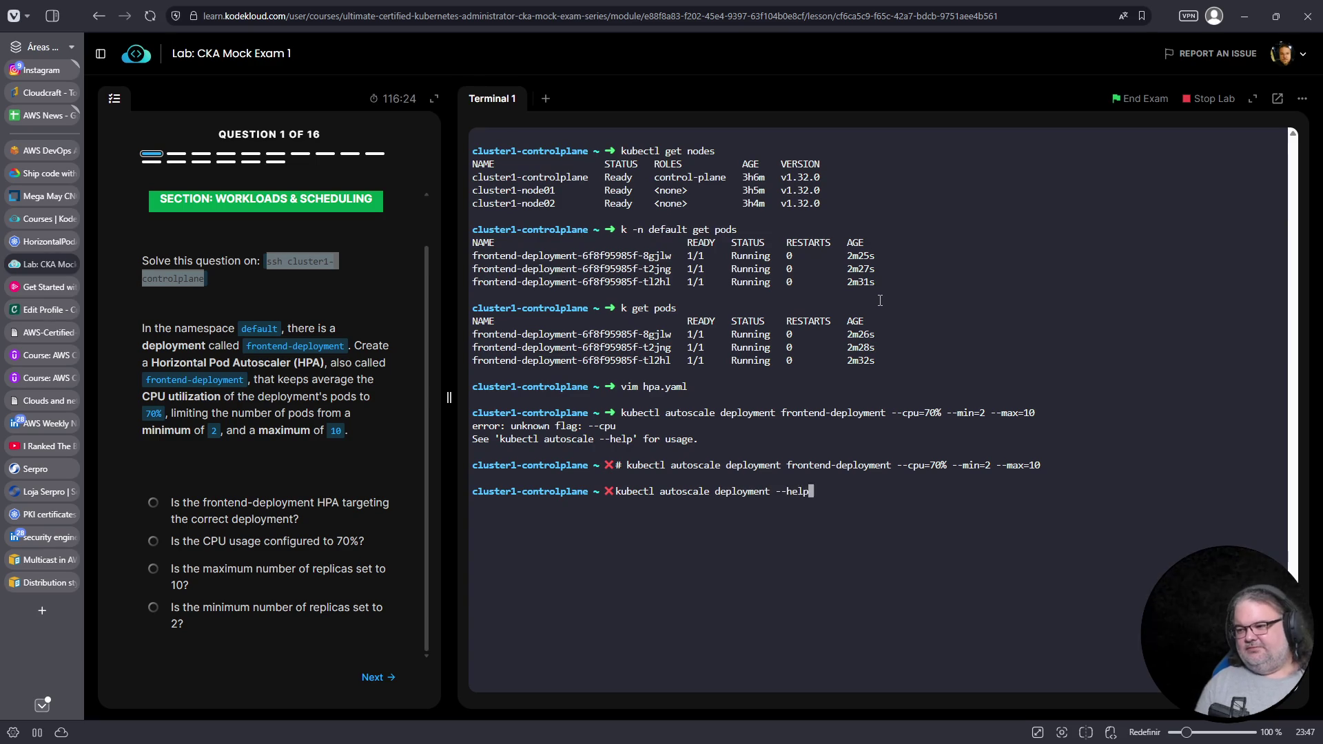
key(Return)
scroll(817, 322, up, 10)
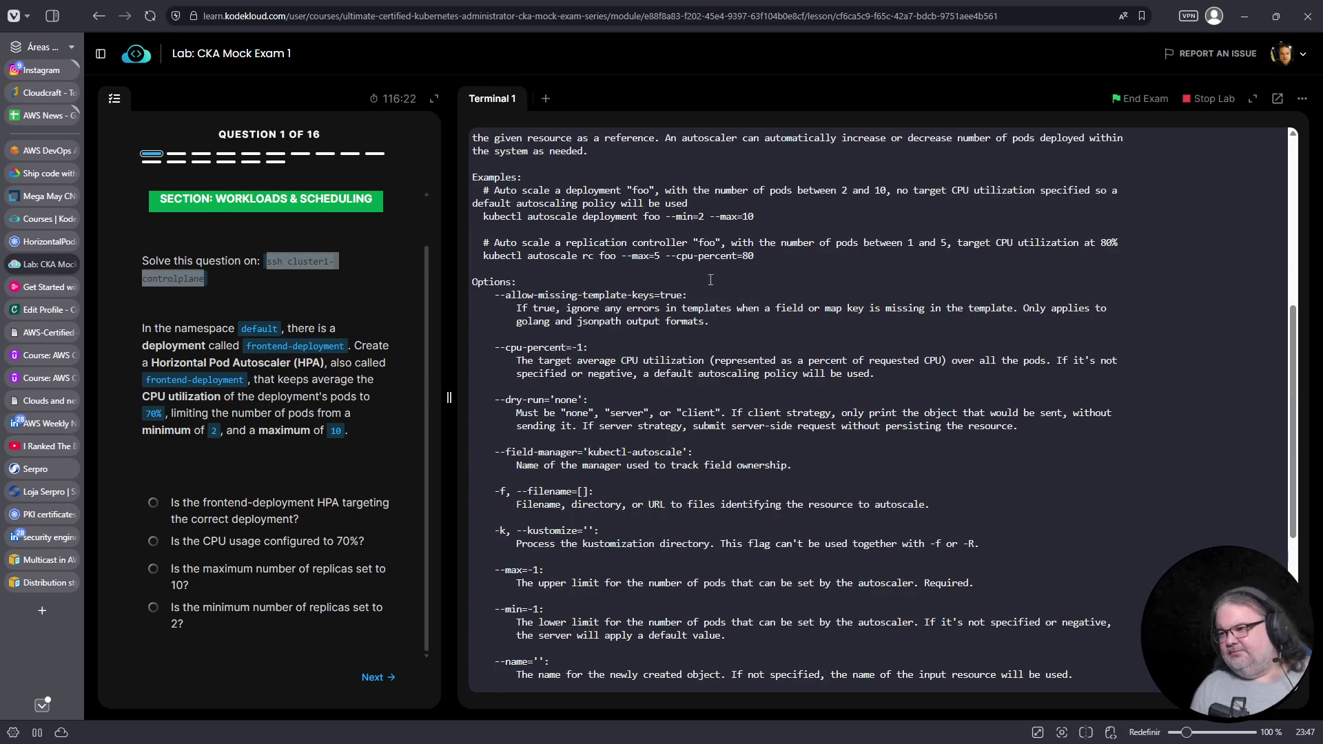
scroll(745, 297, up, 3)
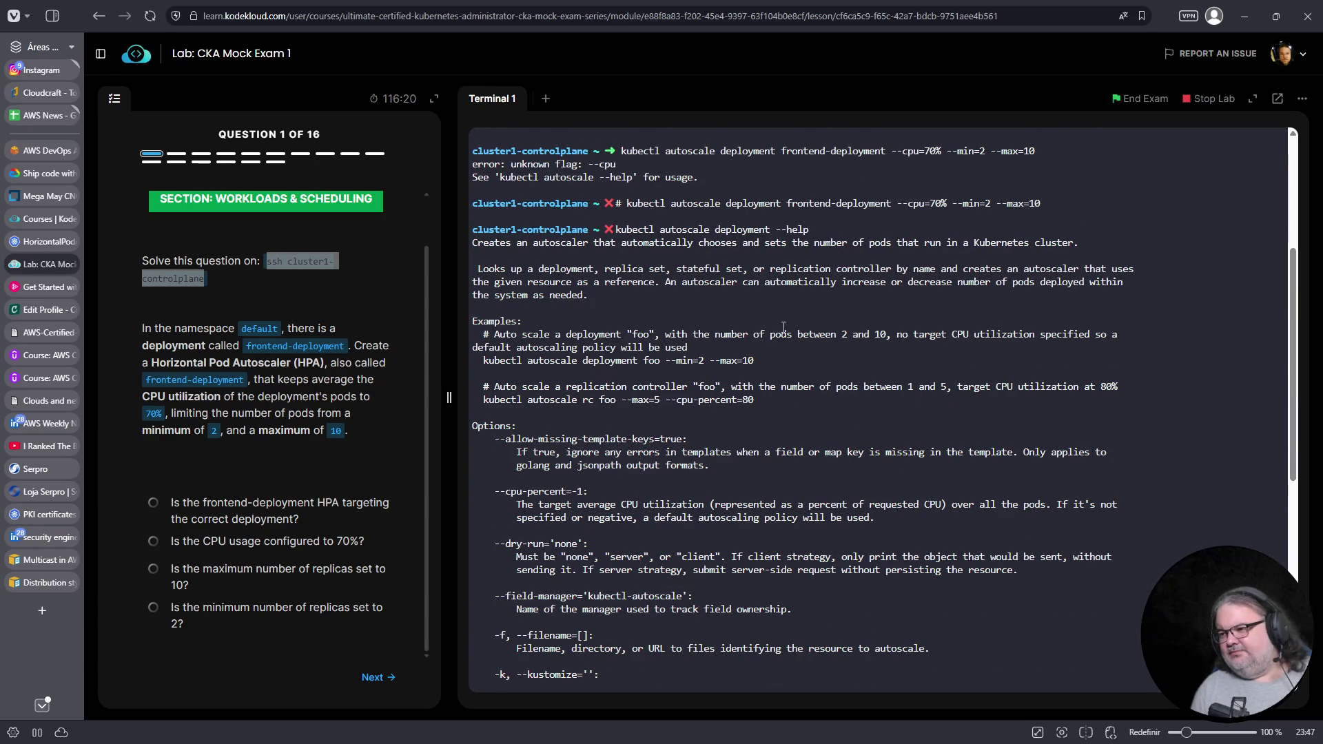
scroll(783, 327, down, 3)
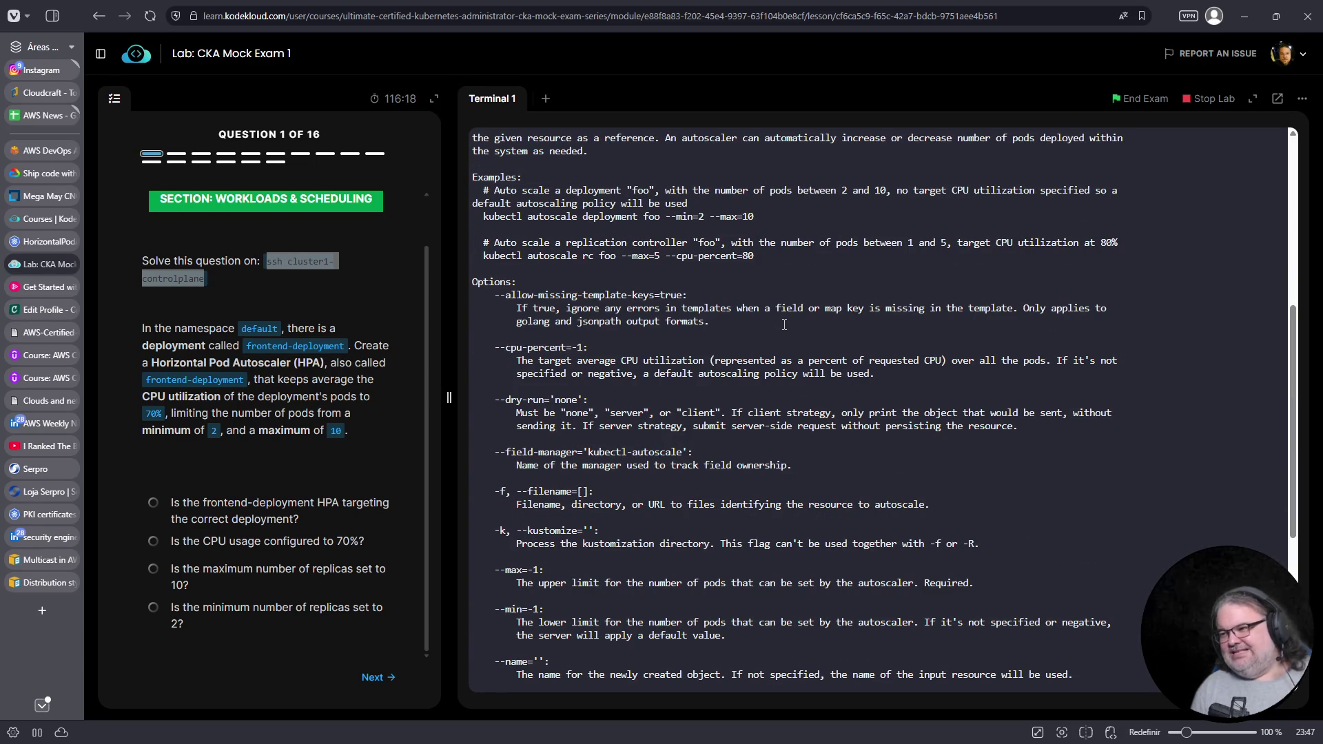
Re-enter the frontend-deployment autoscale command on a cleared terminal screen
text(kubectl autoscale deployment frontend-deployment --cpu=70% --min=2 --max=10)
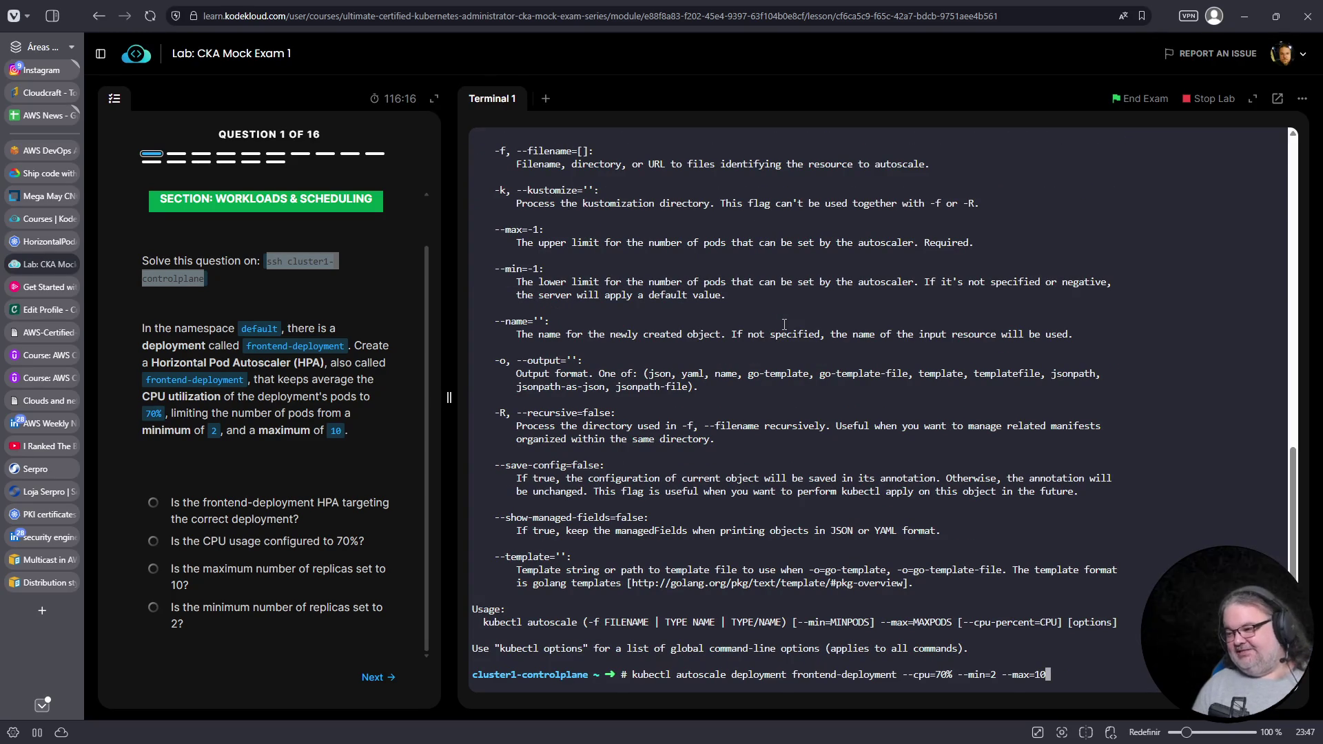
key(ctrl+l)
key(Left)
key(Left)
key(Left)
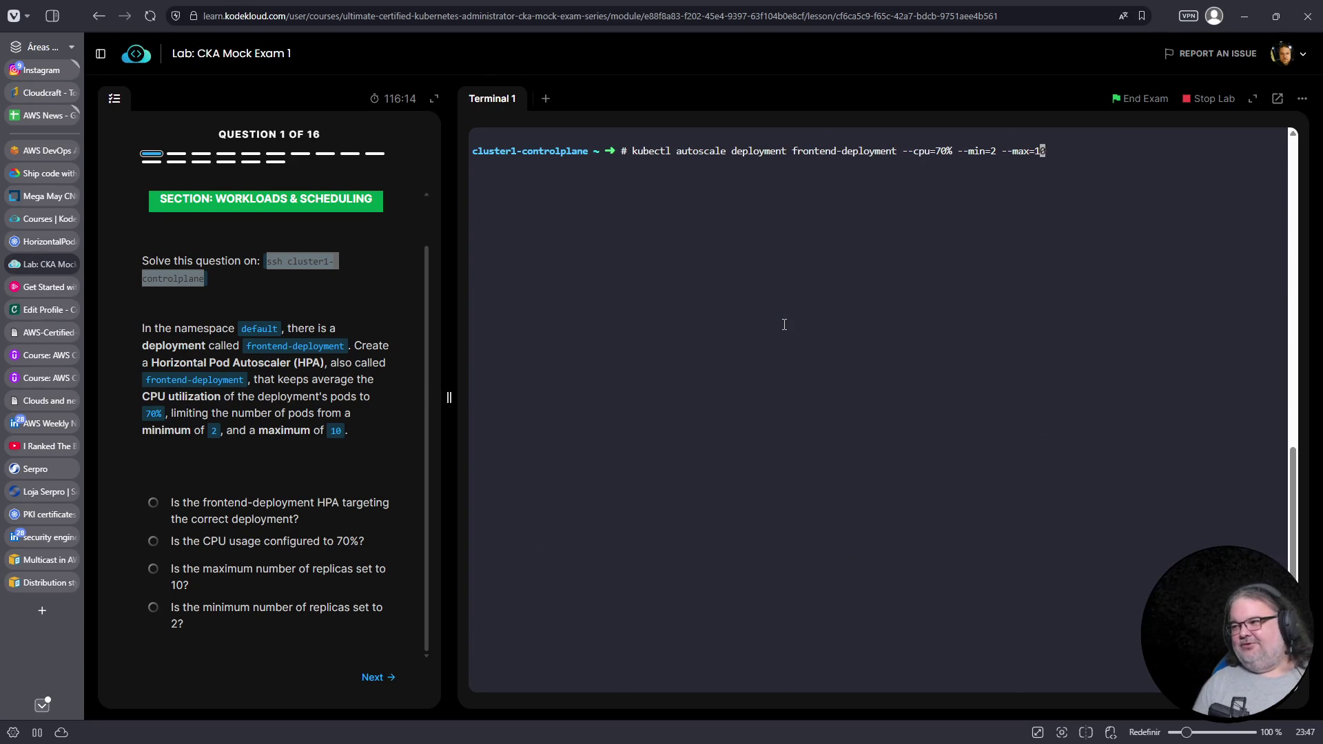
Change the --cpu flag to --cpu-percent in the pending autoscale command
key(Left)
key(Left)
key(Left)
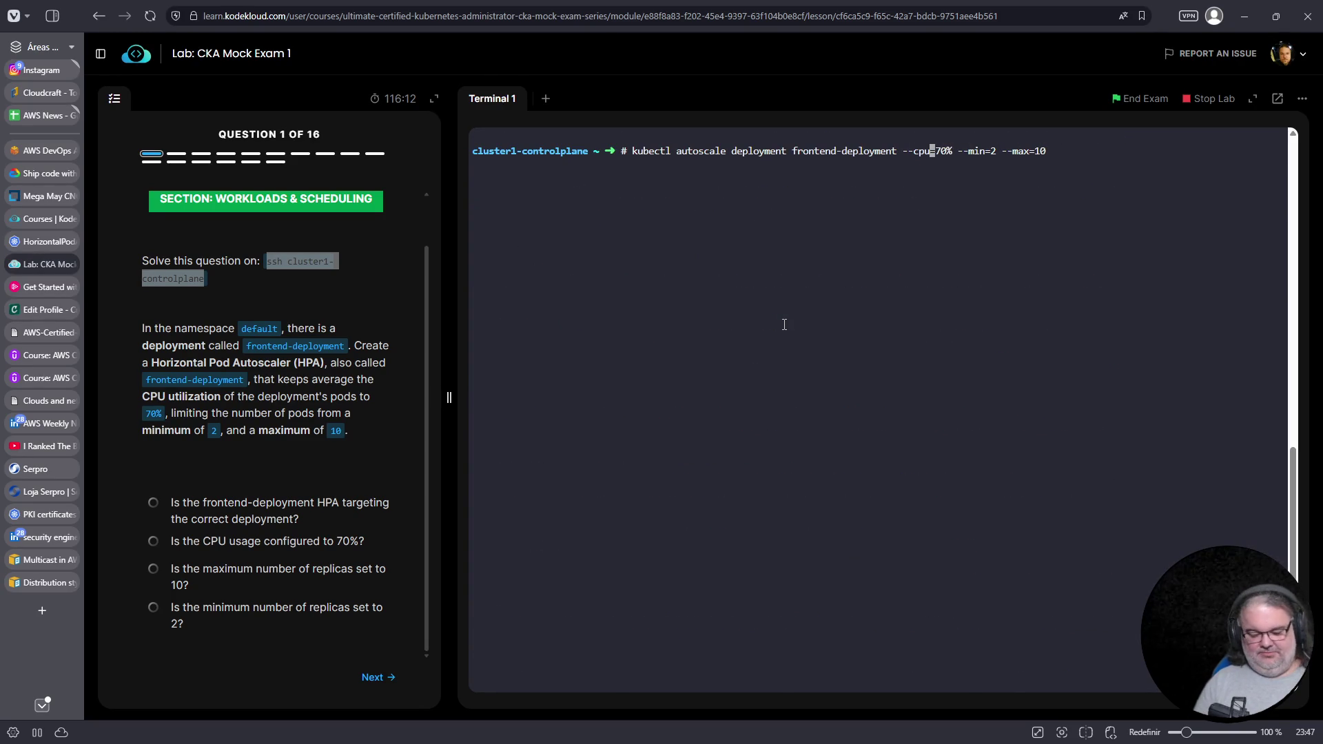
text(-poe)
key(BackSpace)
key(BackSpace)
text(ercent)
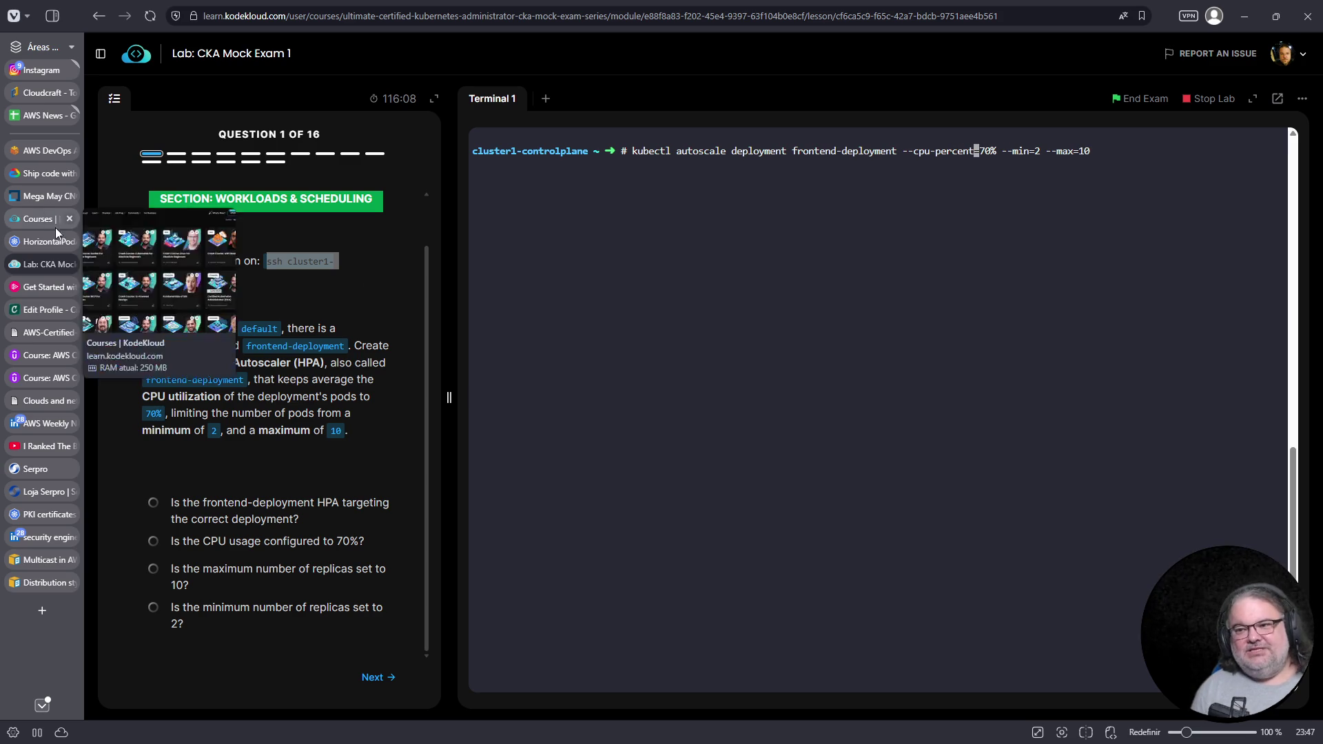
Check the HPA walkthrough page, then return to the exam lab
click(46, 242)
scroll(620, 213, up, 2)
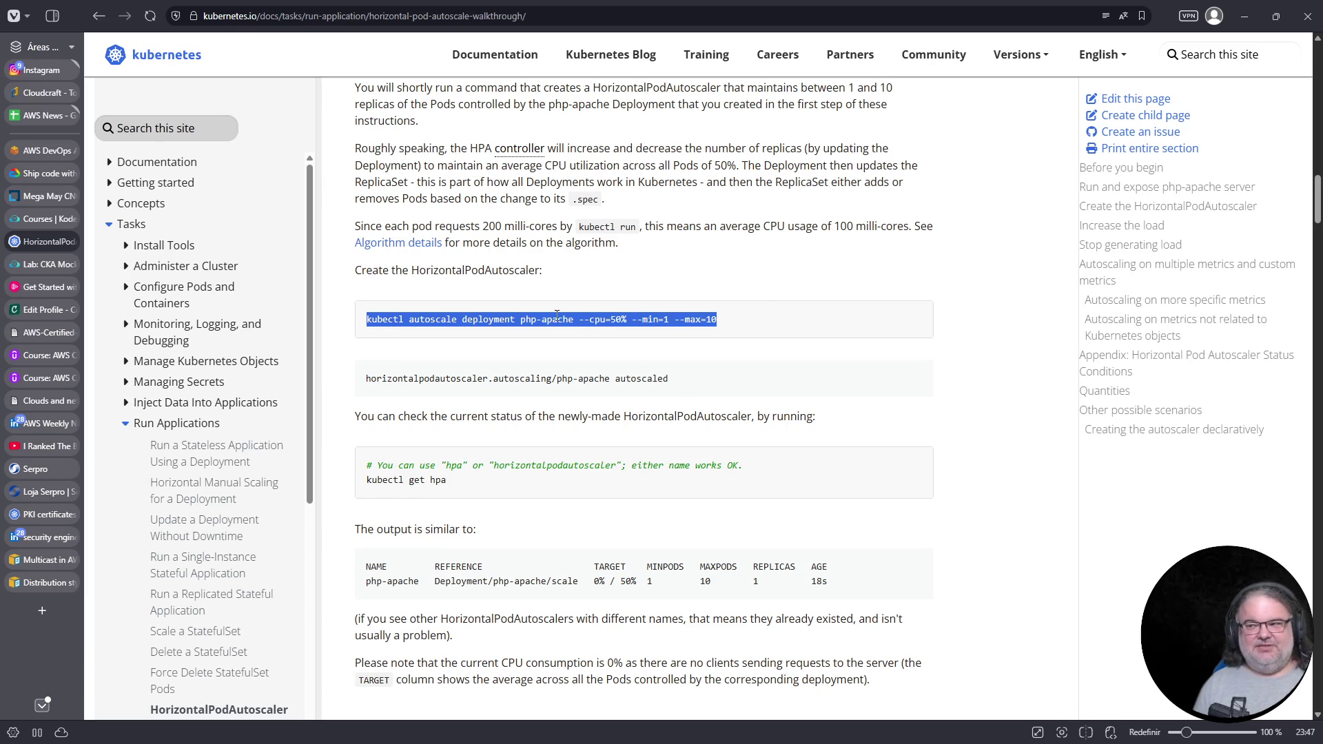
click(40, 219)
click(34, 267)
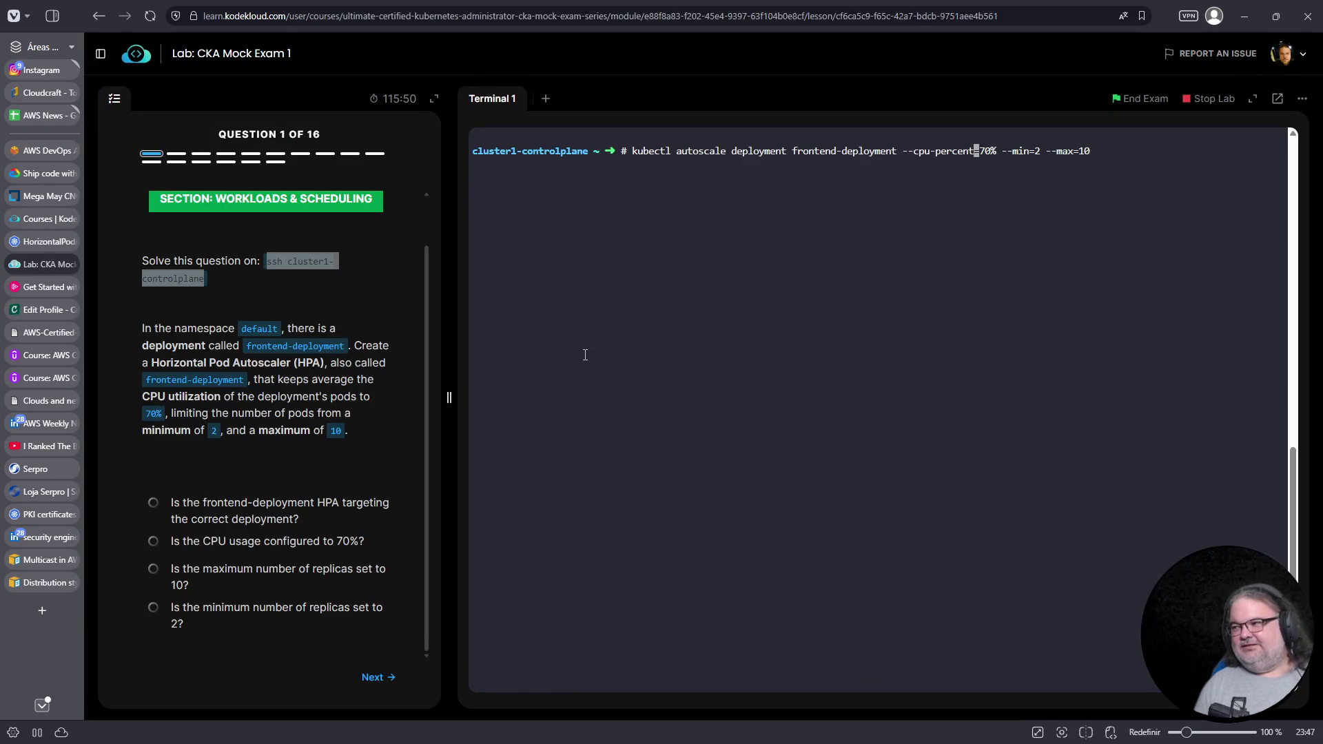
Create the HPA with --cpu-percent=70 --min=2 --max=10, dropping the % sign after it fails
key(Return)
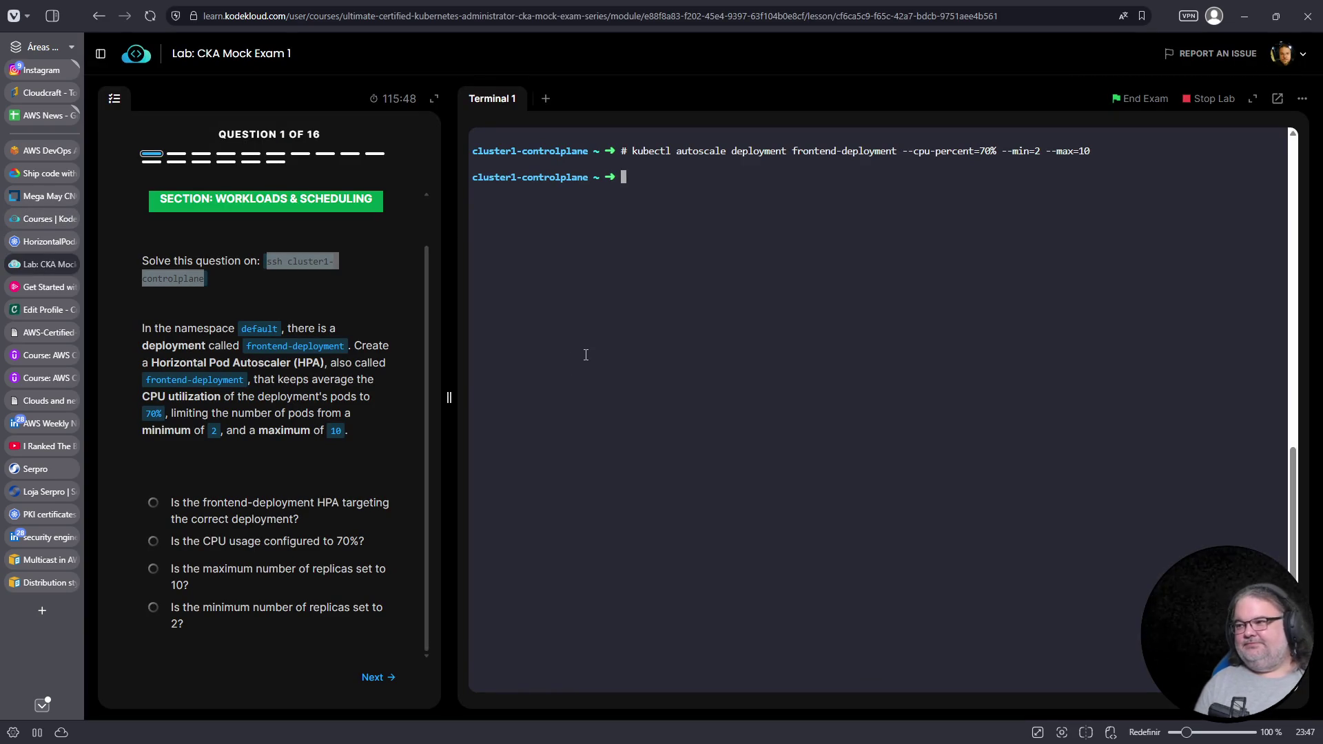
text(kubectl autoscale deployment frontend-deployment --cpu-percent=70% --min=2 --max=10)
key(Return)
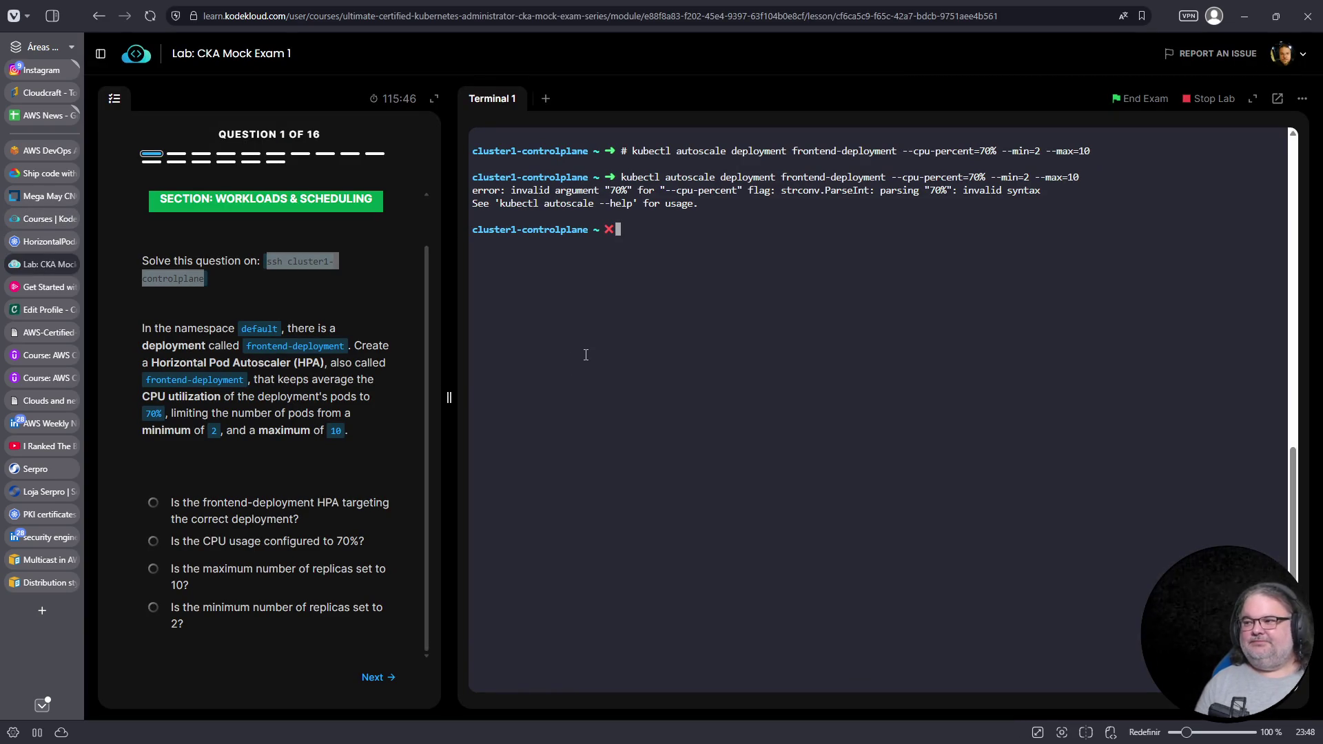
key(Up)
key(Left)
key(Left)
key(Left)
key(BackSpace)
key(Return)
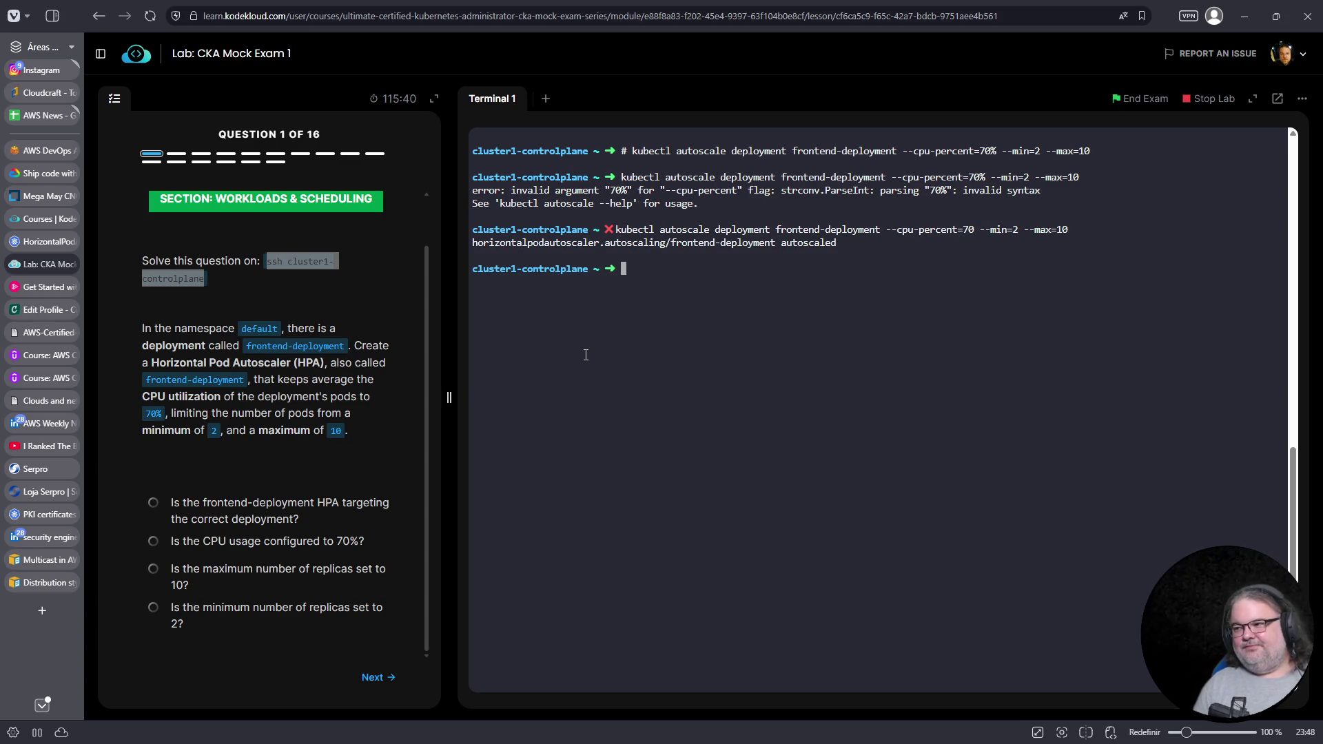
Confirm the frontend-deployment HPA with k get hpa and zoom the page to 125%
text(k get hpa)
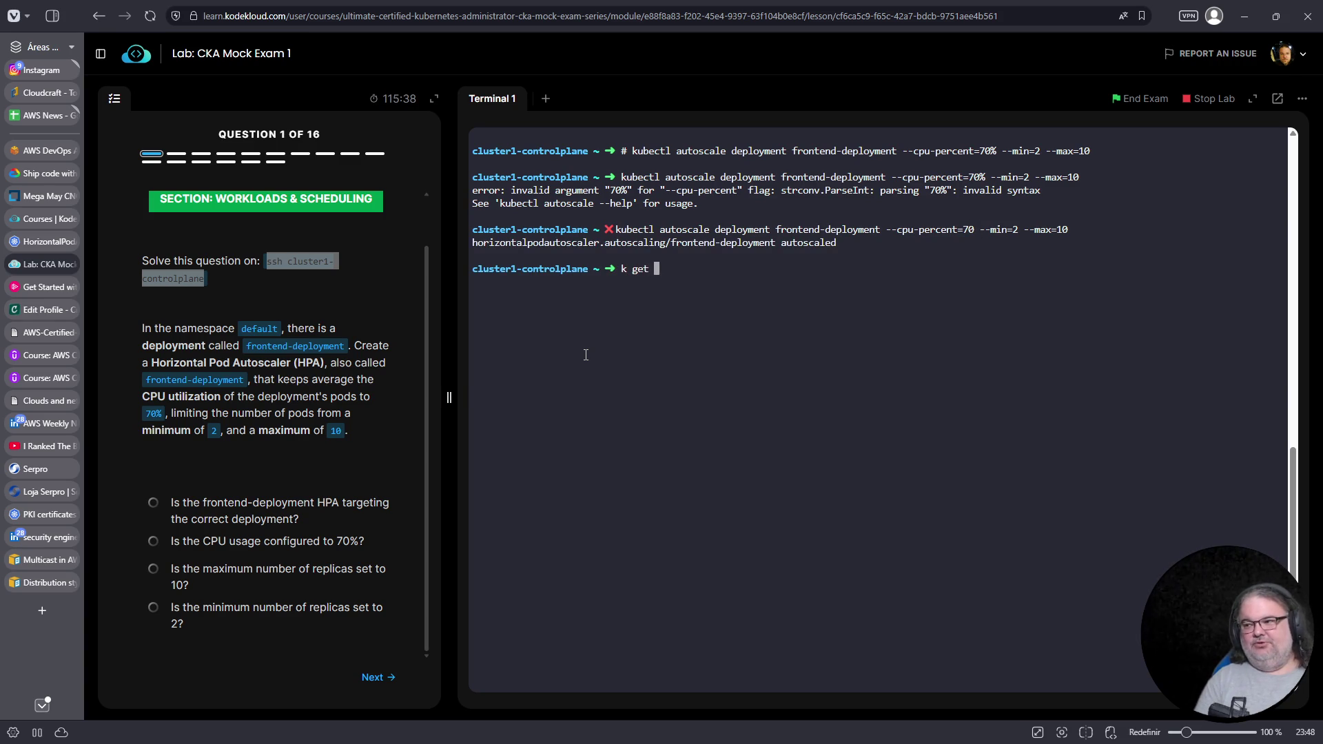
key(Return)
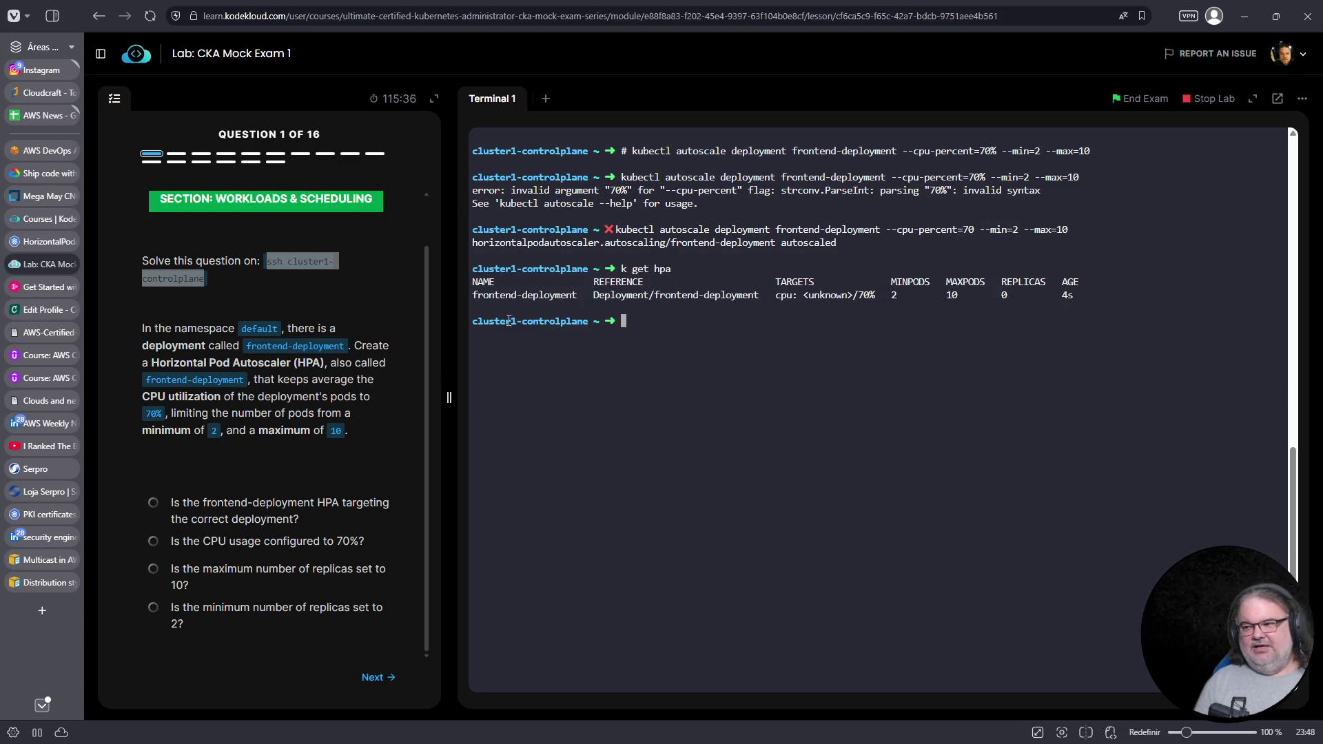
double_click(500, 296)
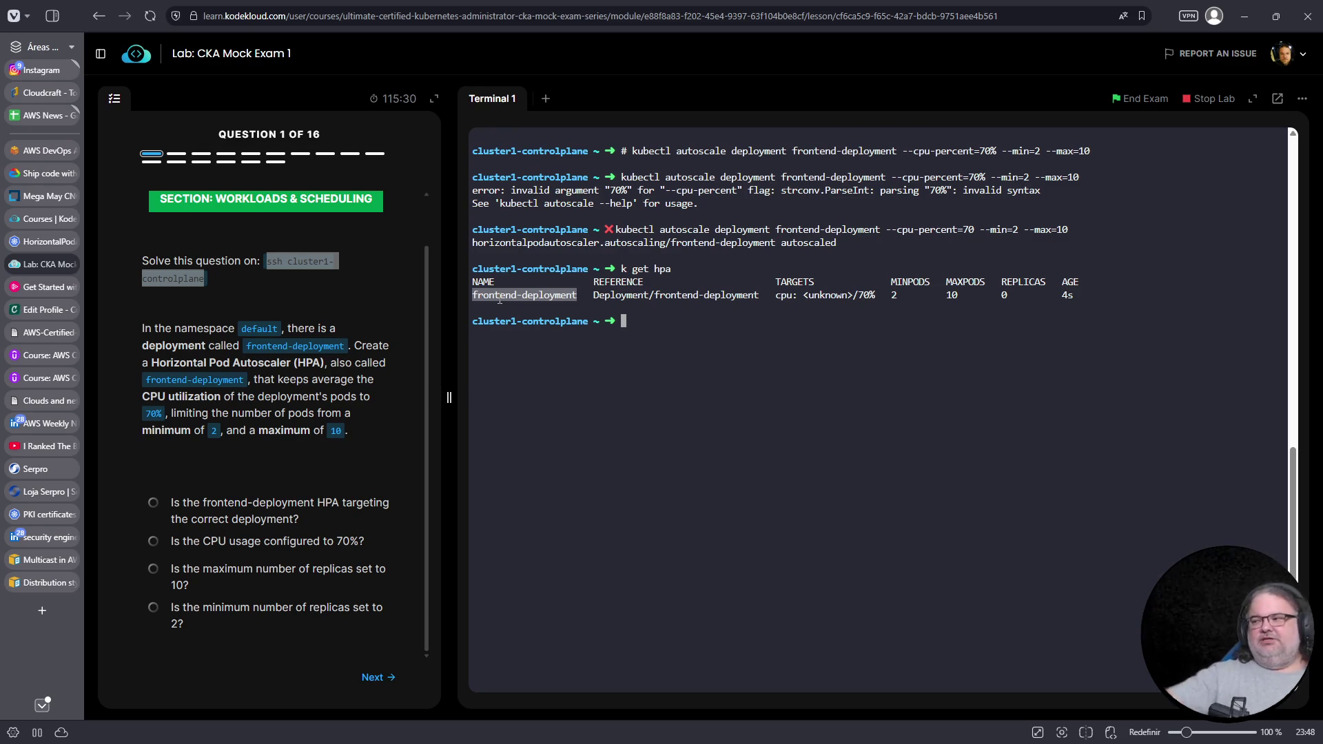
scroll(809, 449, up, 10)
scroll(840, 430, down, 6)
key(ctrl+plus)
key(ctrl+plus)
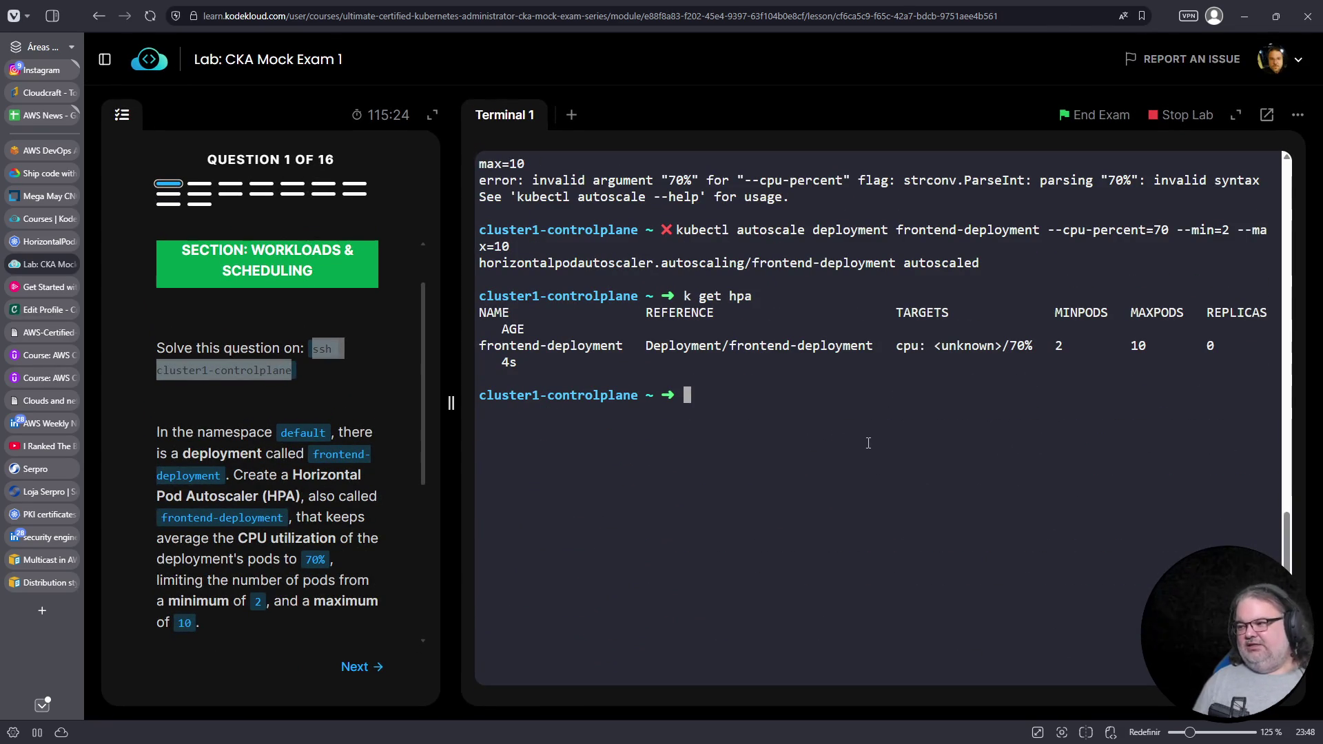
Run k top pods to check the pods' current CPU usage
key(Up)
key(Up)
key(Down)
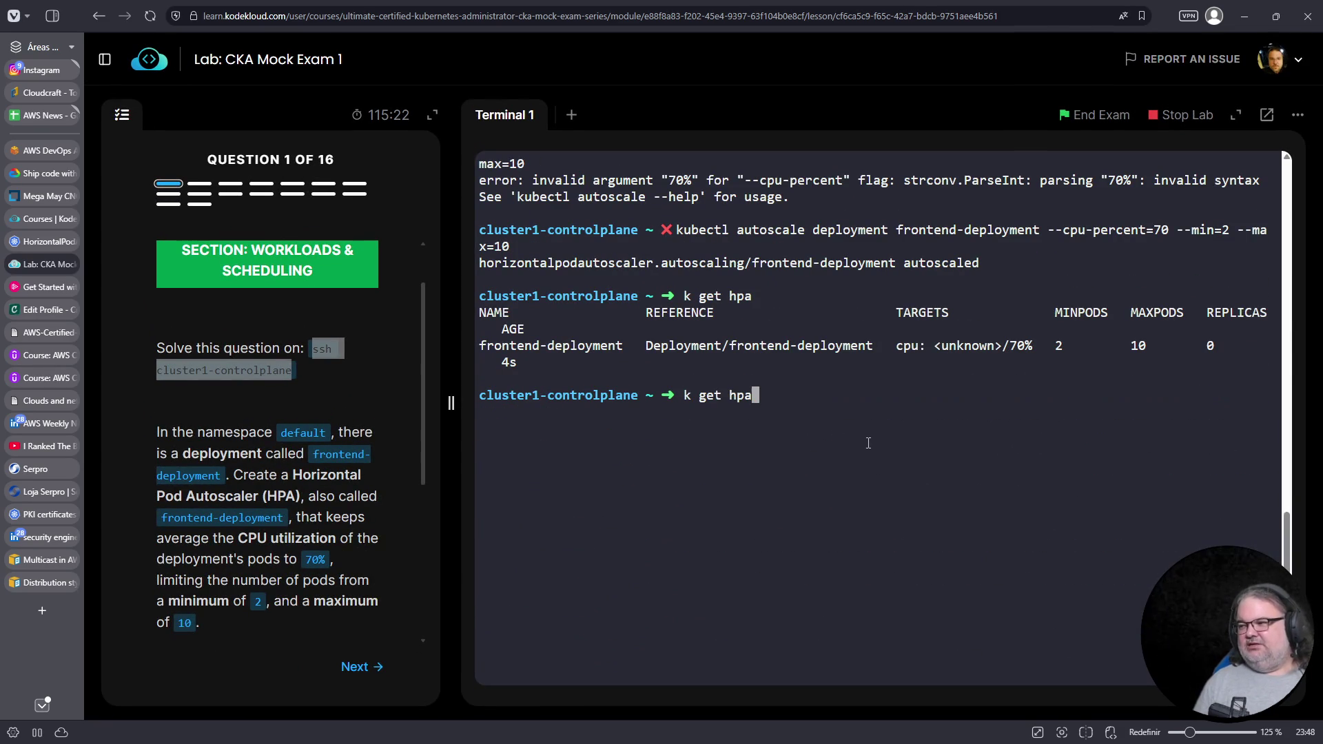
key(ctrl+c)
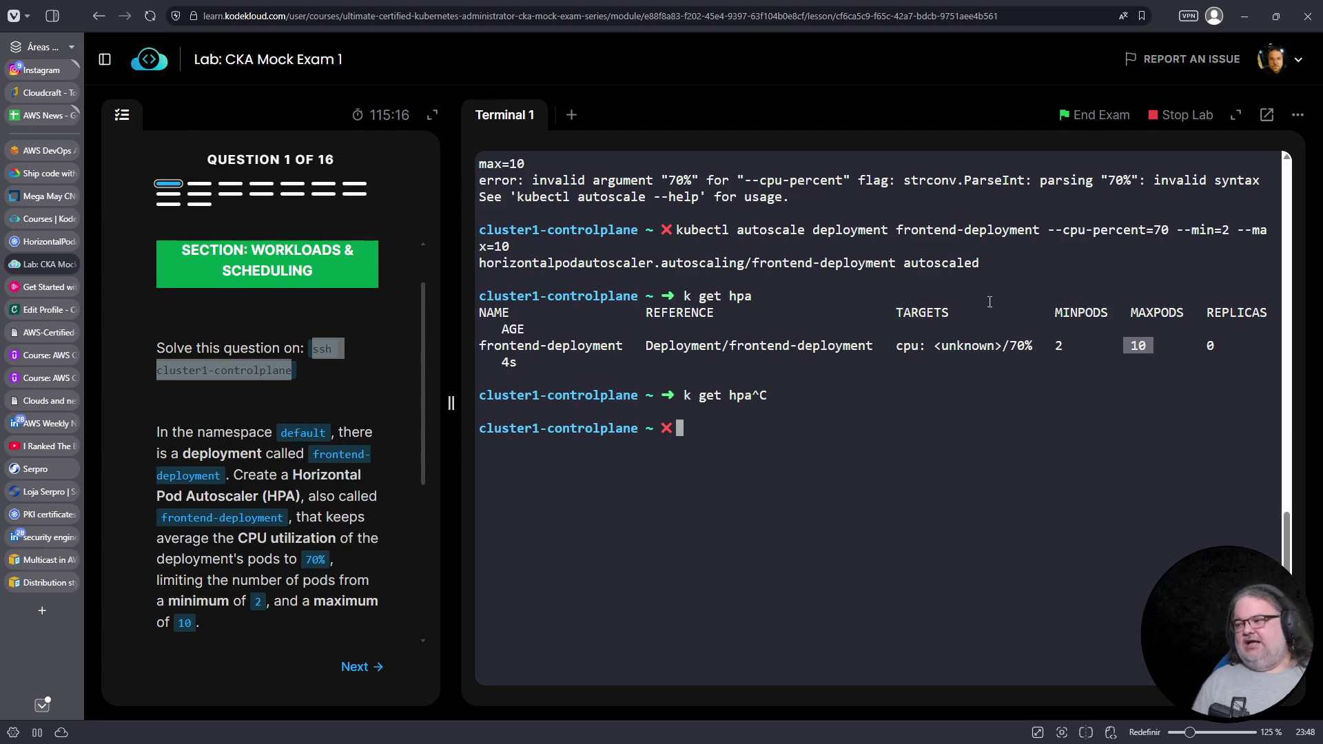
drag(1009, 345, 1032, 346)
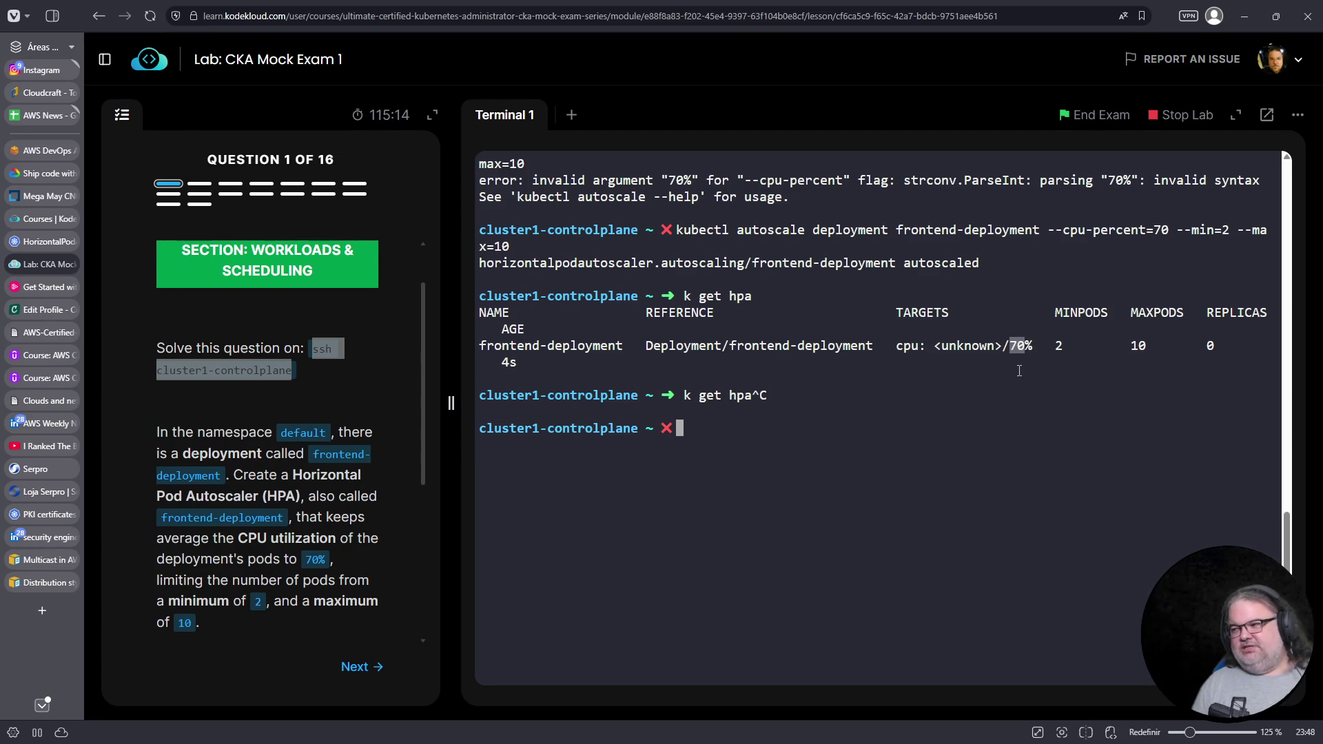
text(k get)
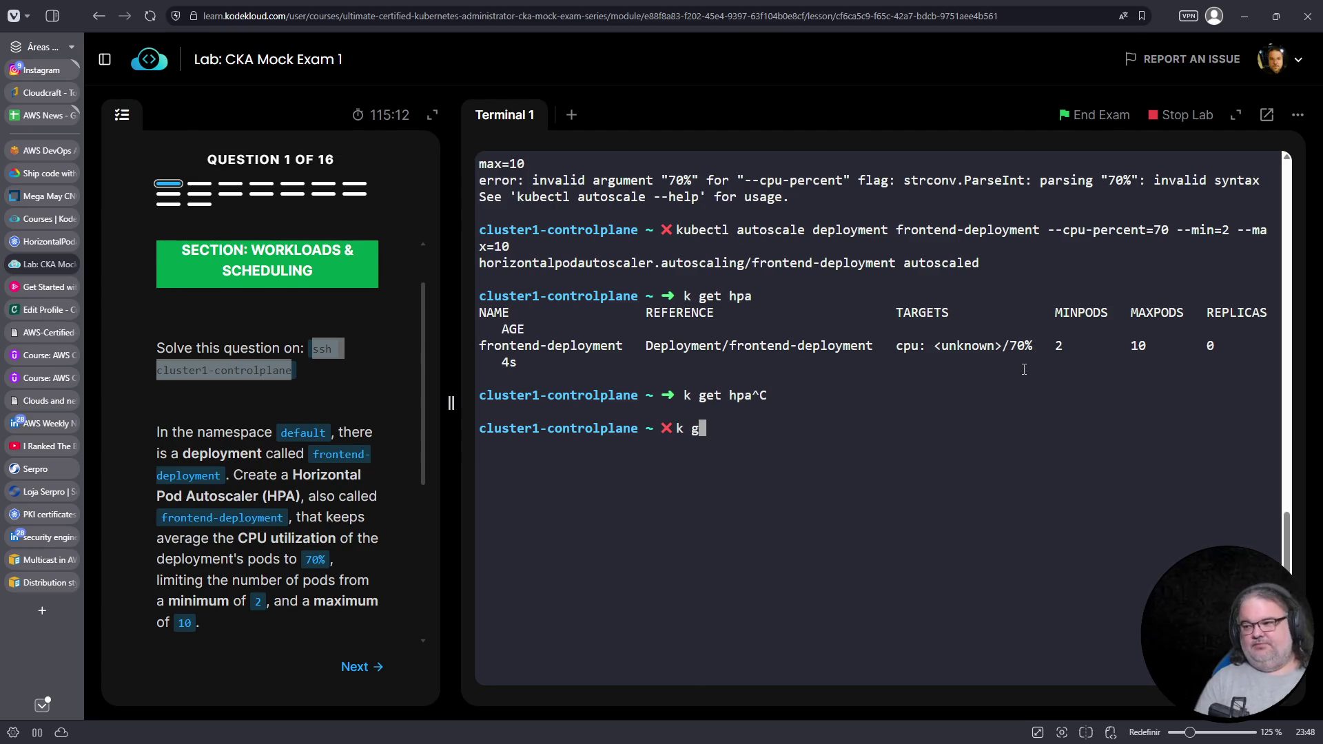
key(ctrl+c)
text(k top pods)
key(Return)
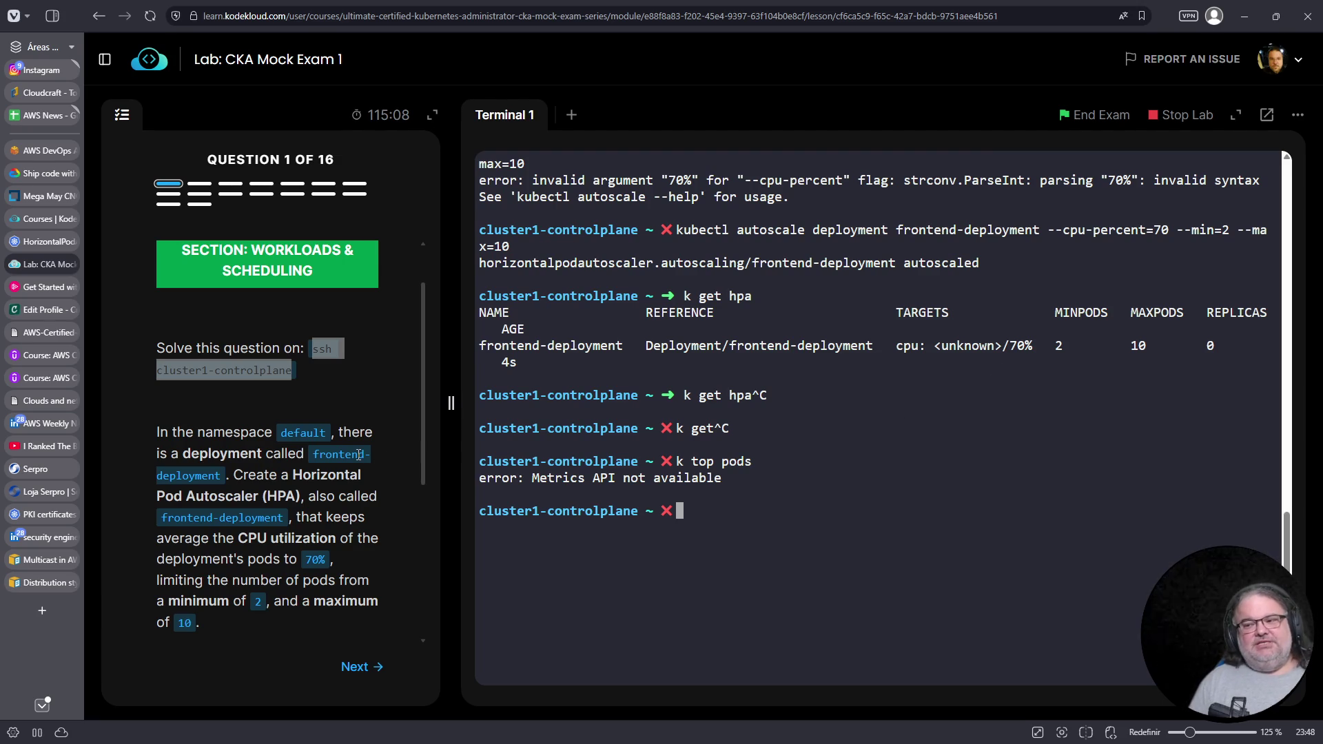
List pods in all namespaces with k get pods -A, then advance to Question 2
scroll(358, 456, down, 1)
scroll(358, 455, down, 4)
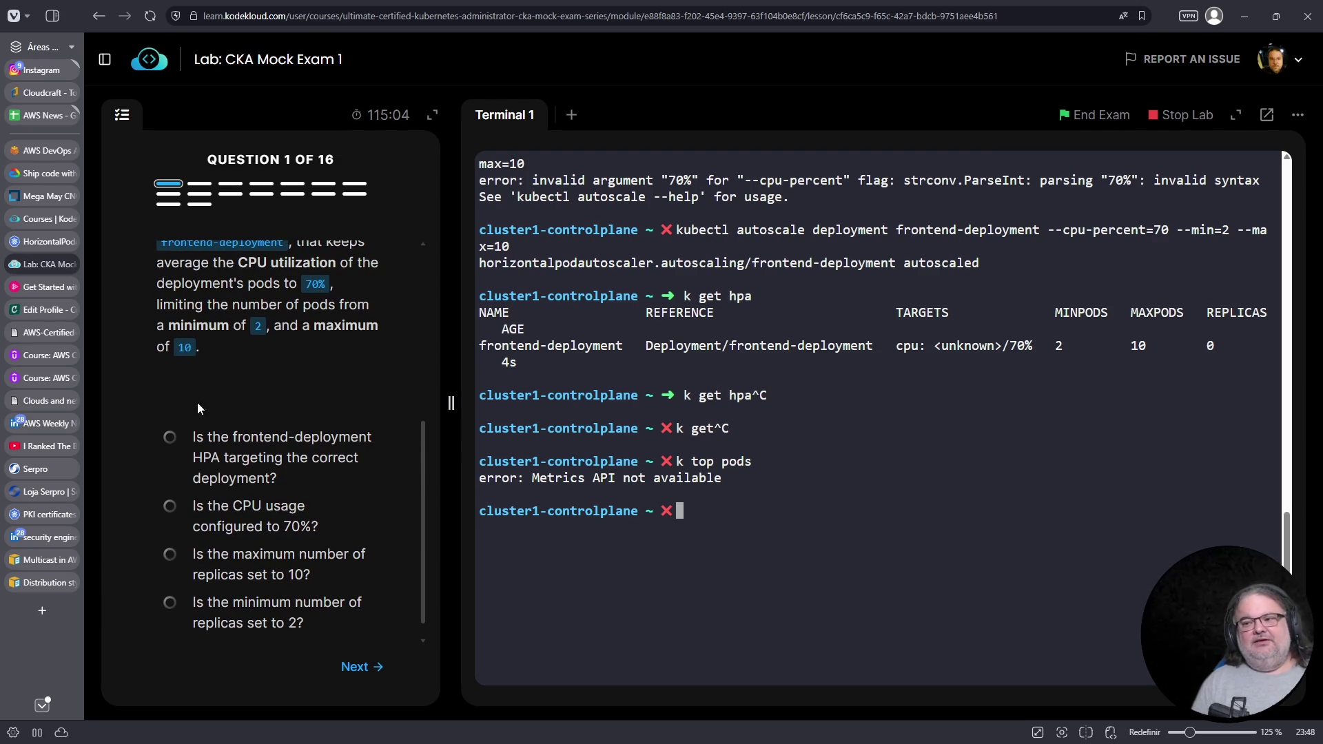
scroll(255, 431, up, 2)
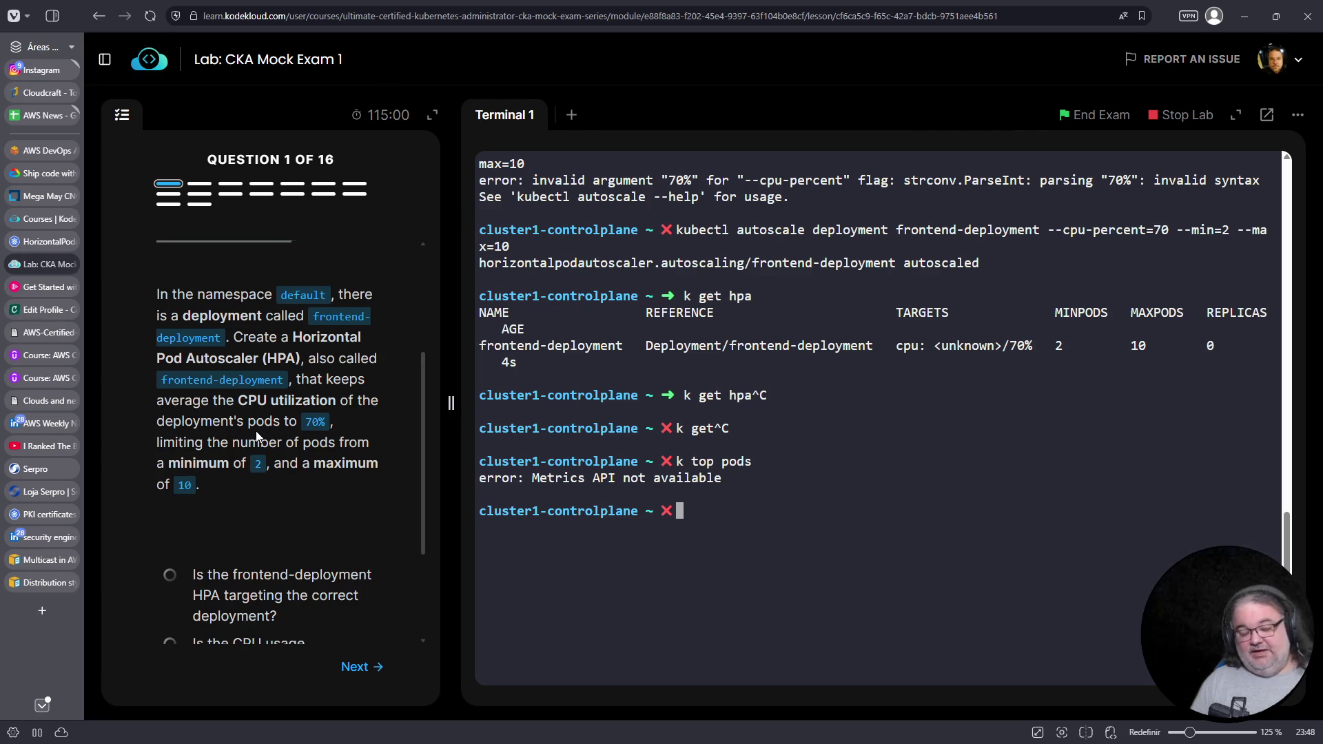
scroll(255, 432, down, 2)
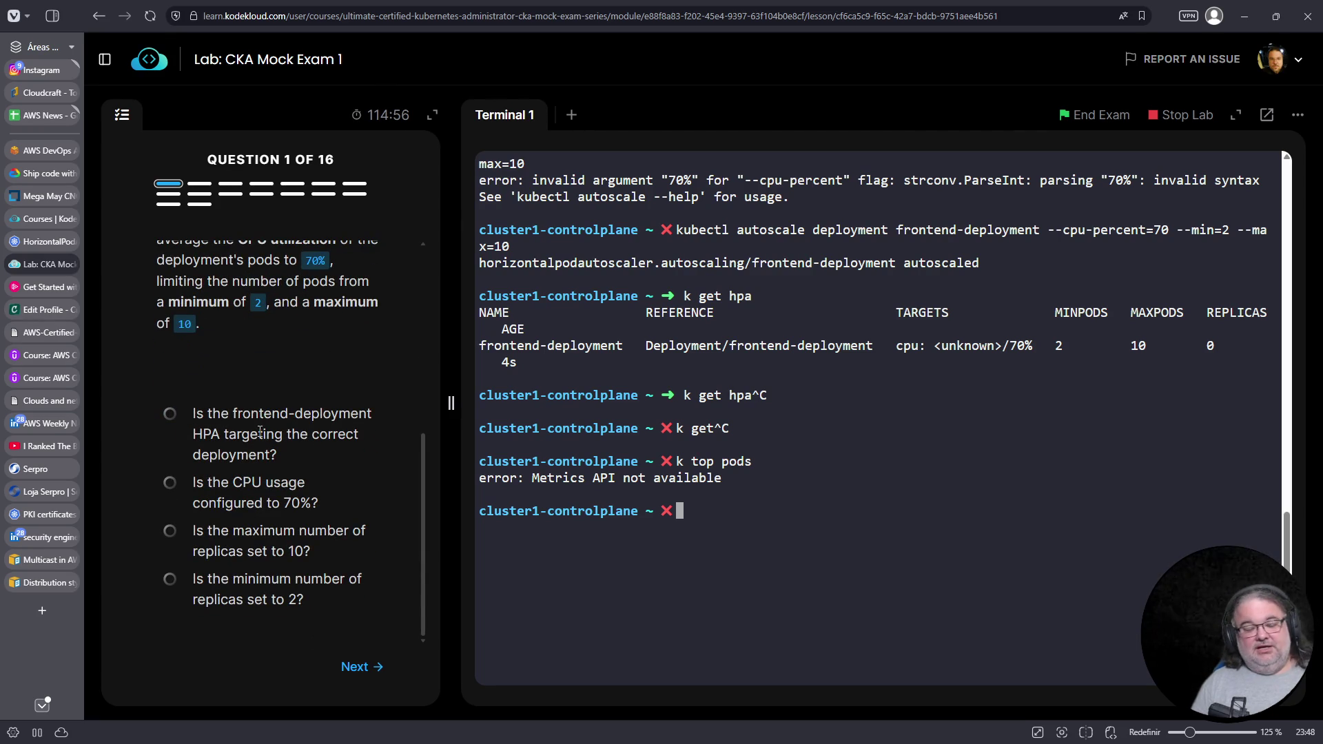
scroll(260, 431, up, 3)
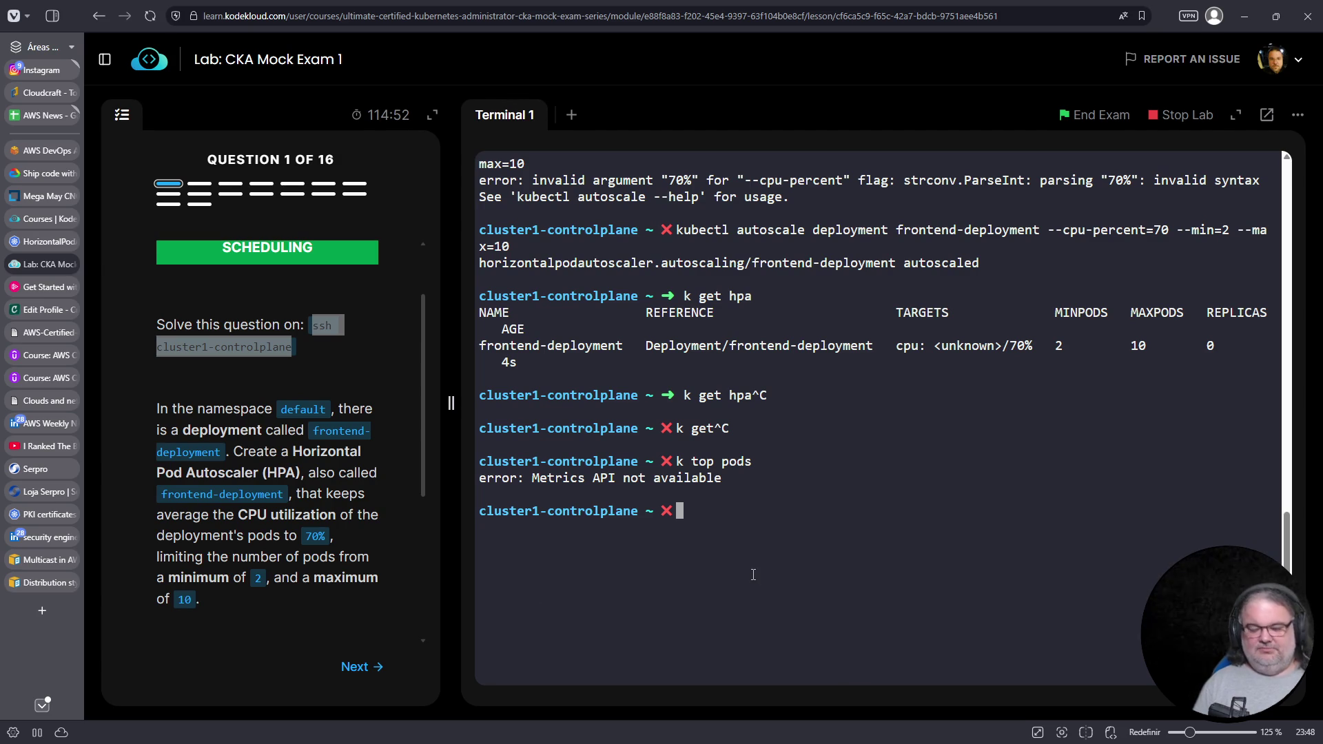
text(k get pods -A)
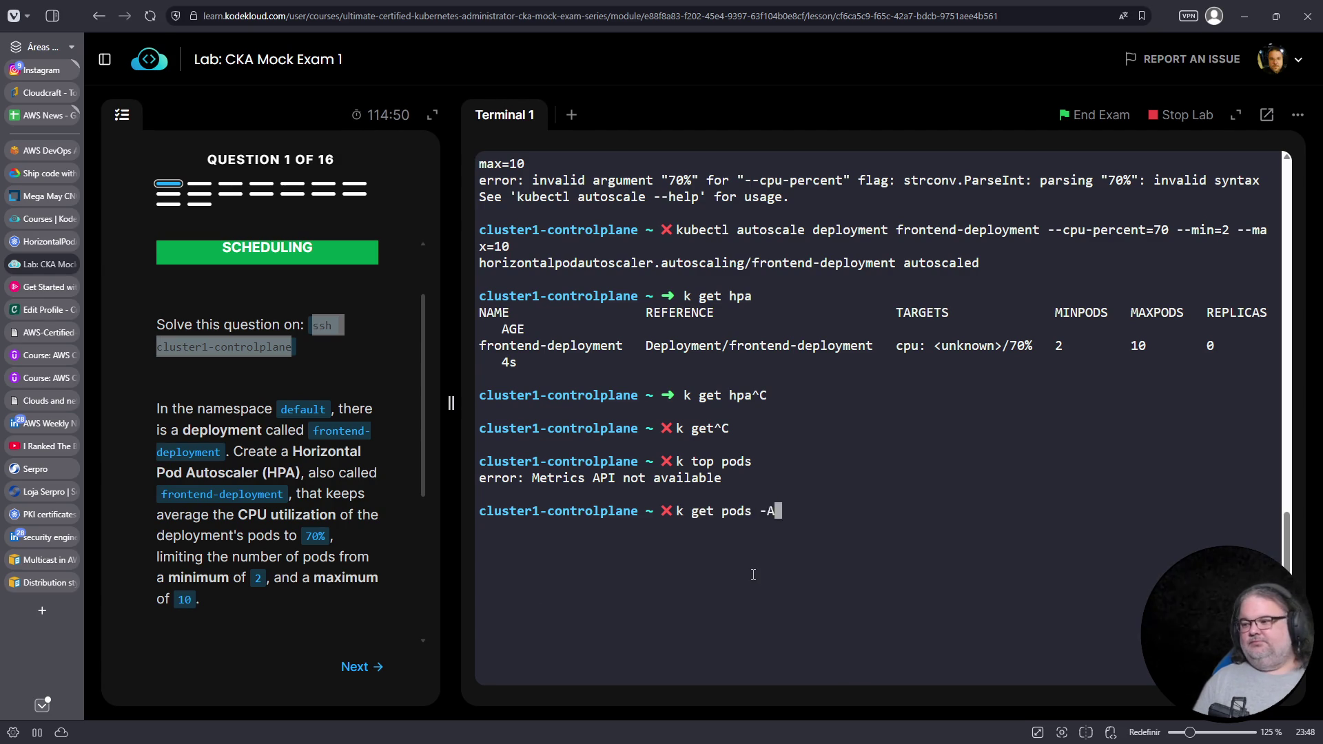
key(Return)
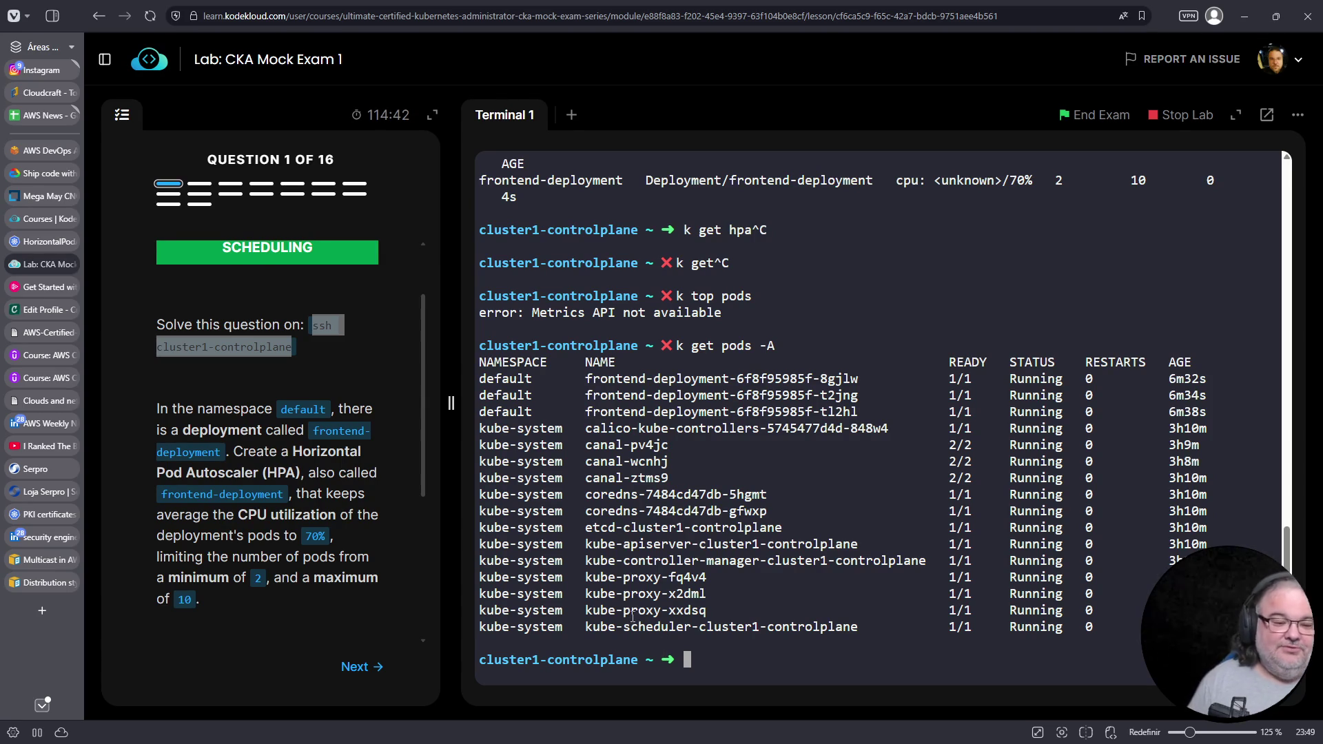
click(365, 667)
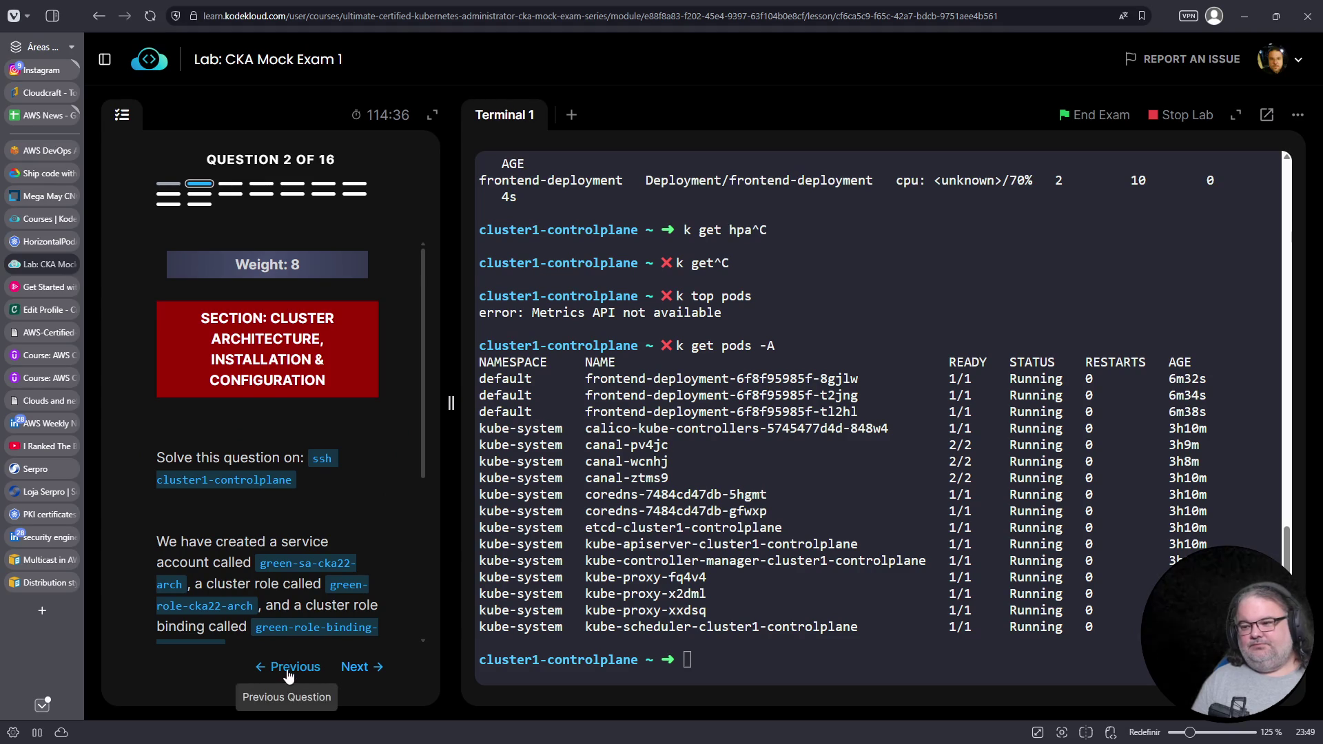
Return to Question 1's HPA checklist and recall the earlier frontend-deployment autoscale command in the terminal
click(287, 666)
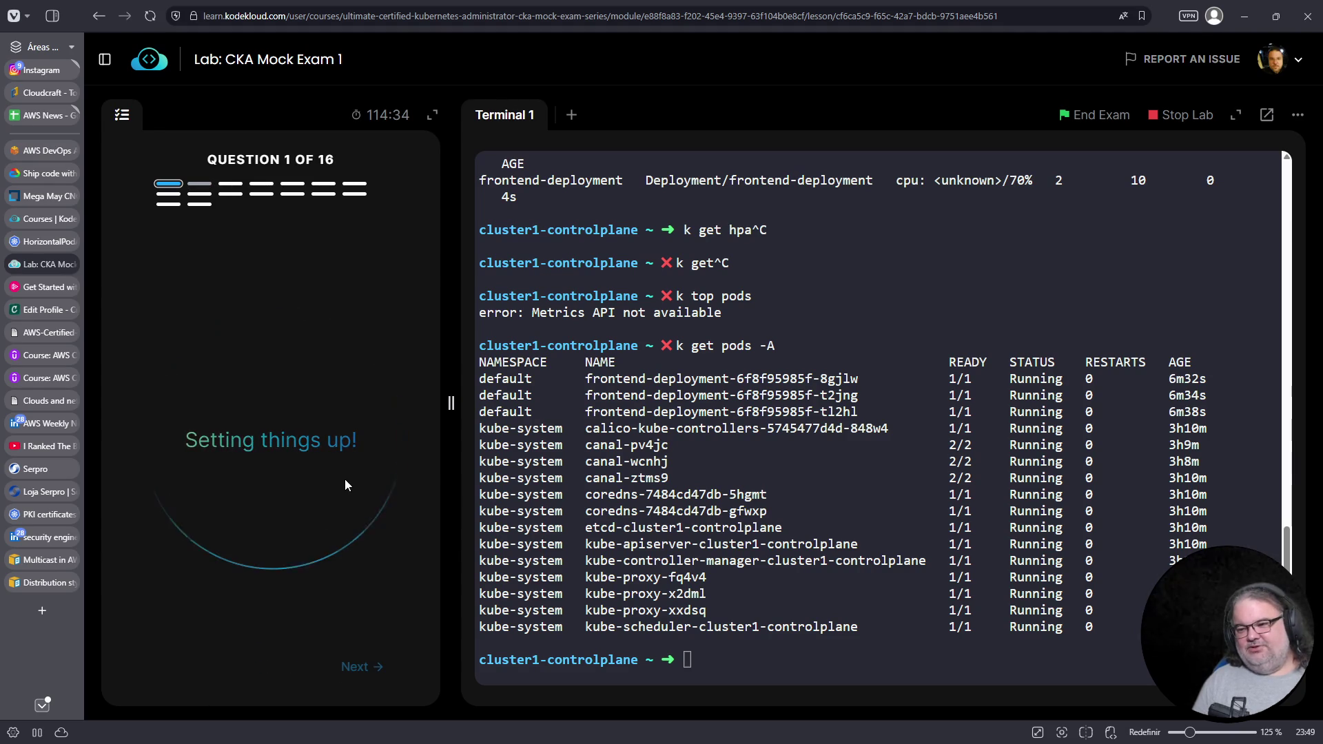
scroll(339, 470, down, 5)
scroll(263, 335, up, 5)
scroll(304, 461, down, 5)
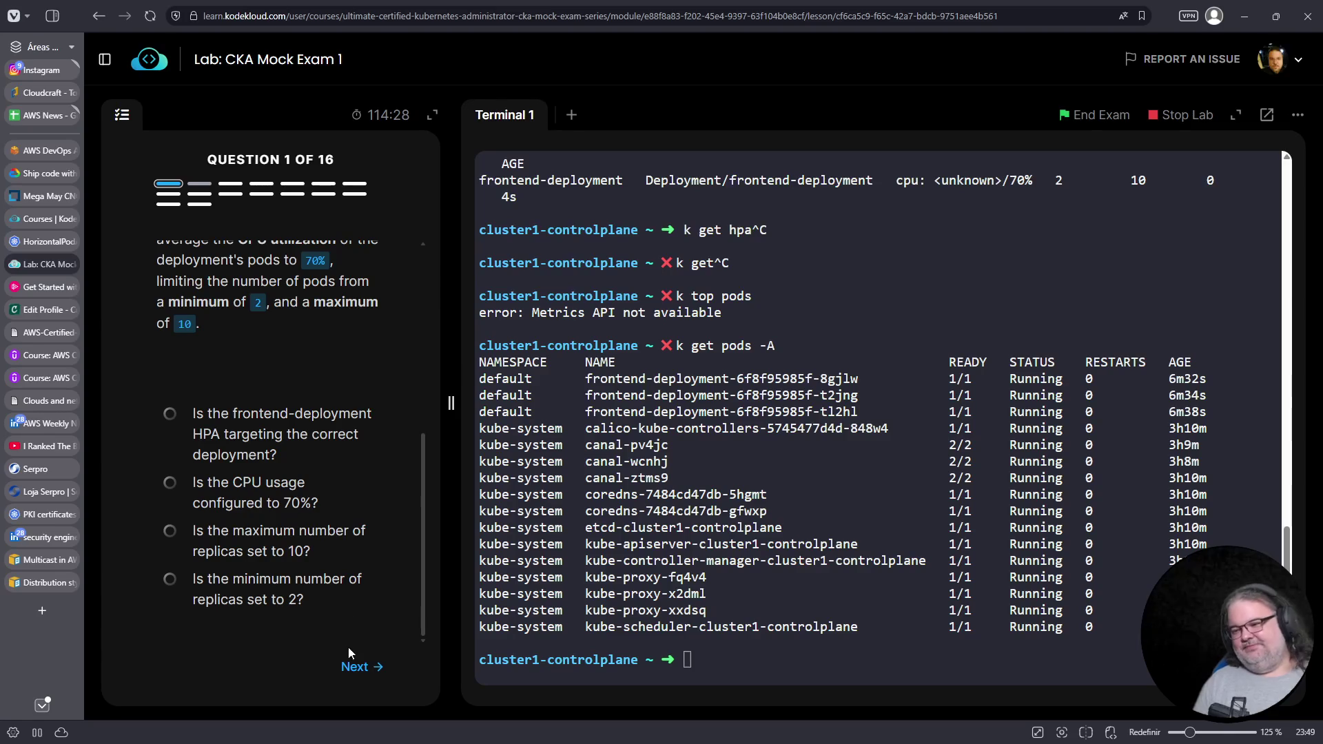
click(1015, 283)
key(Up)
key(Up)
key(Up)
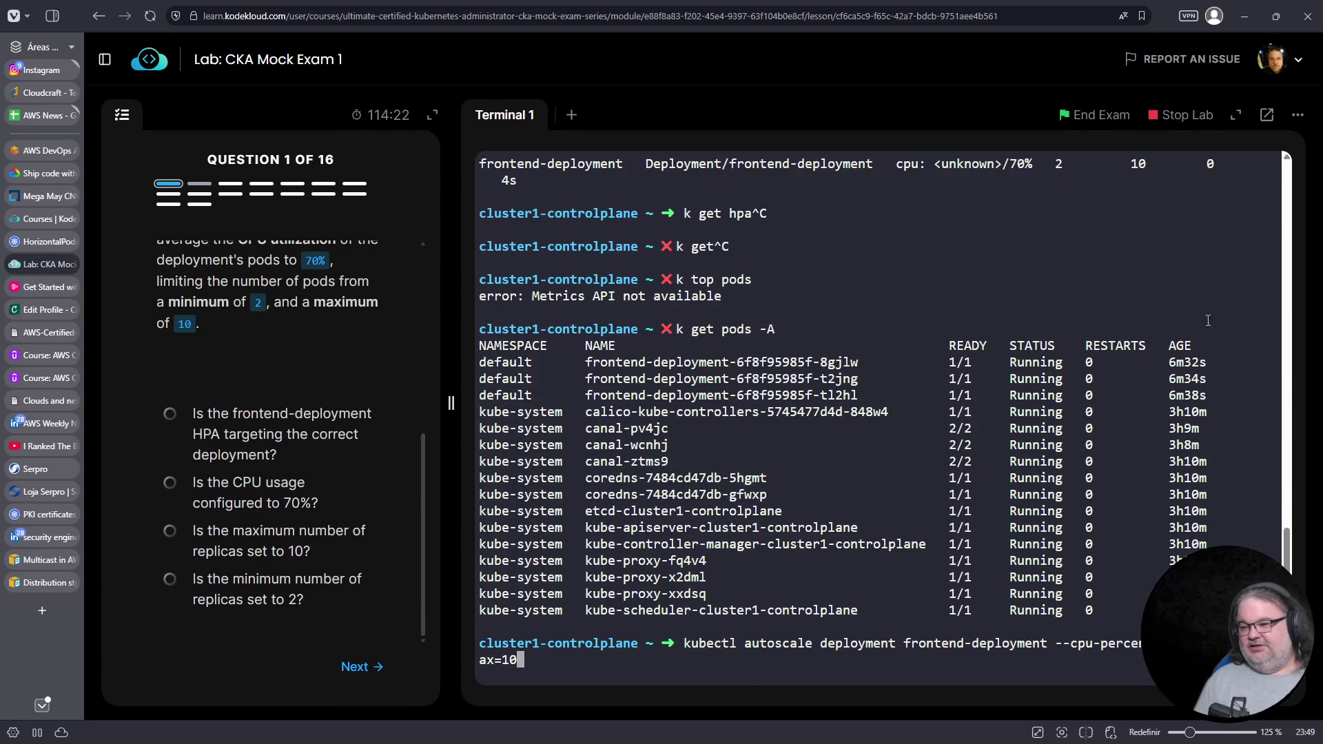
Review the 'Create the HorizontalPodAutoscaler' example in the HPA walkthrough docs, then return to the lab
click(47, 241)
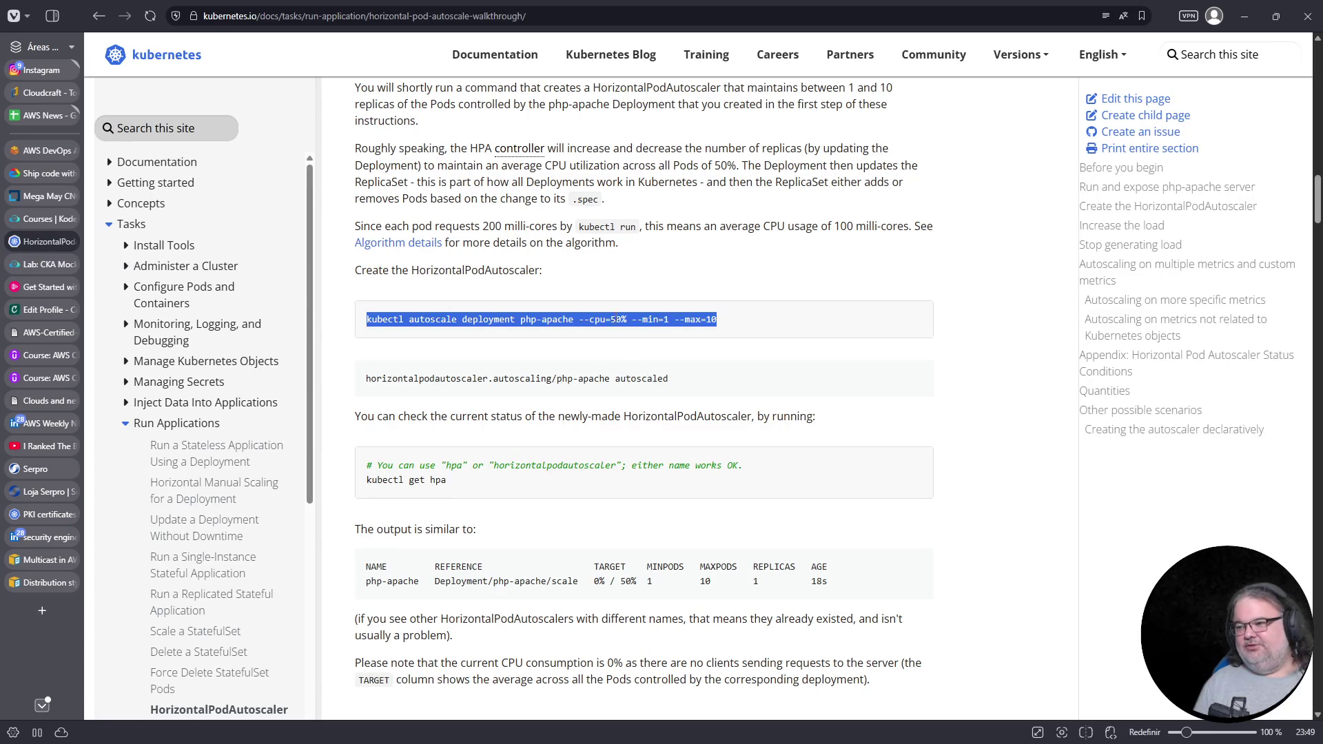
scroll(513, 362, up, 2)
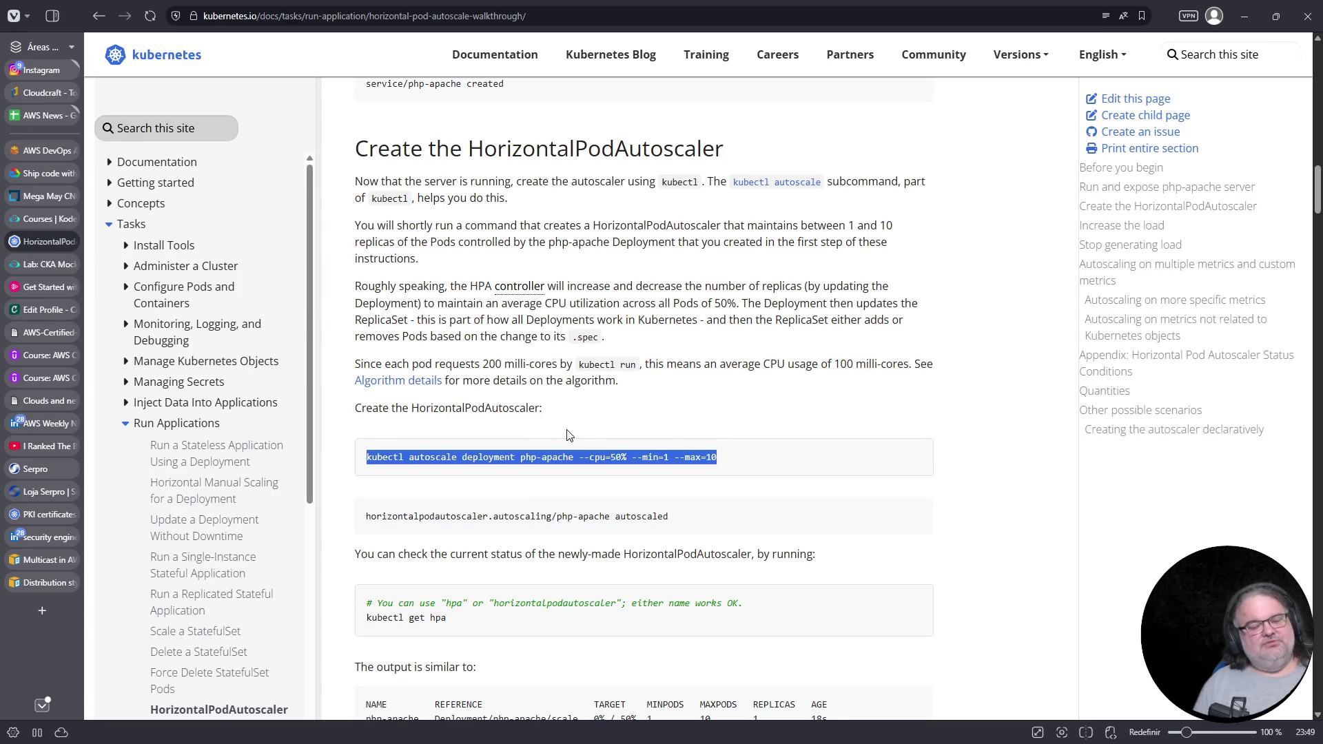
click(36, 257)
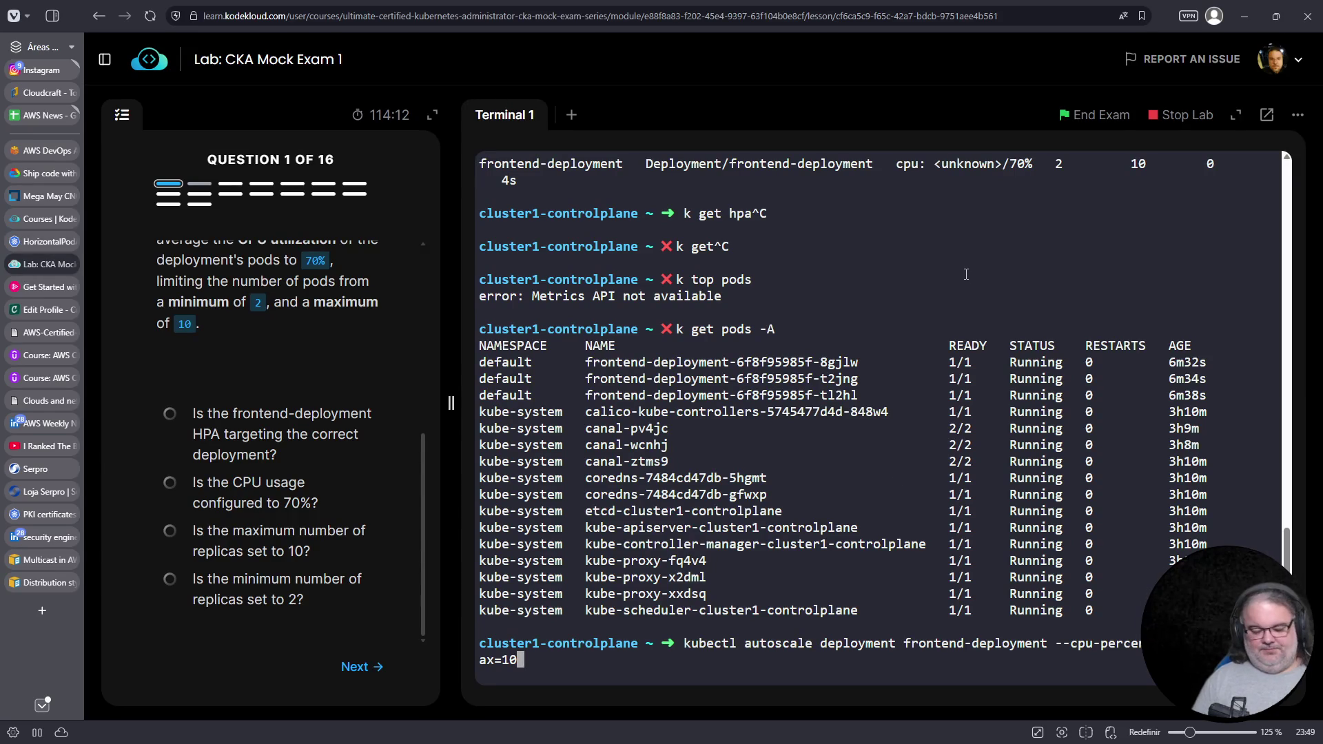
Cancel the pending autoscale command and confirm kubectl client and server are v1.32.0
key(ctrl+l)
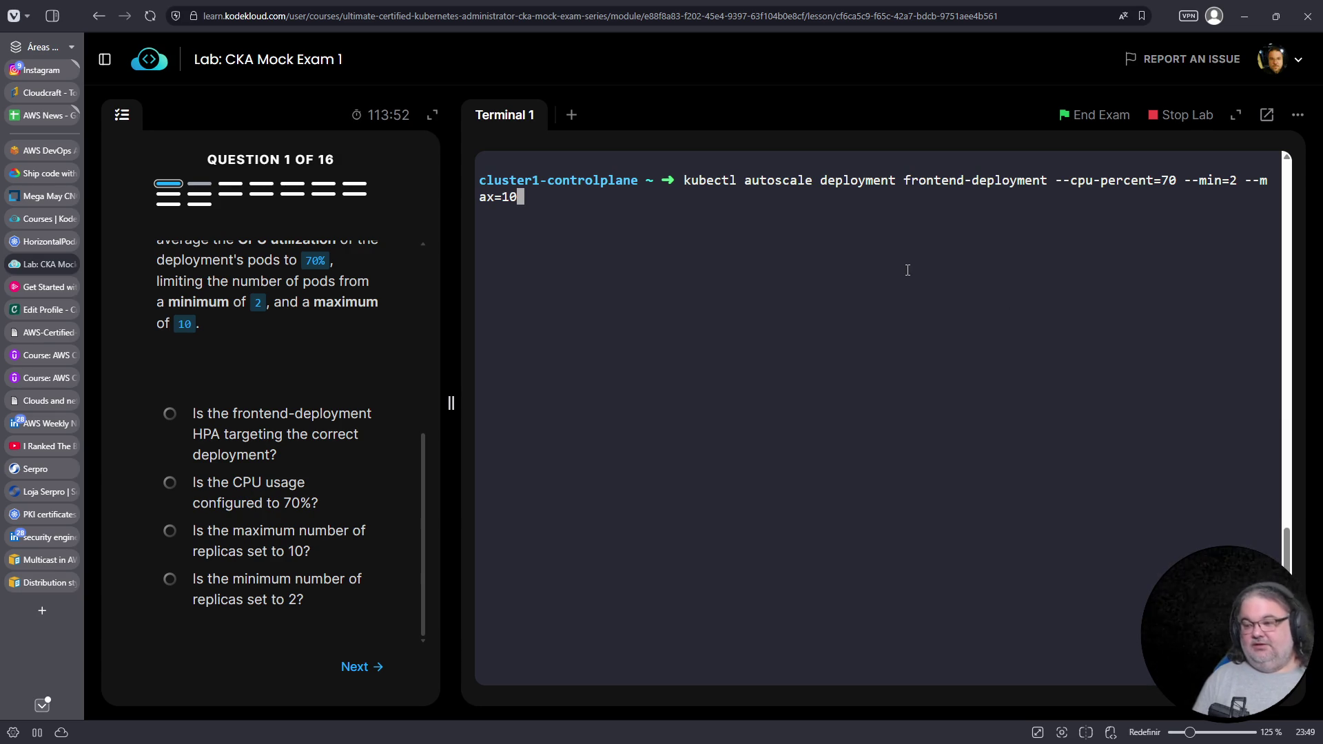
key(ctrl+c)
text(ubec)
key(ctrl+c)
key(ctrl+c)
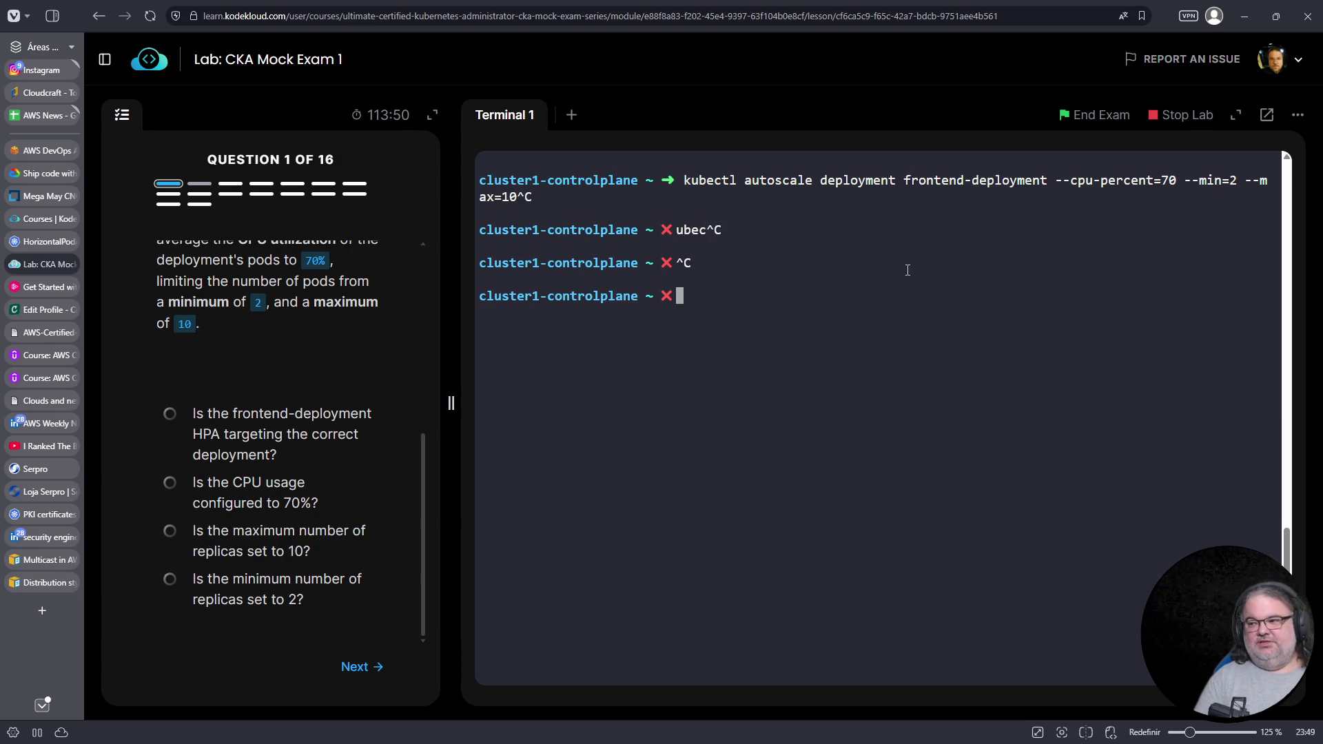
key(ctrl+c)
text(kubectl version)
key(Return)
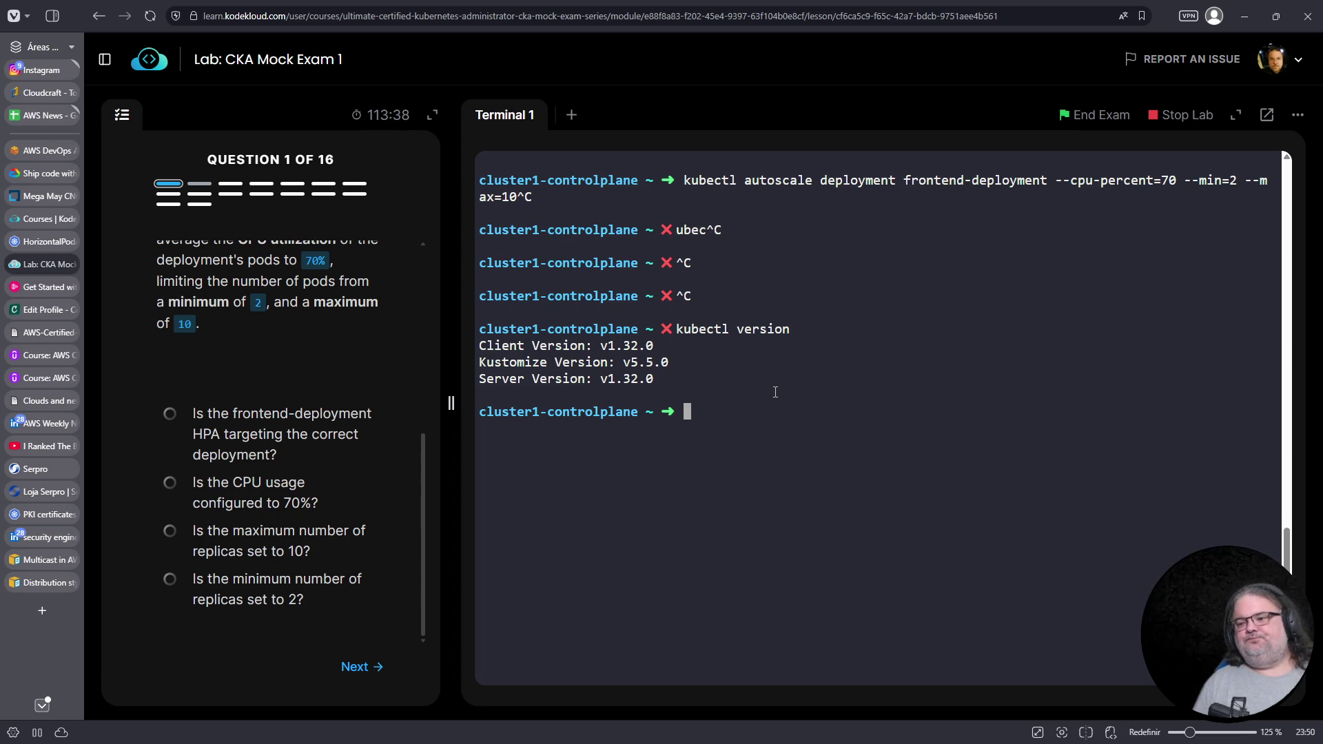
click(364, 667)
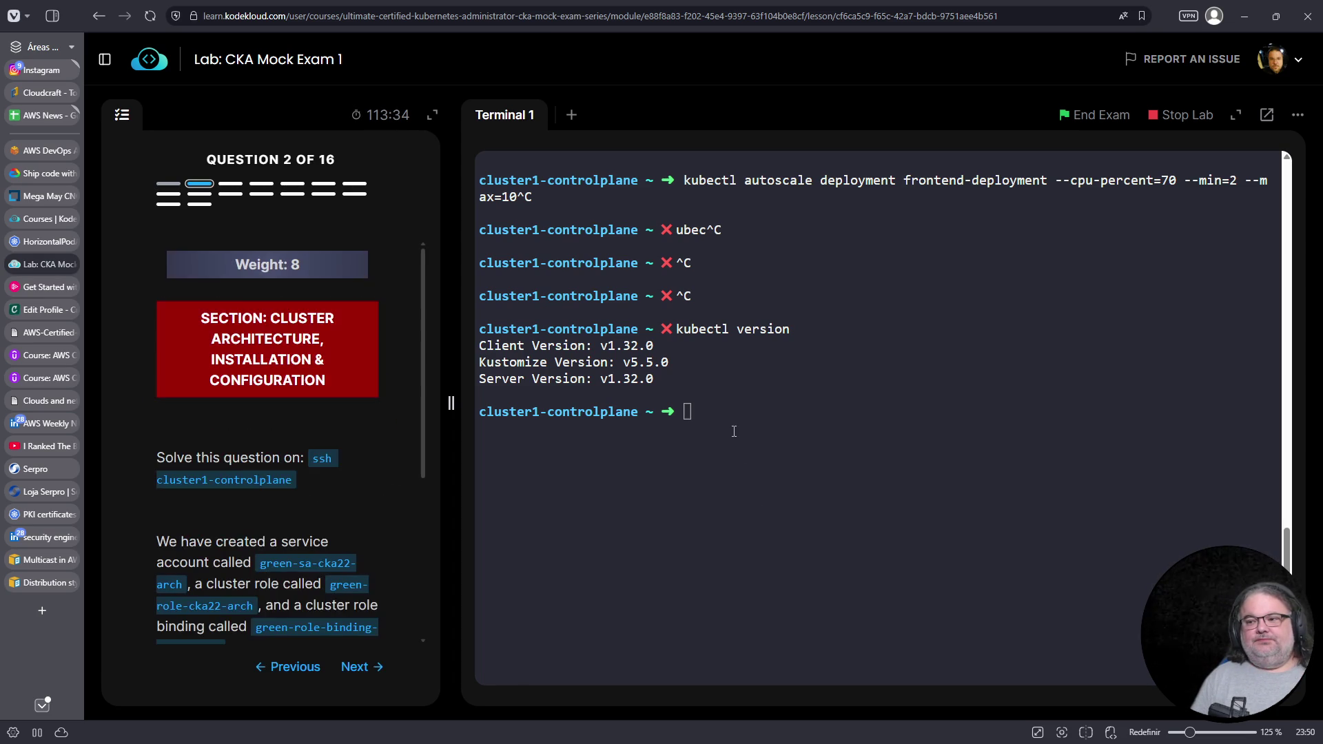
List service accounts with k get sa, confirming green-sa-cka22-arch exists alongside default
scroll(374, 531, down, 2)
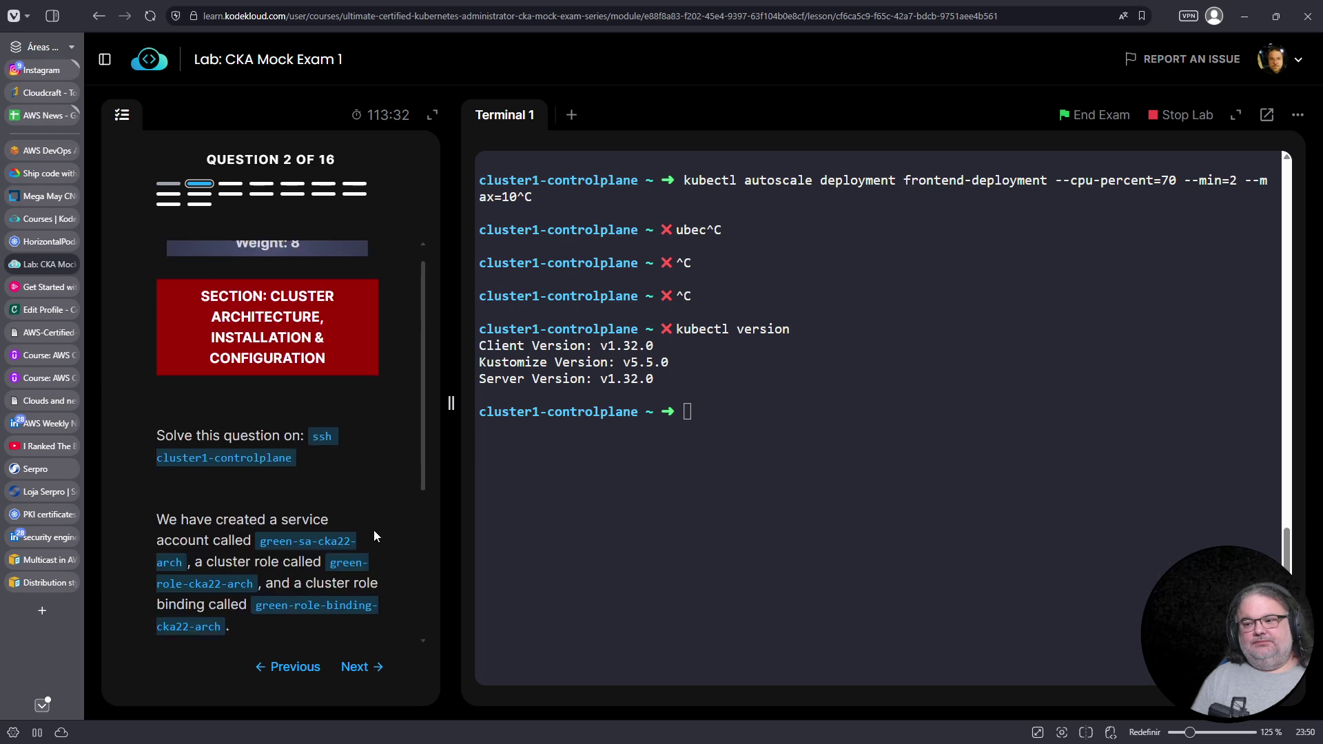
click(673, 496)
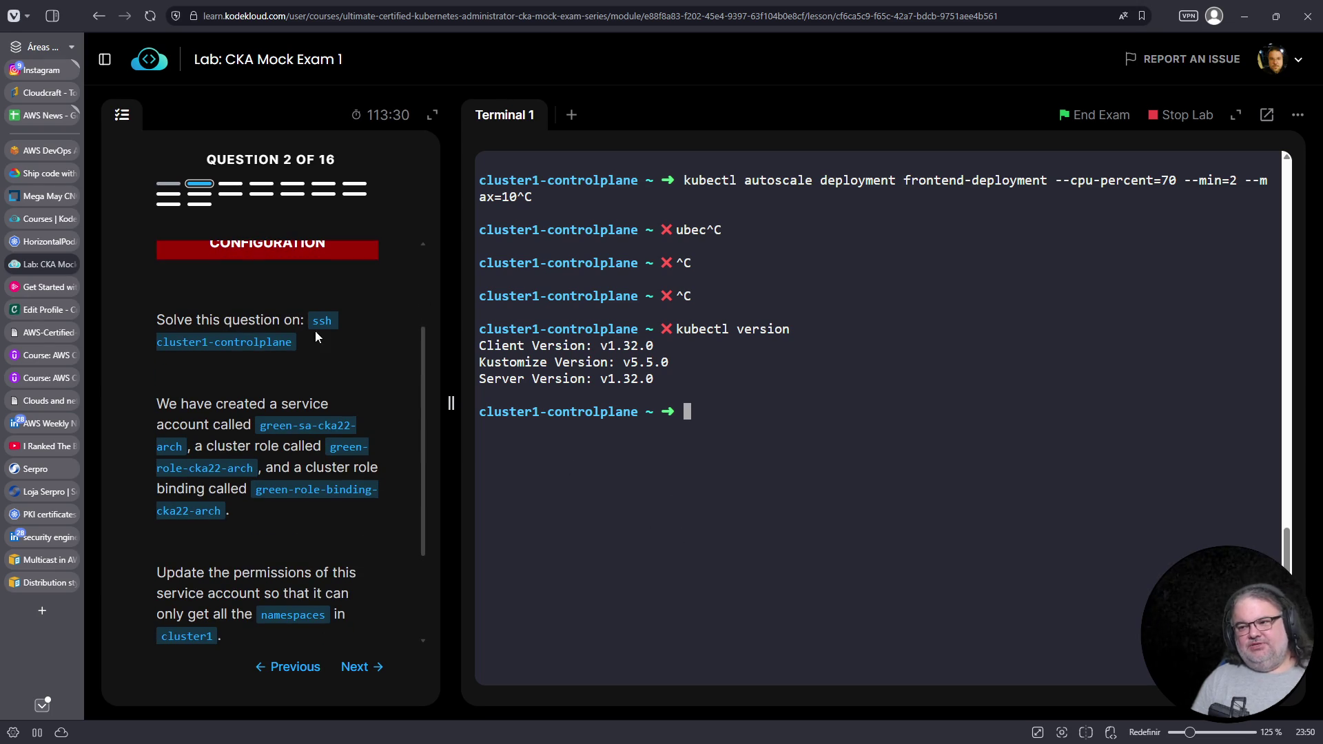
scroll(307, 393, down, 1)
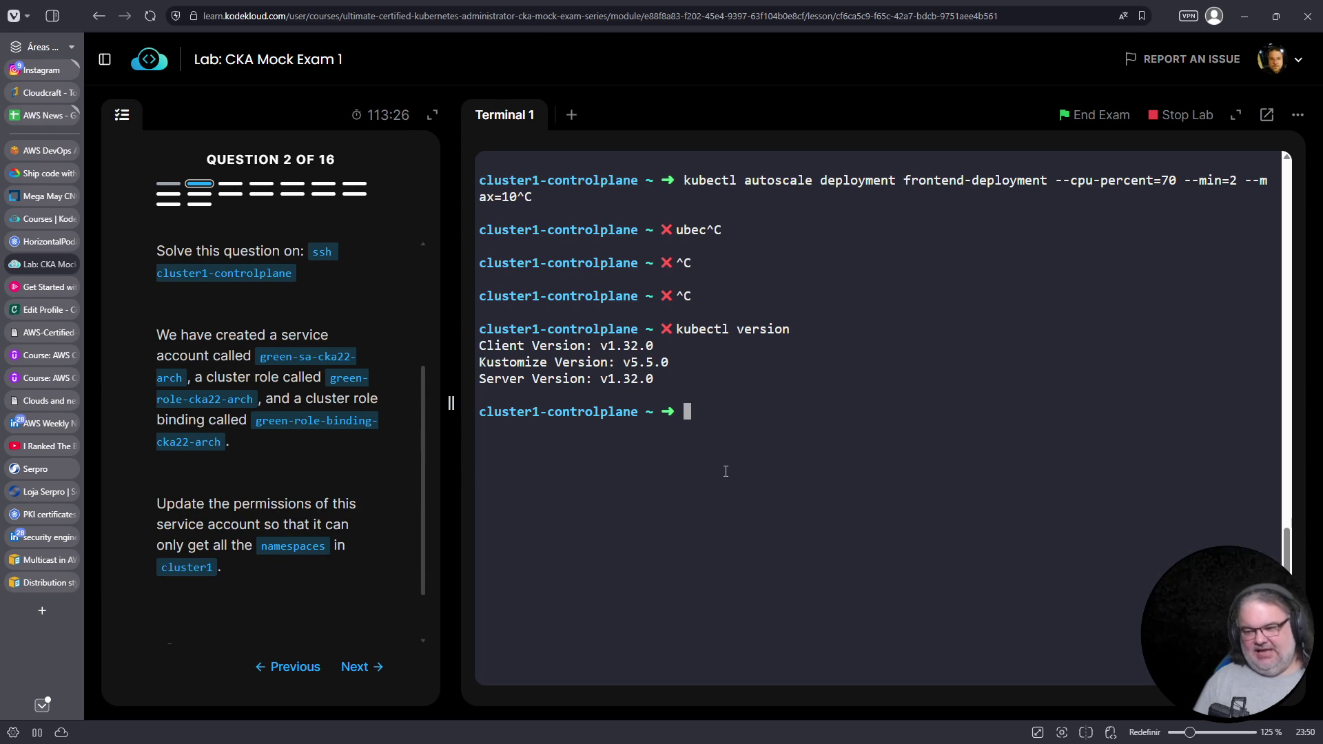
text(k get )
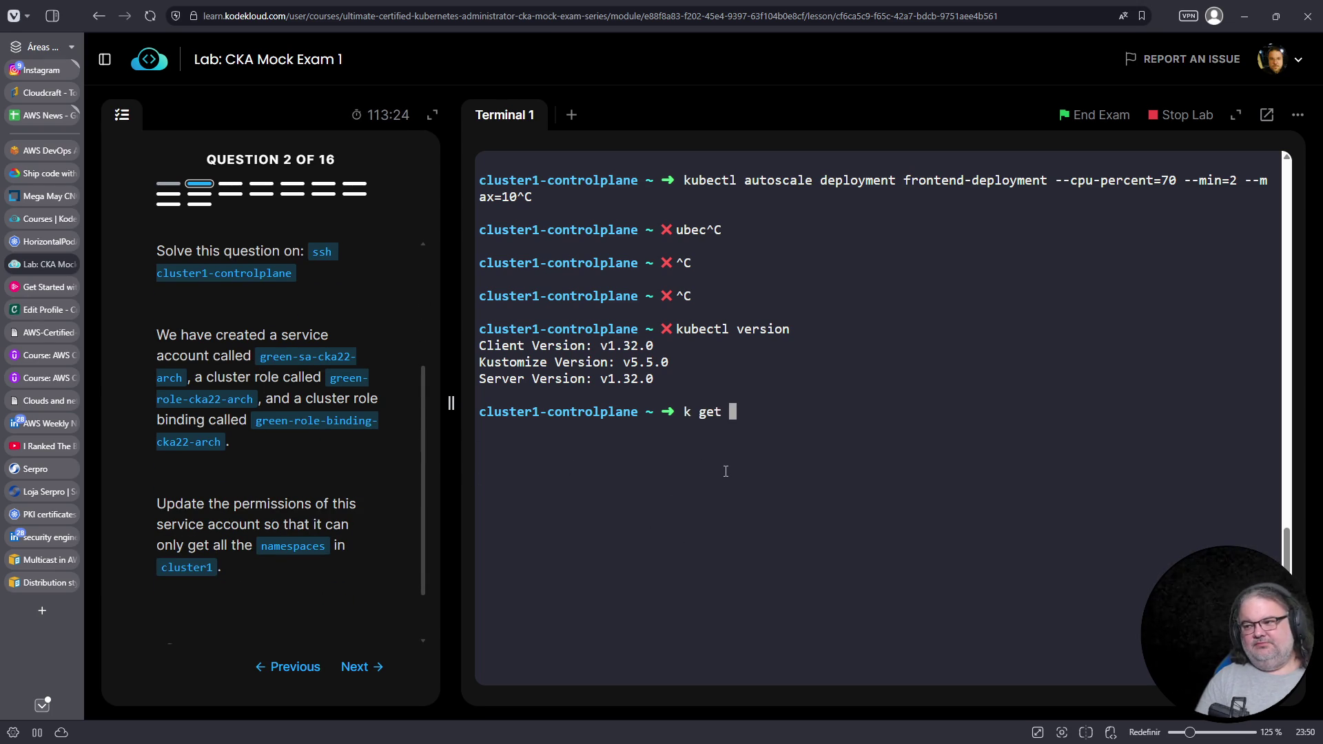
text(sa)
key(Return)
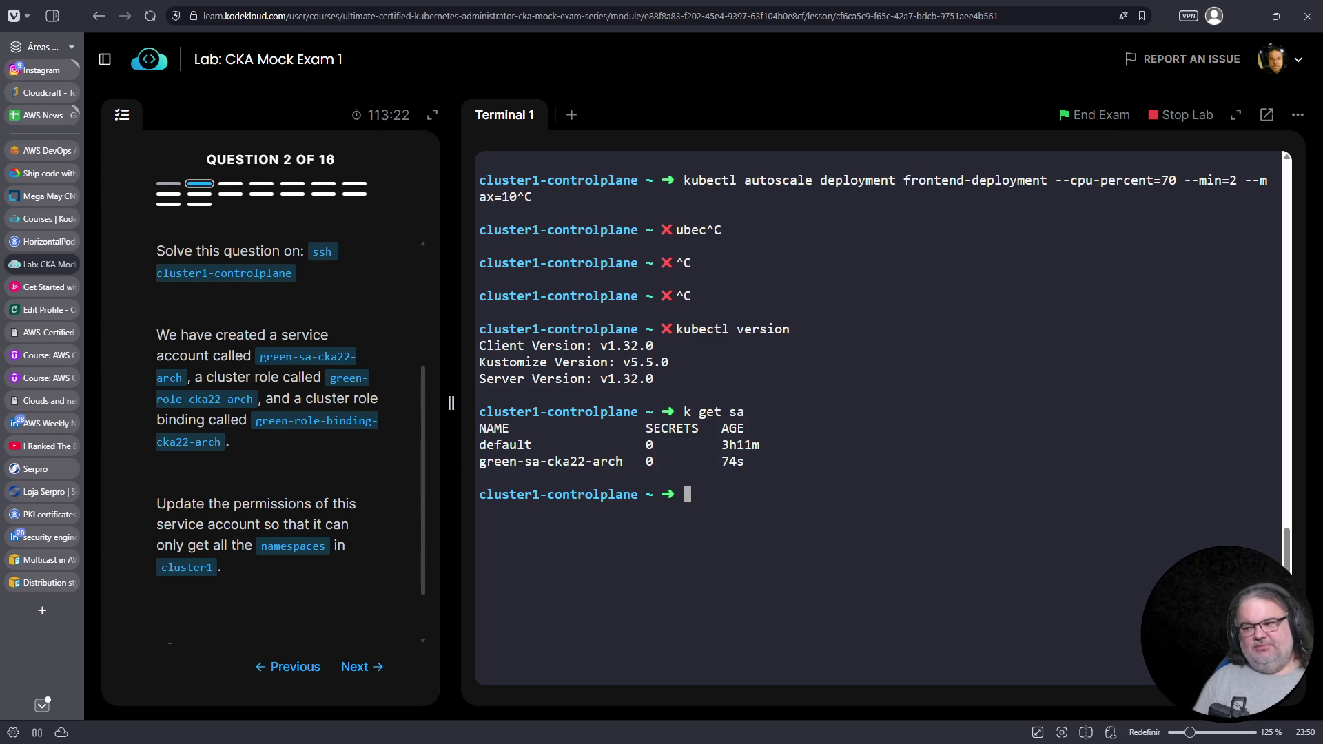
double_click(566, 466)
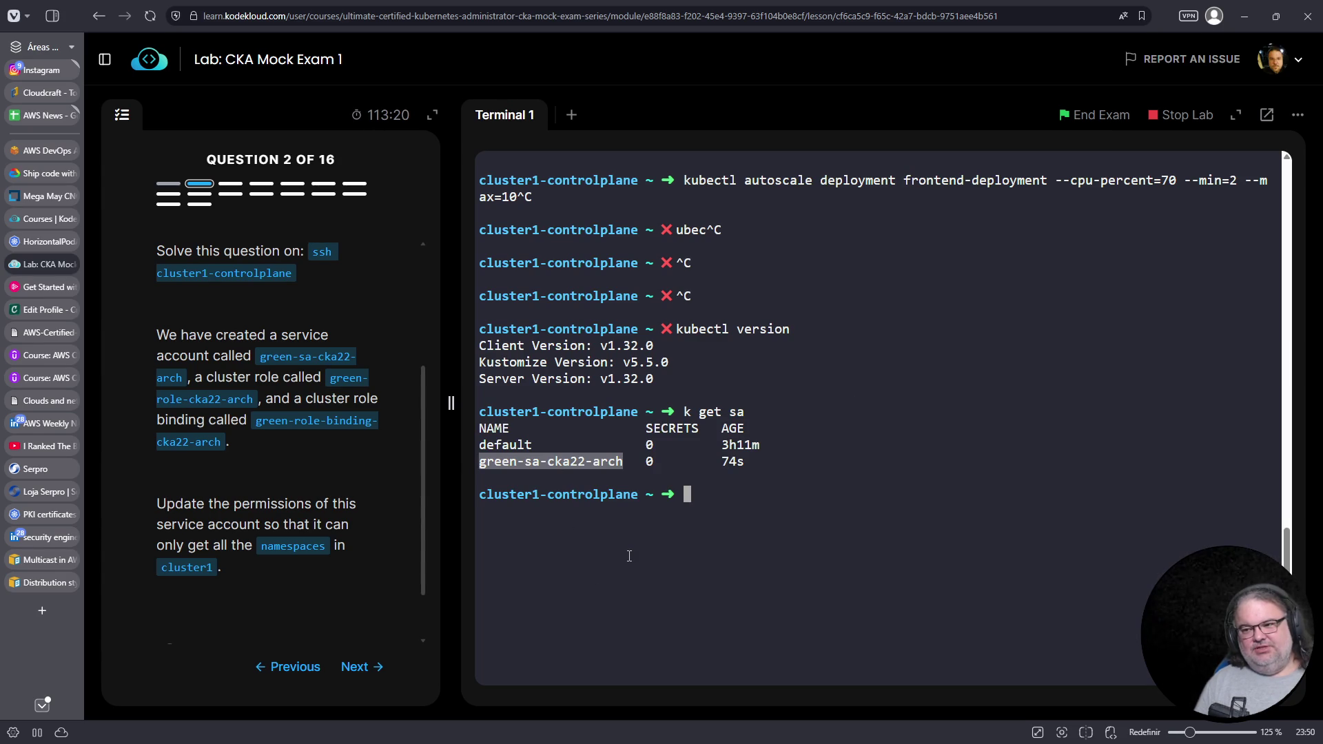
click(714, 506)
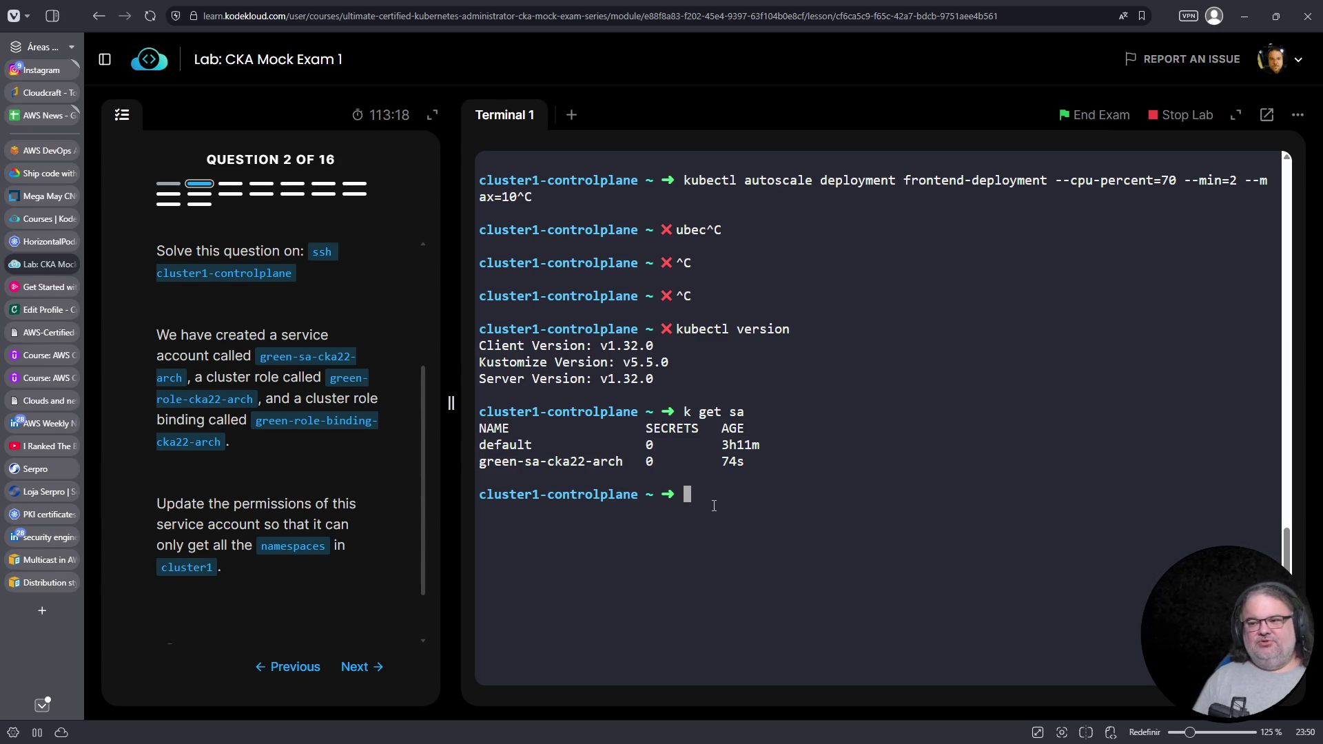
Type the lookup k get clusterrole green-role-cka22-arch
text(k get clusterrole)
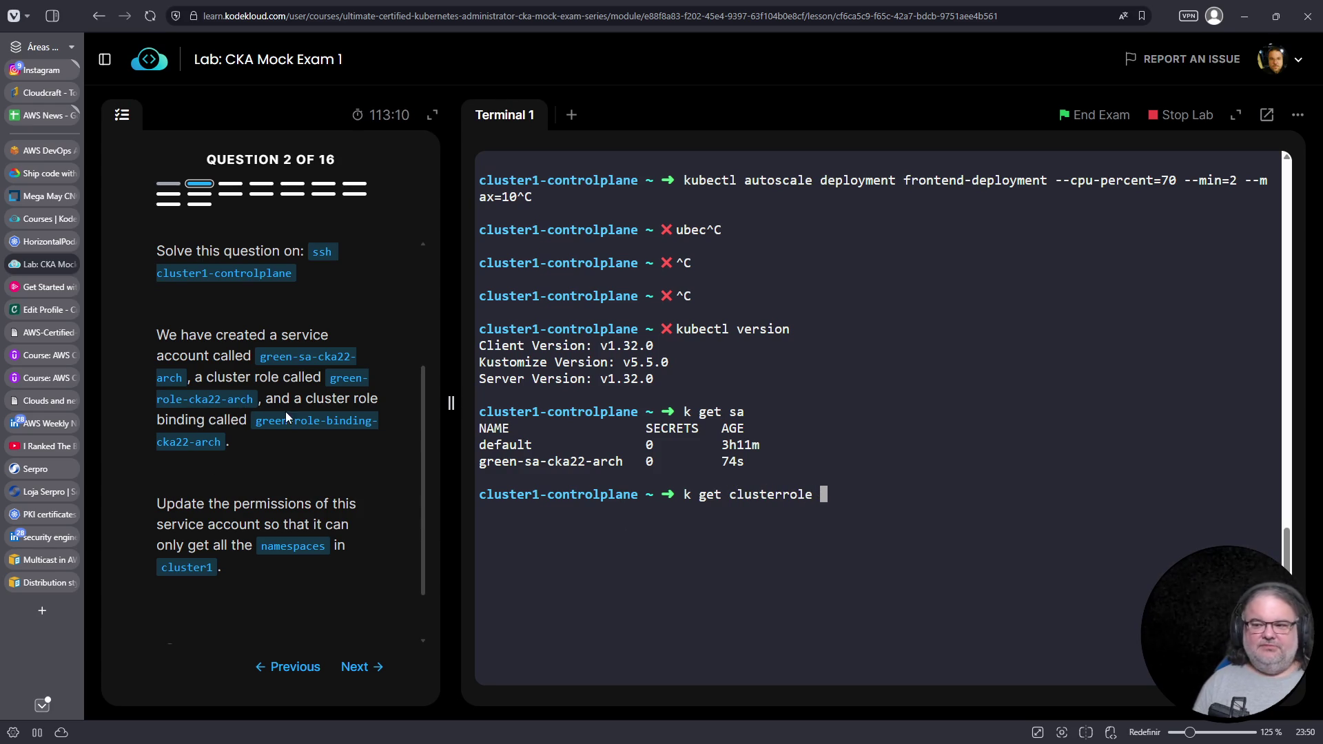
scroll(262, 423, down, 1)
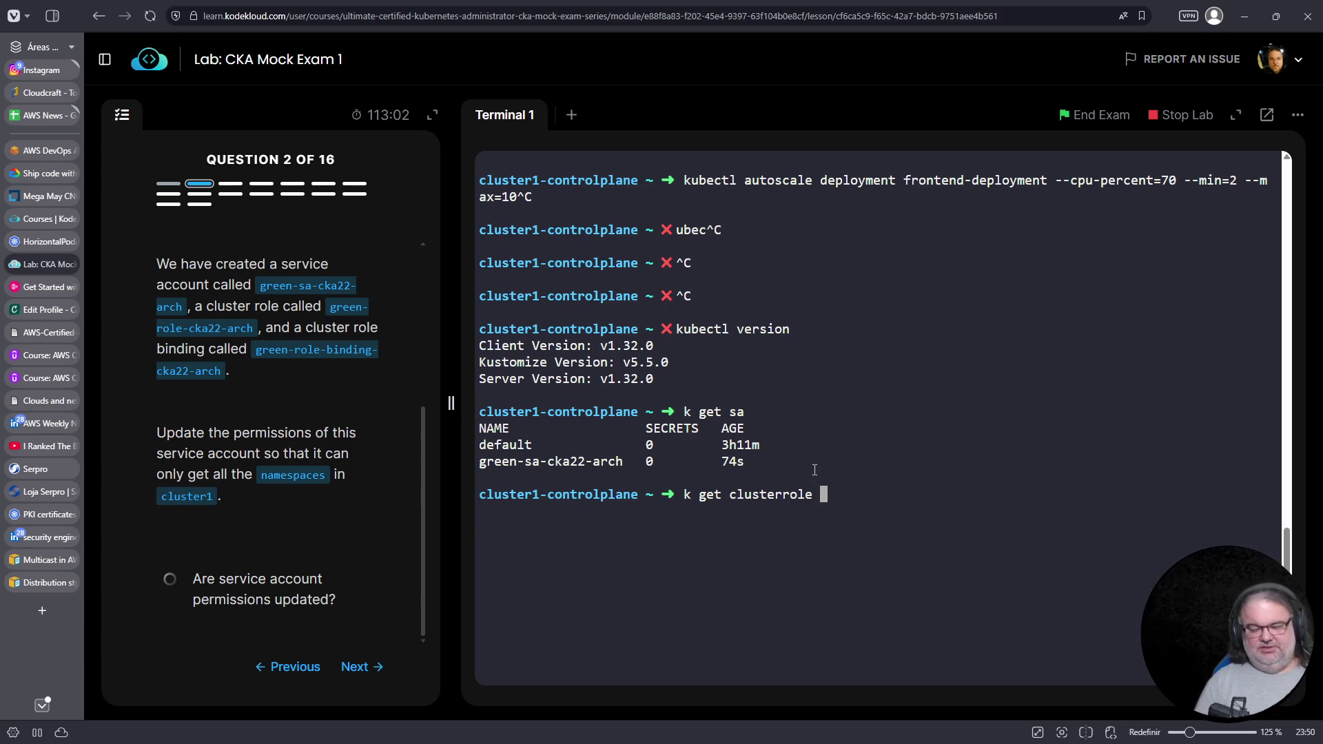
key(ctrl+c)
text(k get clusterrole green)
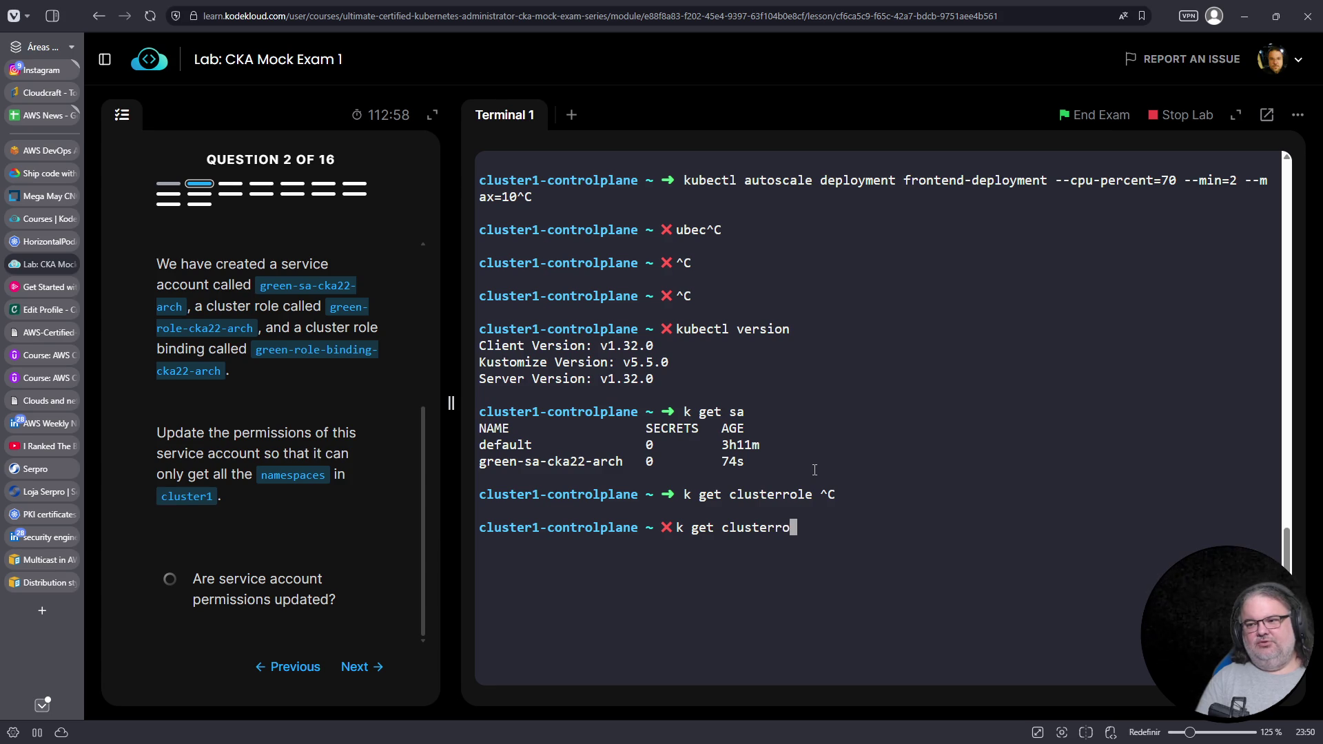
text(-role-)
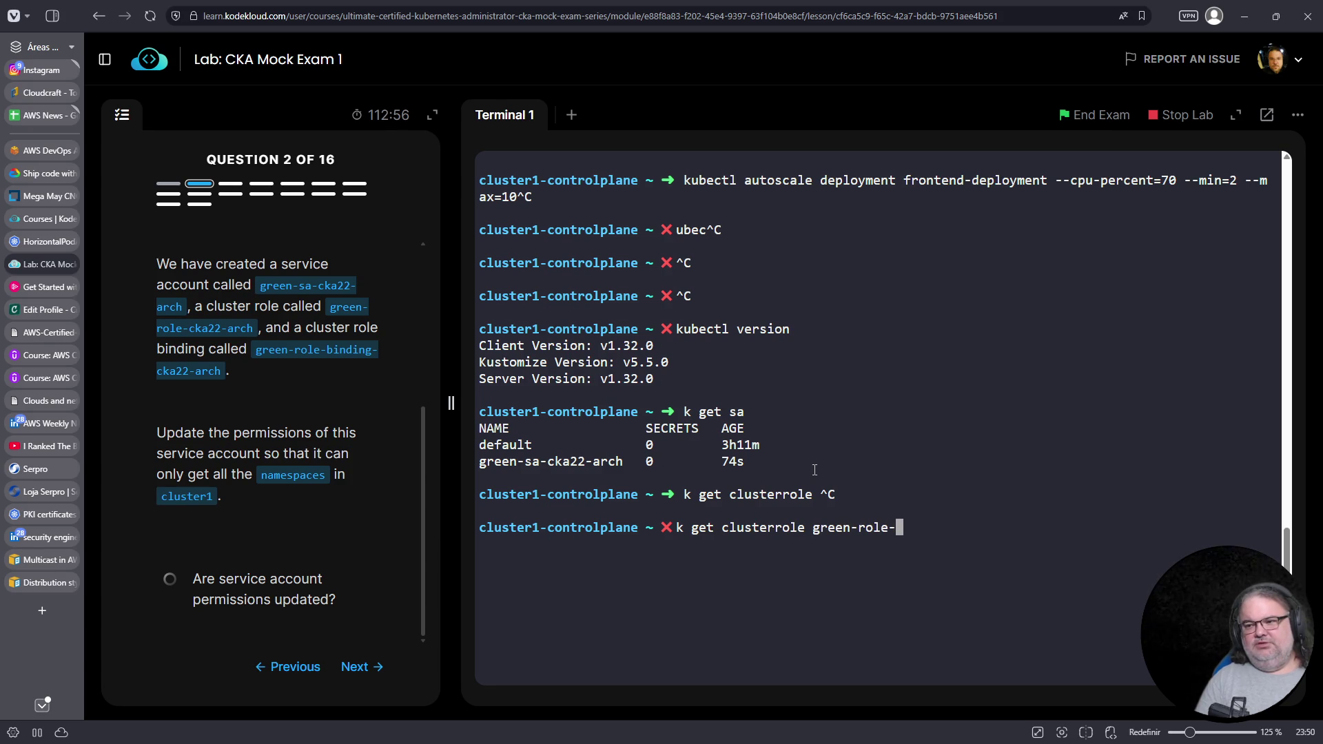
text(cka22-arch)
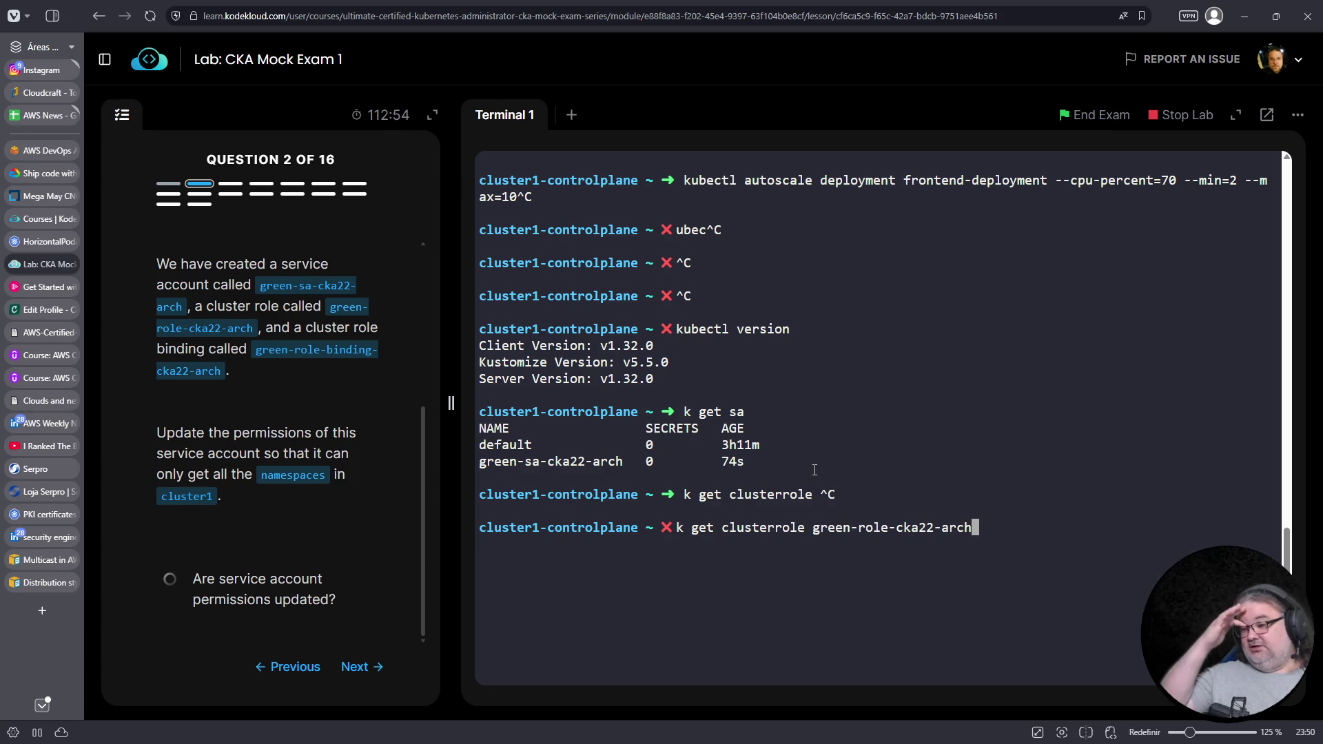
Look up green-role-cka22-arch and export its YAML to 02-cr.yaml
key(Return)
key(Up)
text(-o yaml > 02-)
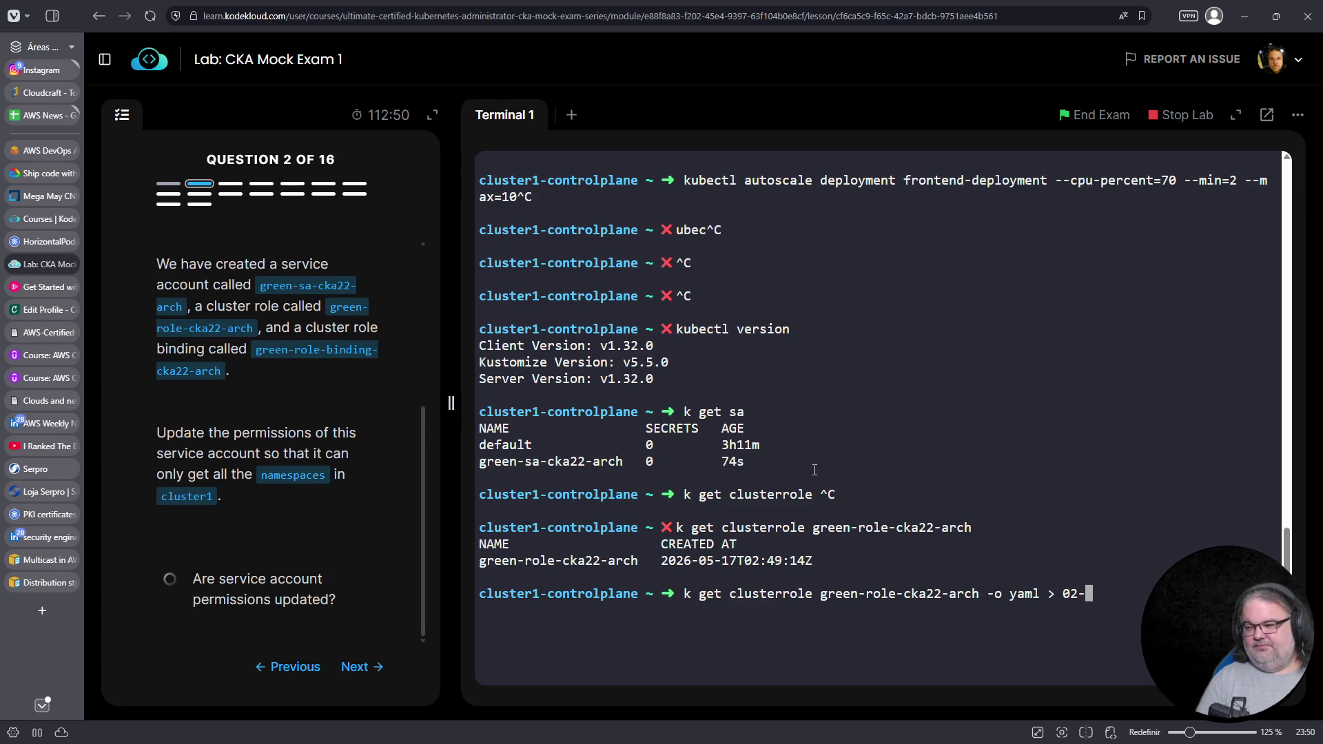
text(cr.)
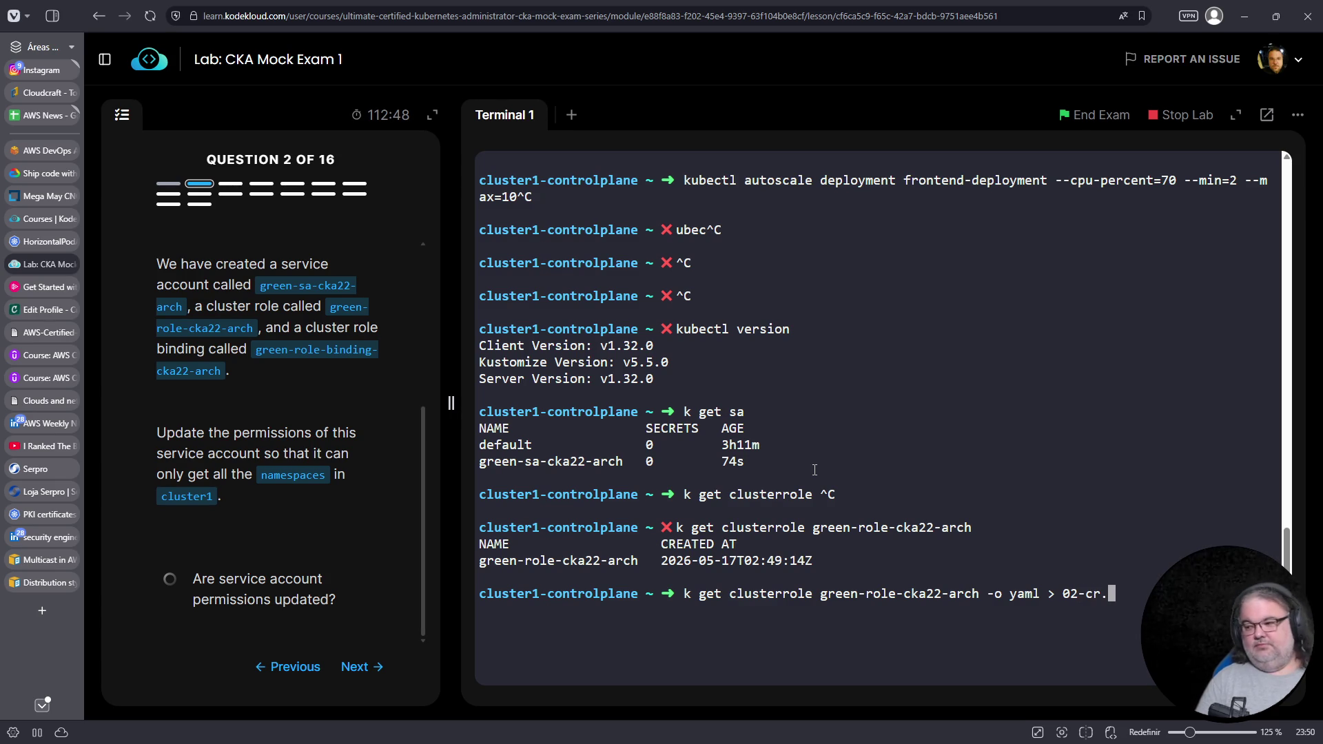
text(aml)
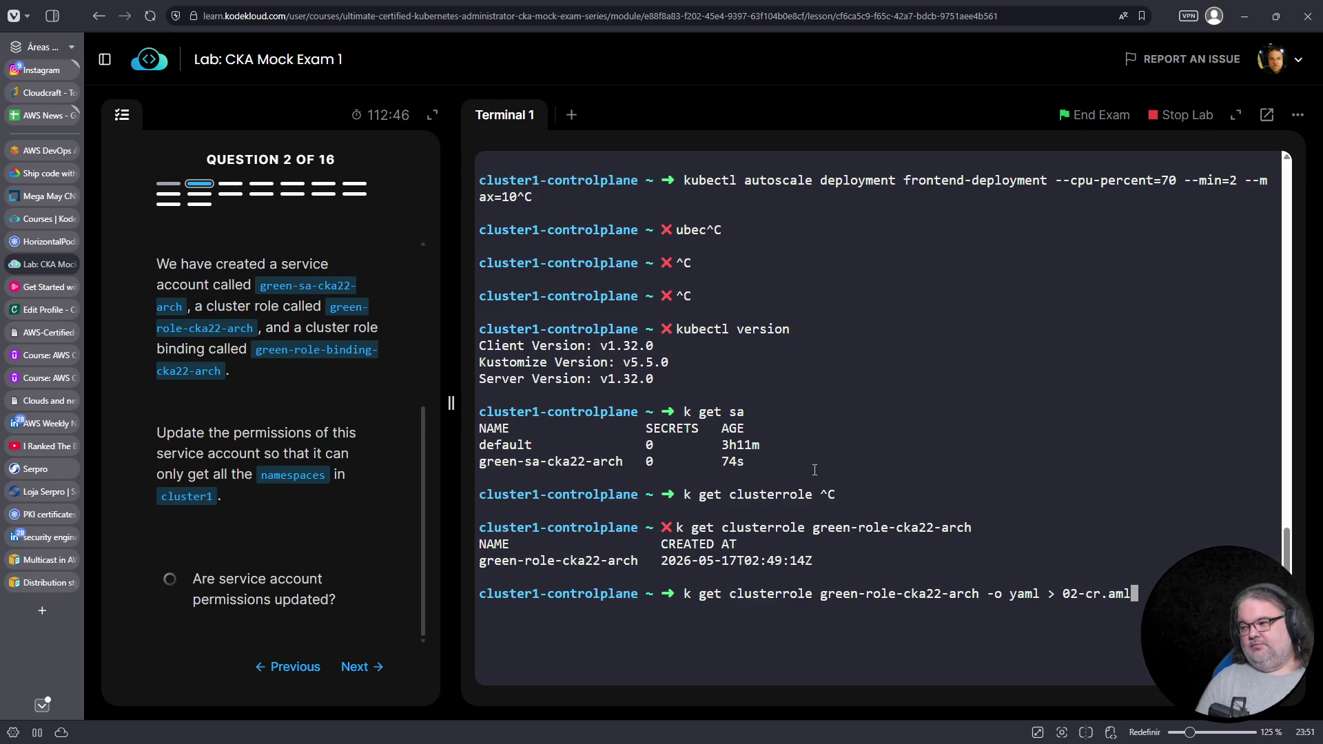
key(Left)
key(Left)
text(y)
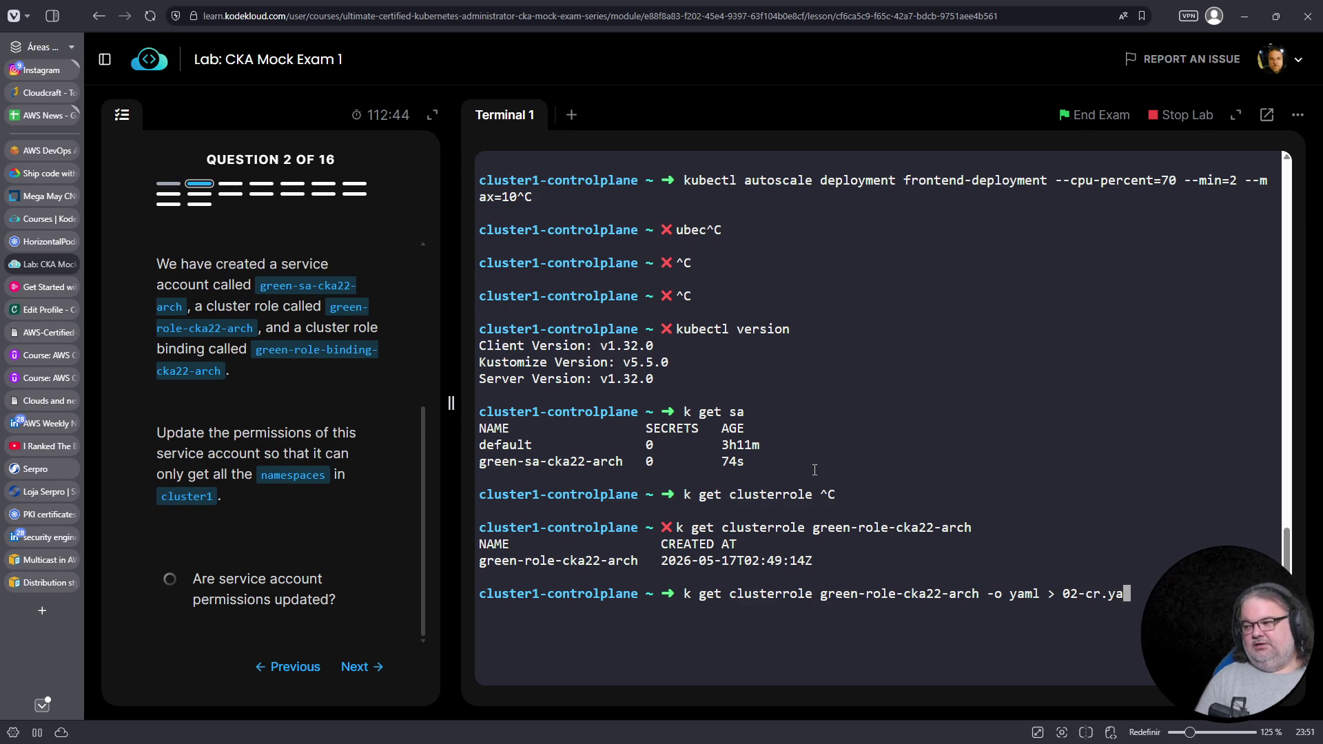
key(Return)
Open 02-cr.yaml in vim and delete the creationTimestamp, resourceVersion and uid lines
text(vim 02-cr.yaml)
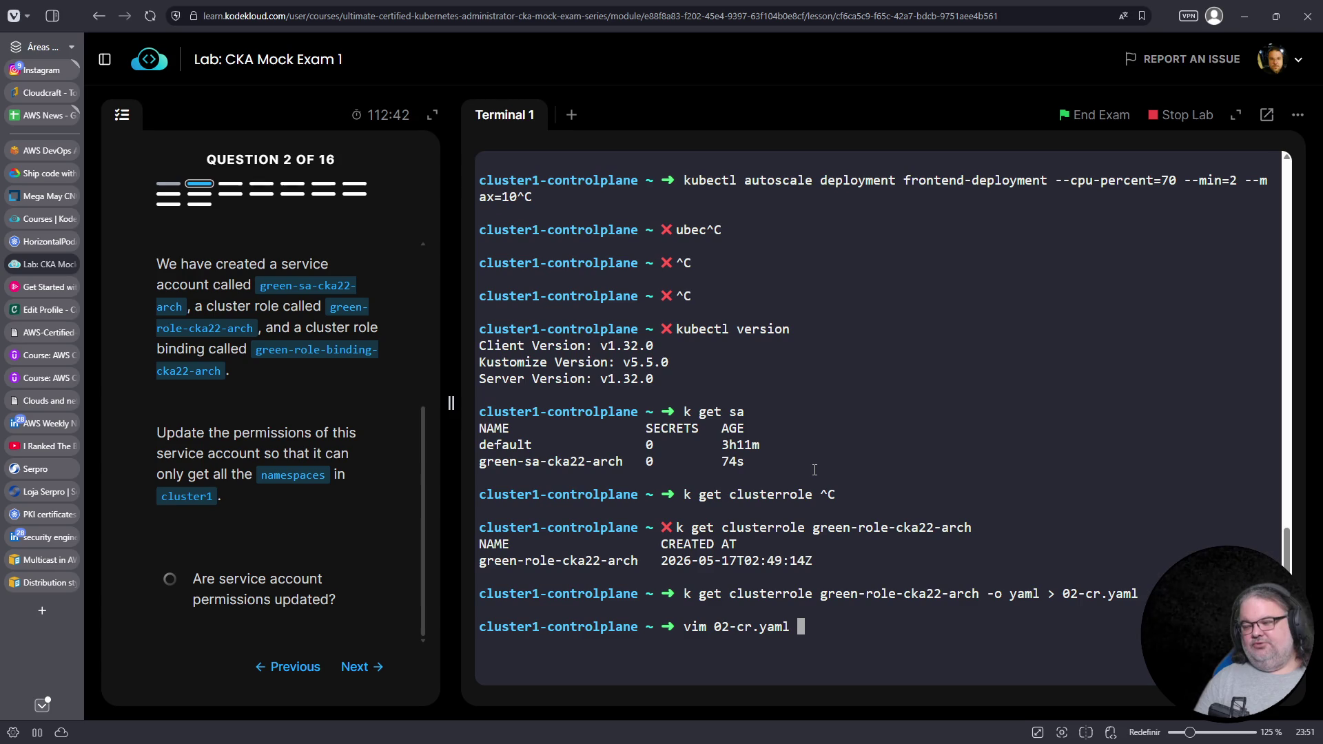
key(Return)
key(Down)
key(Down)
key(Down)
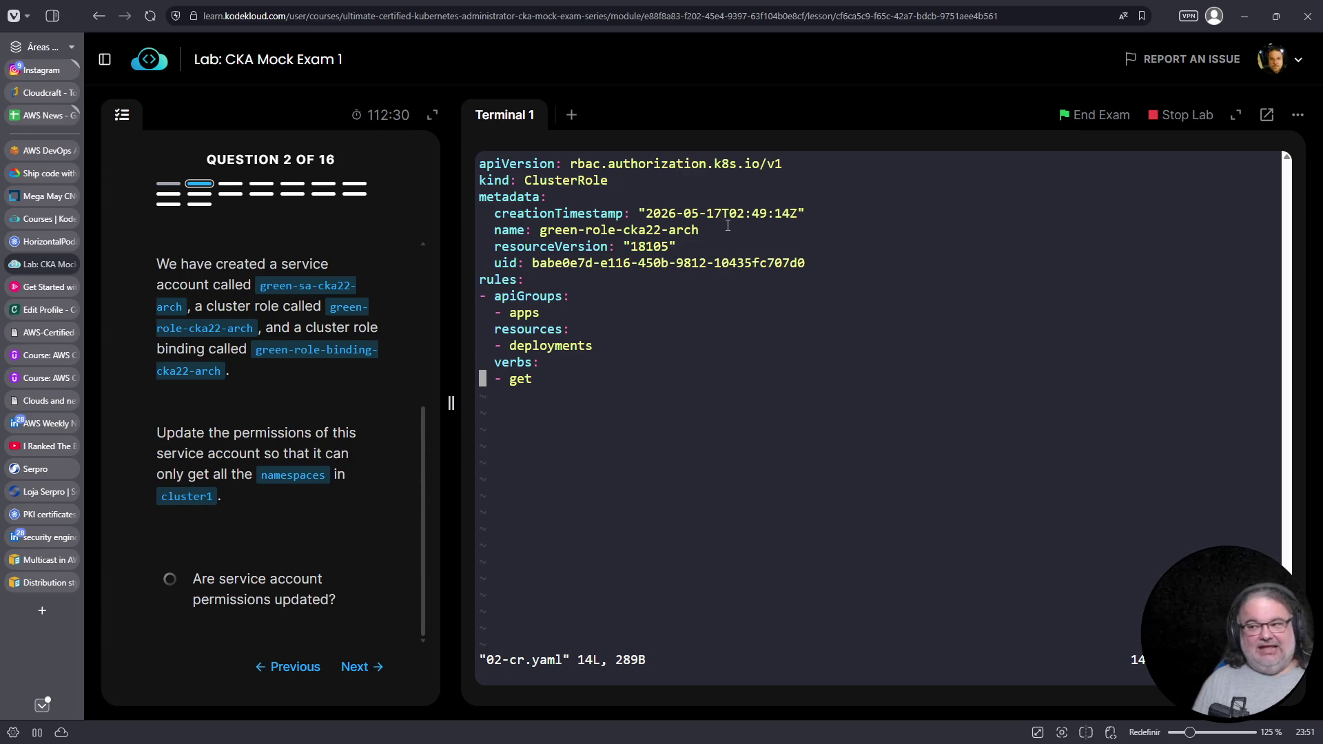
key(Up)
key(Up)
key(Up)
key(Down)
key(Down)
key(Down)
key(d)
key(d)
key(Down)
key(d)
key(d)
key(d)
key(d)
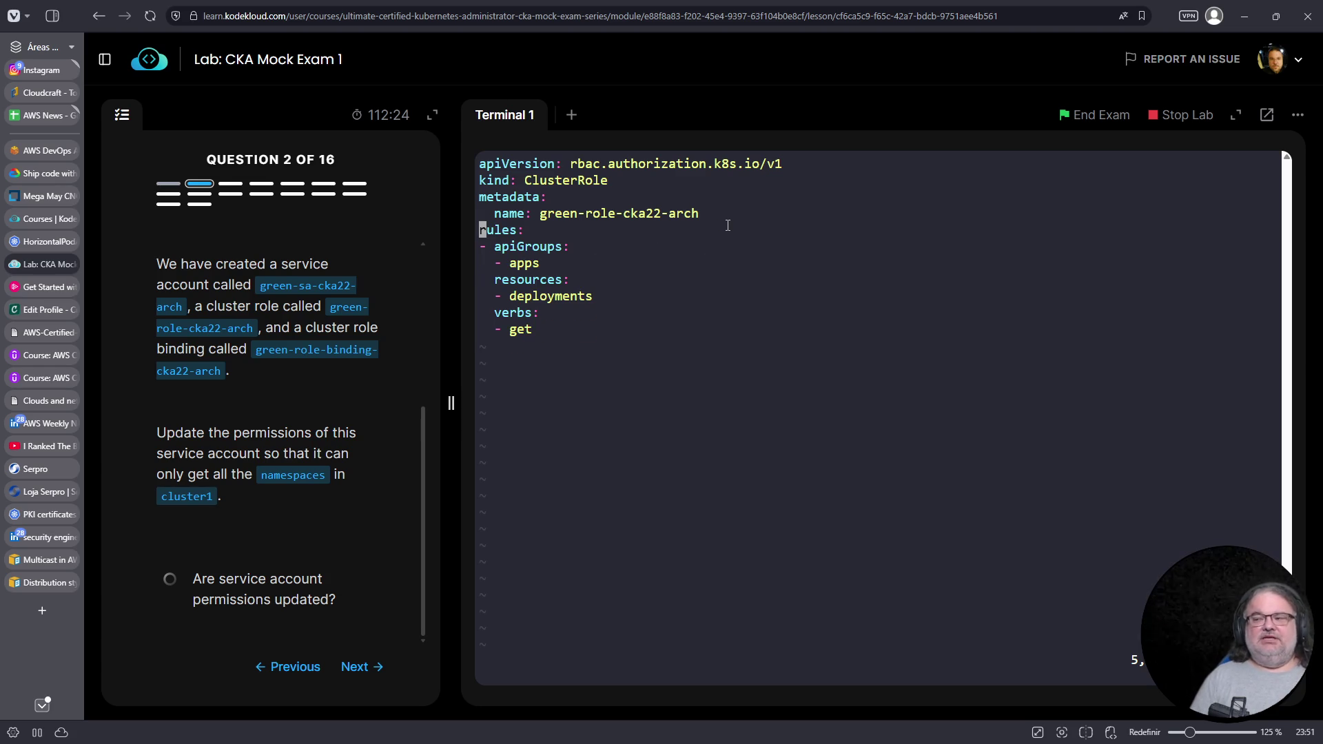
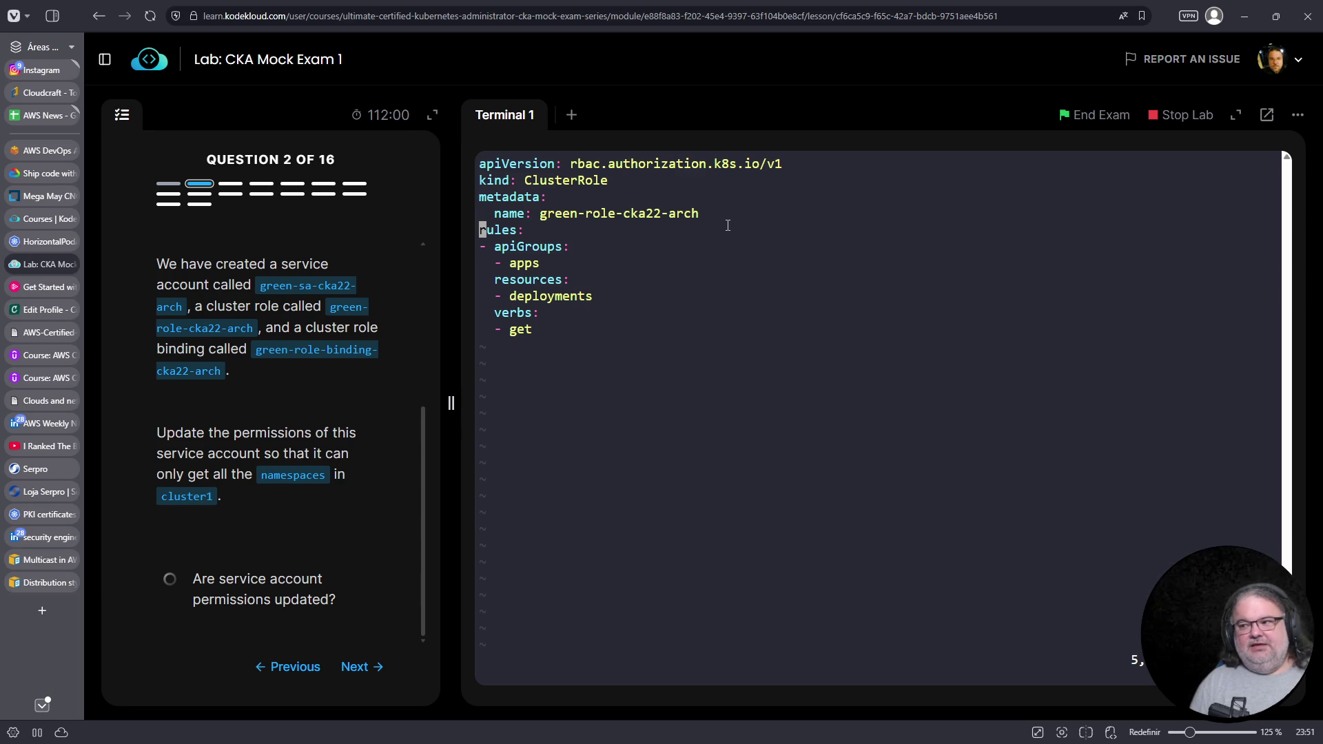
In 02-cr.yaml, change the rule's resource from deployments to namespaces
key(Down)
key(Down)
key(Down)
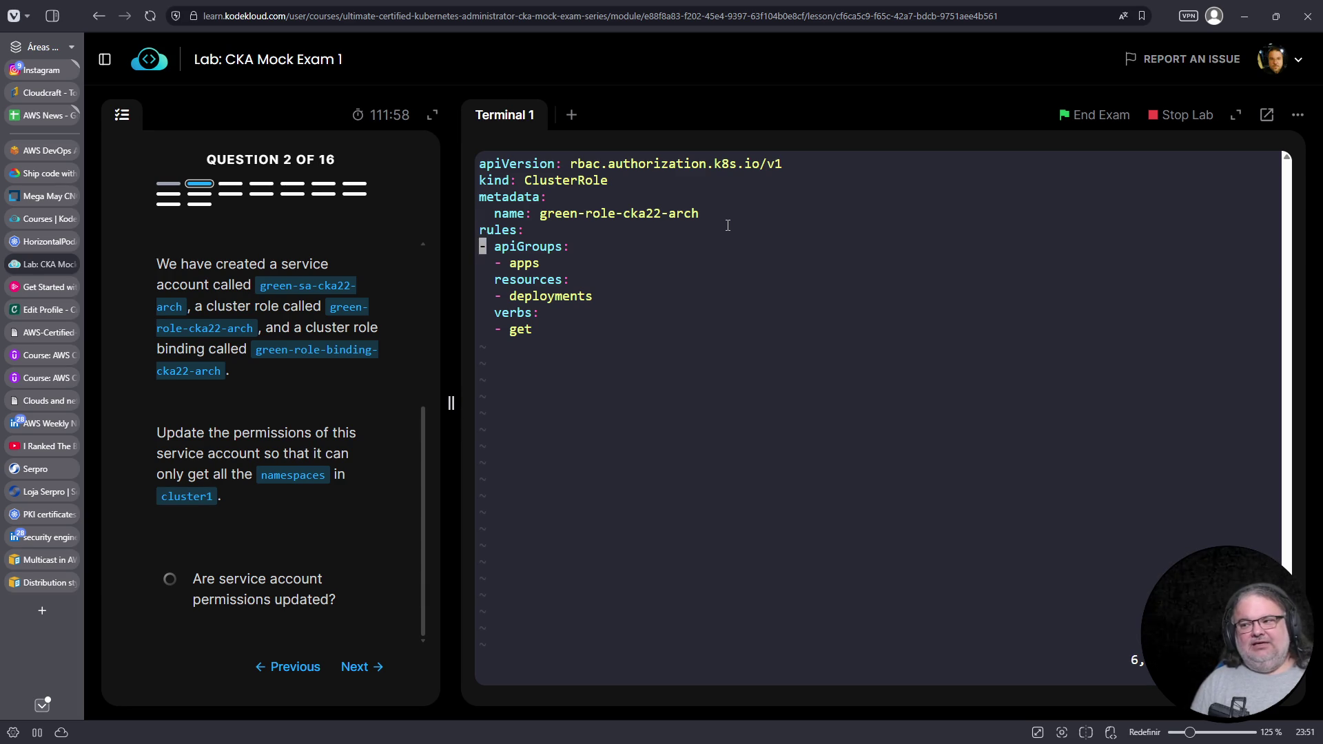
key(Right)
key(Right)
key(Up)
key(Right)
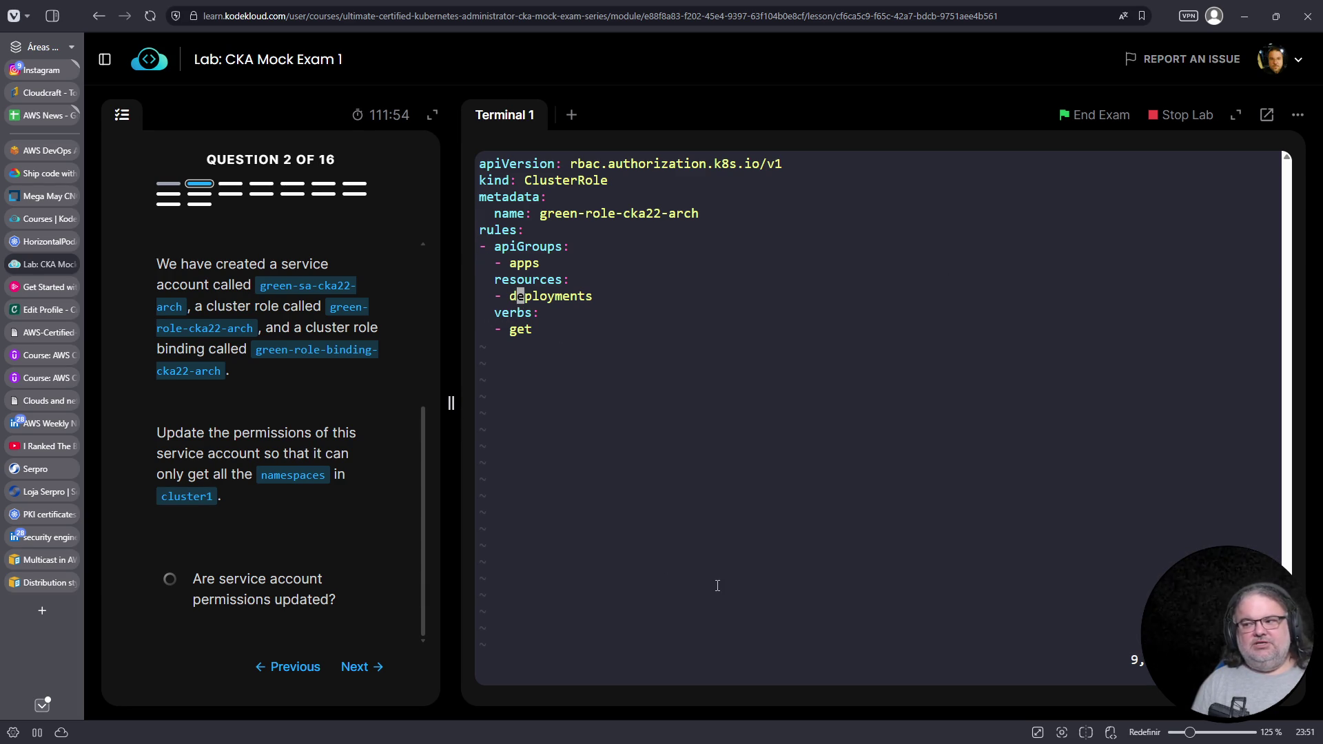
text(diw)
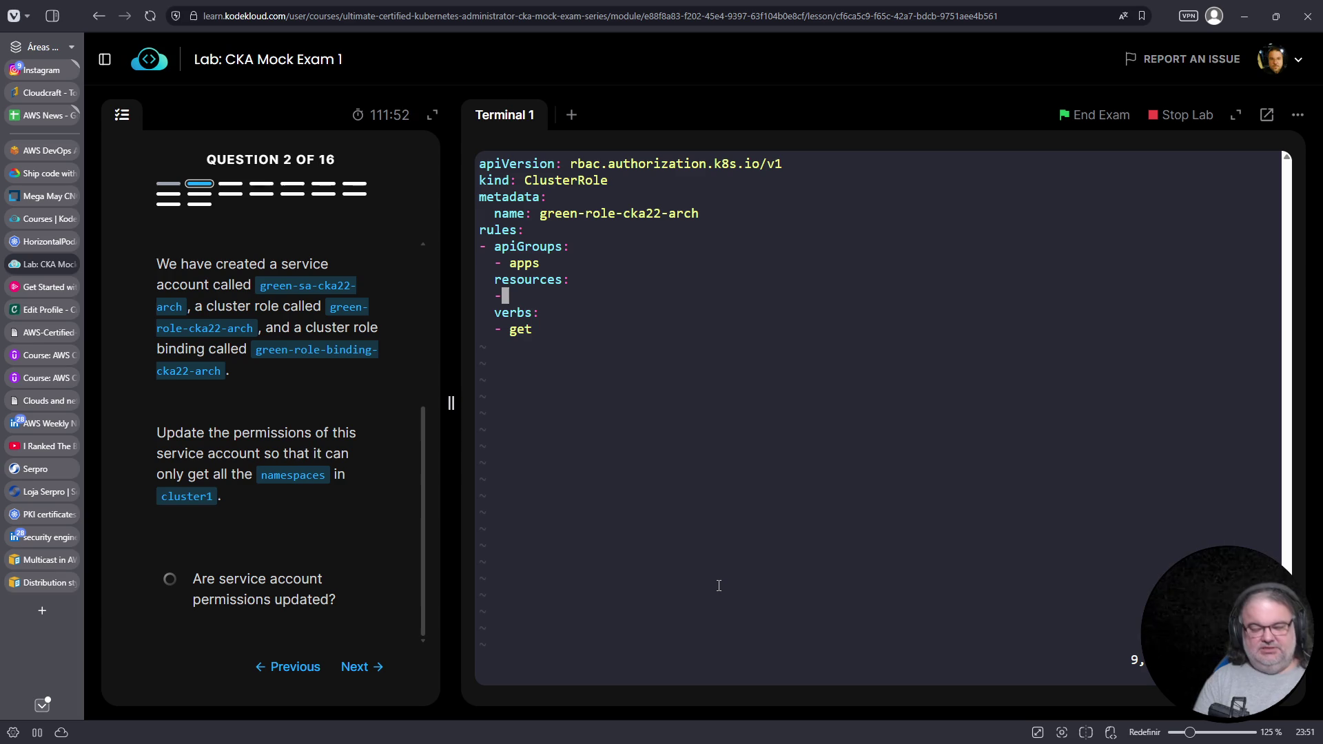
text(oi)
key(Escape)
key(d)
key(d)
text(ka names)
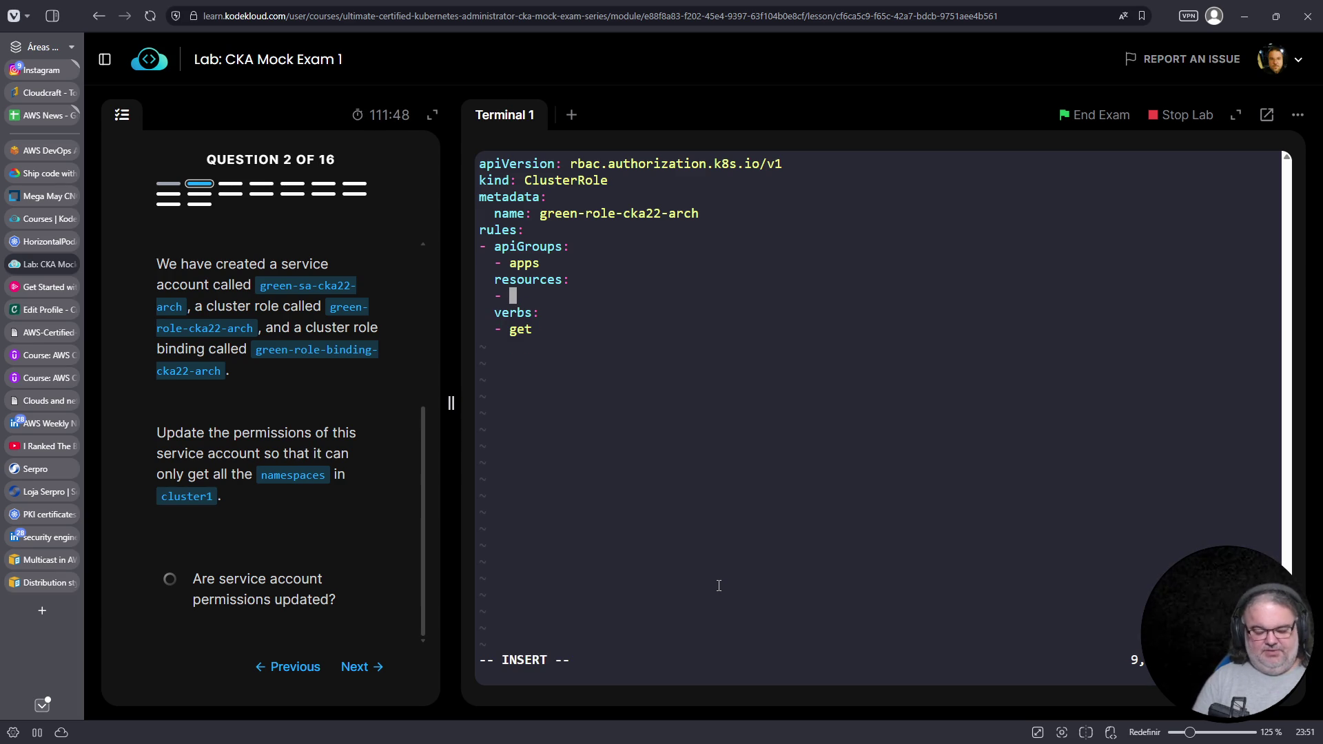
text(paces)
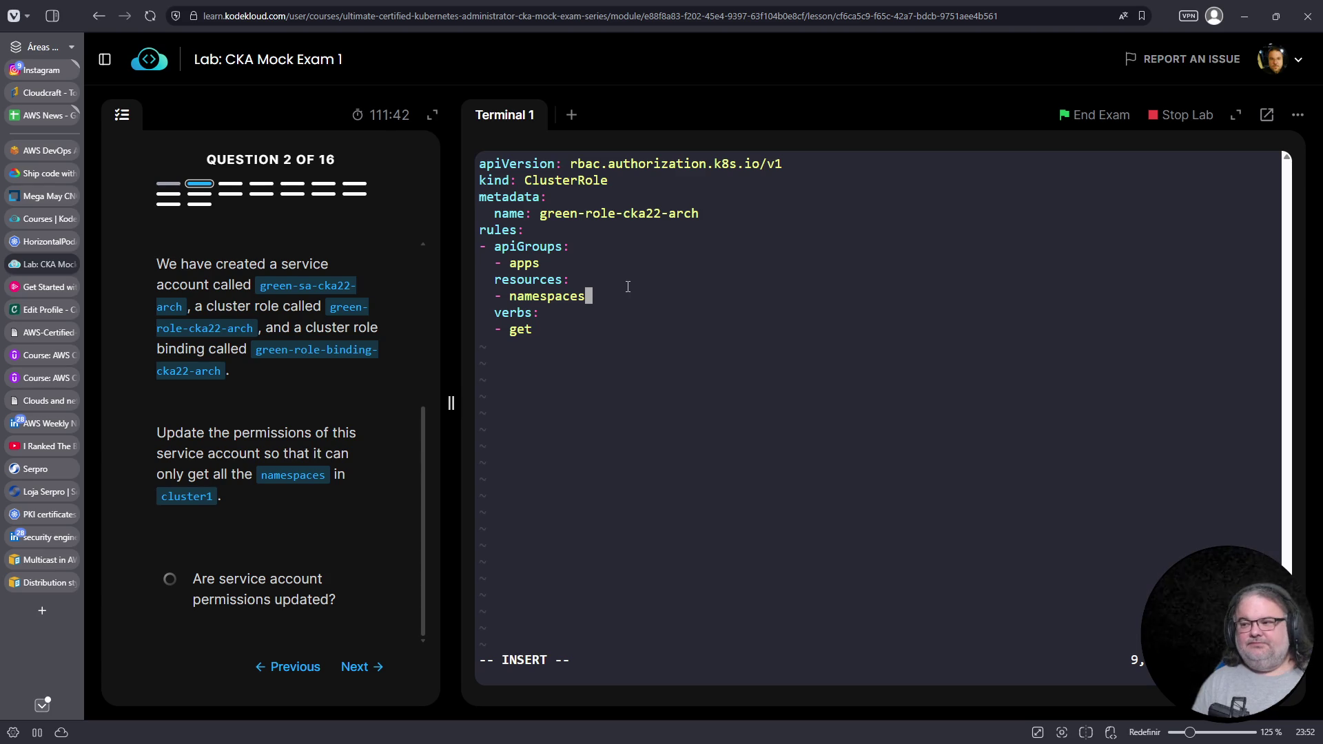
Replace the apps API group with "" for the core group and save the file
key(Up)
key(Up)
key(BackSpace)
key(BackSpace)
key(BackSpace)
text("")
key(Left)
key(Left)
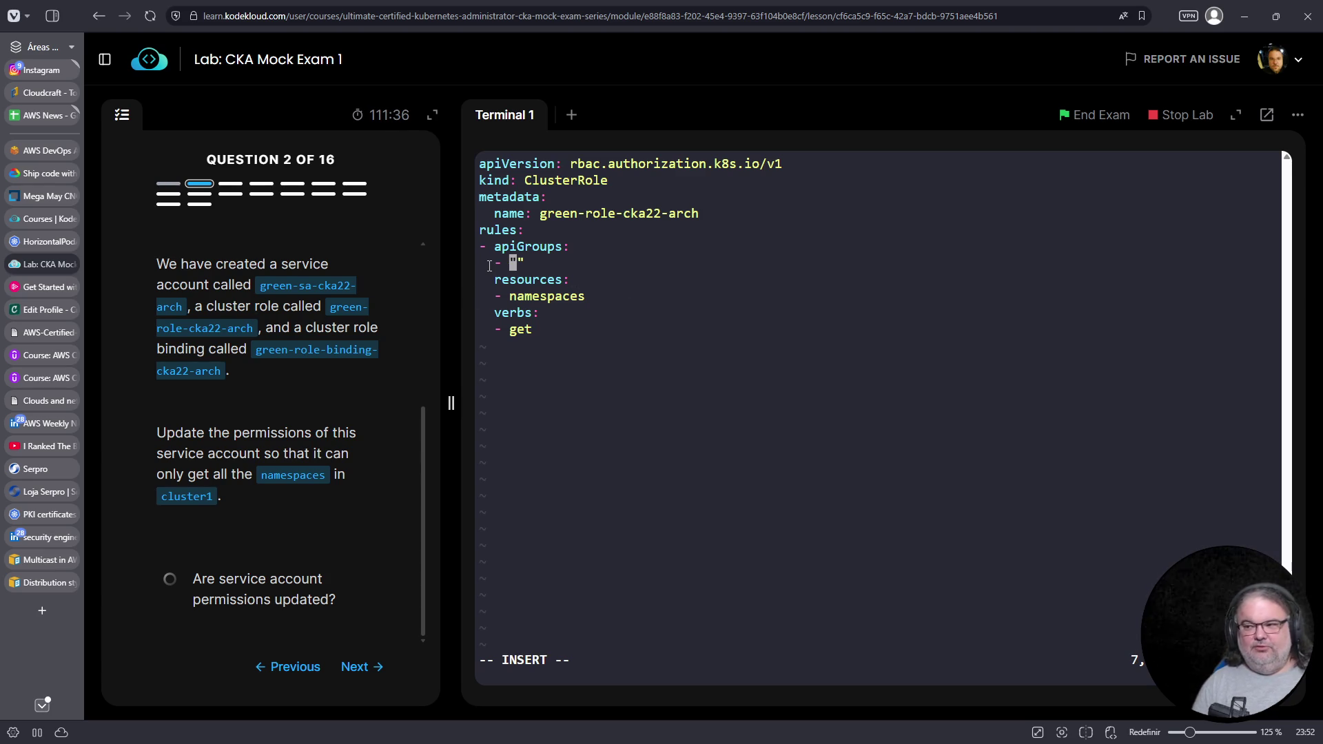
key(Escape)
text(:wq)
key(Return)
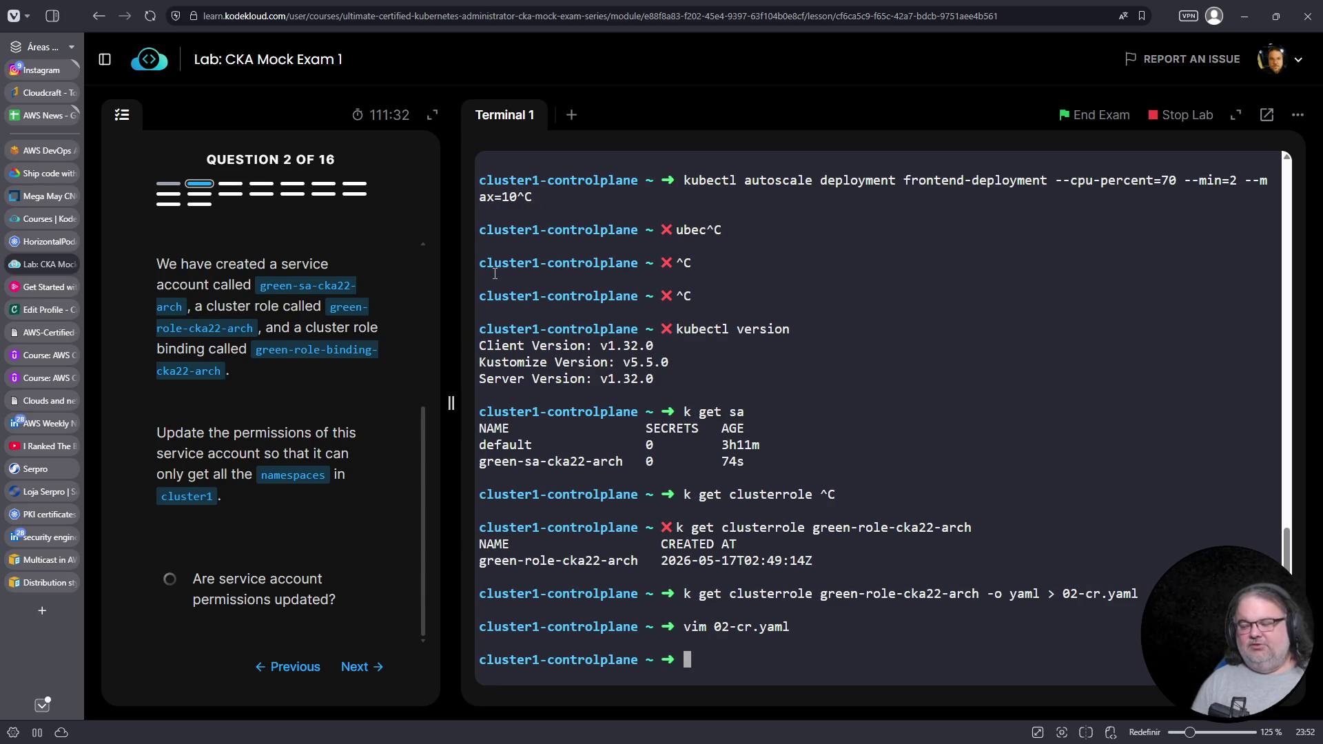
Replace the ClusterRole from 02-cr.yaml and print green-role-cka22-arch's updated YAML
text(k replace -f 02-cr.yaml)
key(Return)
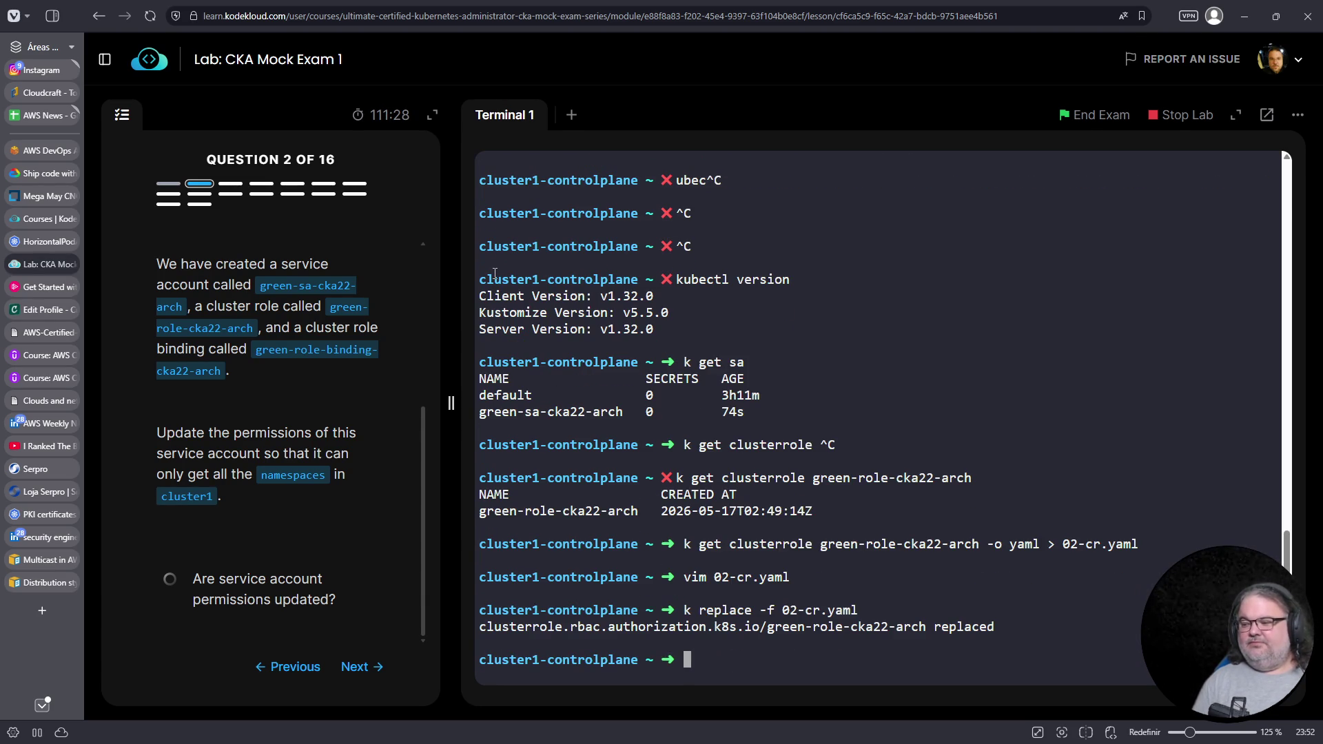
key(Up)
key(Up)
key(Up)
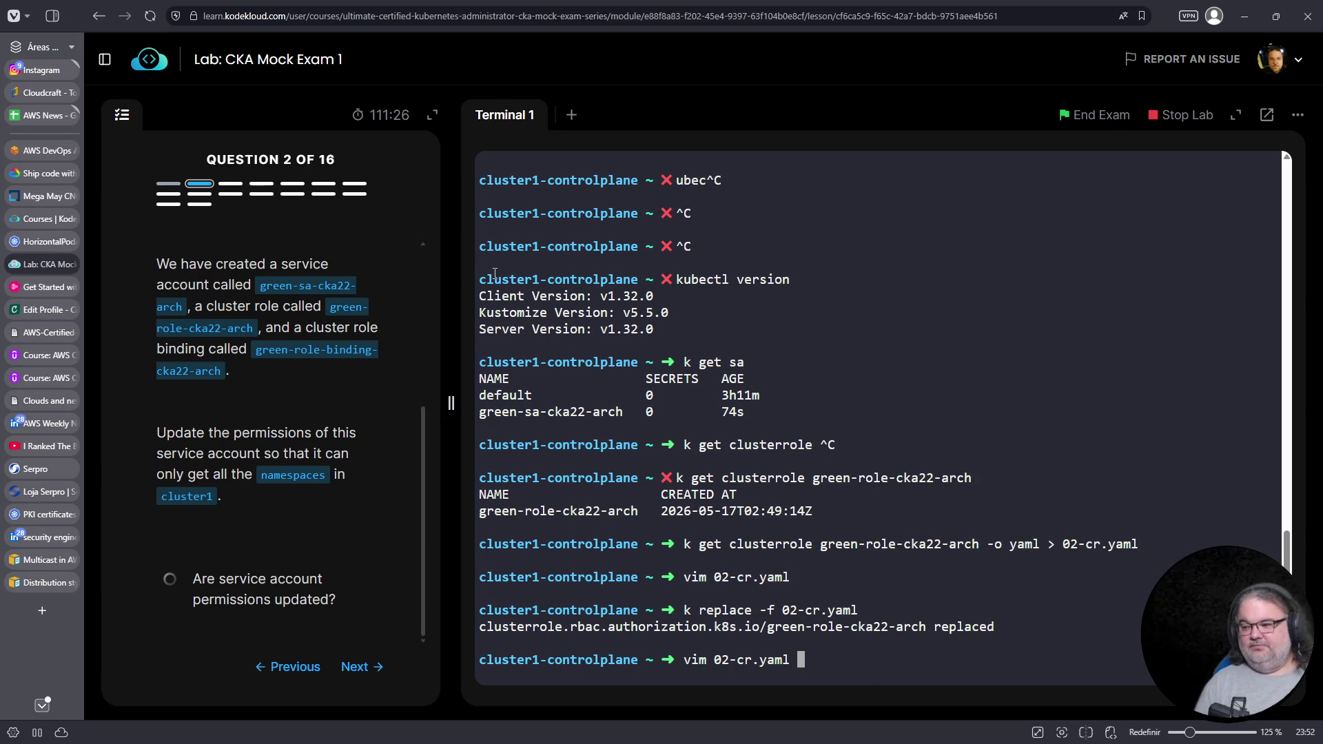
key(BackSpace)
key(BackSpace)
key(BackSpace)
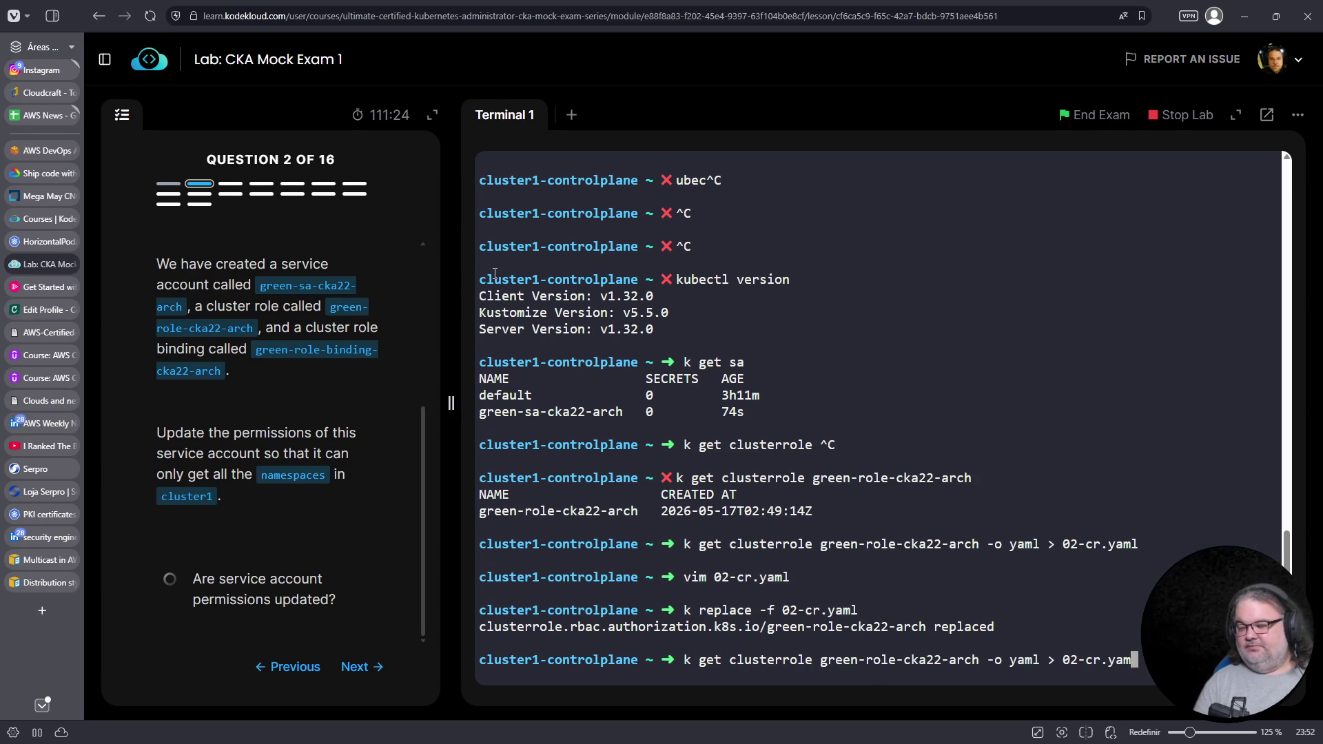
key(BackSpace)
key(BackSpace)
key(Return)
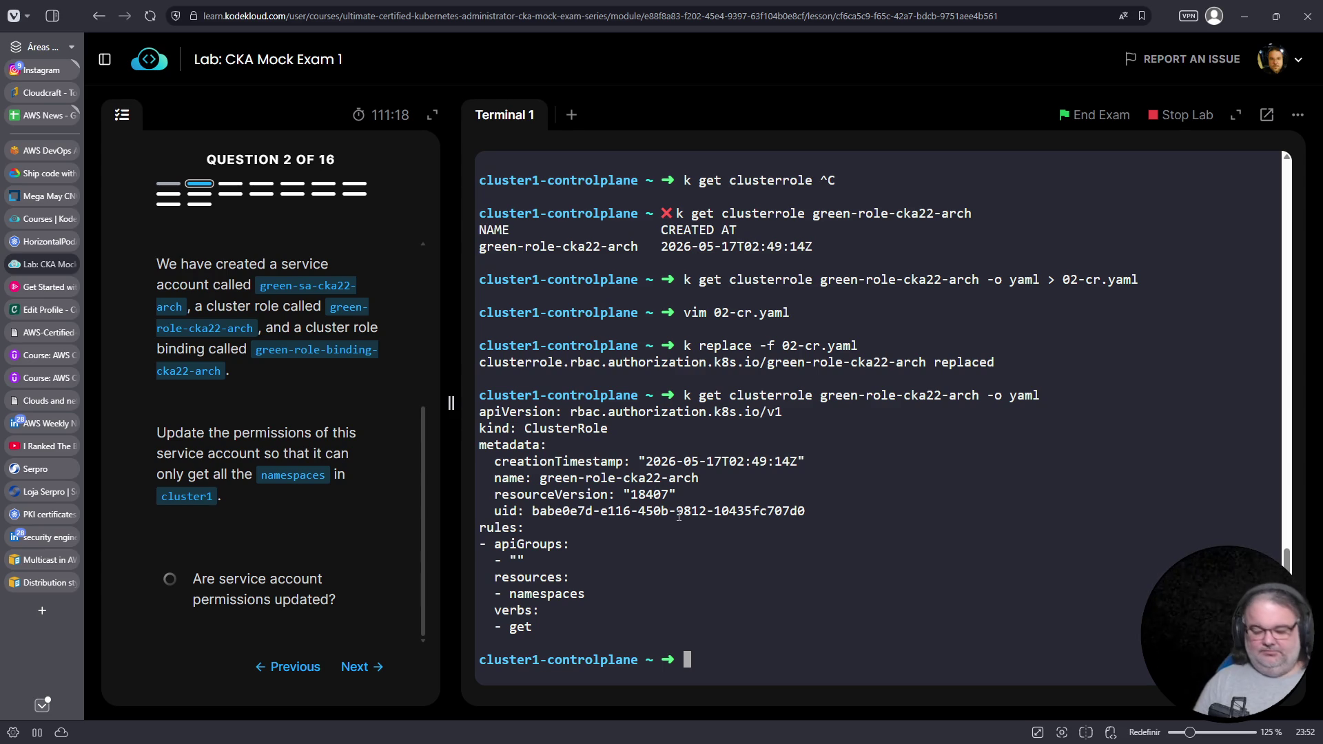
Run kubectl auth can-i to begin checking the role's permissions
text(kubectl auth can-i)
key(Return)
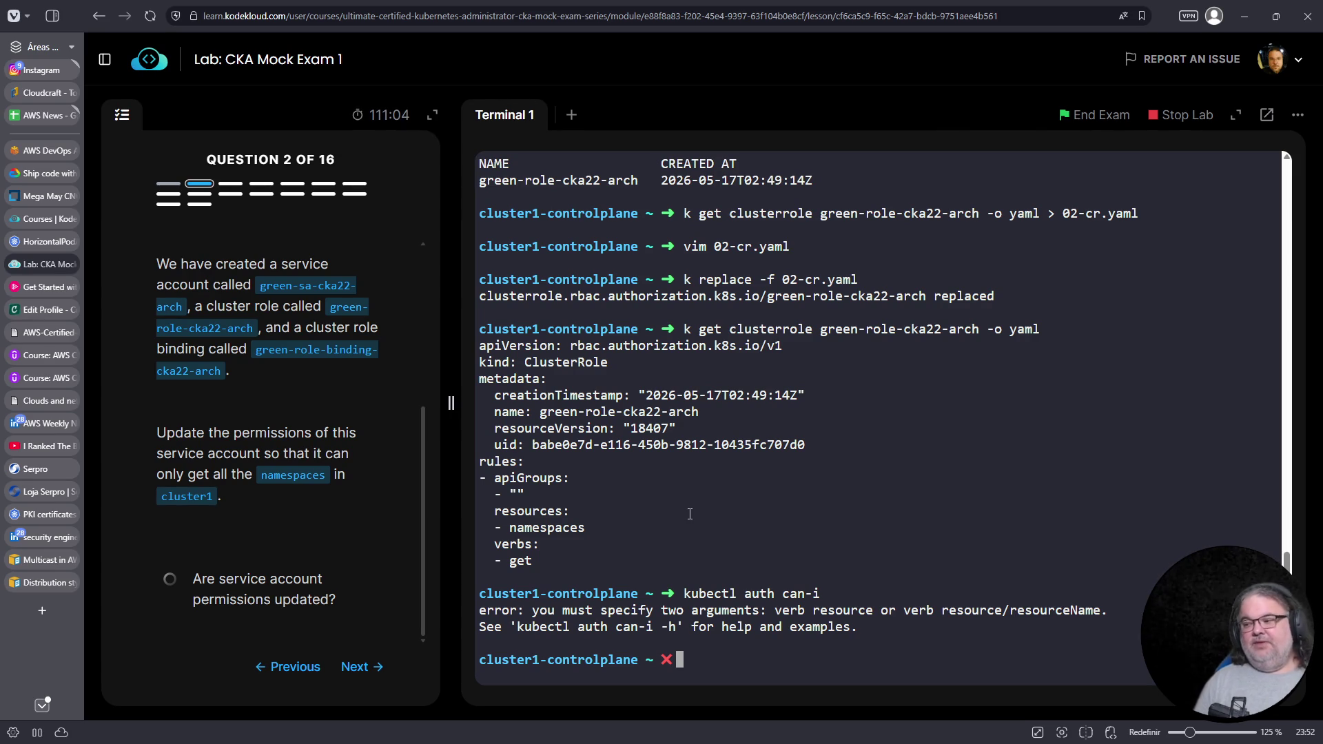
key(Up)
Show the auth can-i help and copy its --as impersonation example
text(--help)
key(Return)
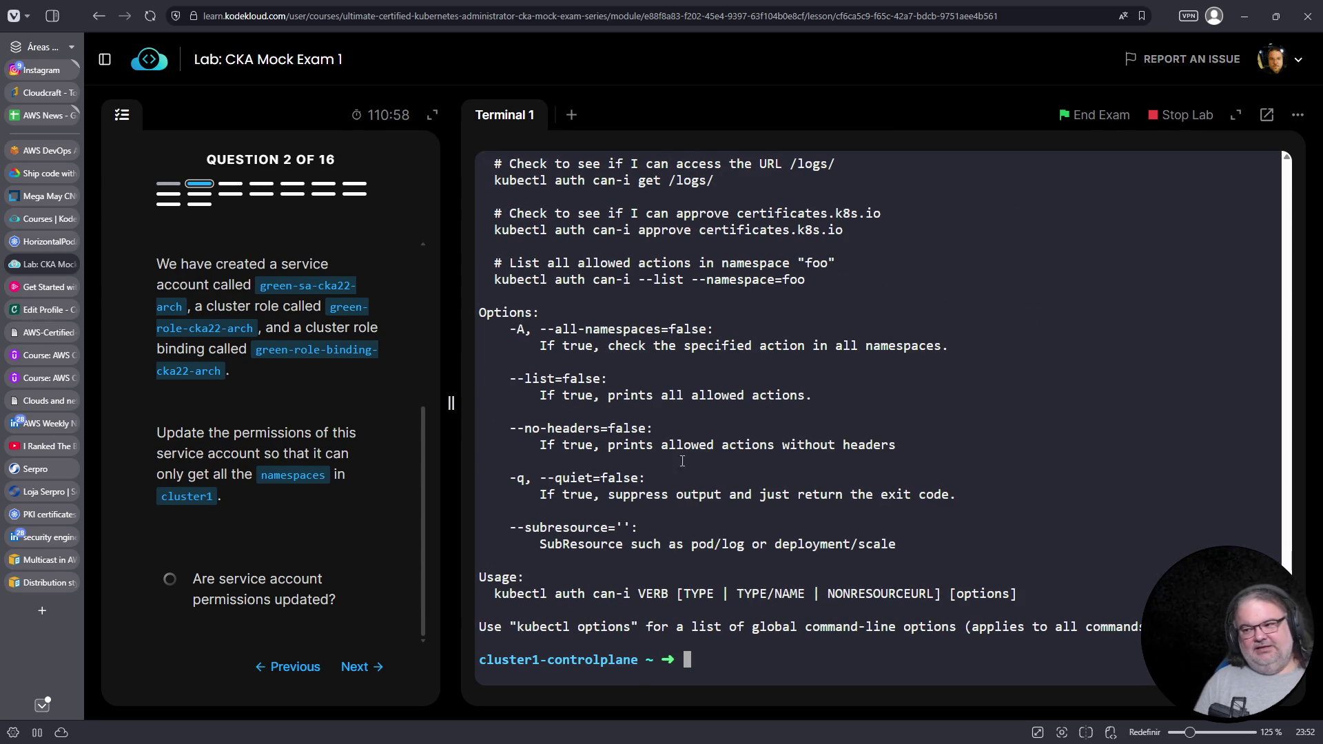
scroll(716, 404, up, 1)
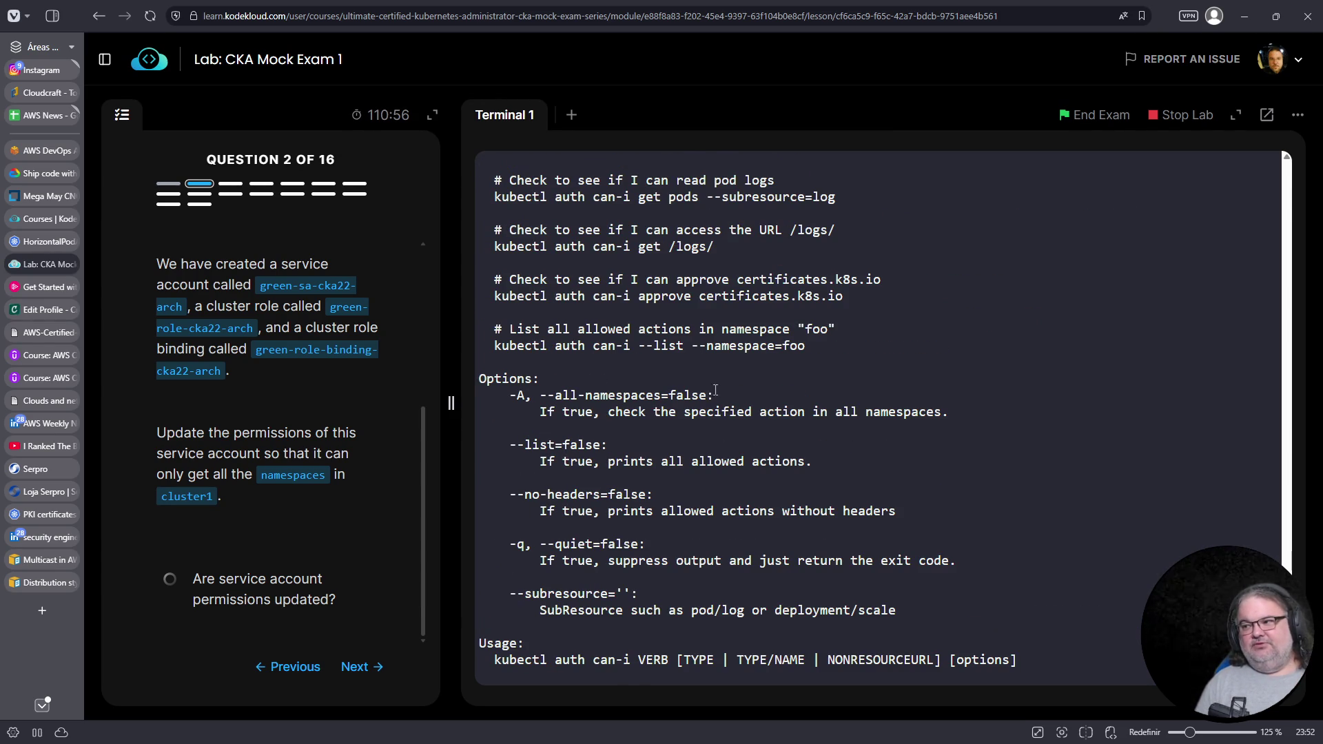
scroll(783, 337, up, 2)
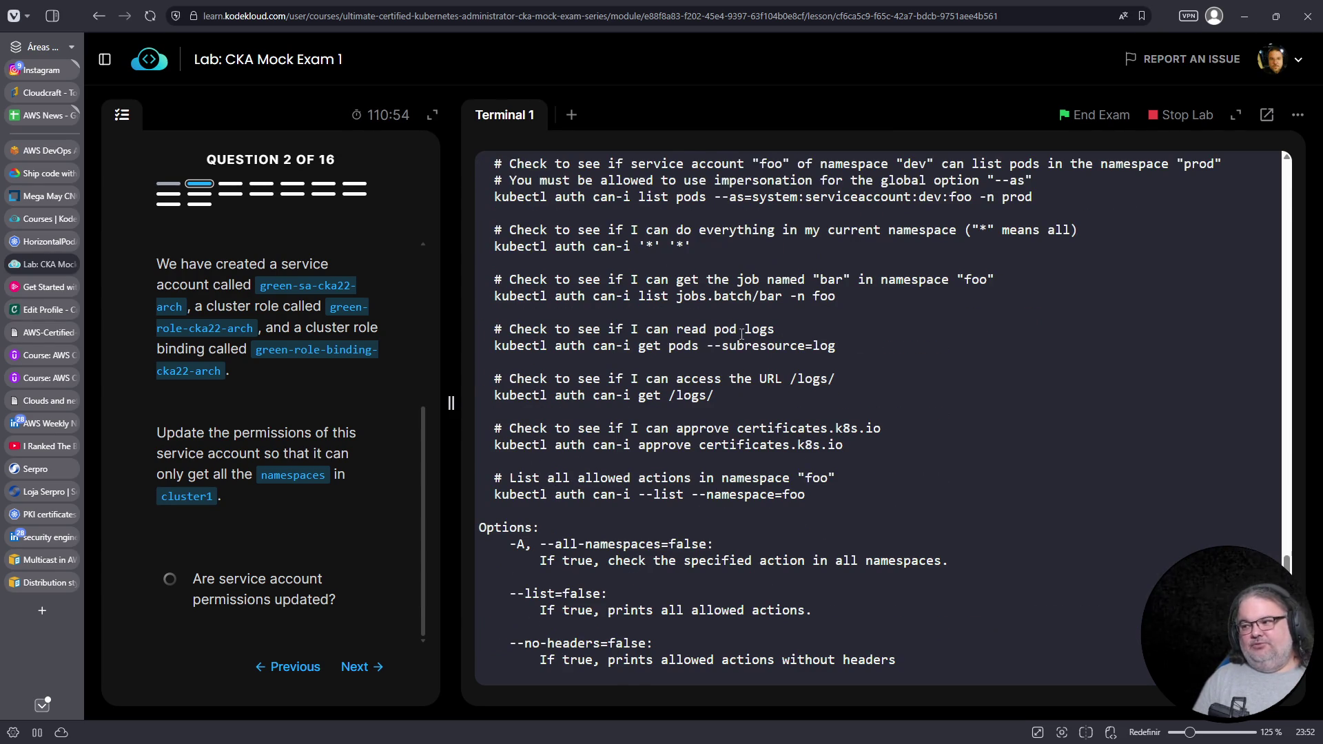
scroll(708, 459, up, 1)
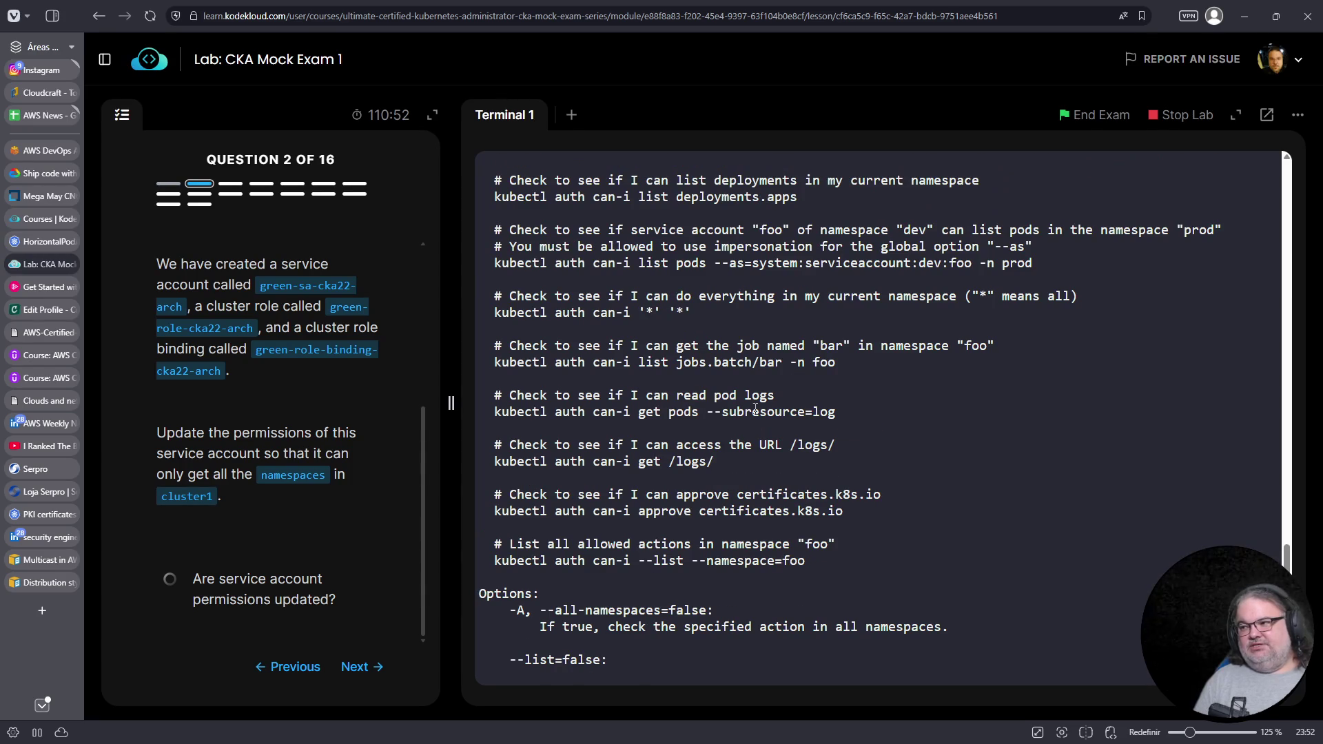
drag(715, 263, 972, 264)
key(ctrl+c)
right_click(932, 263)
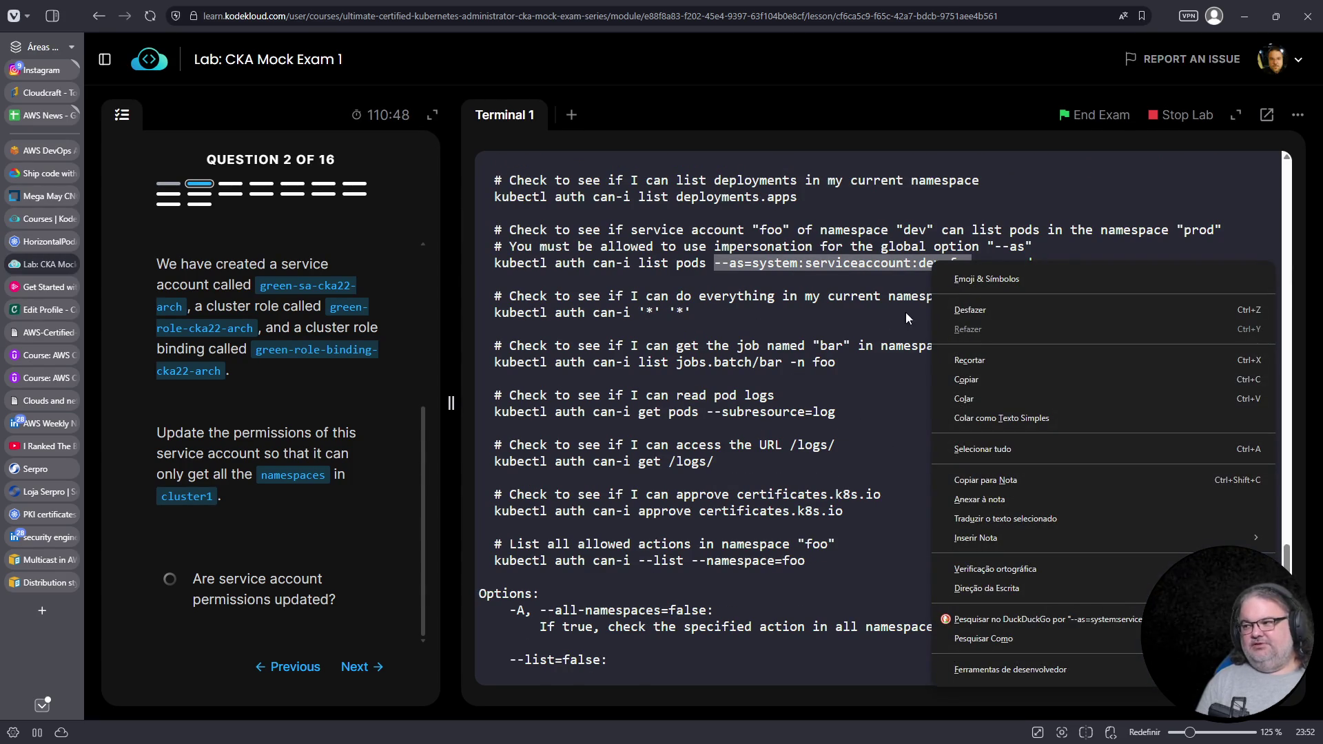
click(966, 379)
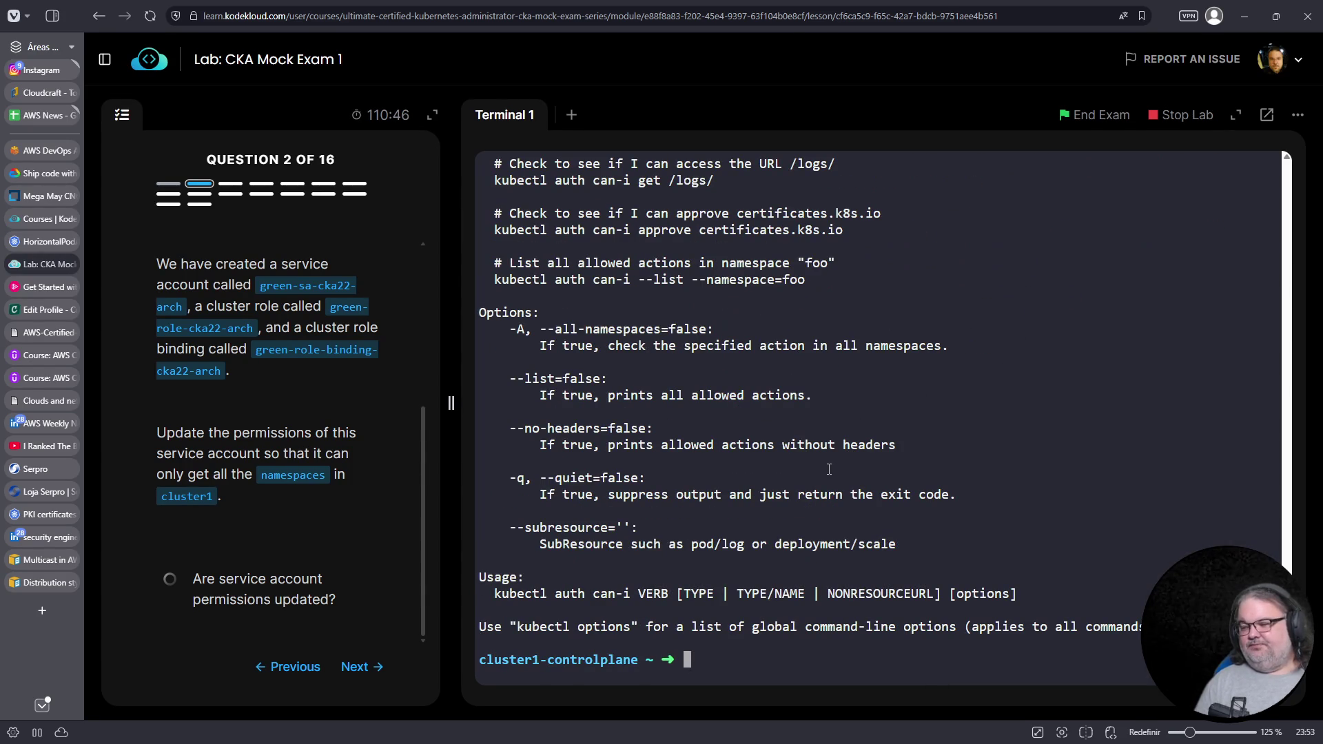
Build the can-i command with --as=system:serviceaccount:default: from the pasted example
key(Up)
key(BackSpace)
key(BackSpace)
key(BackSpace)
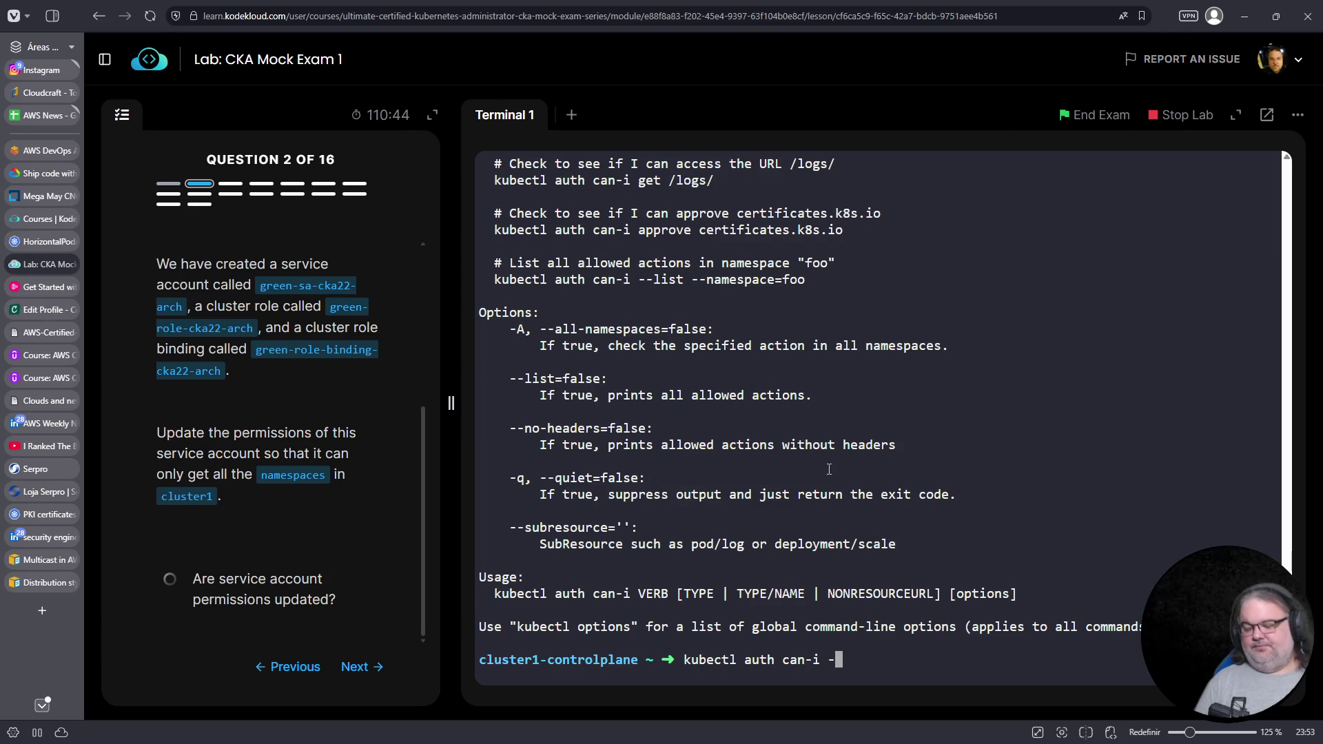
right_click(978, 457)
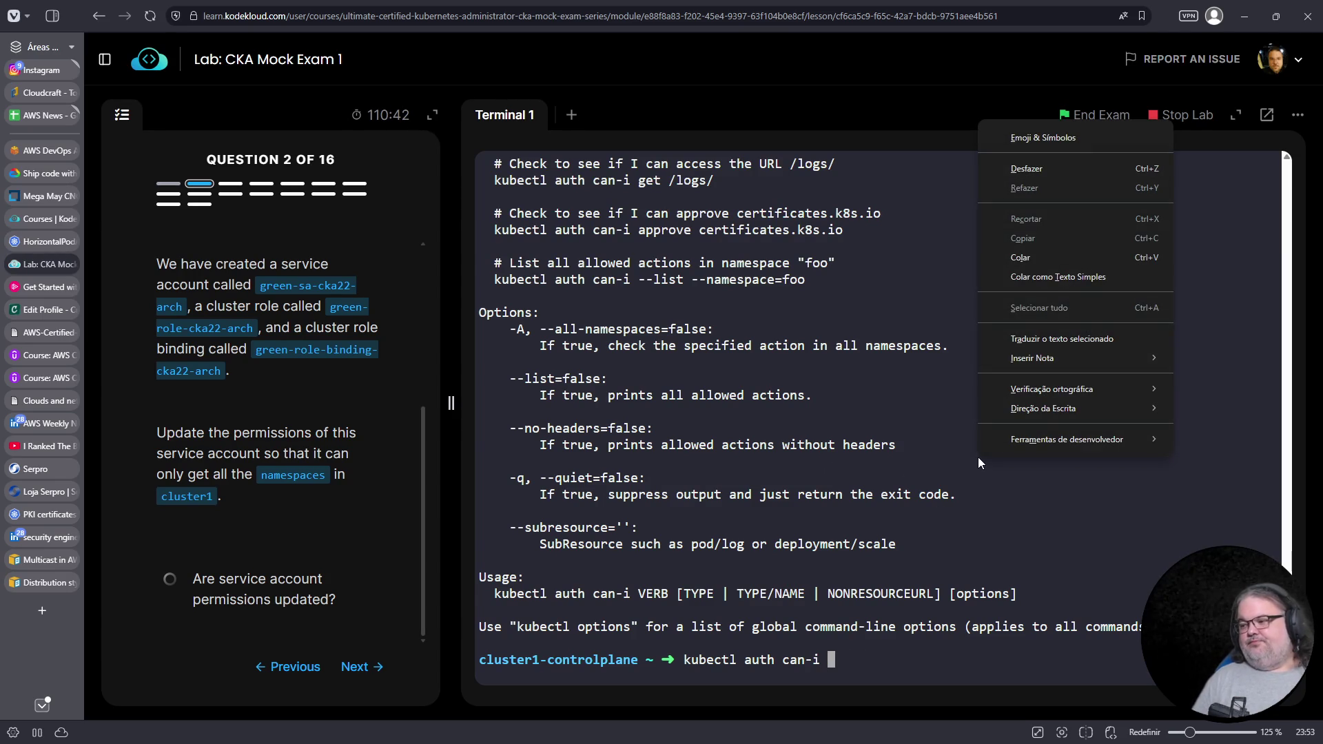
click(1068, 261)
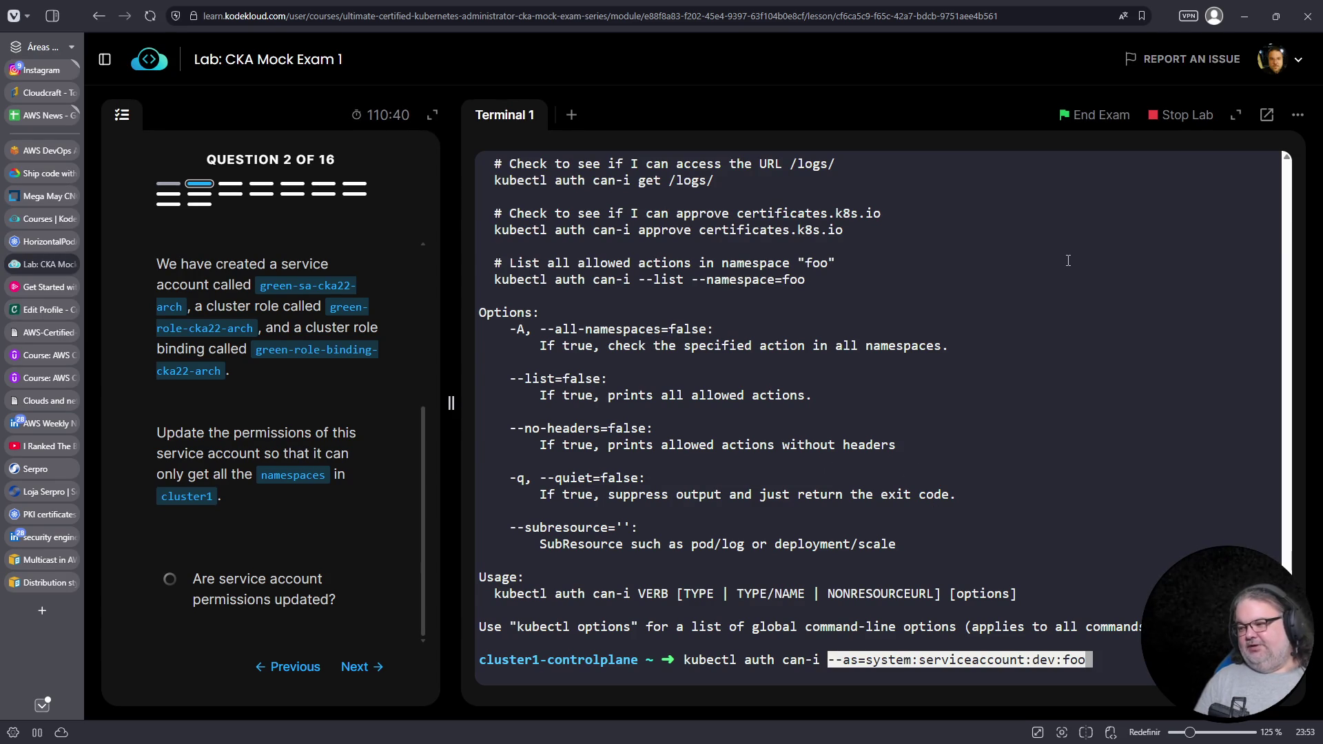
key(BackSpace)
key(BackSpace)
key(BackSpace)
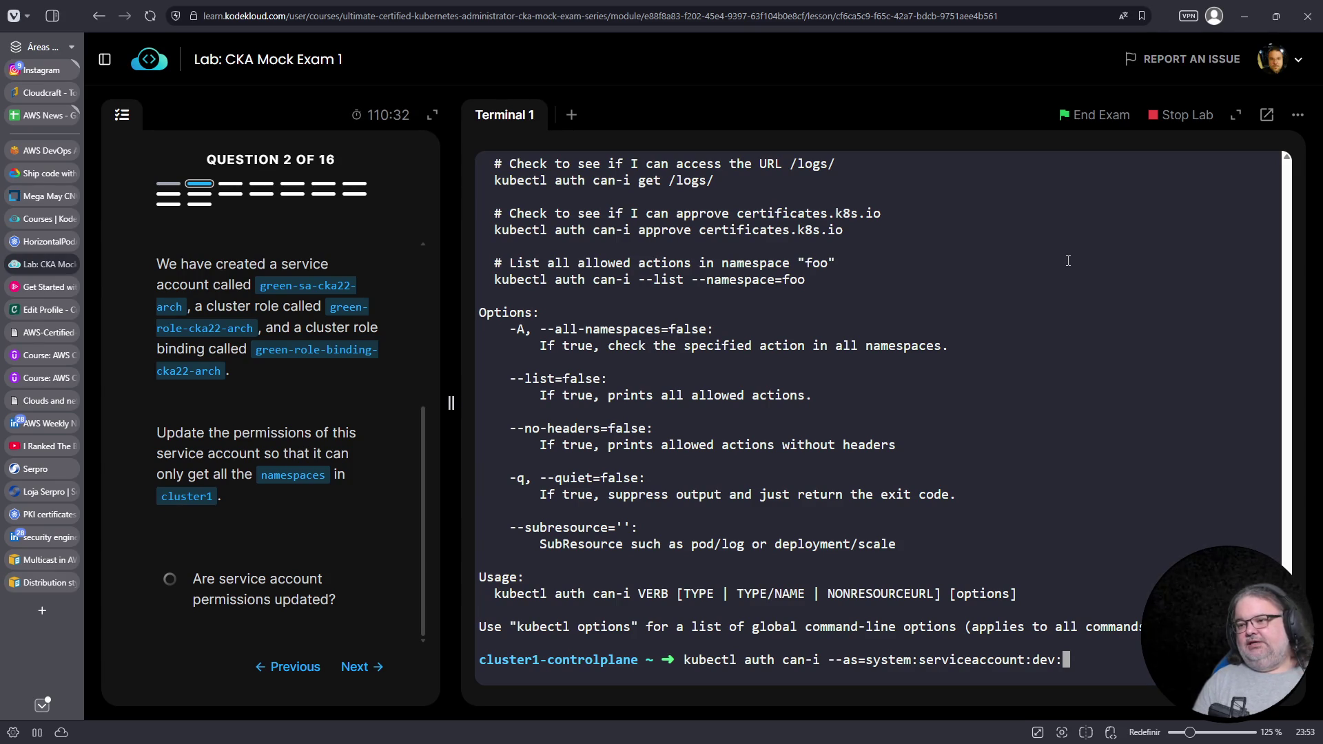
key(BackSpace)
key(BackSpace)
key(BackSpace)
text(defaul)
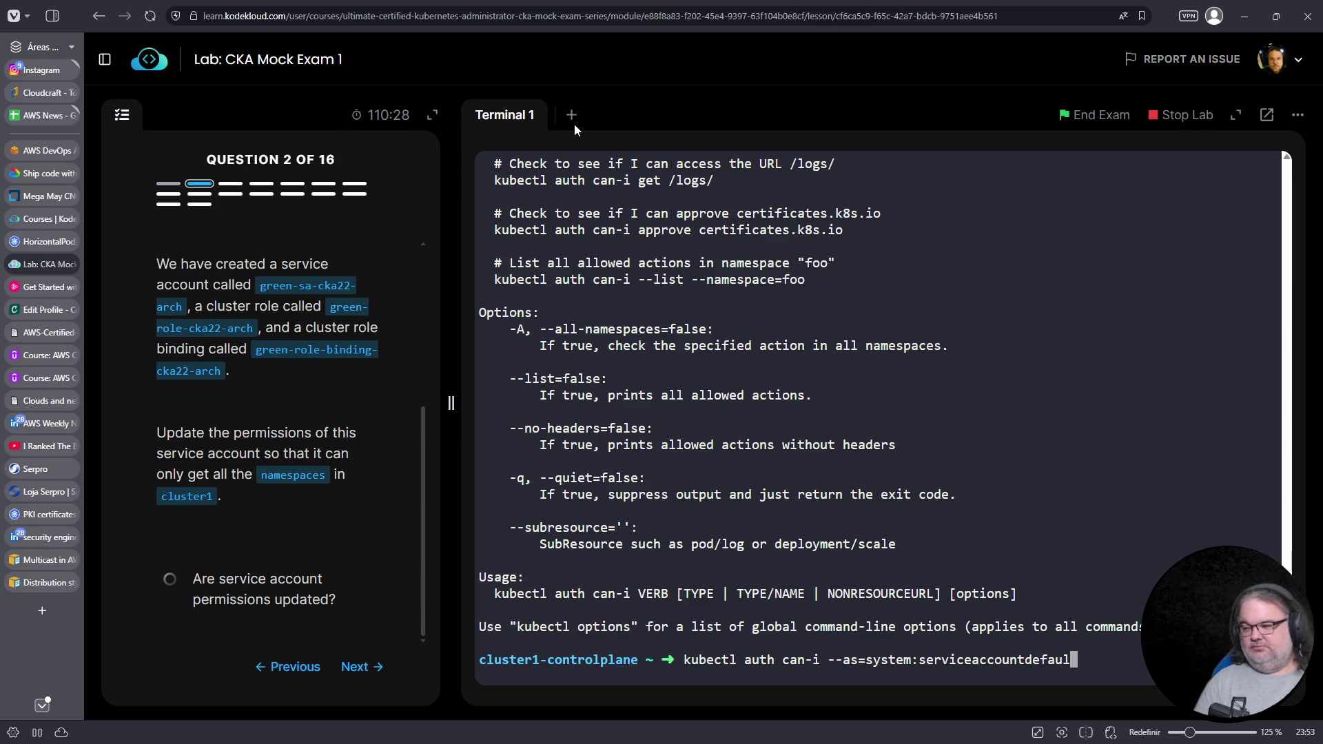
key(BackSpace)
key(BackSpace)
key(BackSpace)
key(BackSpace)
key(BackSpace)
key(BackSpace)
text(:default:)
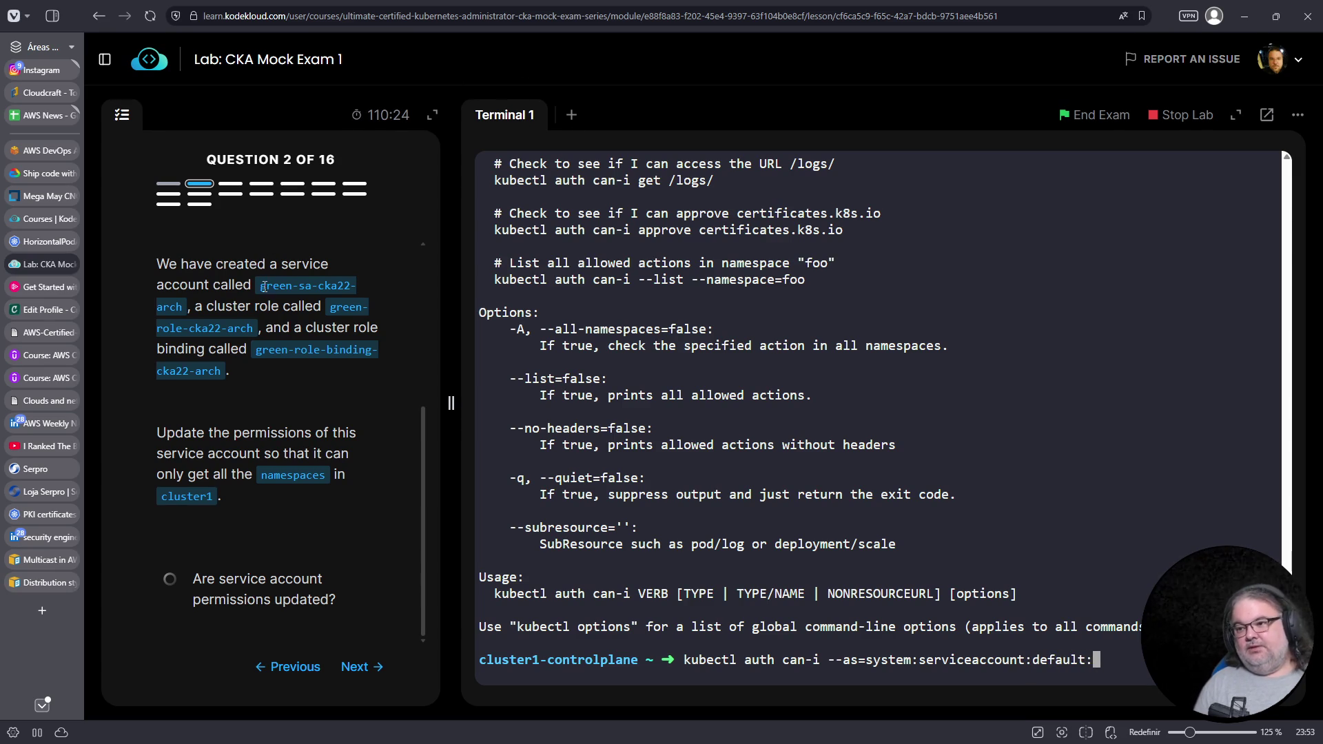
Add green-sa-cka22-arch as the account and check whether it can get namespaces
drag(260, 284, 183, 312)
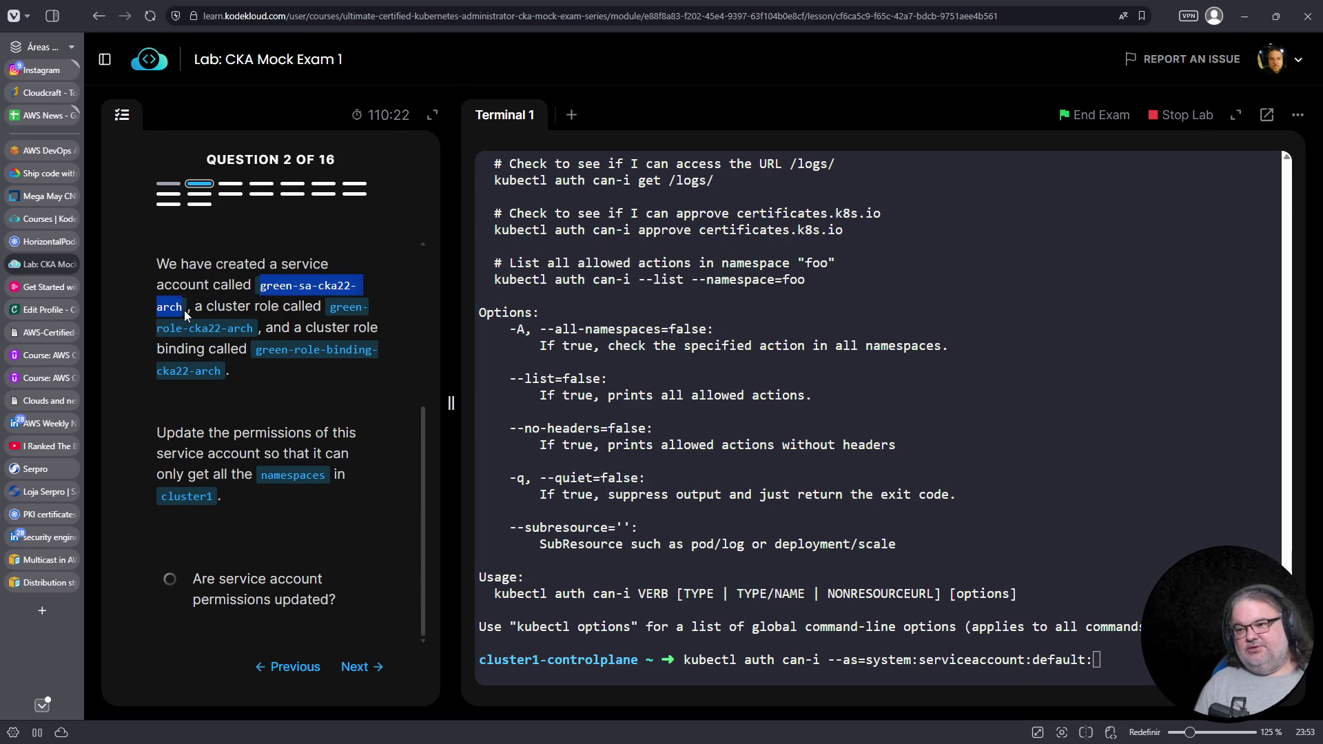
right_click(172, 309)
click(191, 324)
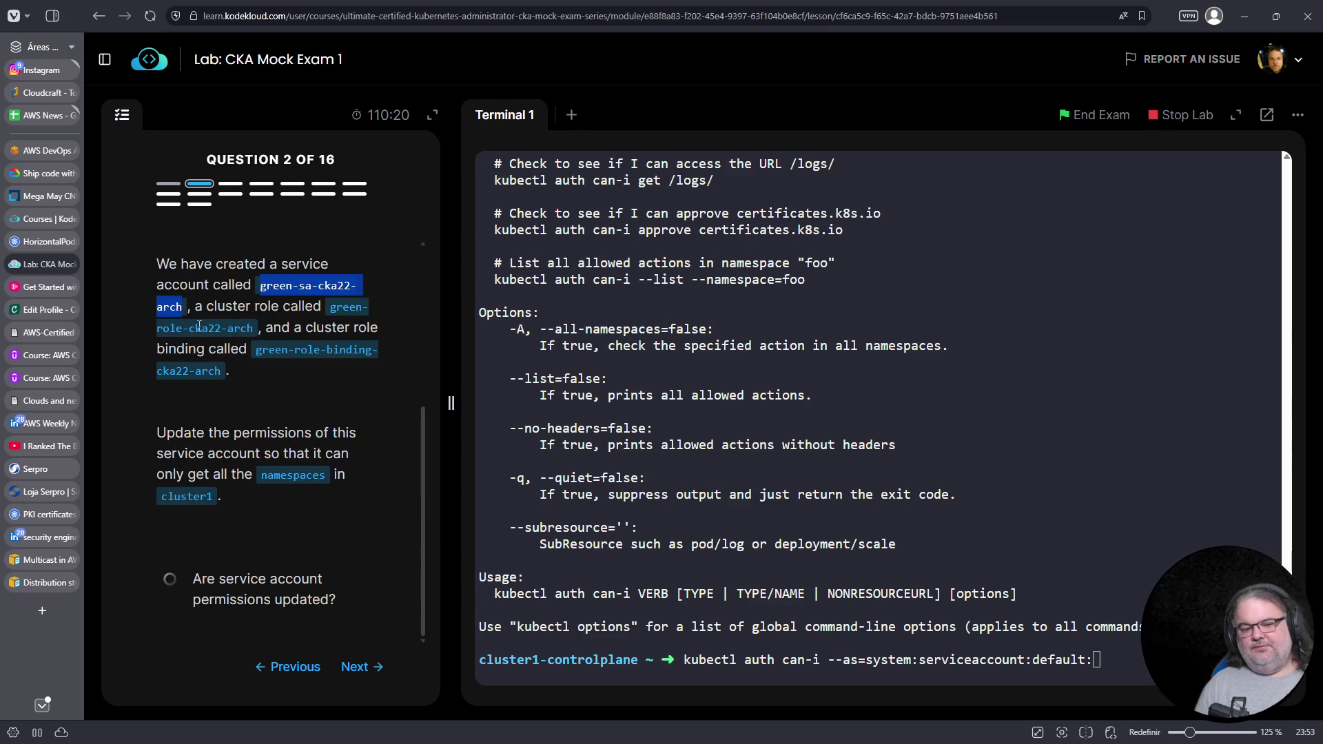
right_click(1030, 389)
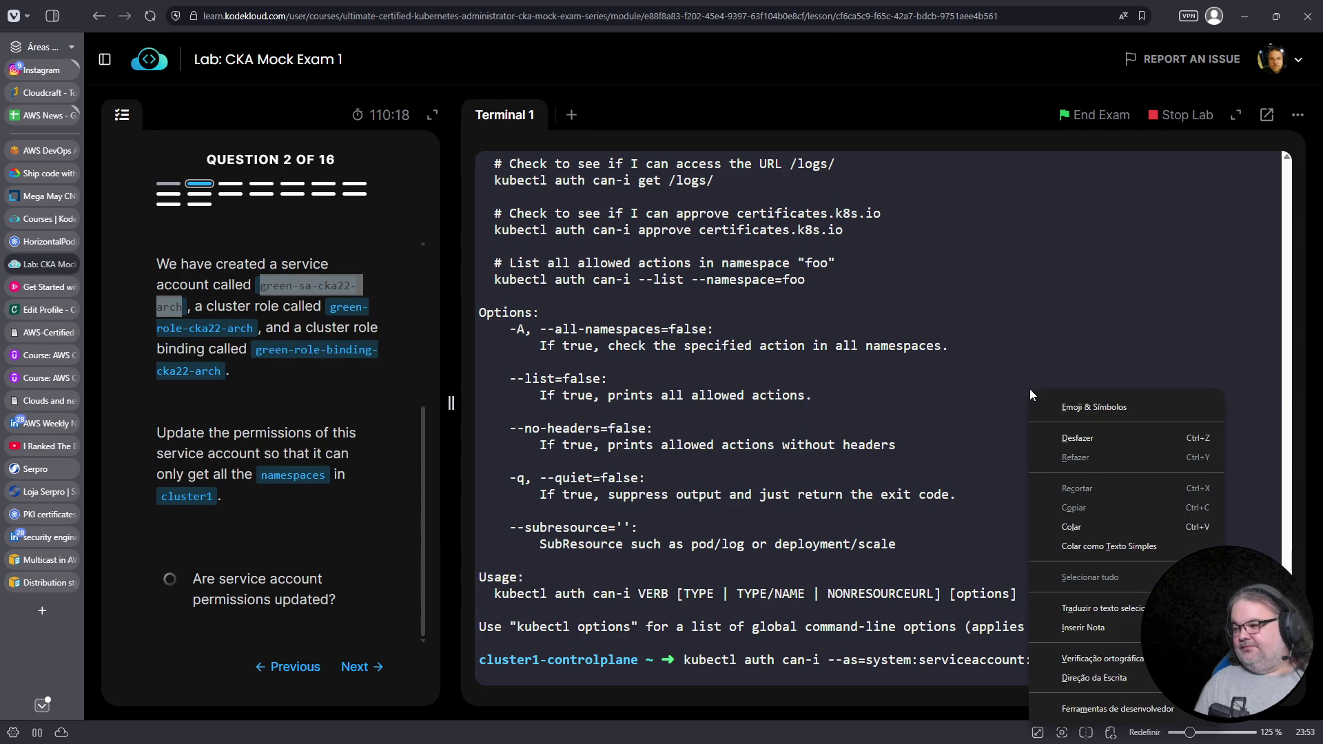
click(1066, 525)
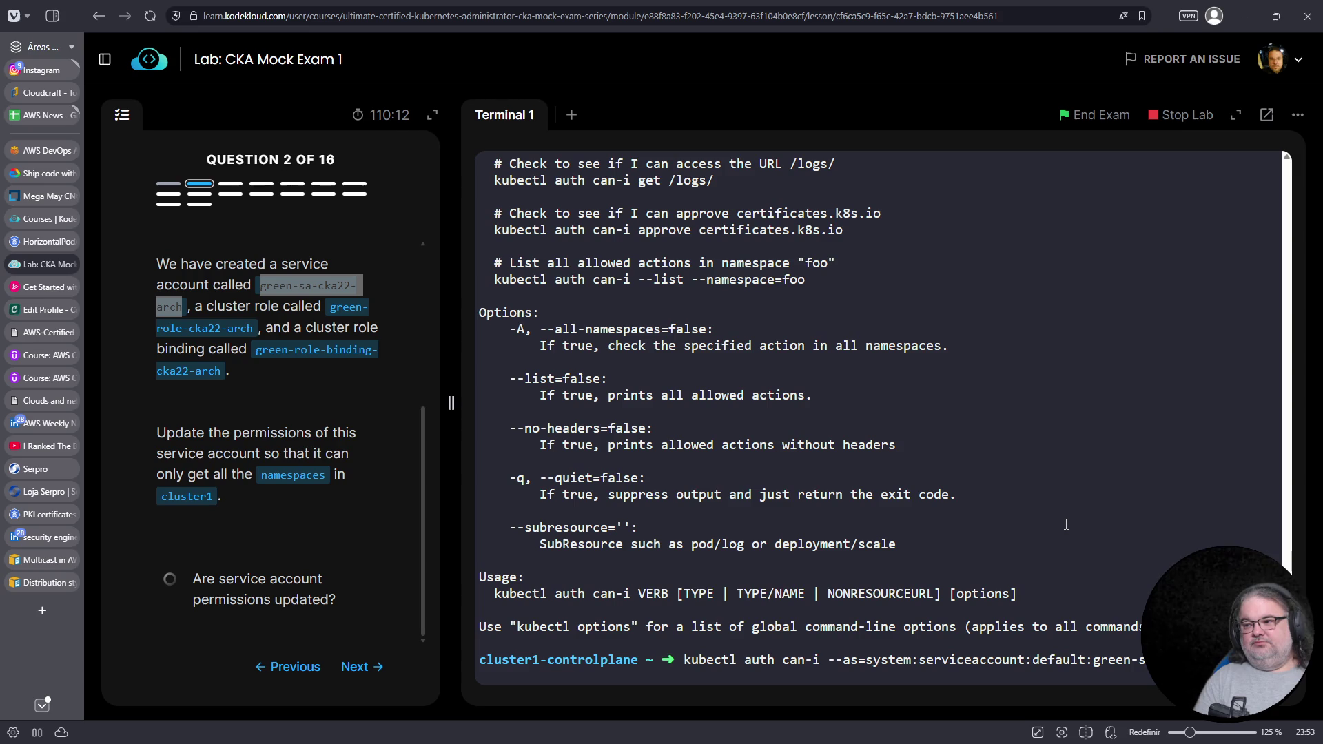
text(namespaces)
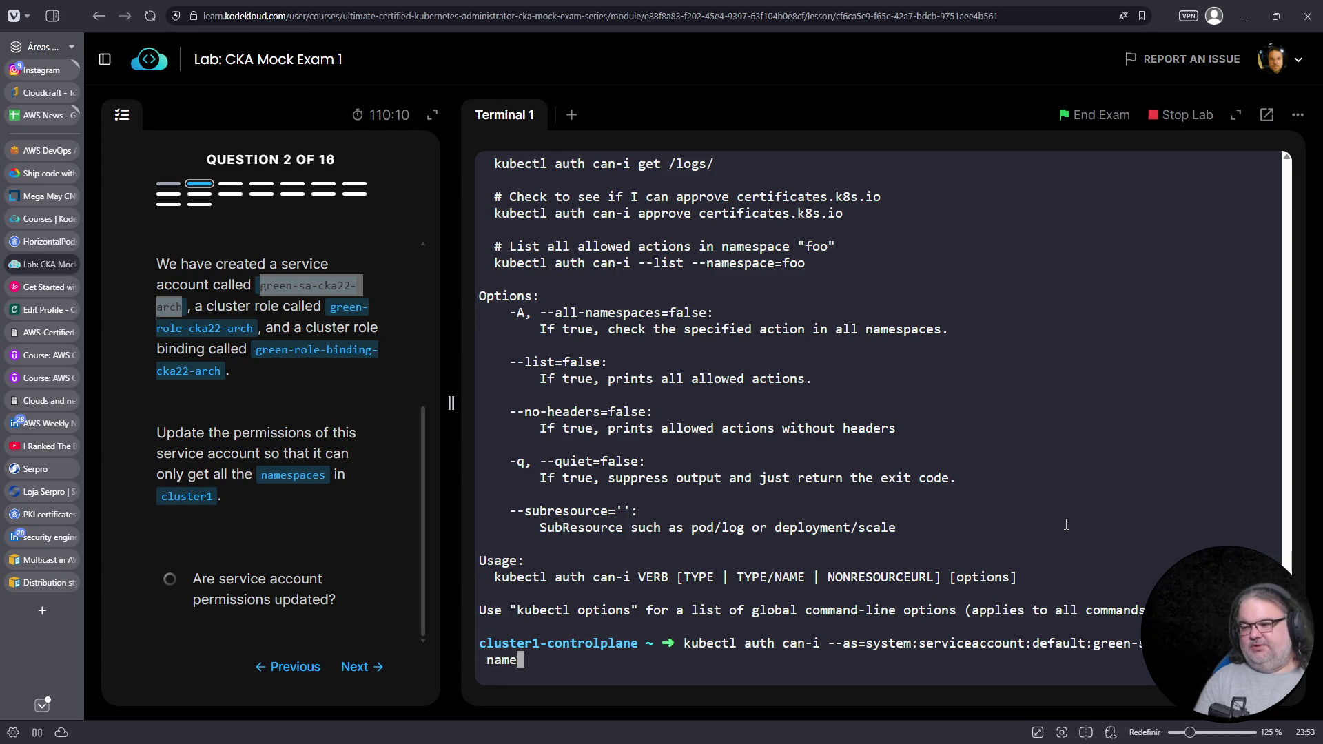
key(Return)
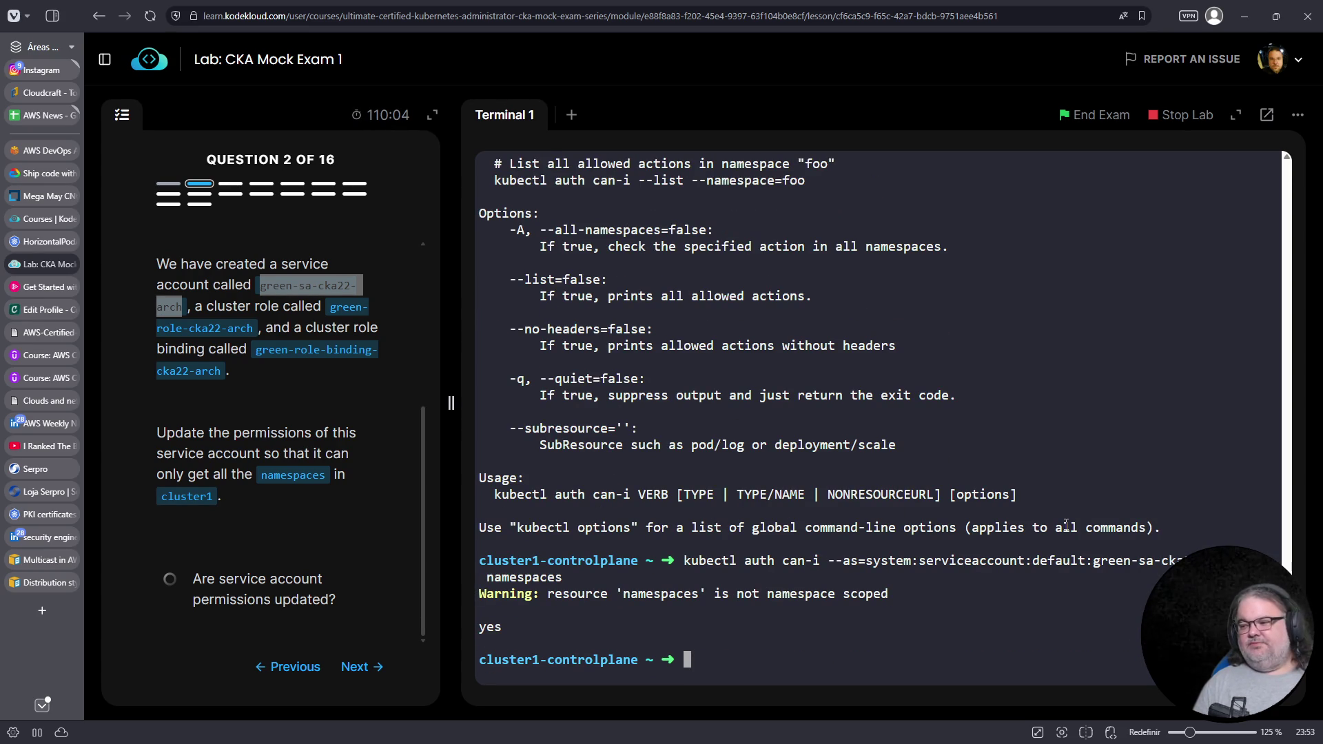
Check whether green-sa-cka22-arch can get pods and replicasets (rs)
key(Up)
key(BackSpace)
key(BackSpace)
key(BackSpace)
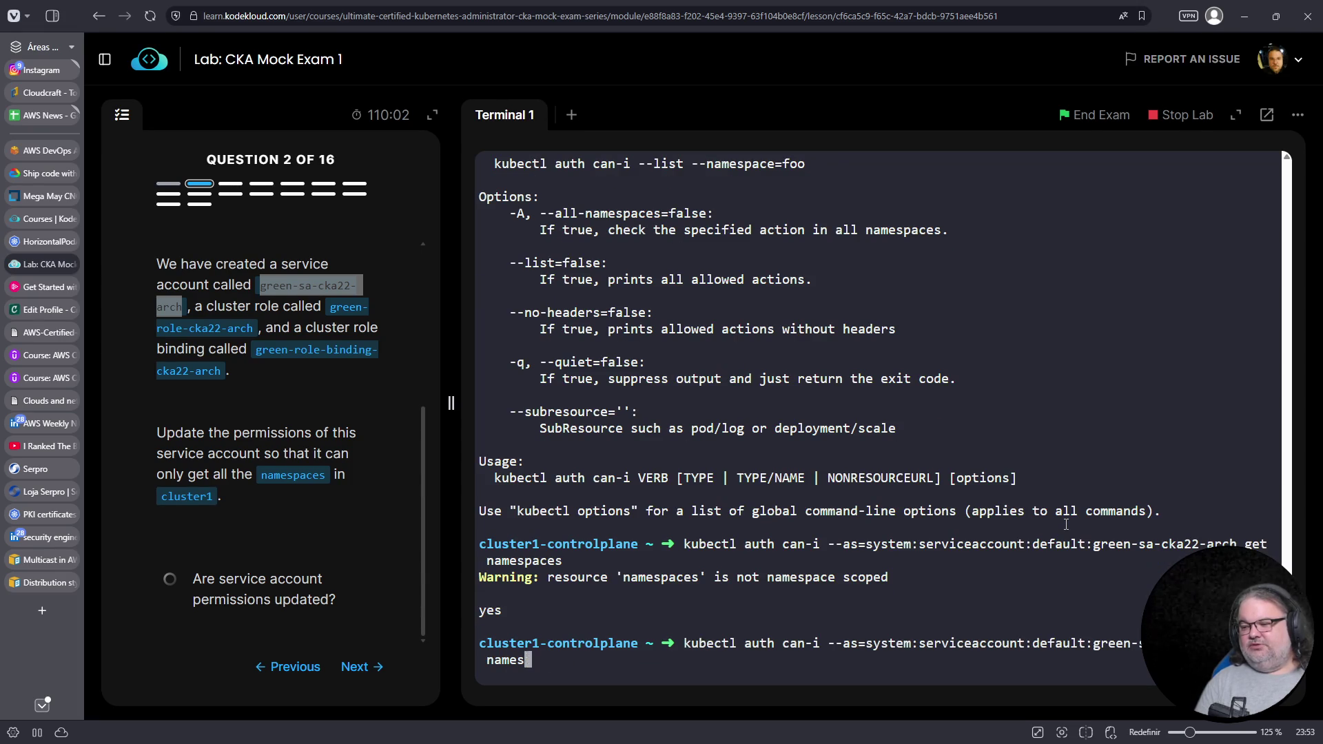
text(pods)
key(Return)
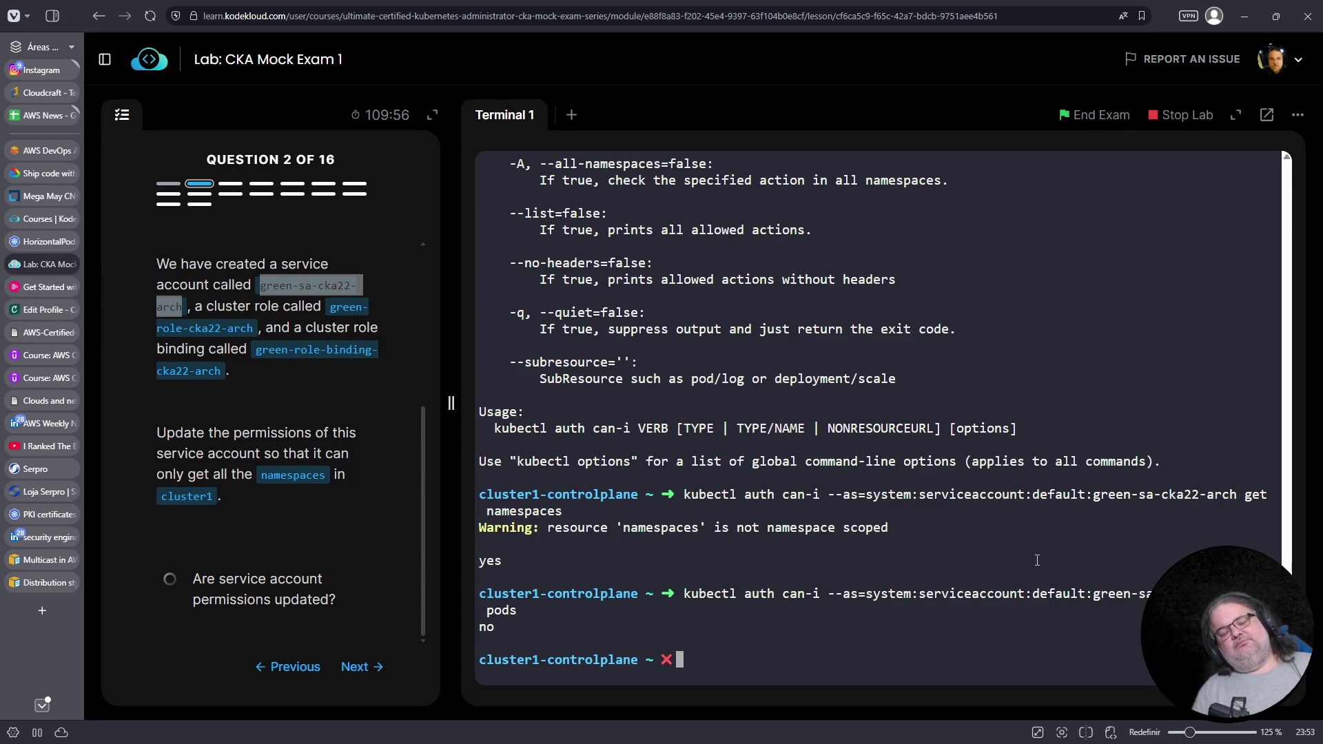
key(Up)
key(BackSpace)
key(BackSpace)
key(BackSpace)
text(rs)
key(Return)
Re-run the namespaces permission check and move on to Question 3
key(Up)
key(BackSpace)
key(BackSpace)
text(namespaces)
key(Return)
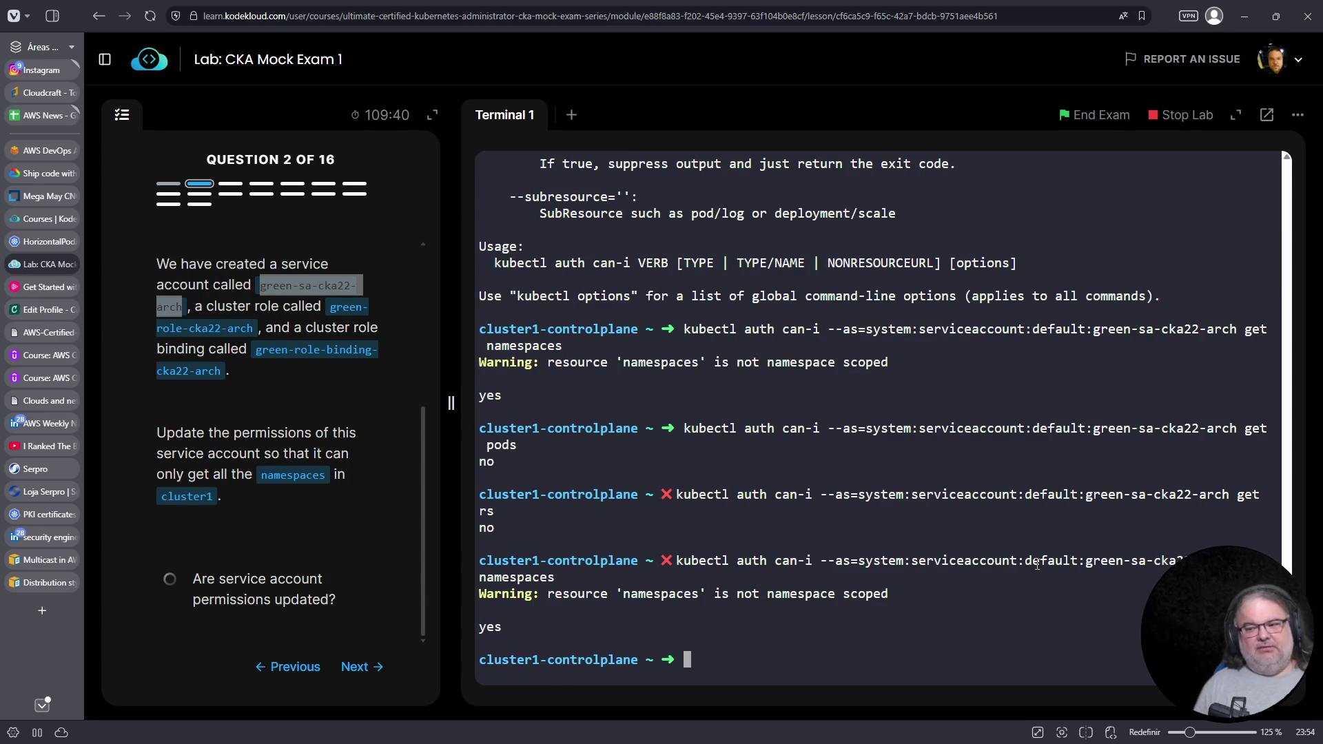
click(361, 667)
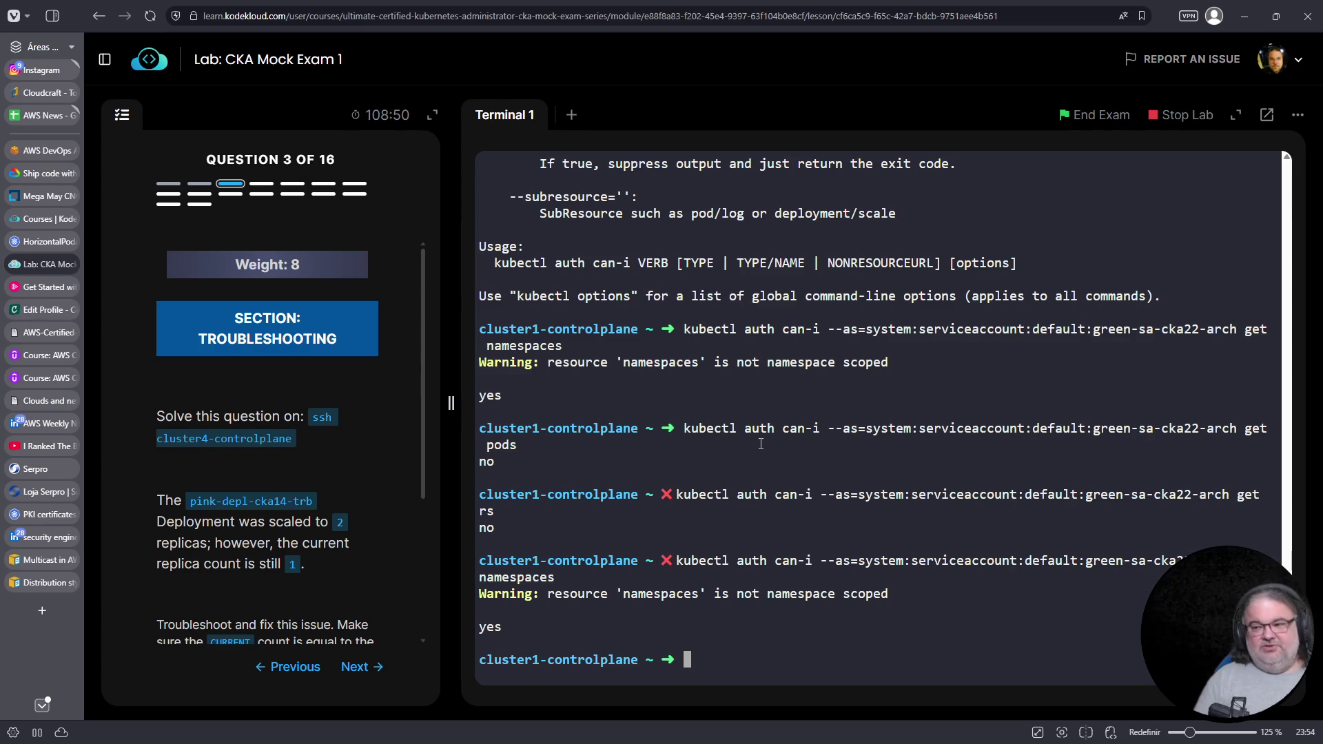
Run 'ssh cluster4-controlplane' copied from the question and accept the host key with yes
key(ctrl+l)
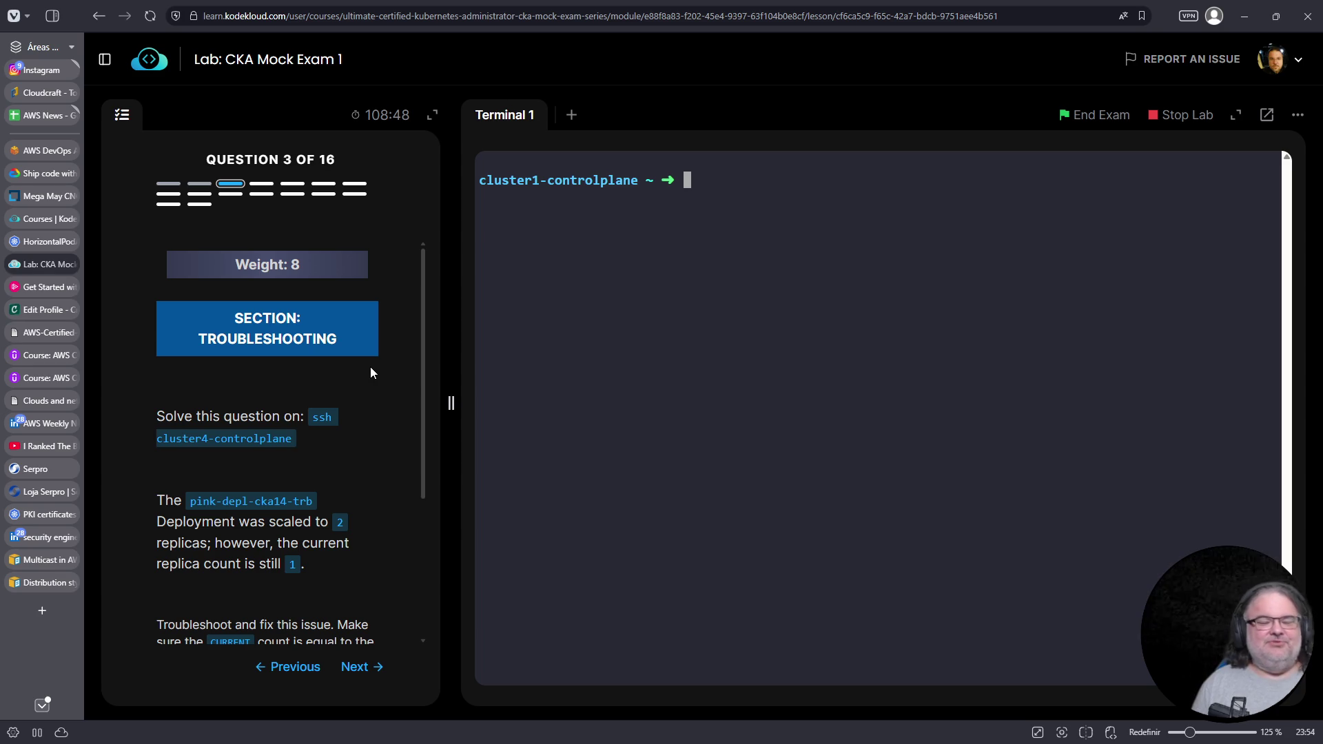
drag(309, 419, 288, 439)
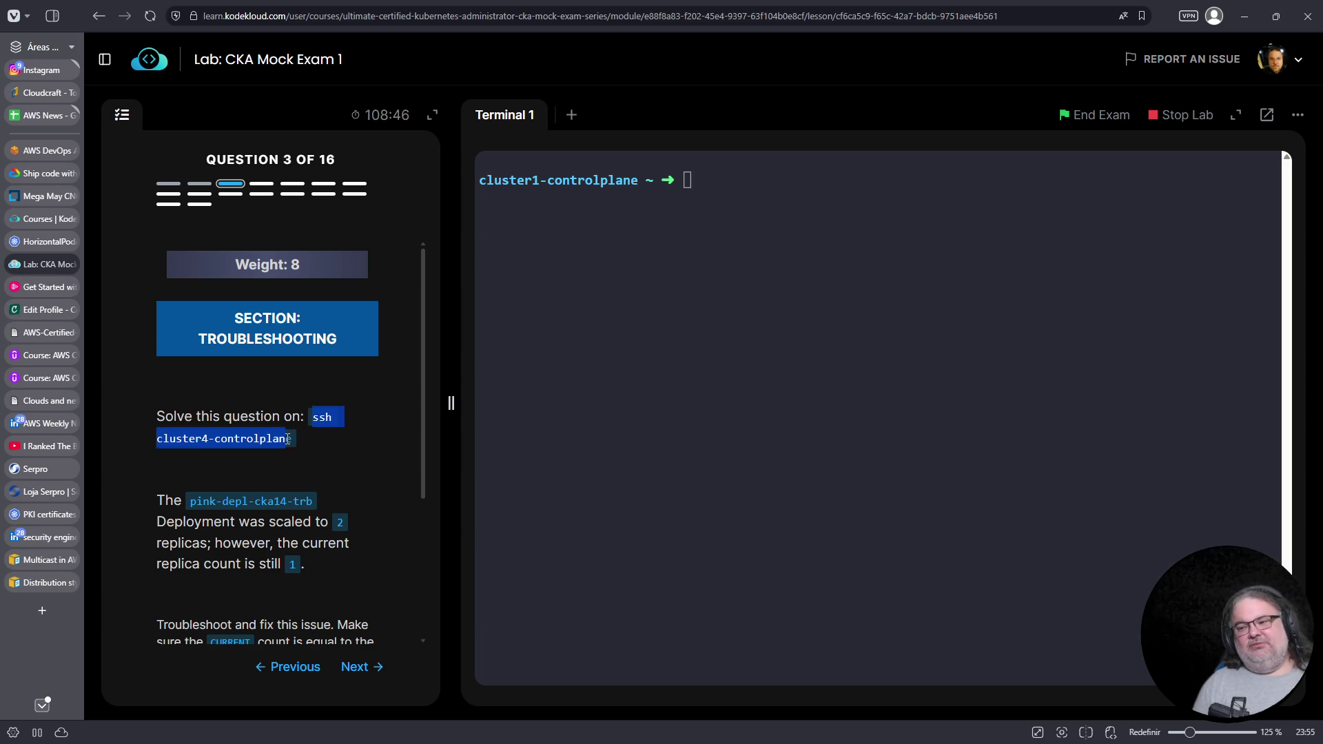
right_click(291, 438)
click(302, 453)
click(672, 416)
right_click(689, 414)
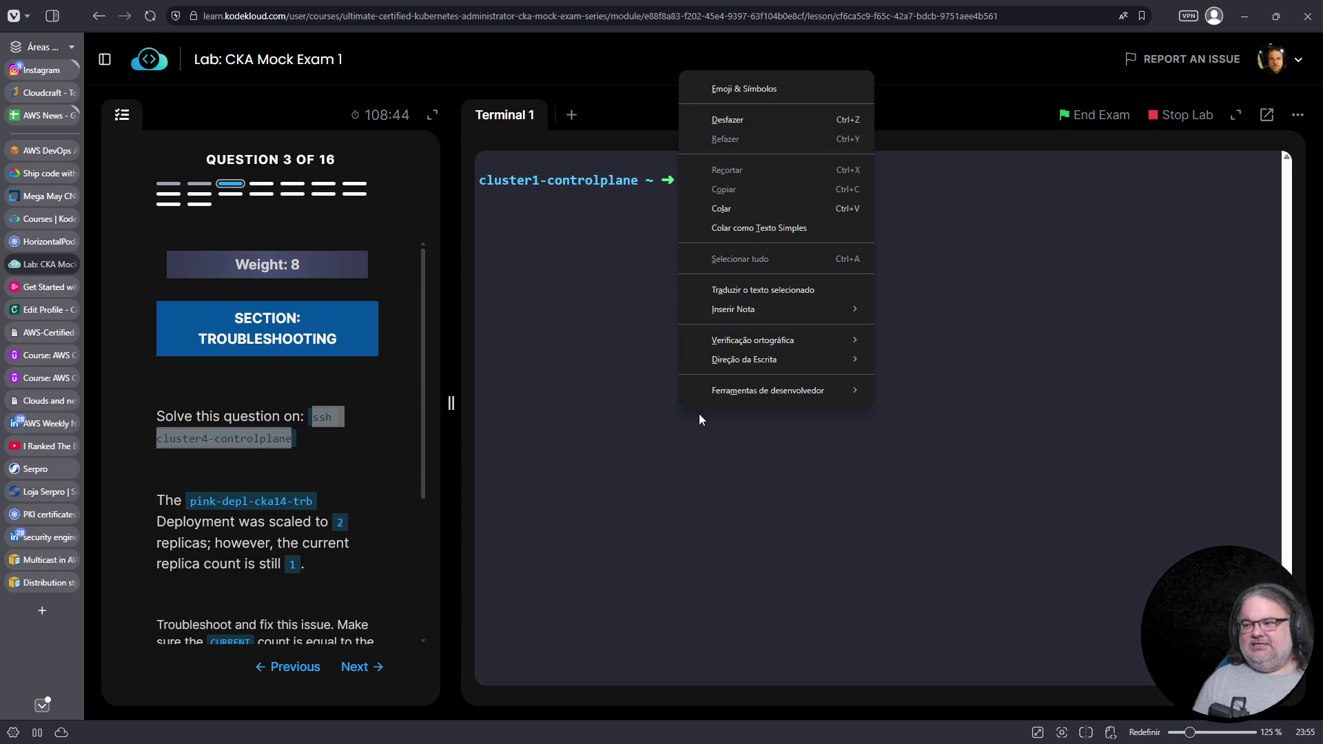
click(741, 209)
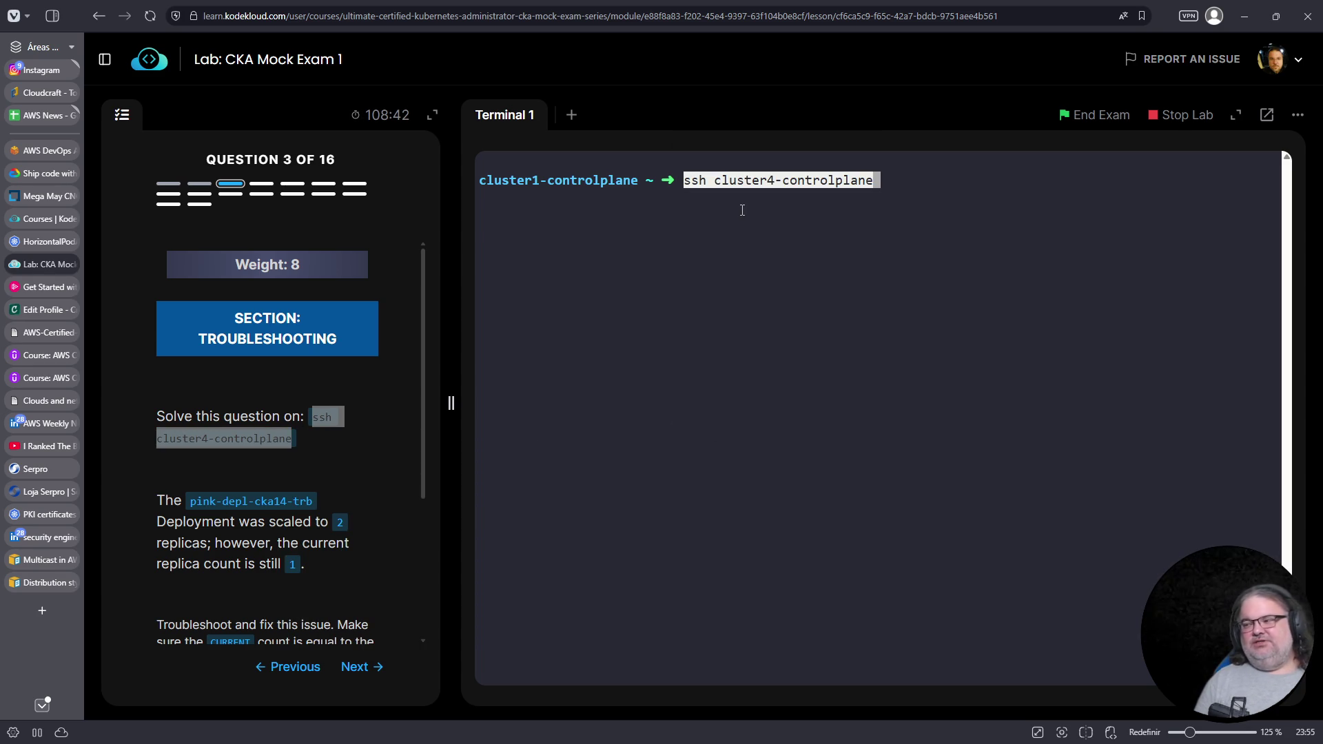
key(Return)
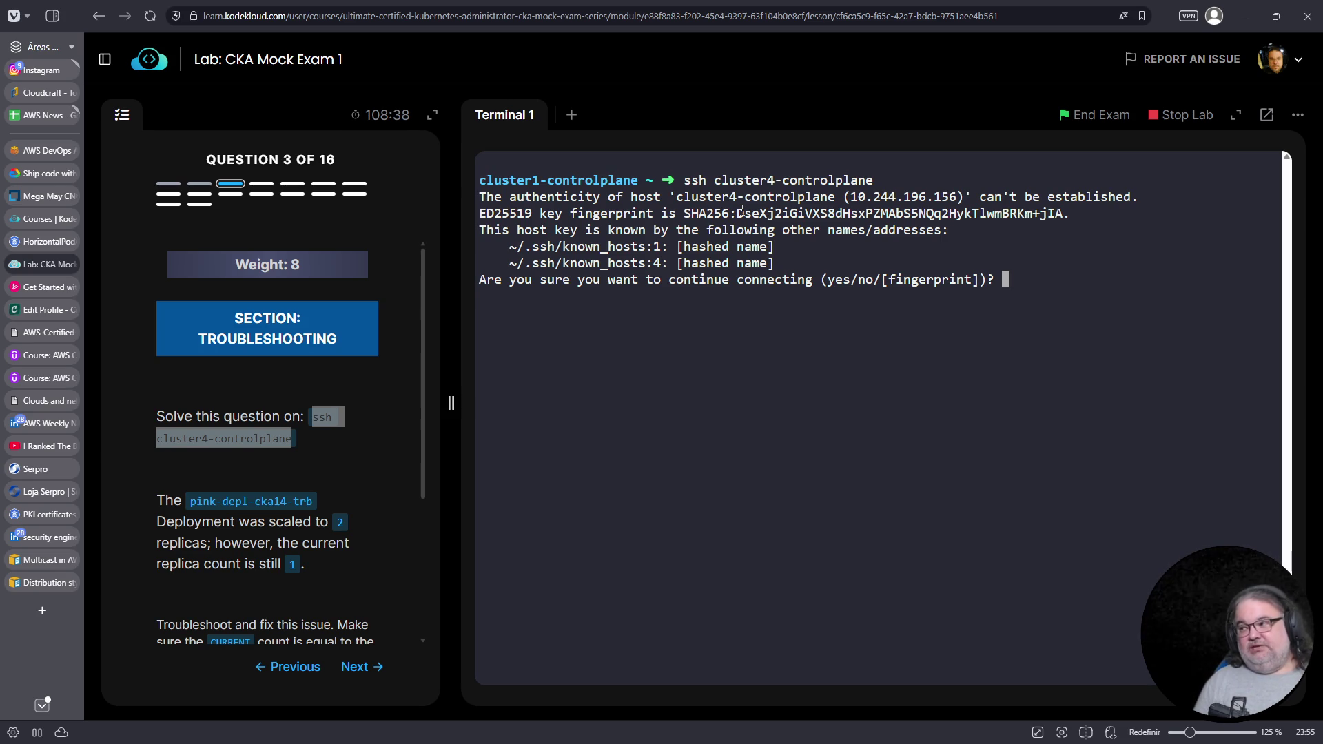
text(yes)
key(Return)
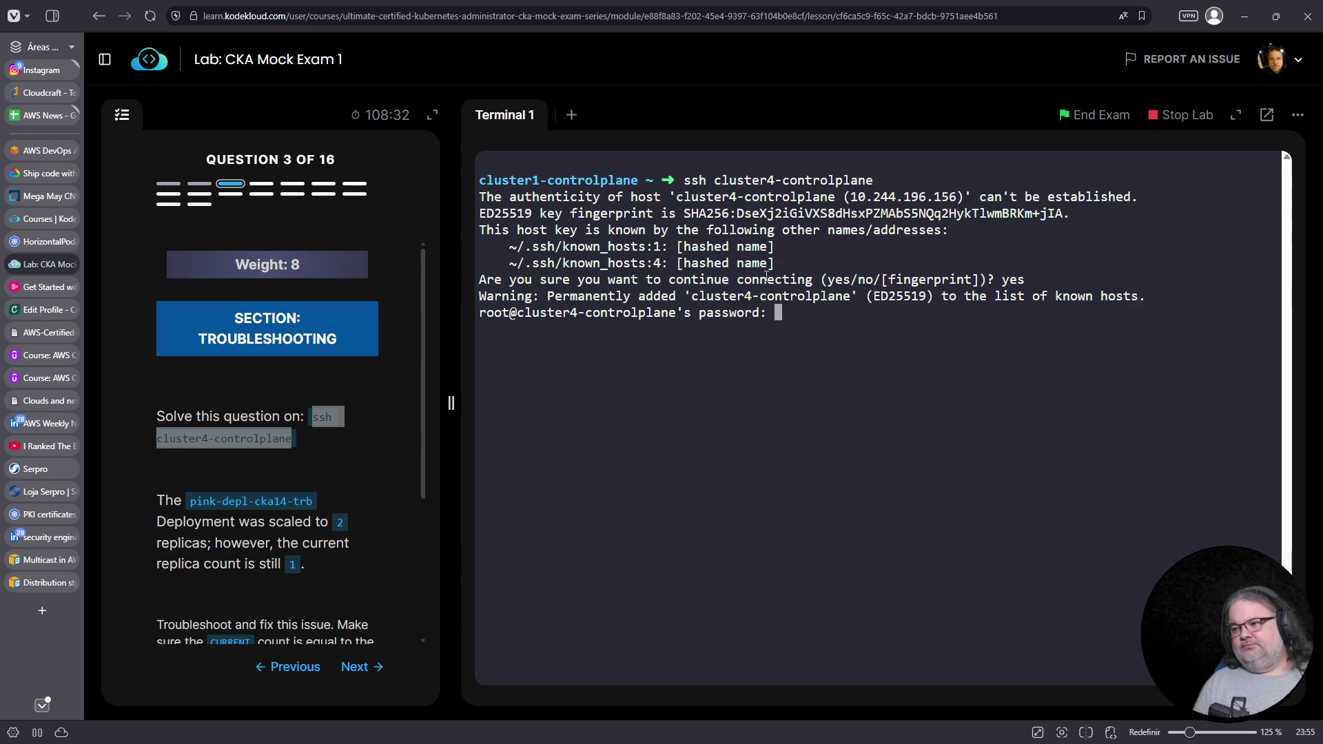
Abort the password prompt, reconnect to cluster4-controlplane from student-node, and clear the screen
key(ctrl+c)
key(ctrl+d)
right_click(858, 443)
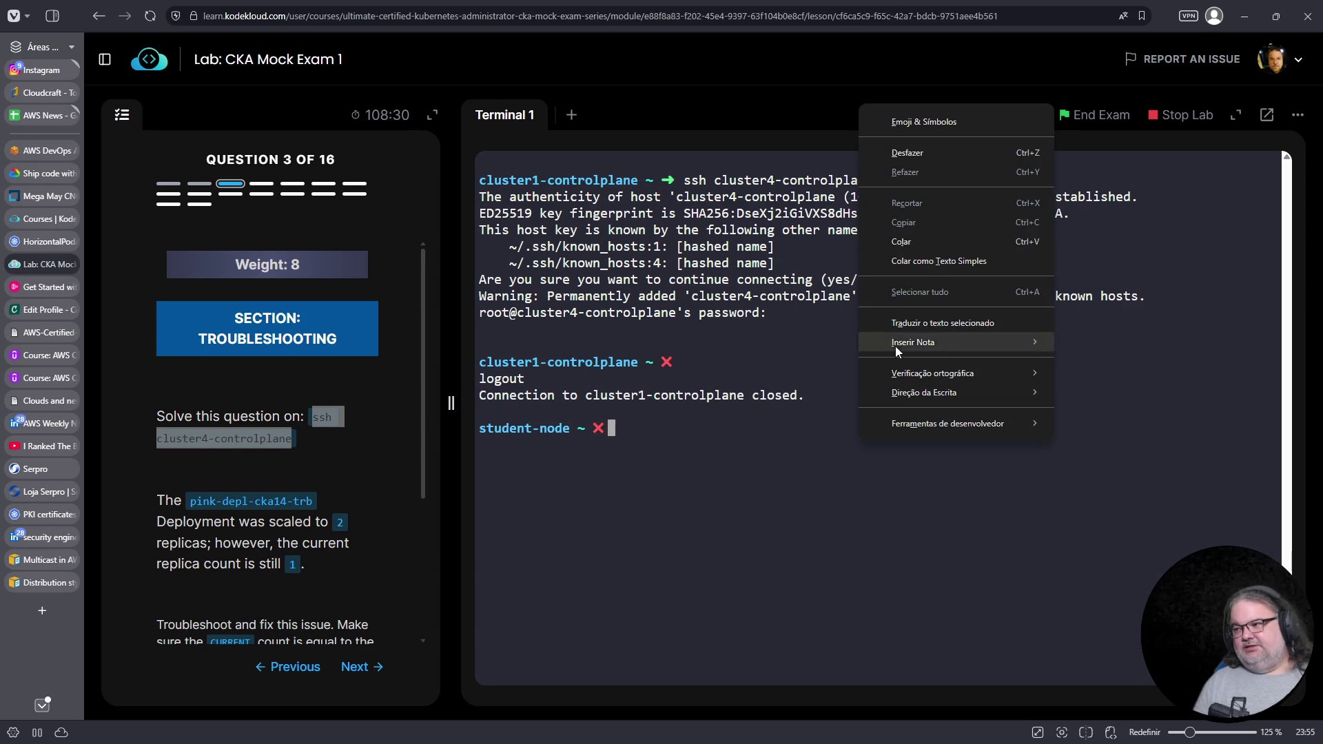
click(902, 240)
key(Return)
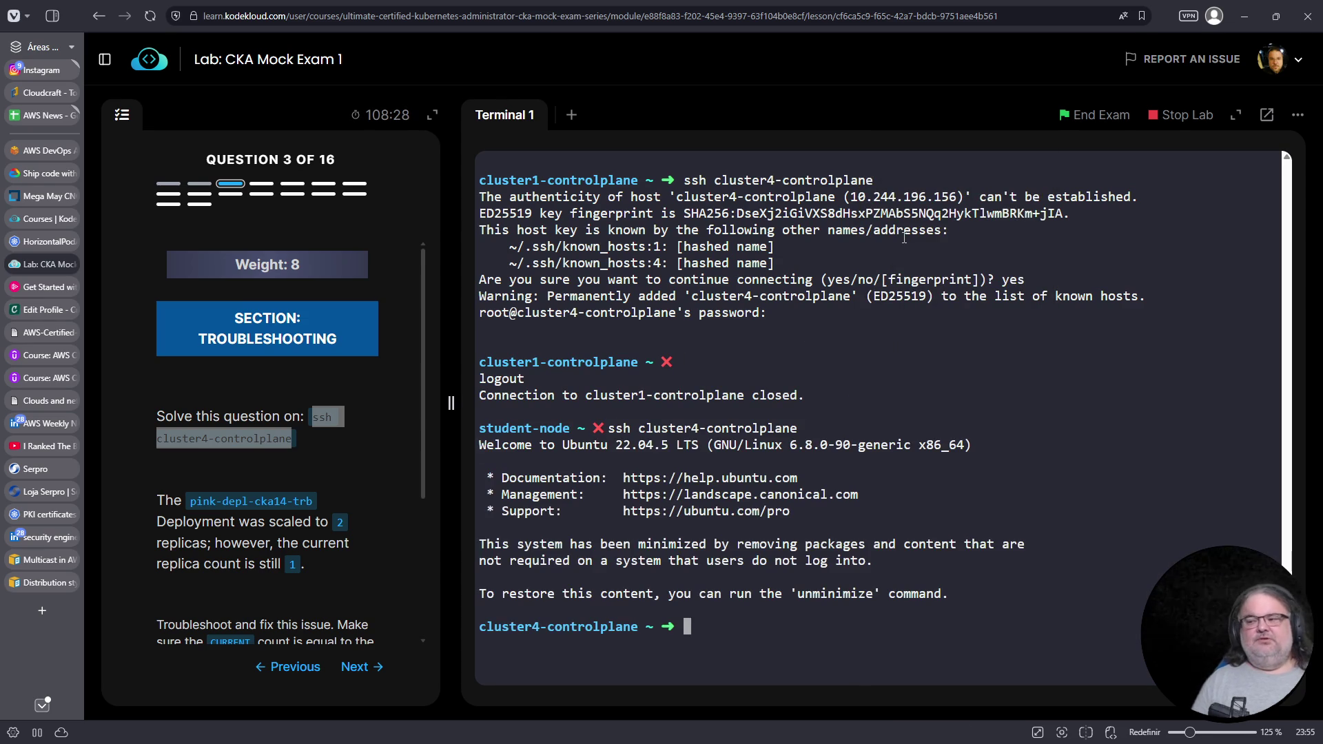
key(ctrl+l)
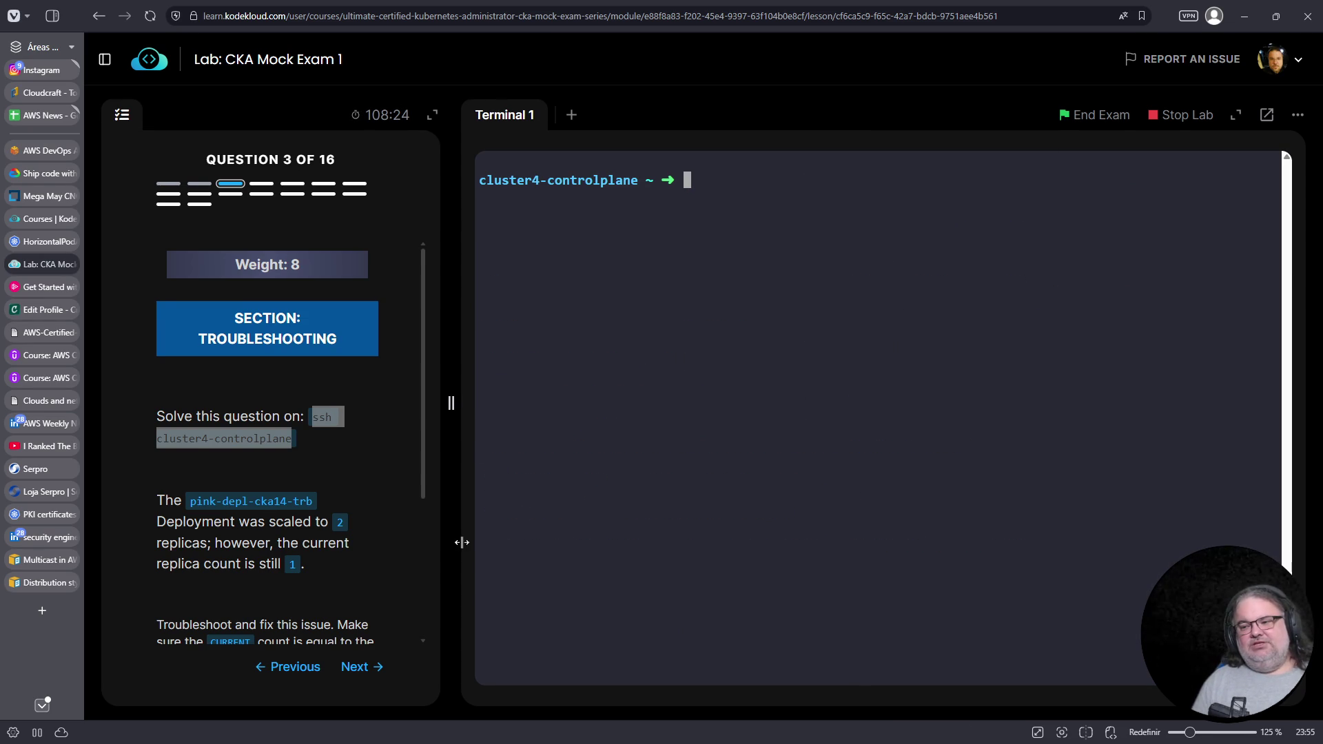
List deployments on cluster4, noting pink-depl-cka14-trb at 0/2 ready and 1 up-to-date
text(k get deploy)
key(Return)
double_click(538, 215)
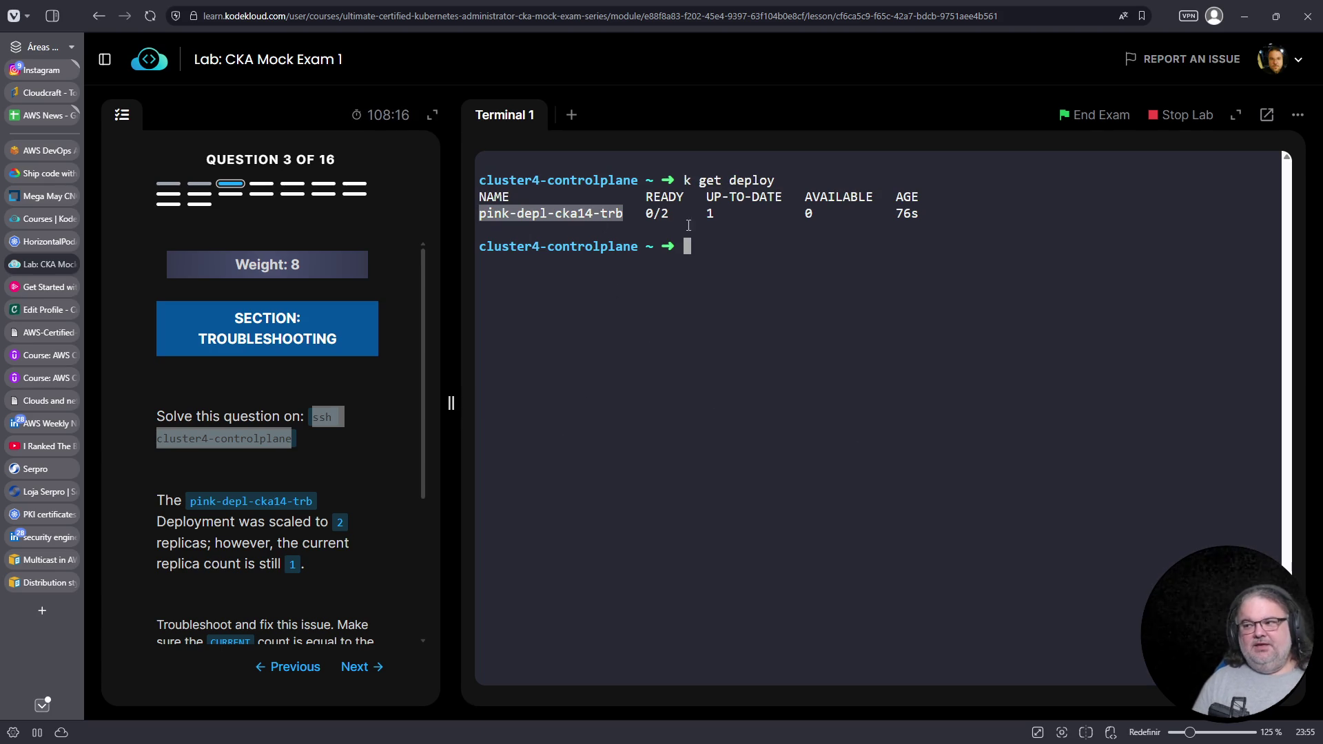
double_click(709, 214)
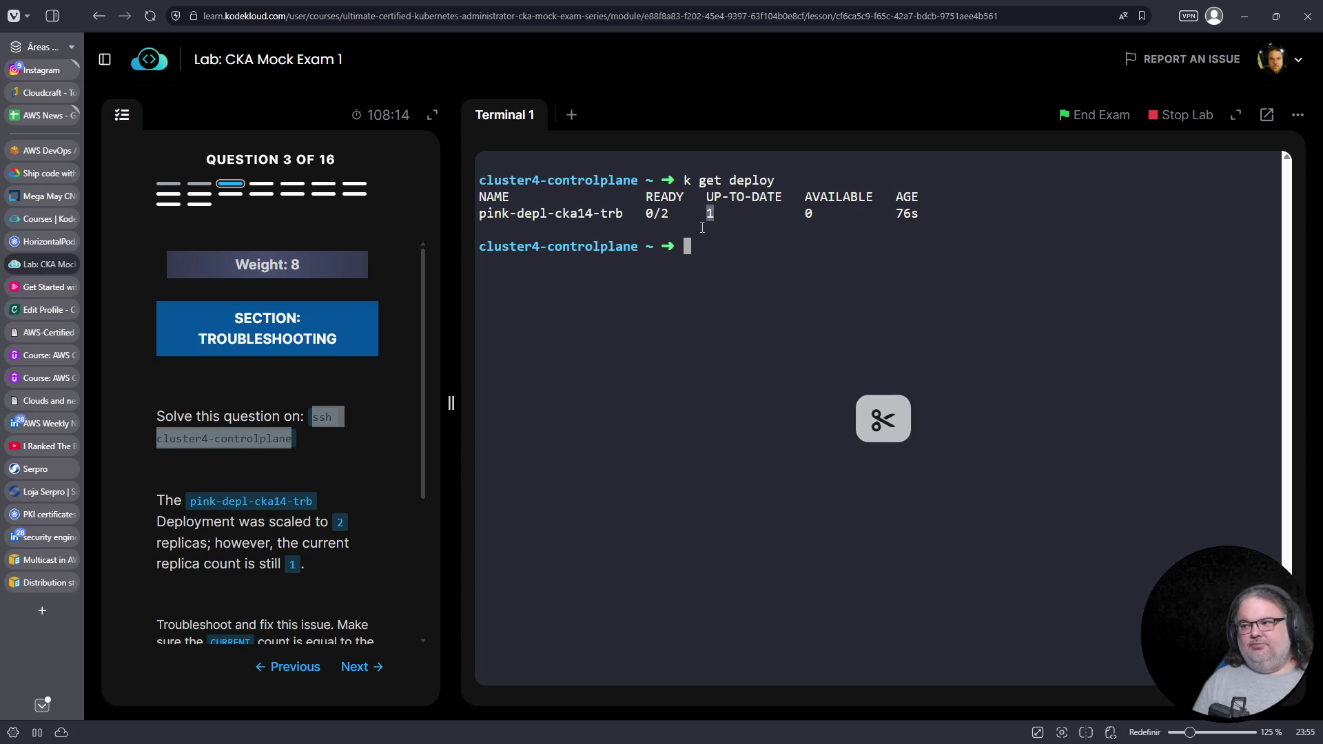
drag(647, 214, 668, 213)
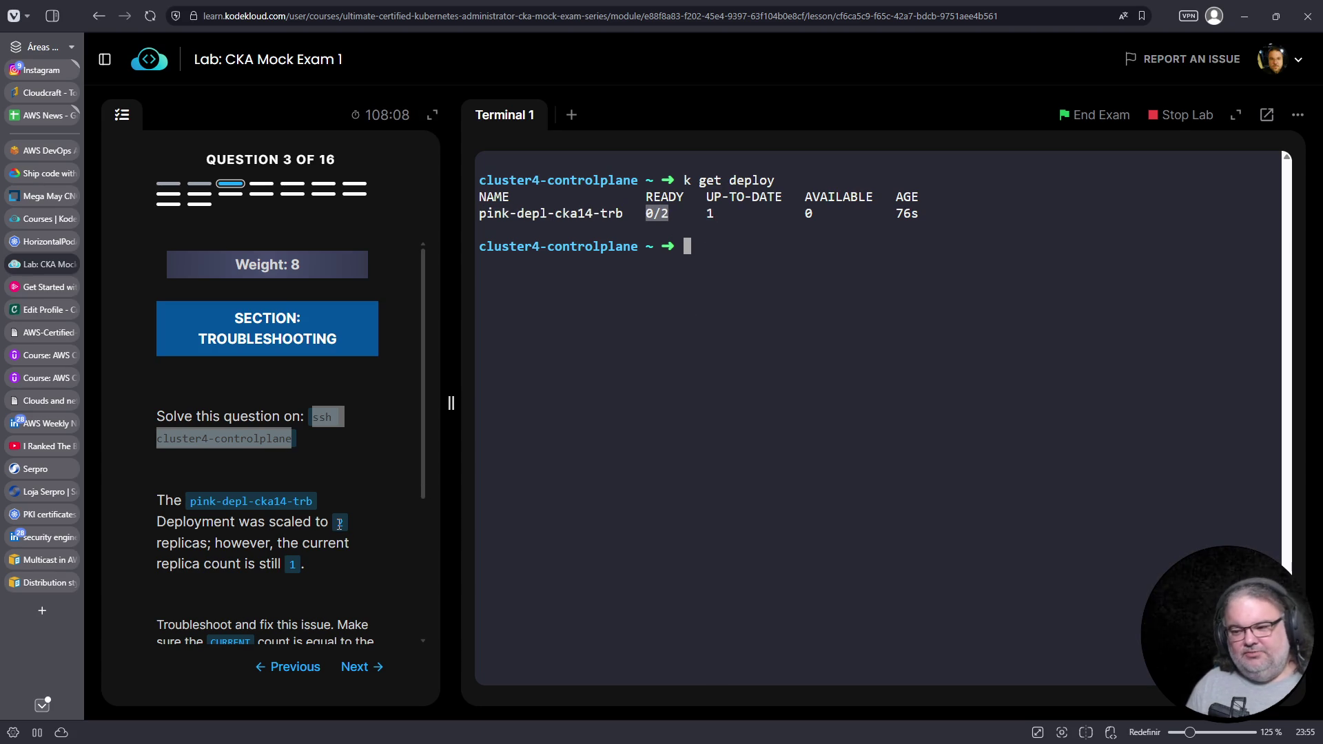
click(726, 450)
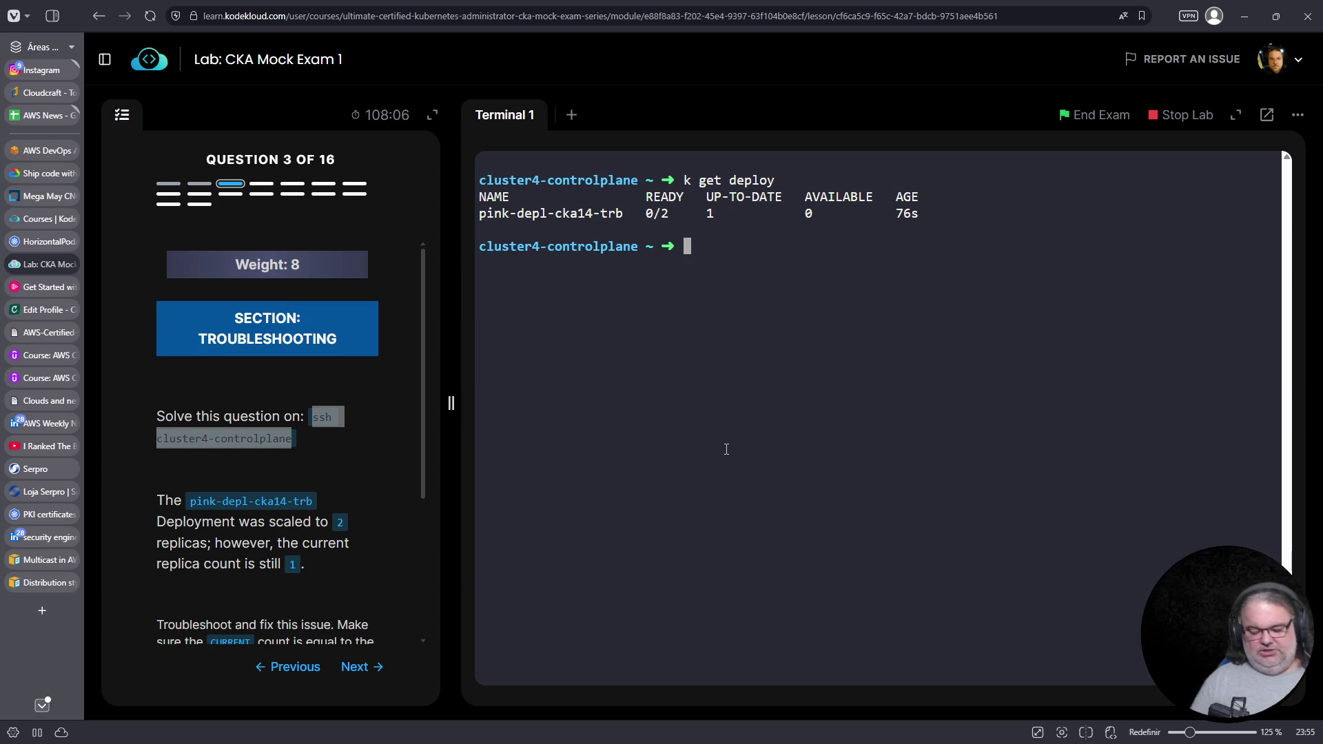
List pods and ReplicaSets, noting one Running pod and DESIRED 1, CURRENT 1
text(k get pods)
key(Return)
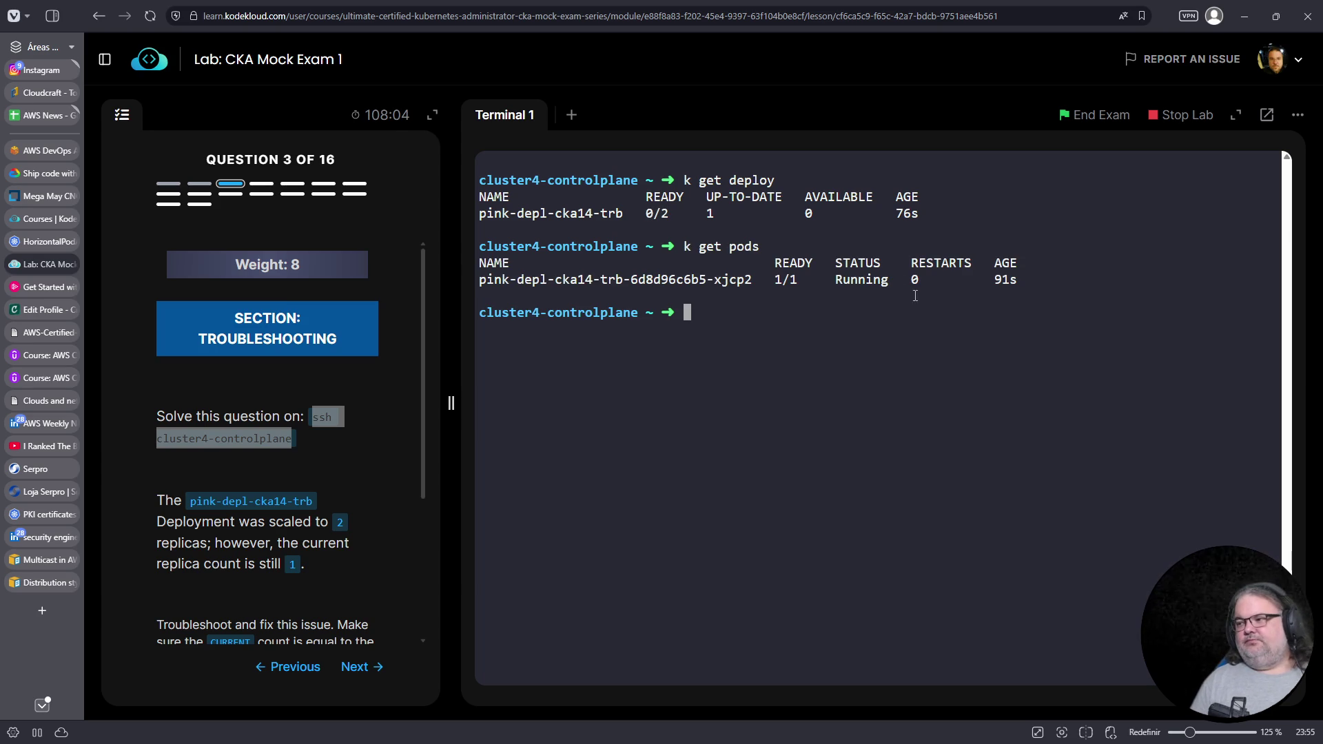
triple_click(808, 279)
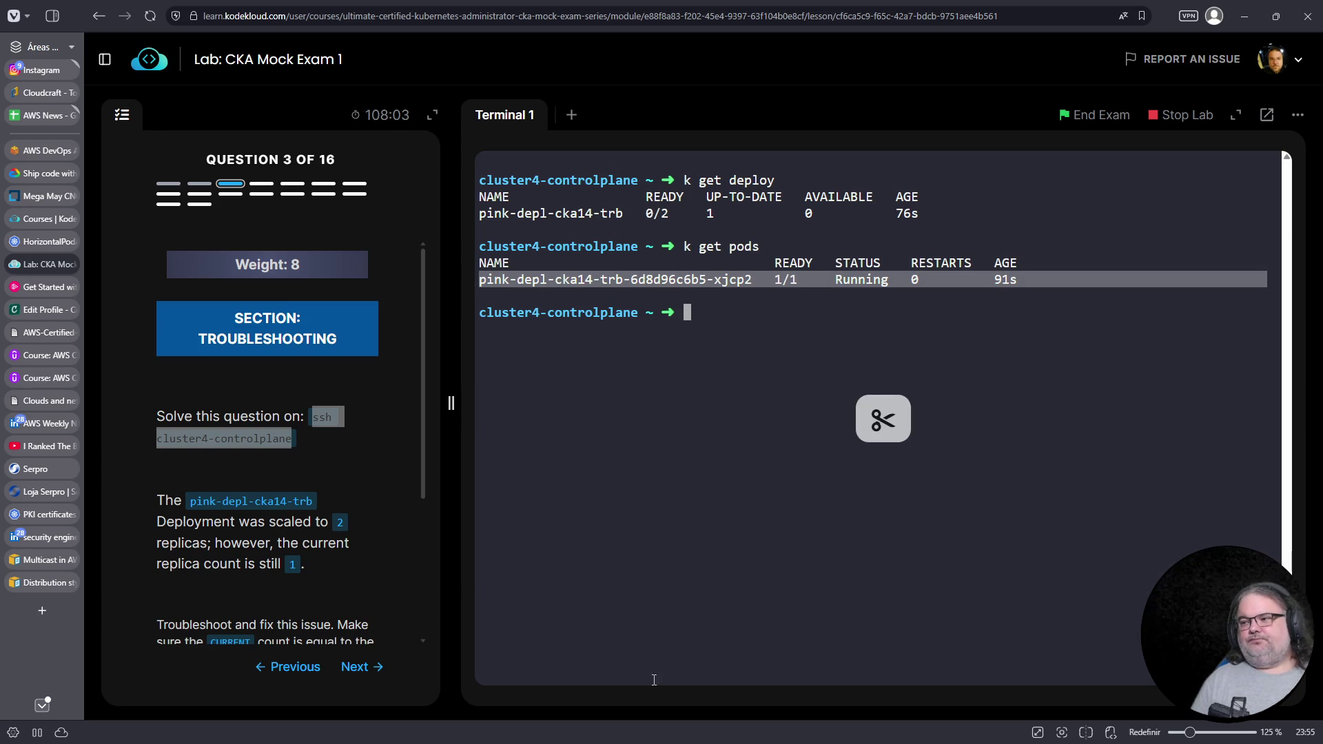
click(764, 371)
text(k get rs)
key(Return)
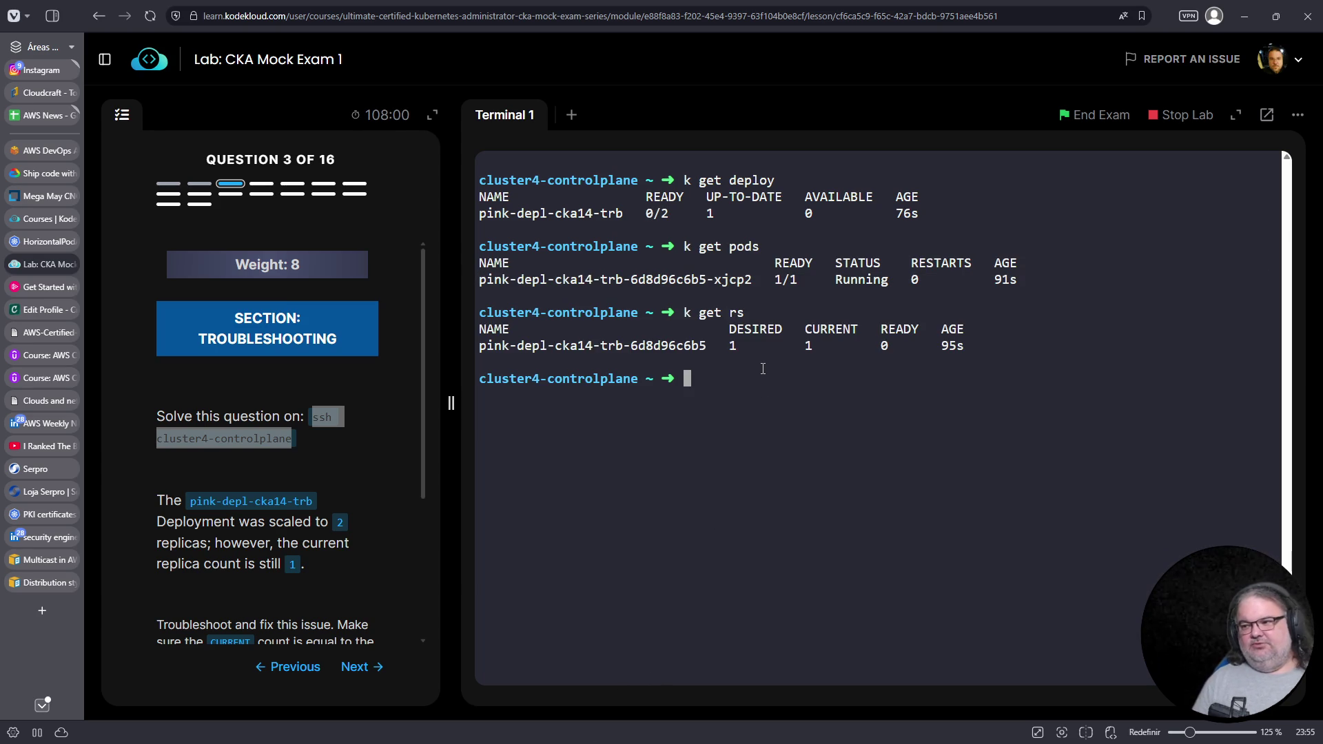
drag(807, 345, 850, 345)
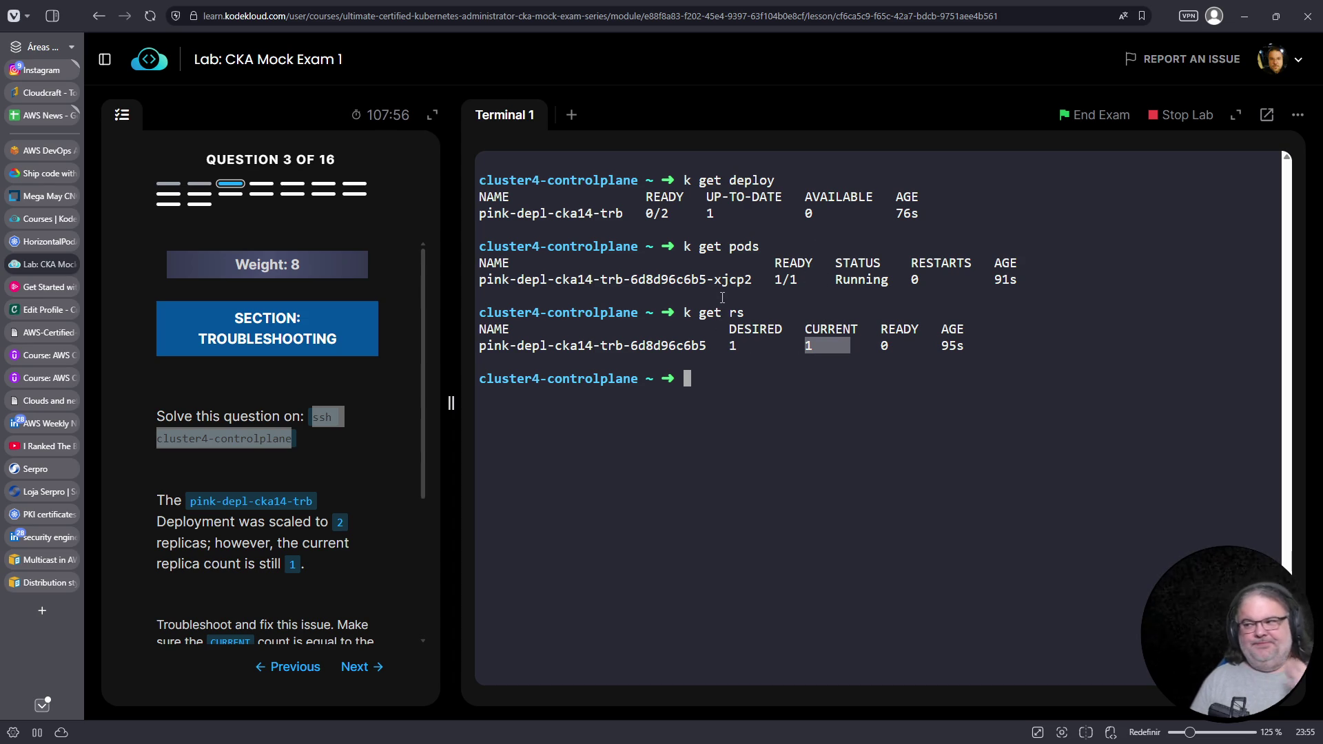
scroll(316, 494, down, 3)
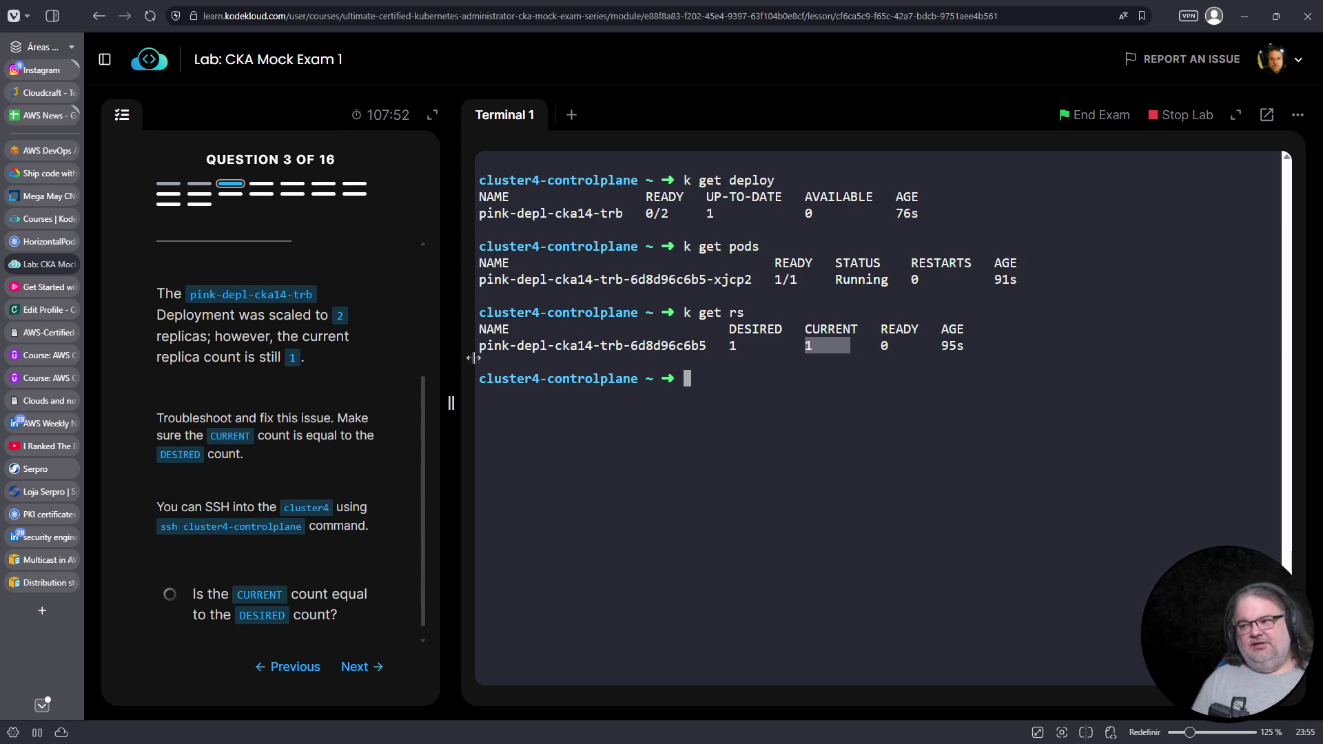
drag(724, 345, 820, 346)
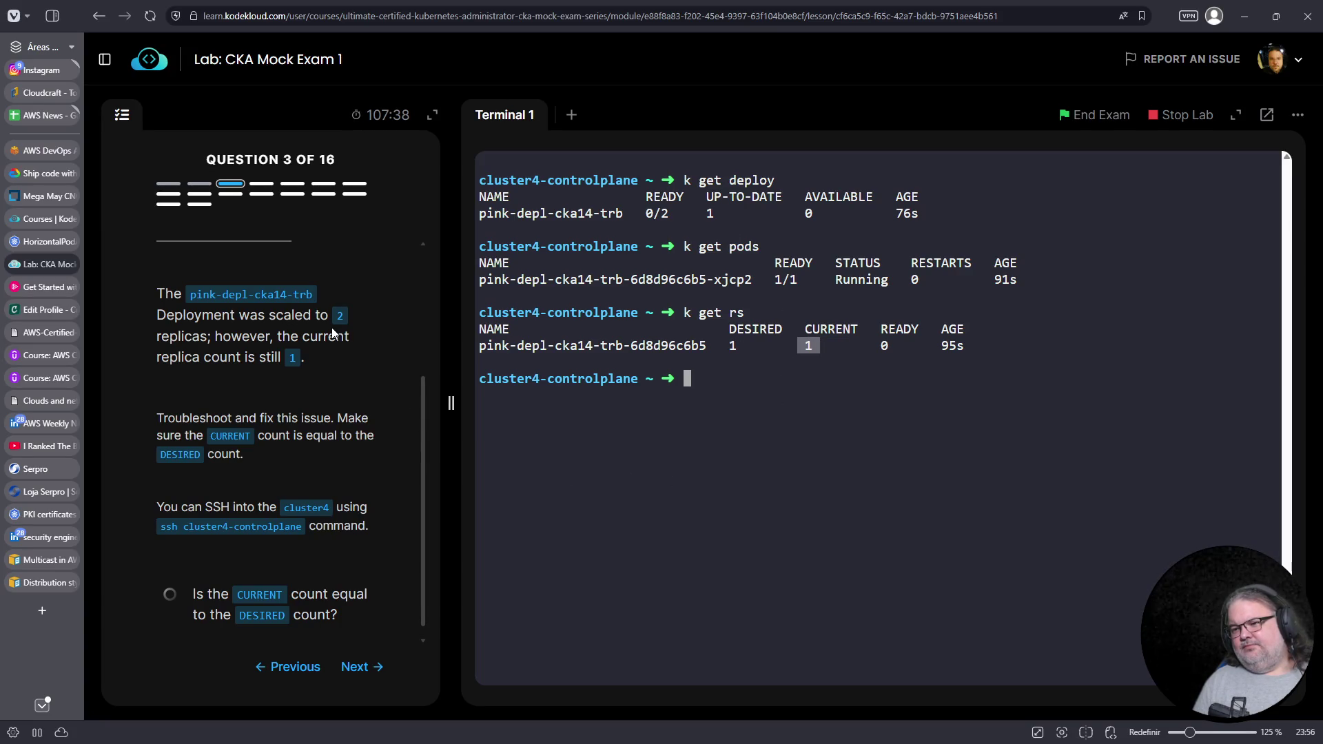
click(767, 397)
Run k rollout history with the copied deployment name pink-depl-cka14-trb
text(kuebctl roll)
key(ctrl+c)
text(k)
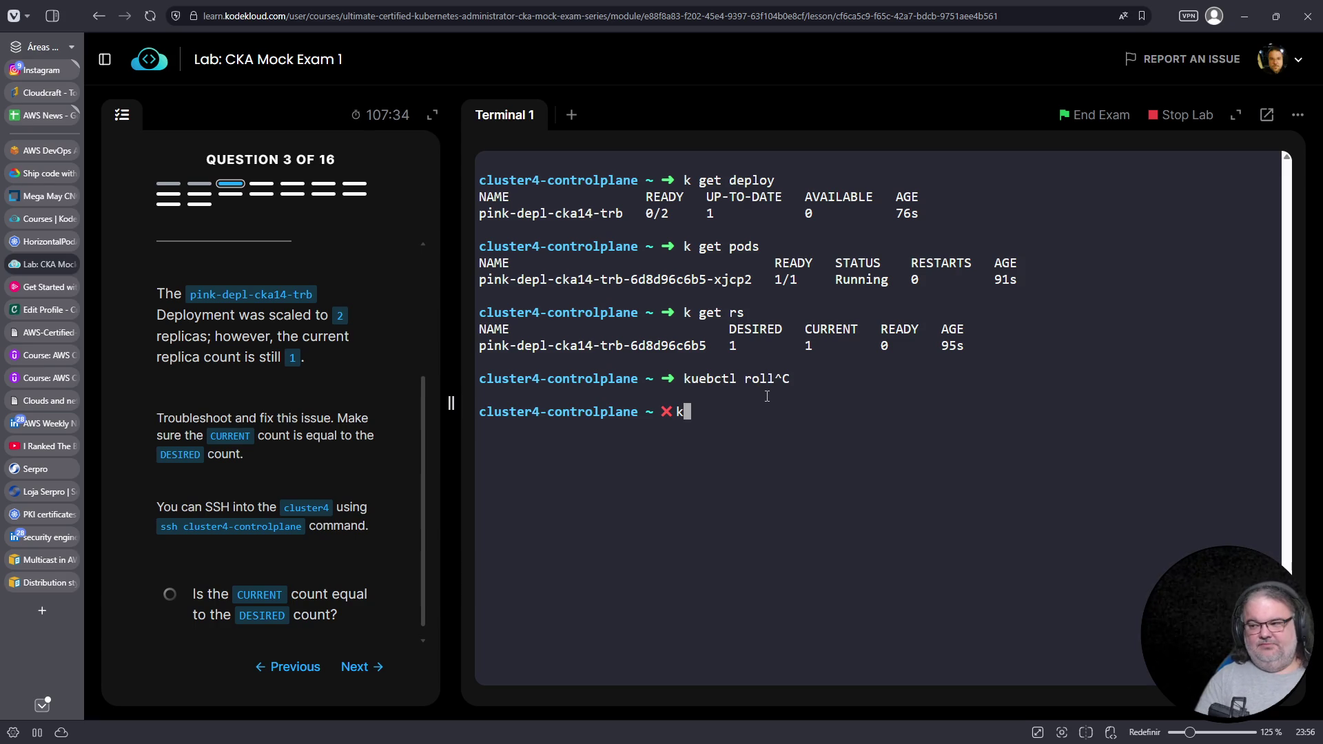
text( rol)
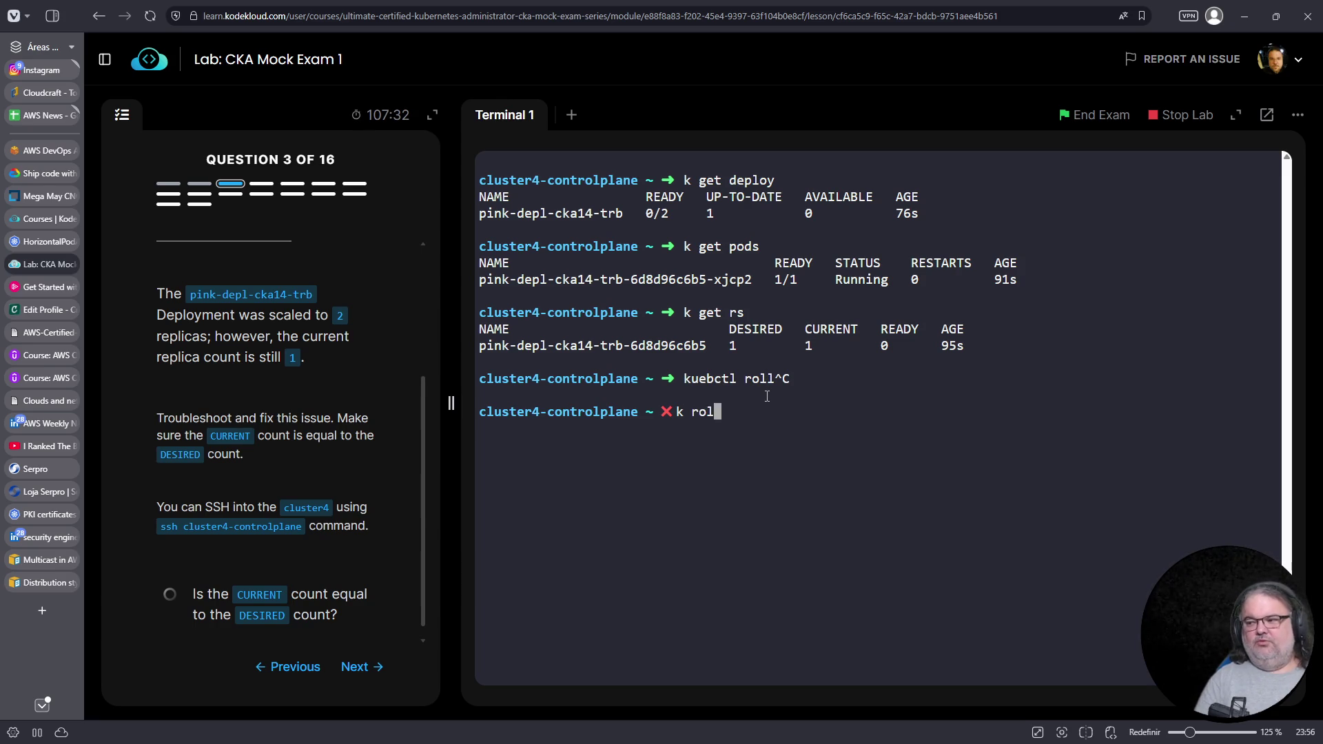
text(lout history)
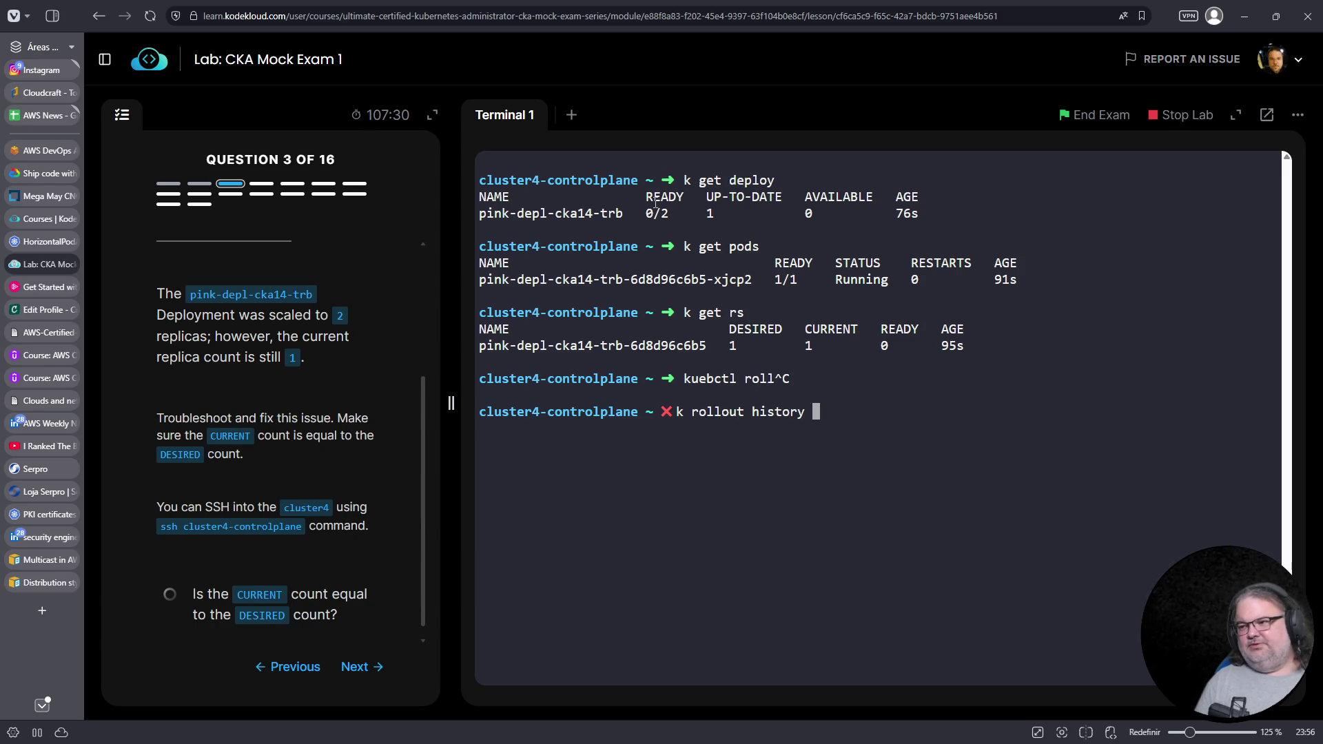
drag(624, 213, 482, 212)
right_click(490, 212)
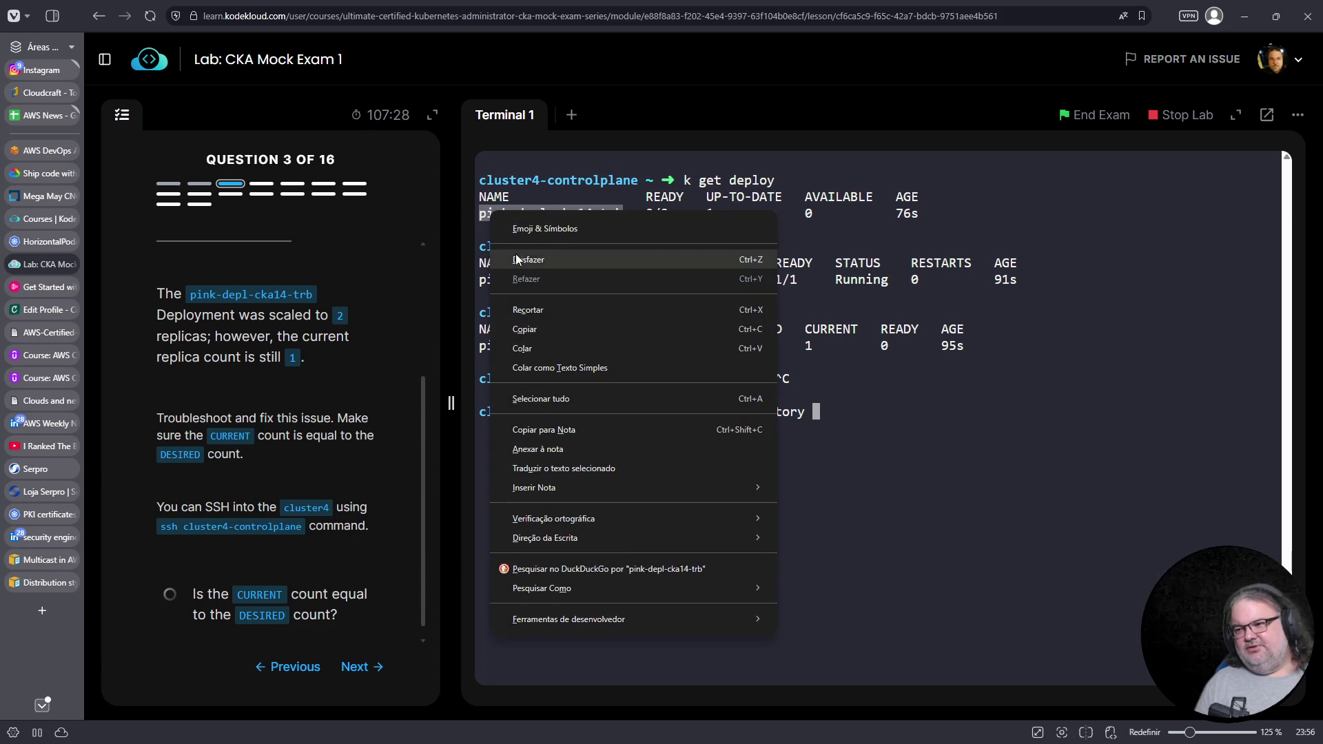
right_click(941, 414)
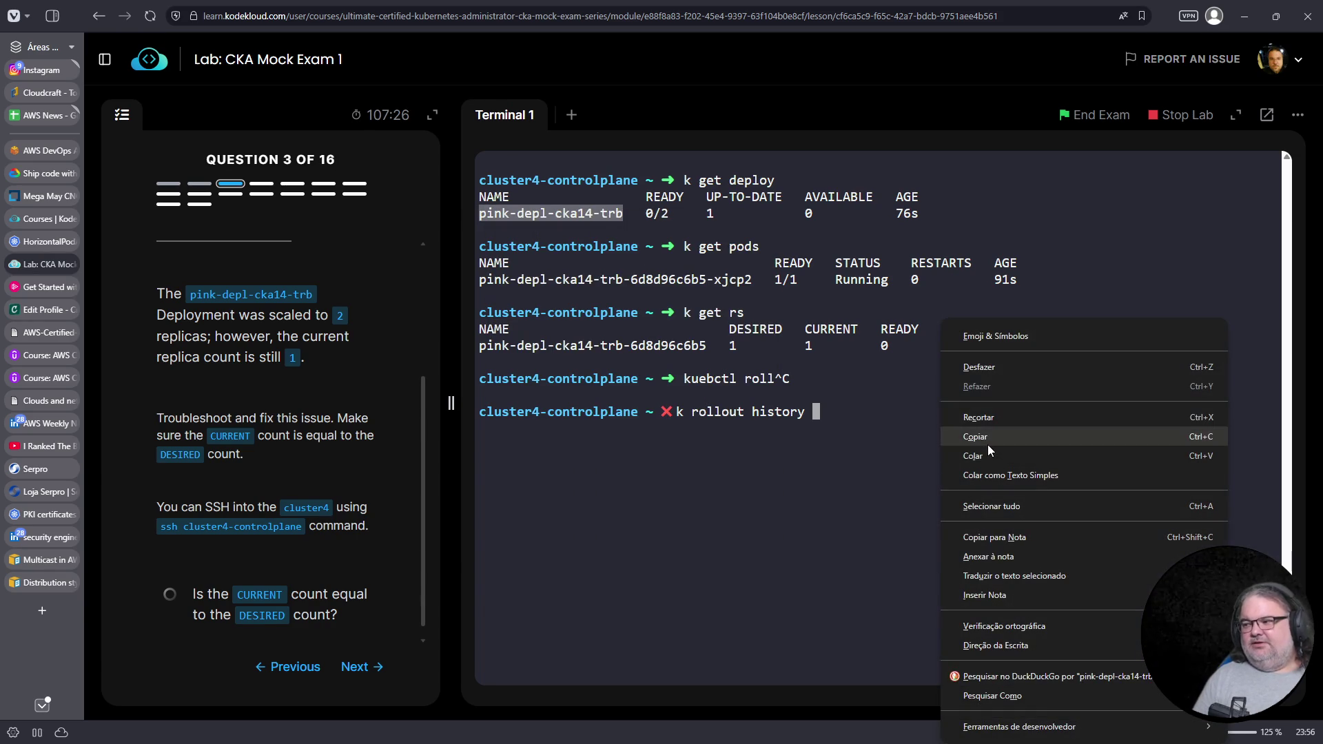
click(982, 456)
key(Return)
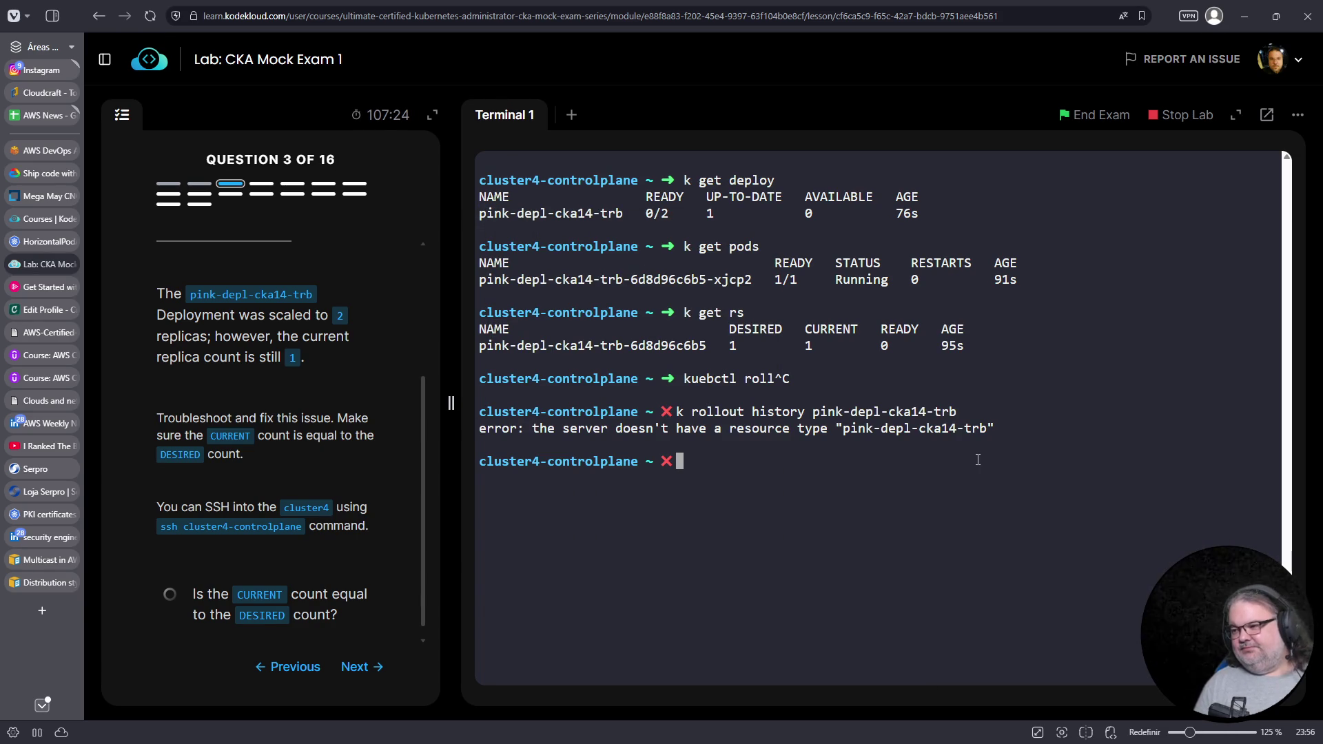
Re-run the rollout history with the deploy/ prefix: deploy/pink-depl-cka14-trb
key(Up)
key(Home)
key(Right)
key(Right)
key(Right)
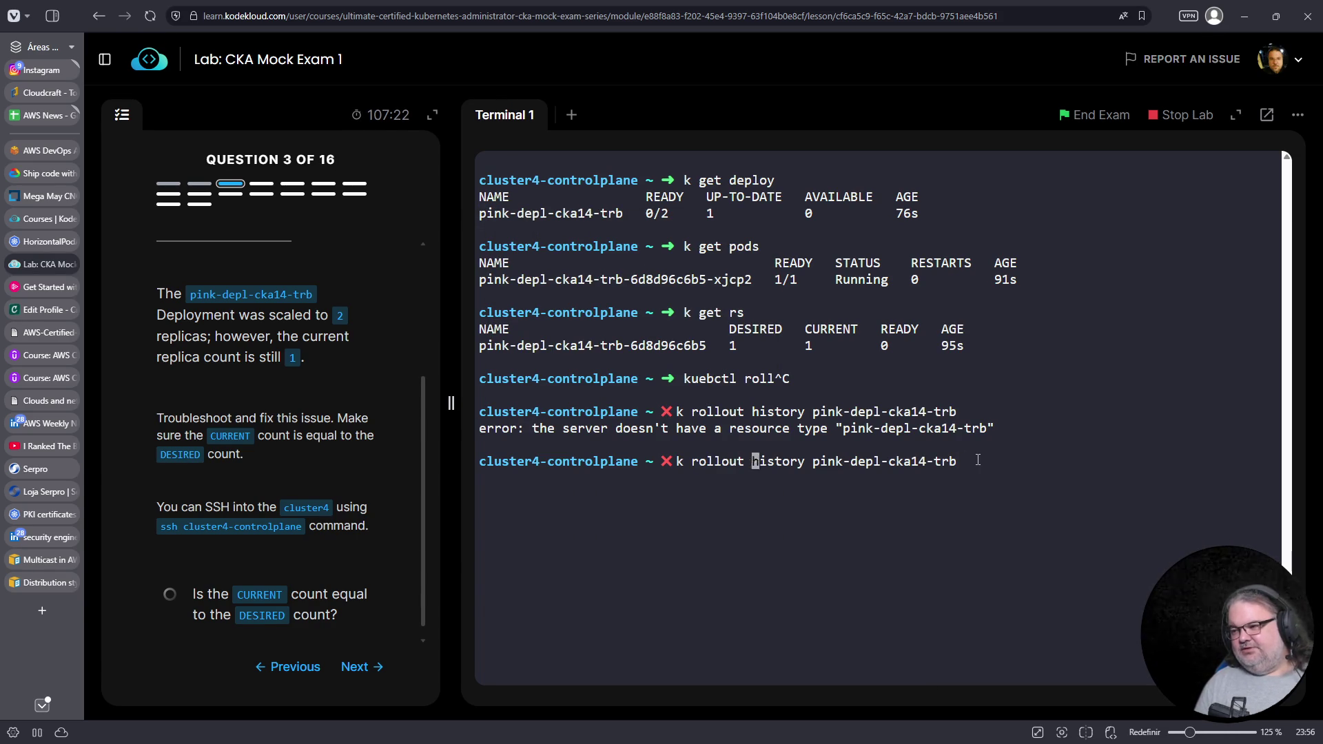
key(Left)
key(Left)
key(Left)
text(deploy/)
key(Return)
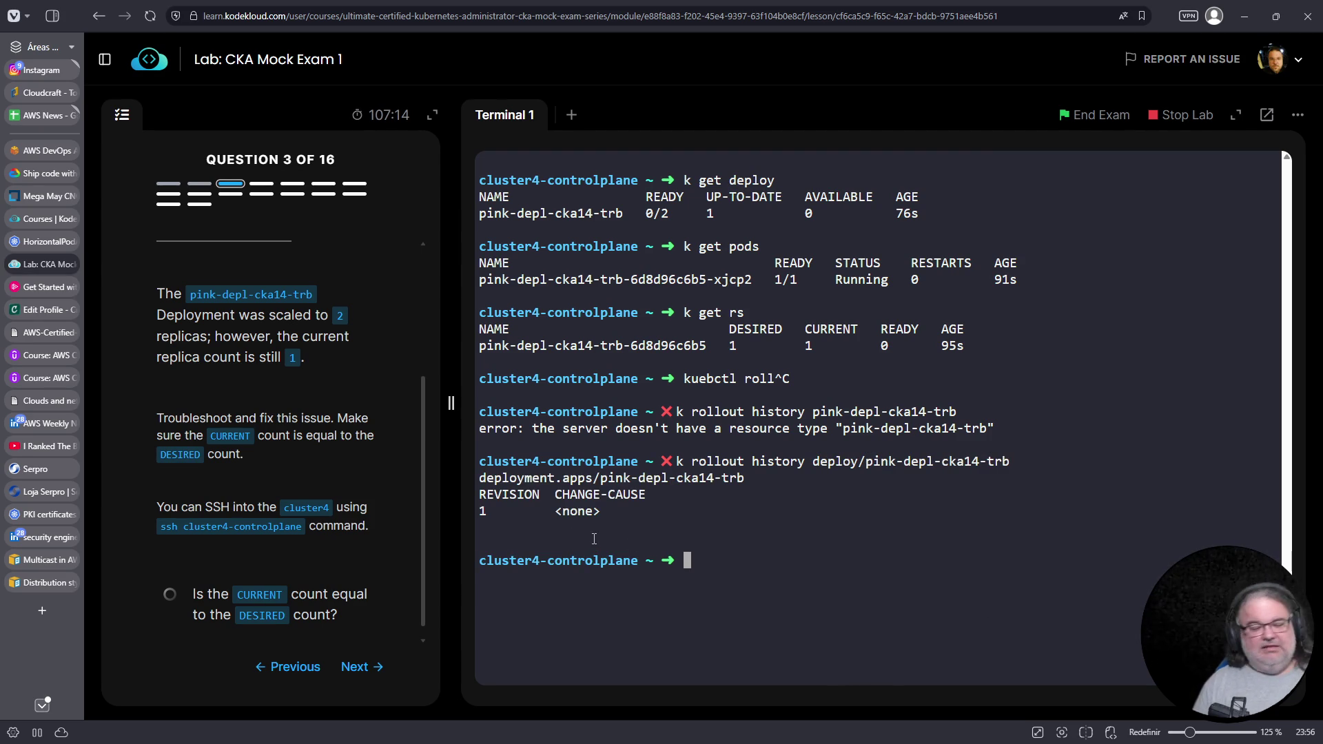
List cluster events and review them, including the ReplicaSet scaled from 0 to 1
text(kj get even)
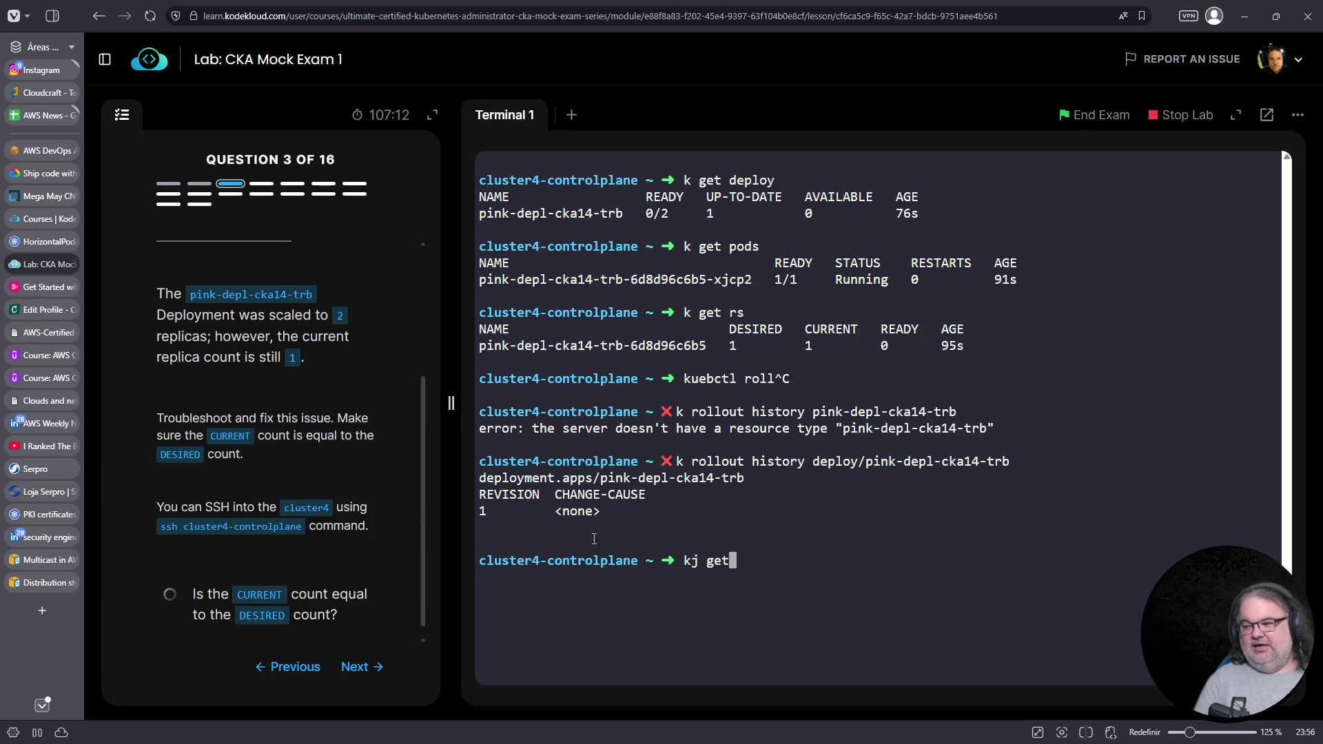
key(ctrl+c)
text(k get events)
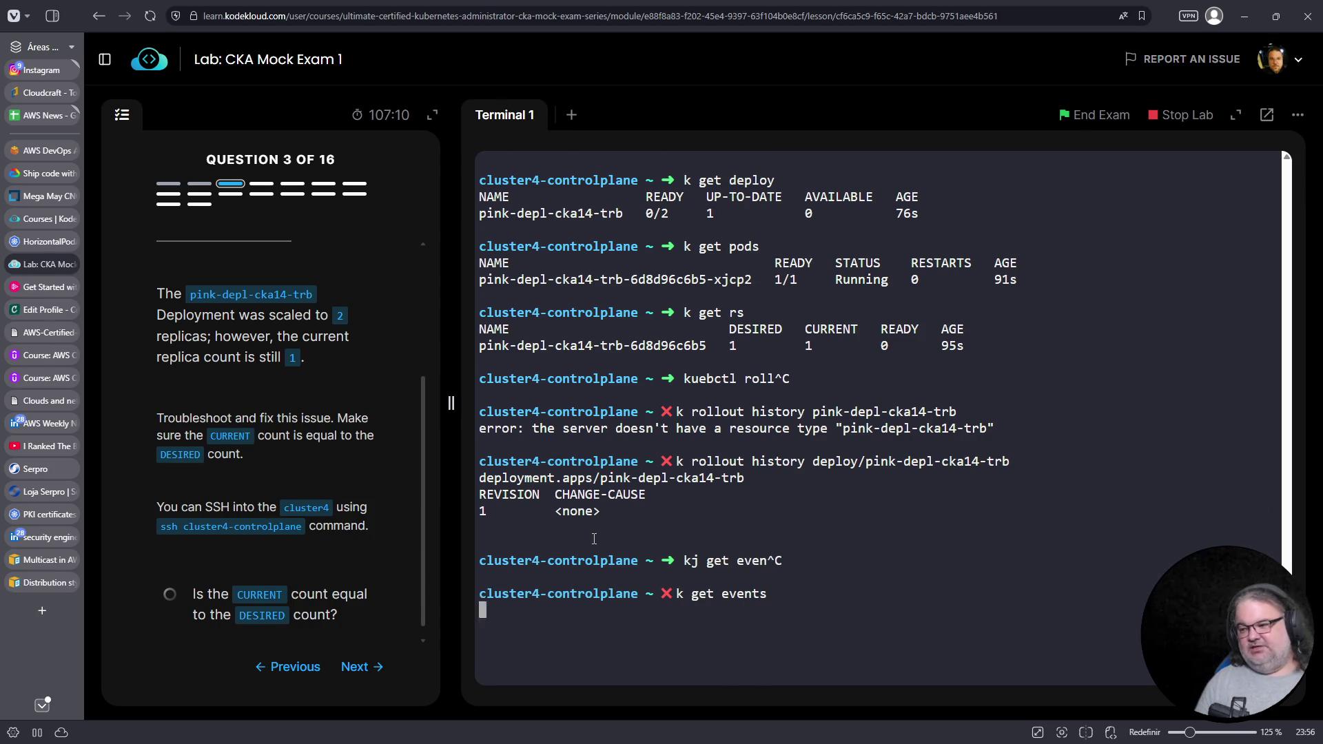
key(Return)
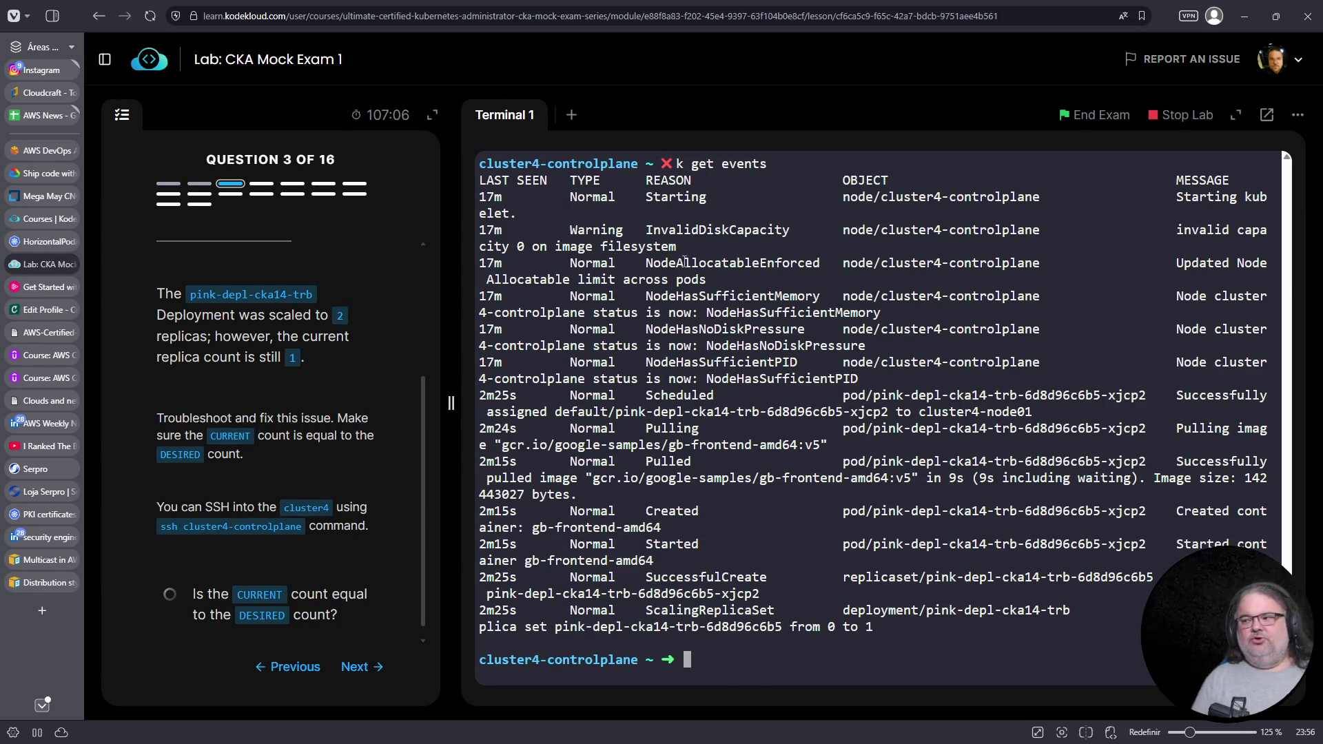
double_click(732, 264)
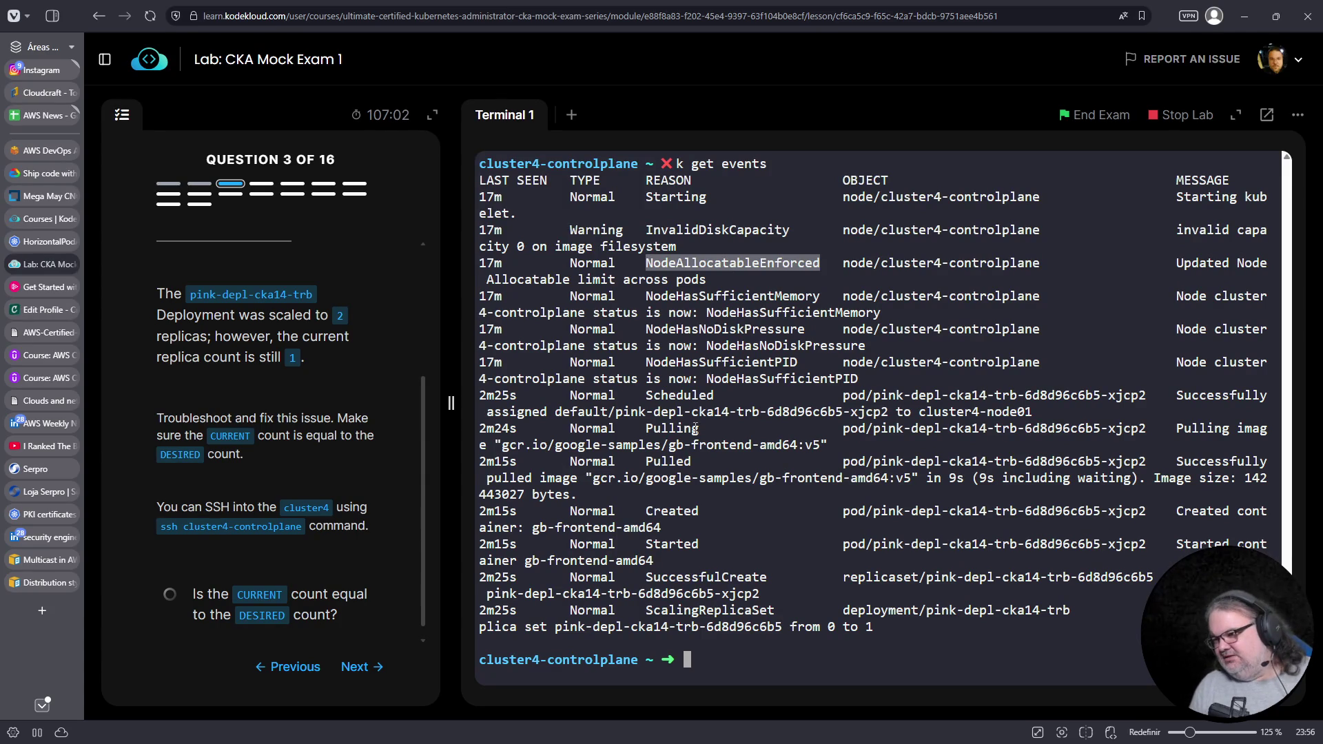
double_click(681, 395)
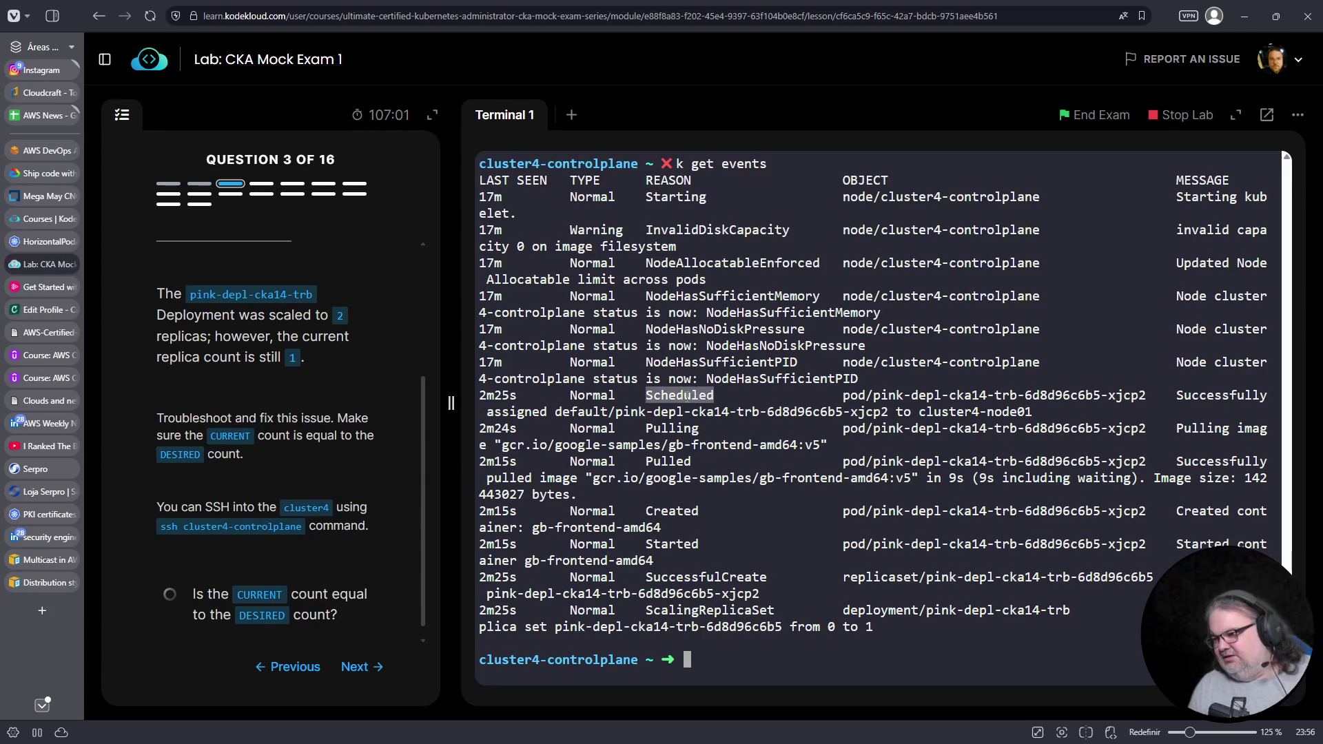
double_click(694, 475)
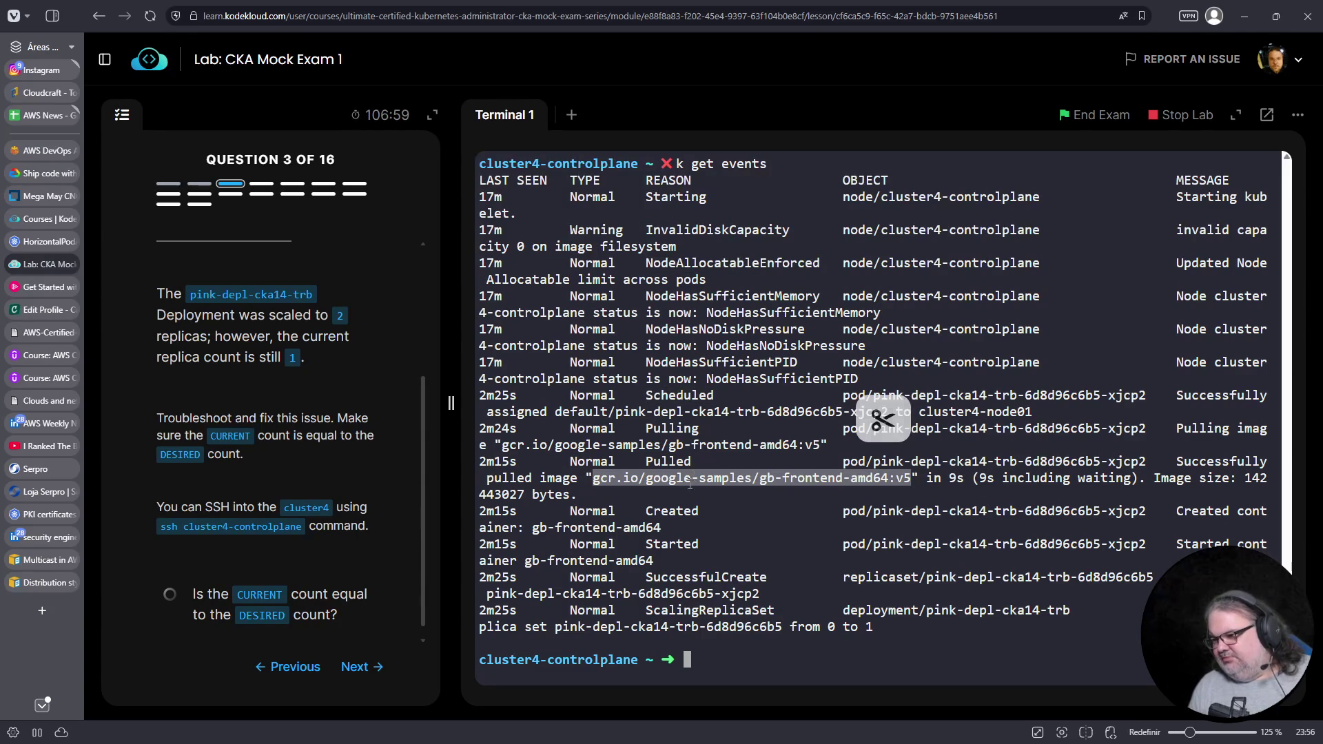
double_click(738, 611)
drag(895, 629, 447, 612)
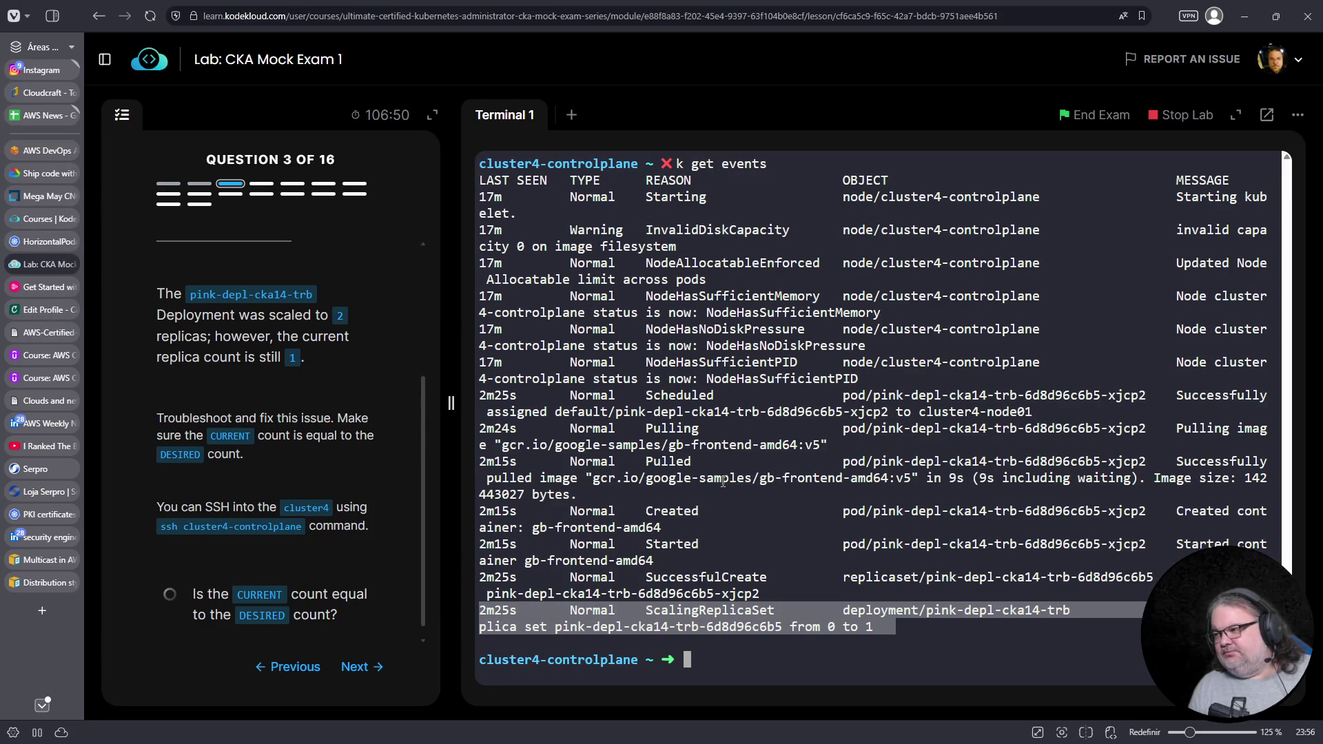
mouse_move(562, 196)
mouse_down()
mouse_move(607, 296)
mouse_move(616, 395)
mouse_up()
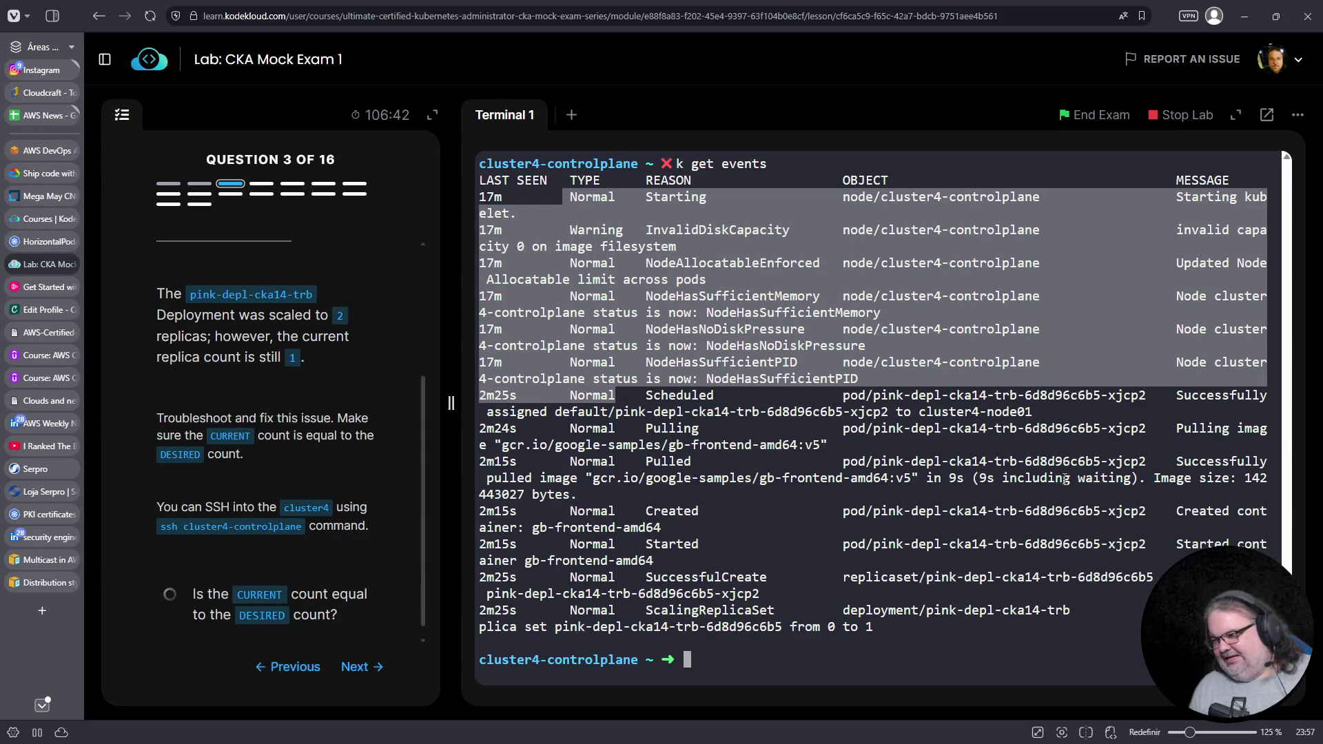
drag(973, 478, 1134, 476)
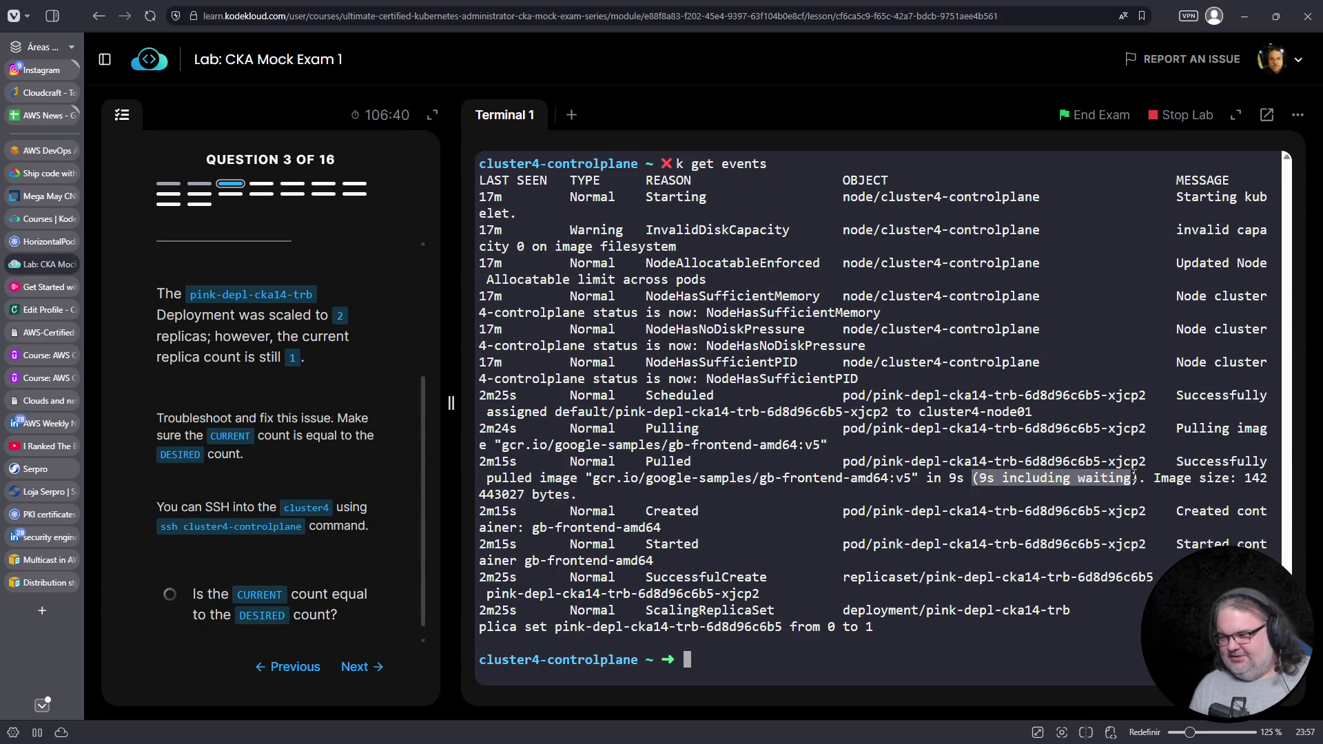
click(974, 395)
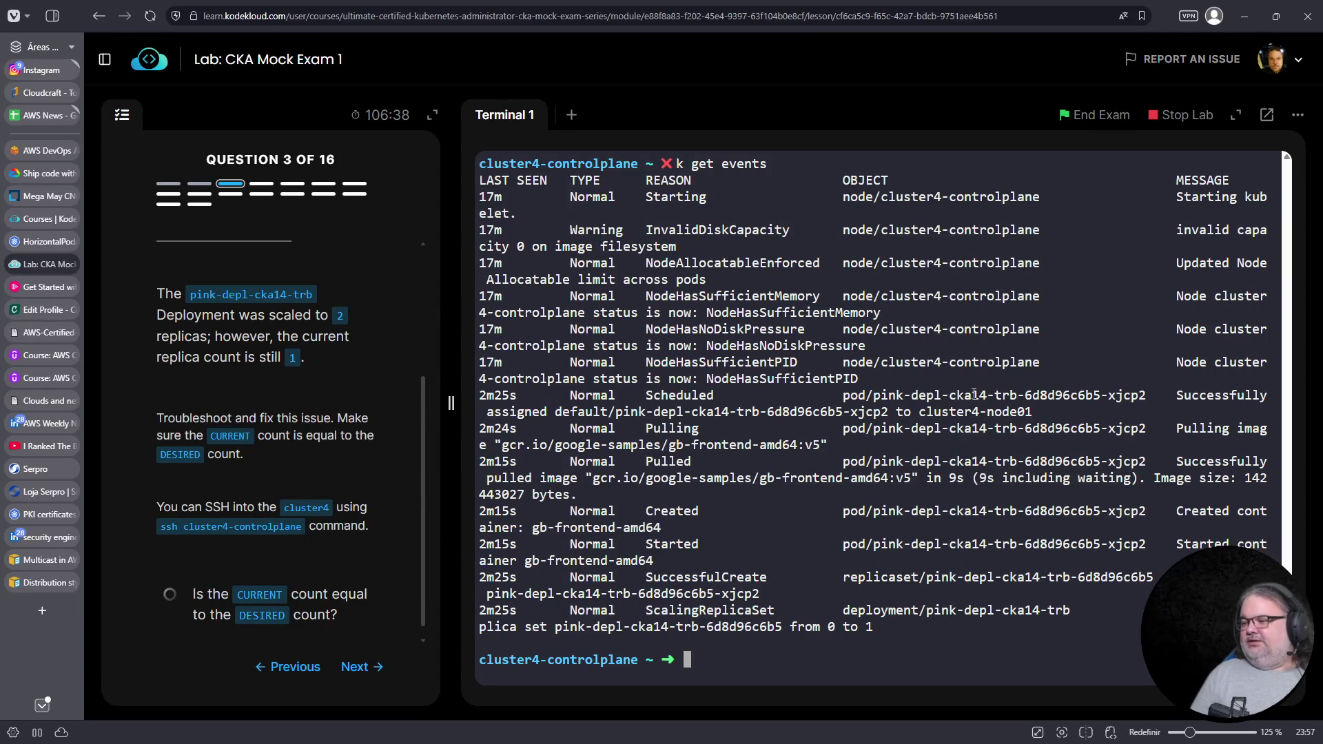
List the pods and ReplicaSets, then start typing k edit deploy
text(k get pods)
key(Return)
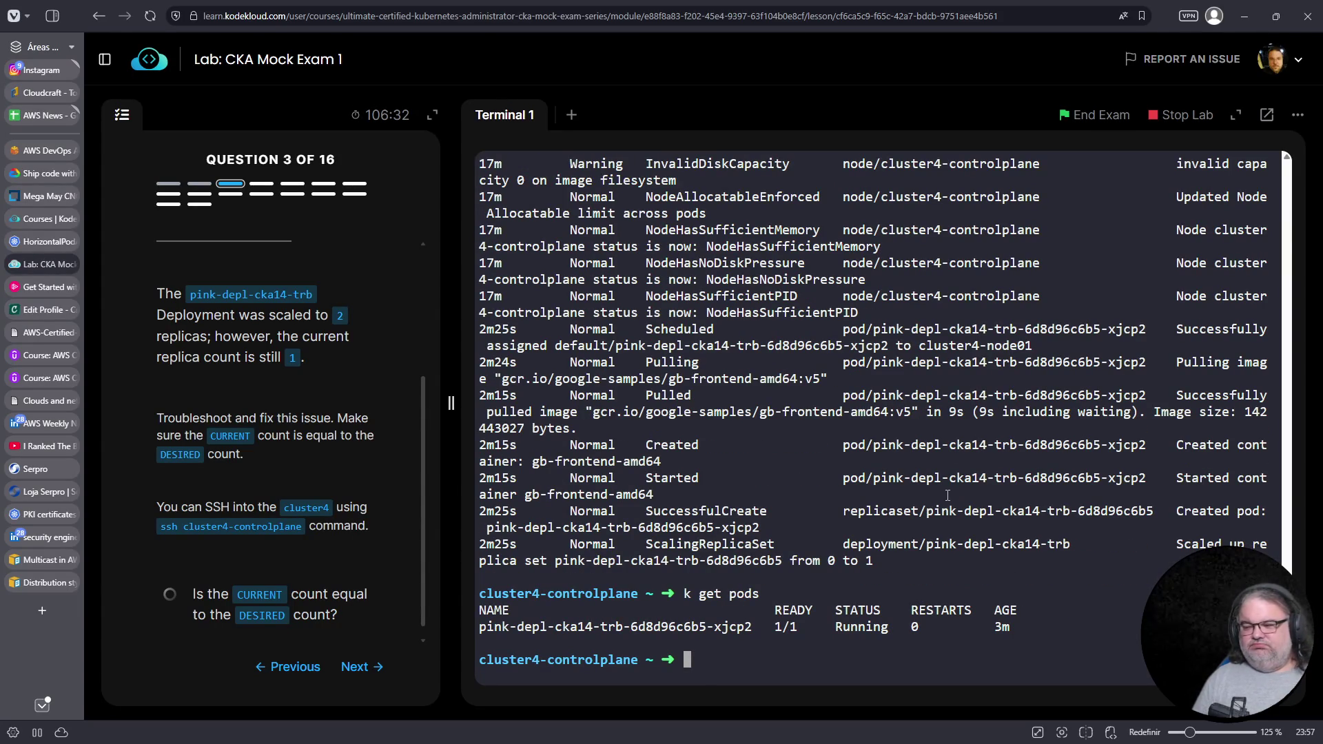
text(k get rs)
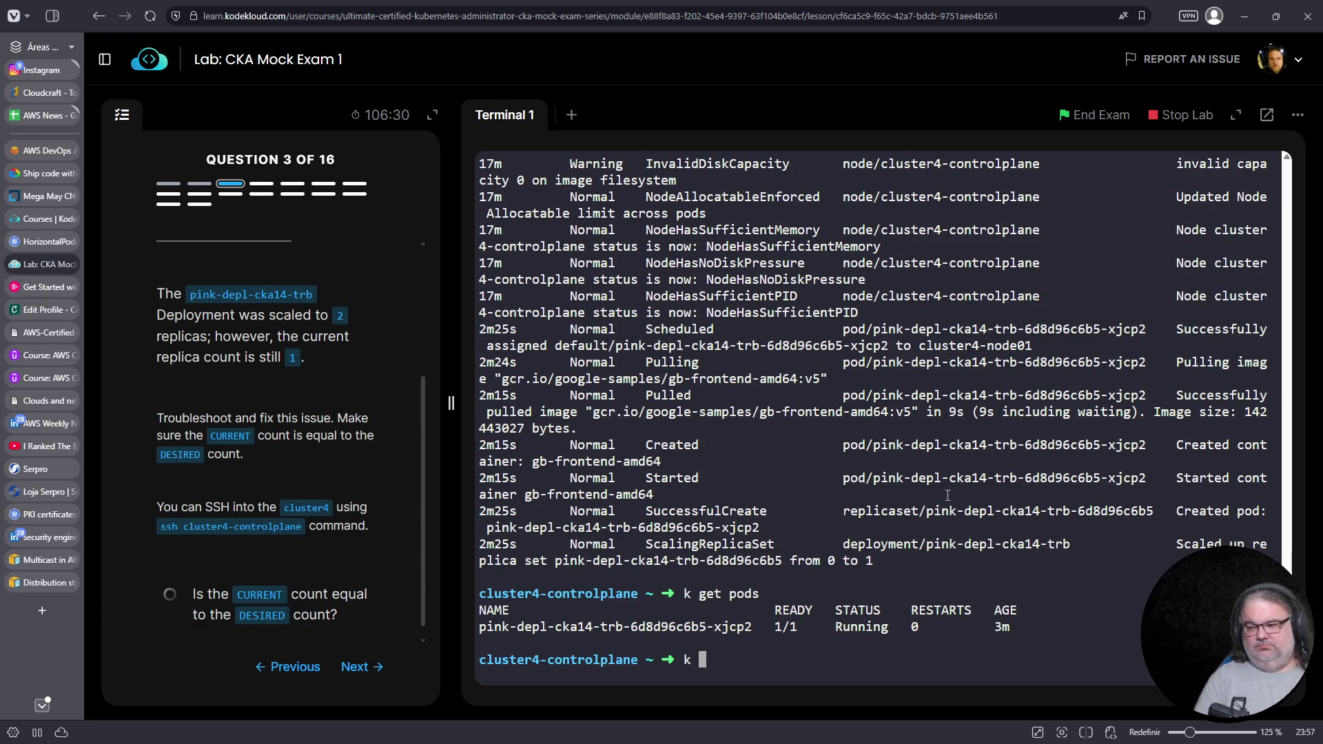
key(Return)
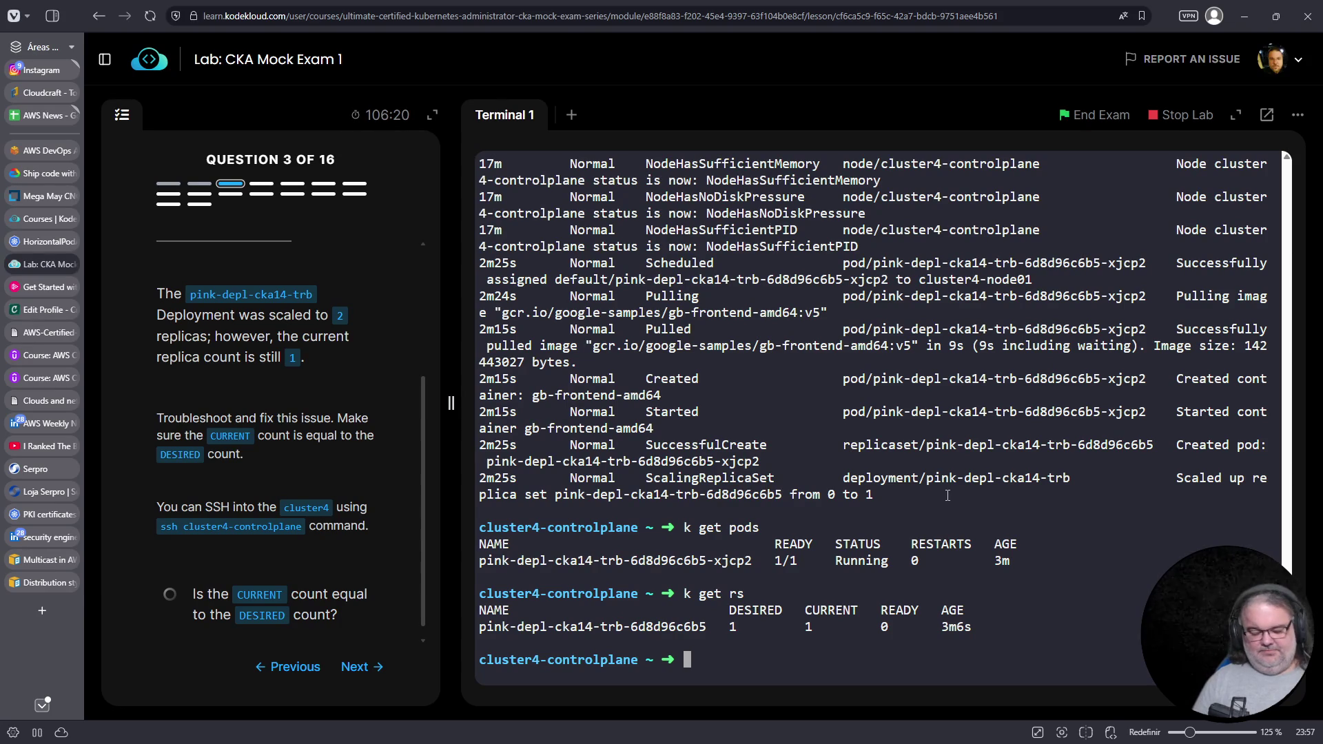
text(k edit deploy)
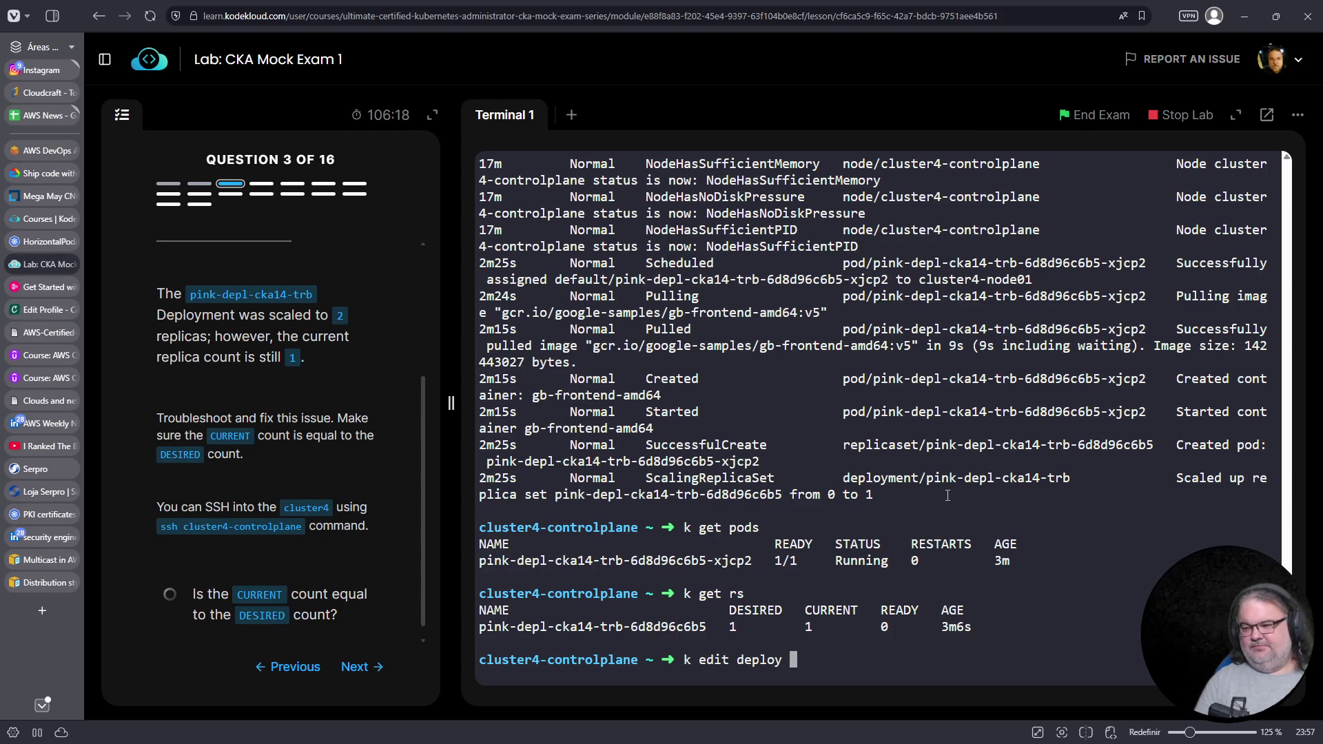
key(Return)
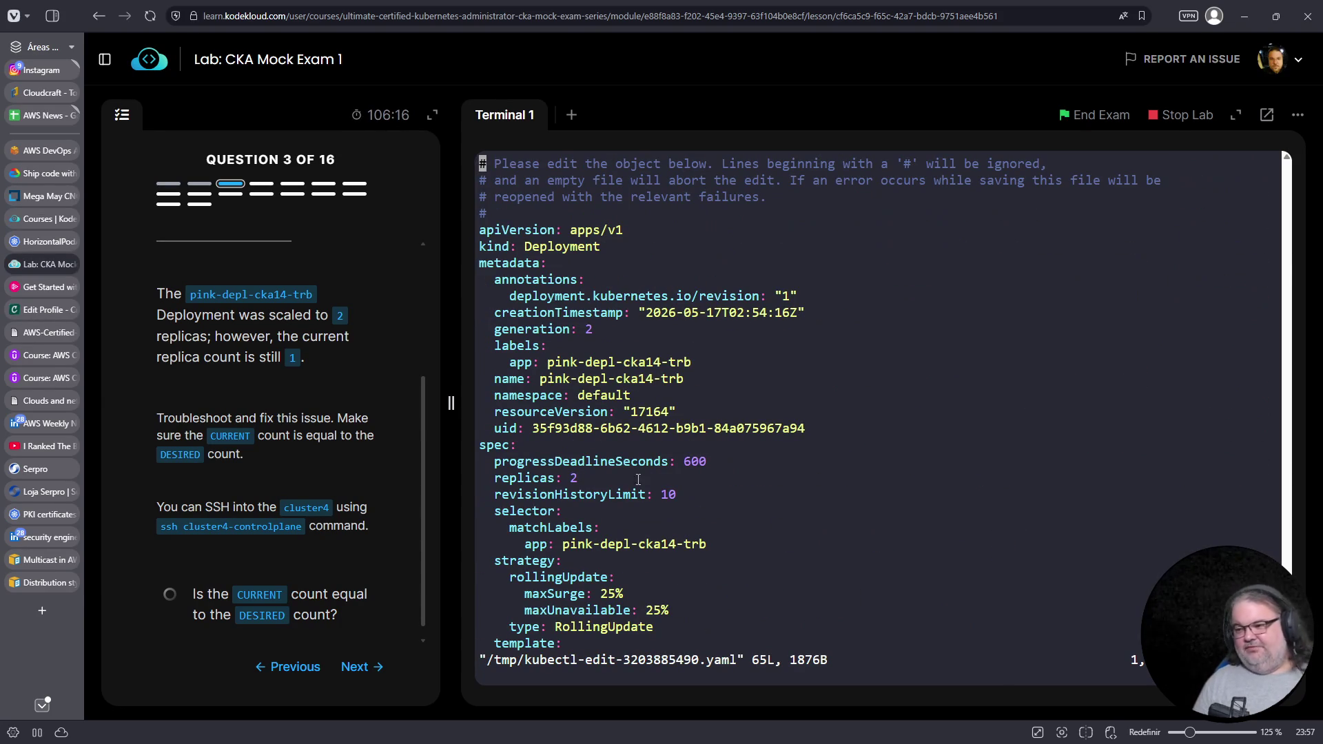
triple_click(571, 478)
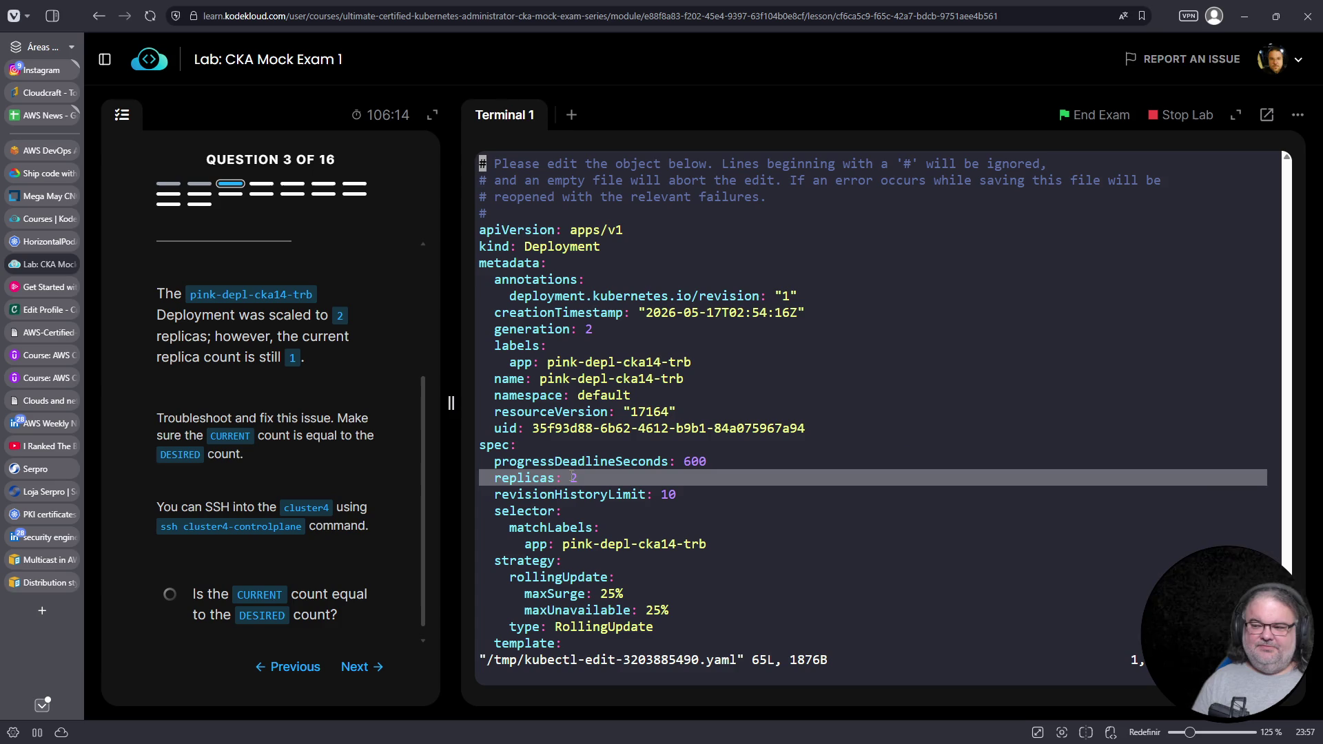
key(Down)
key(Down)
key(Down)
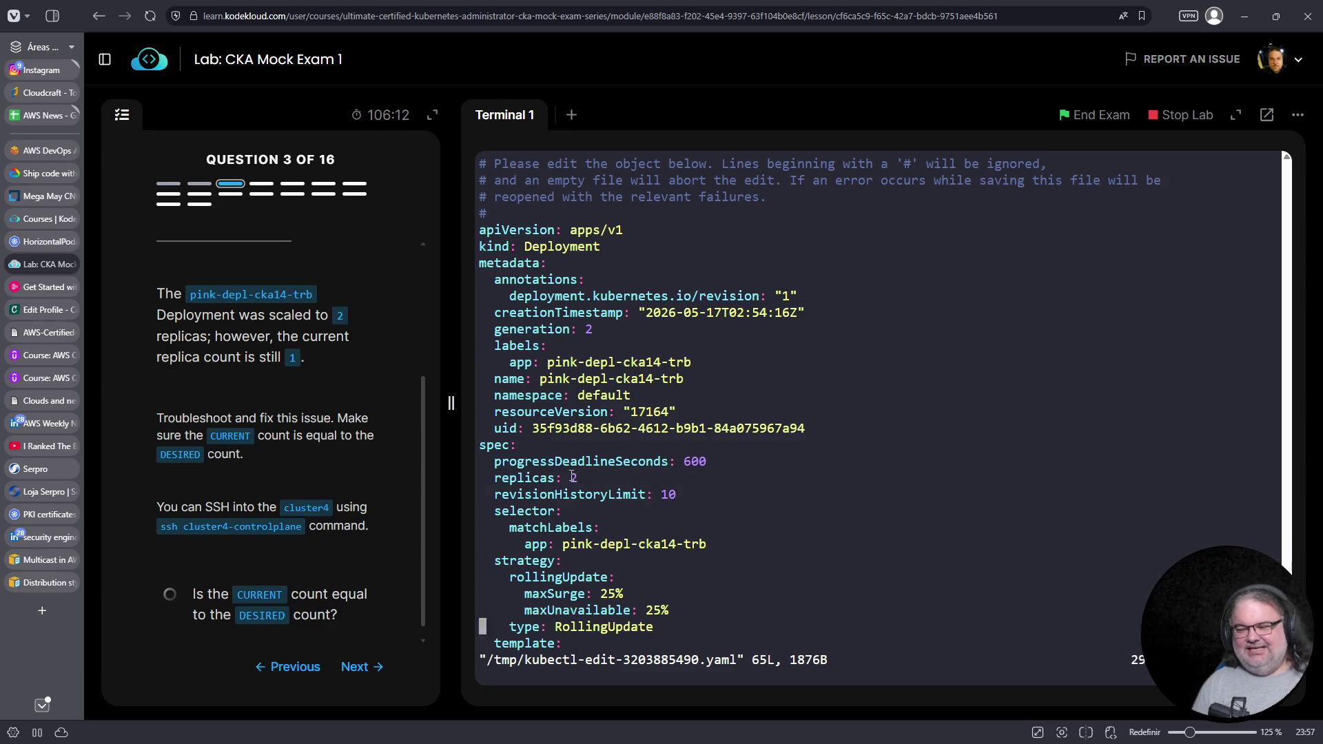
key(Down)
key(Down)
key(Down)
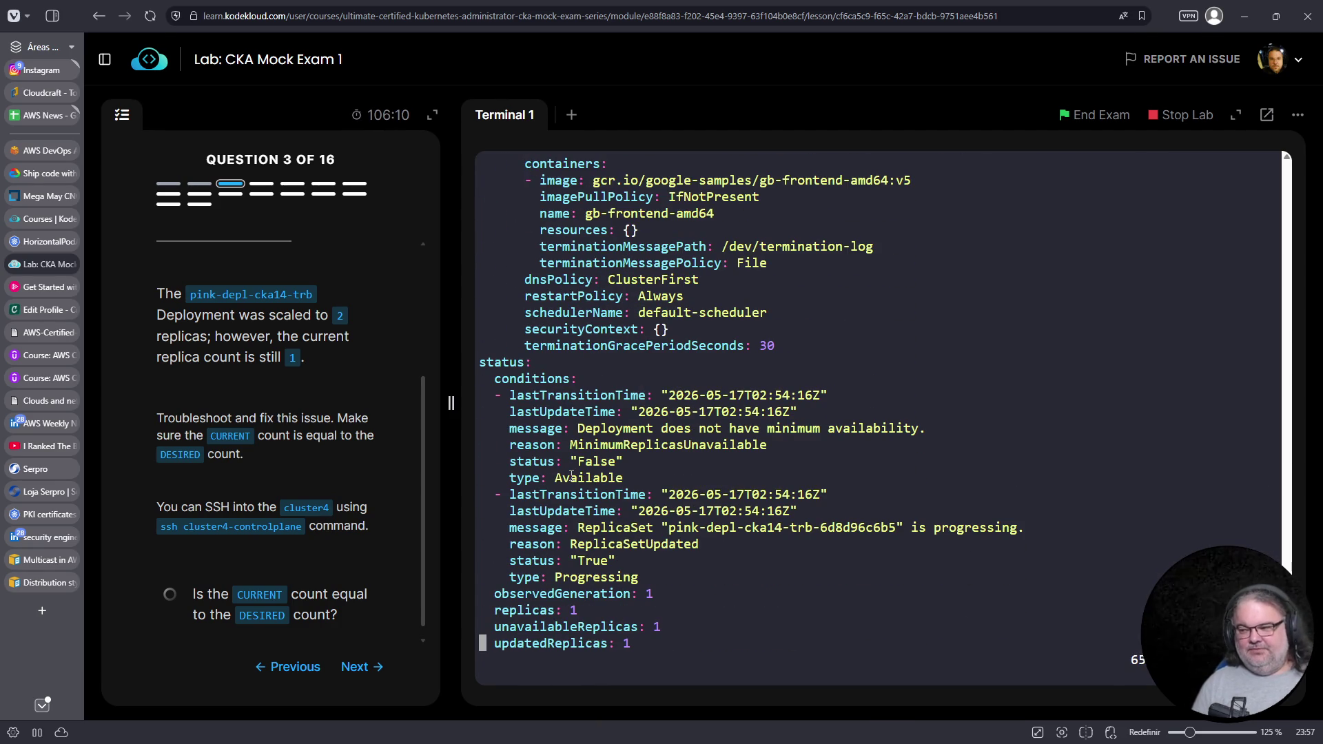
text(:q!)
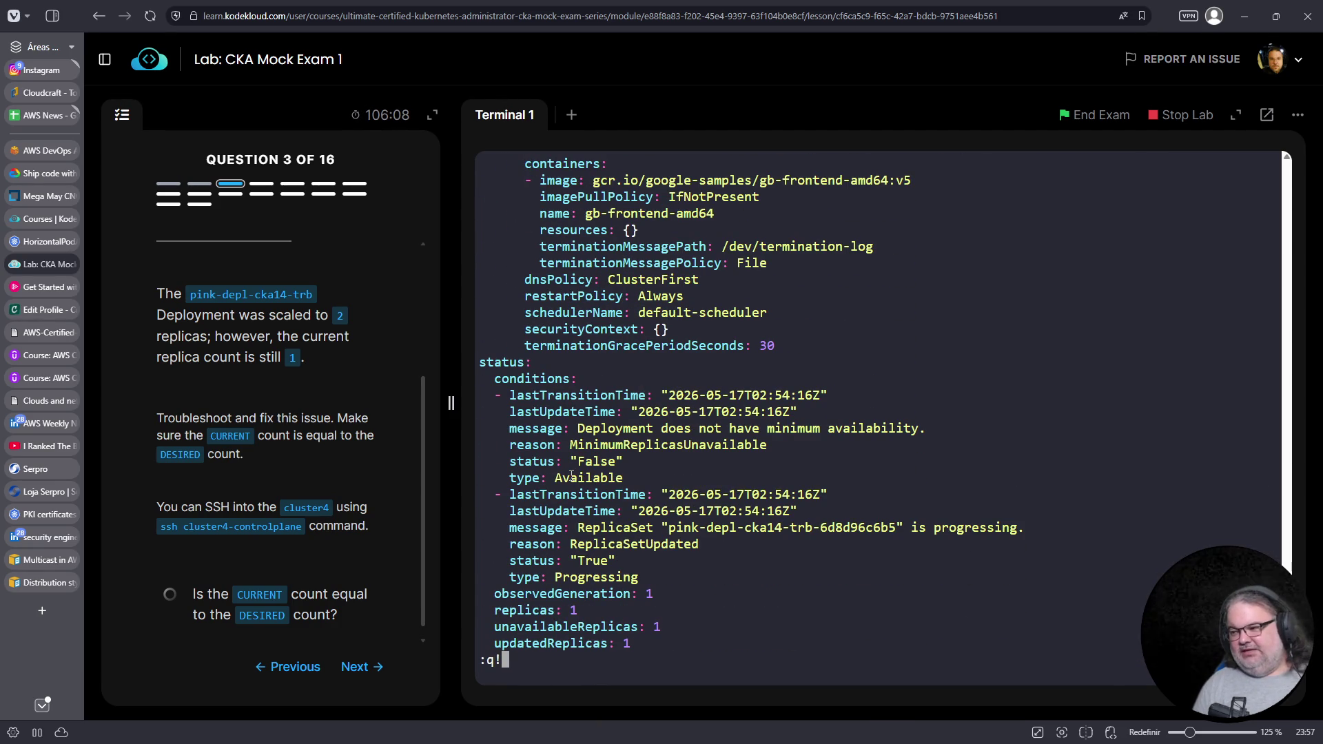
key(Return)
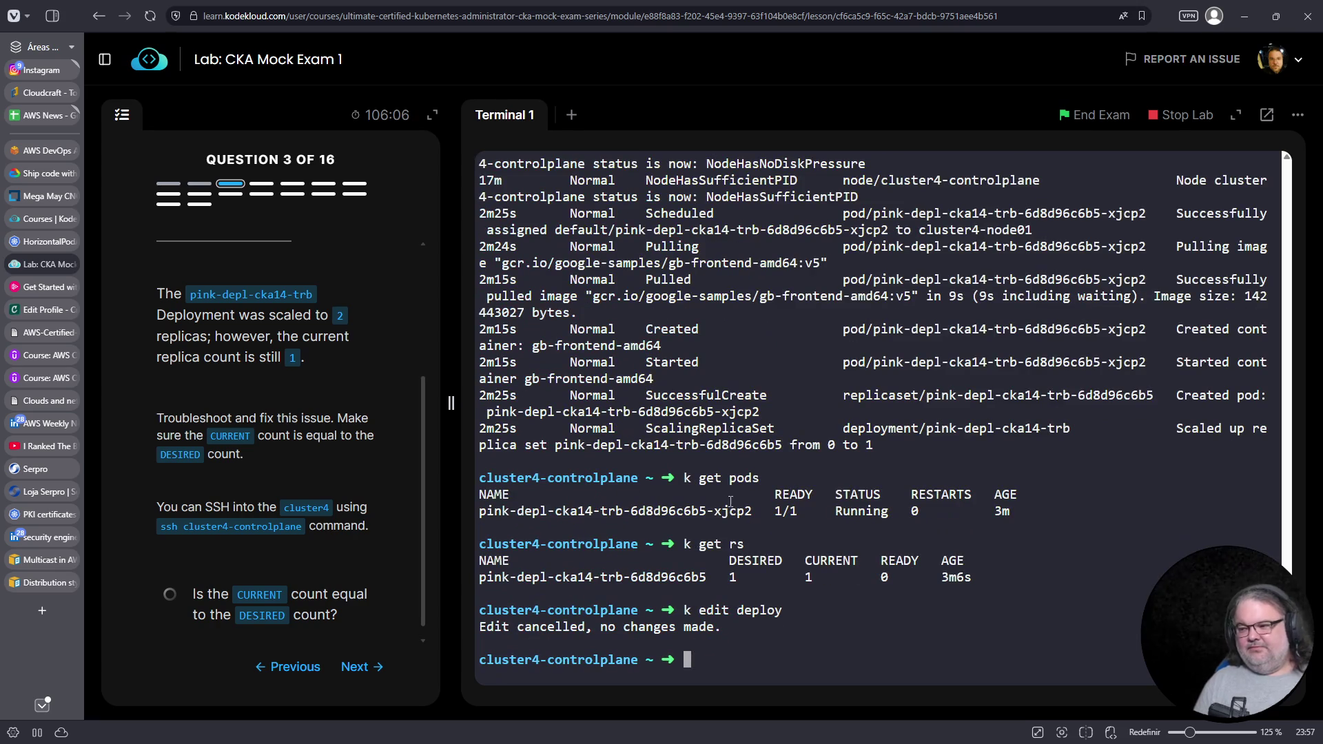
List pods with k get pods -A, spot the crashing kube-controller-manager, and type k run nginx --image=nginx
text(k get pods -A)
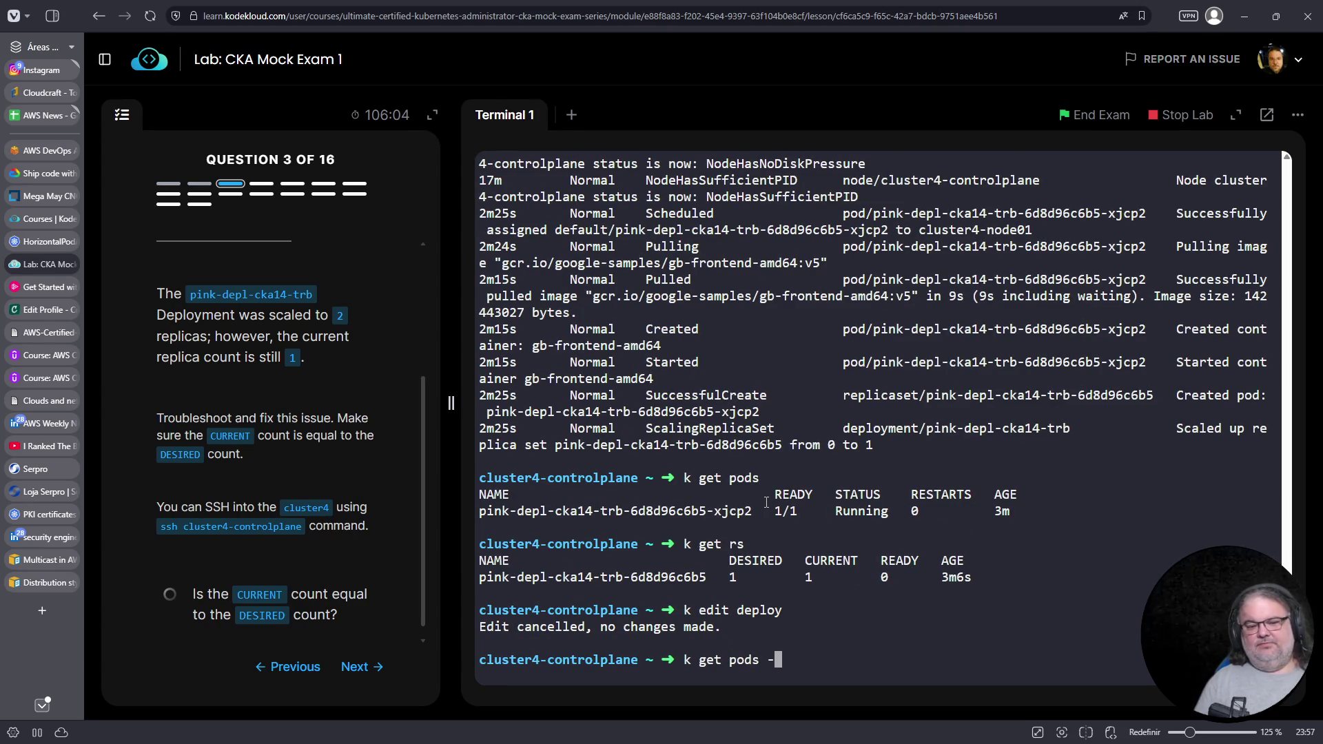
key(Return)
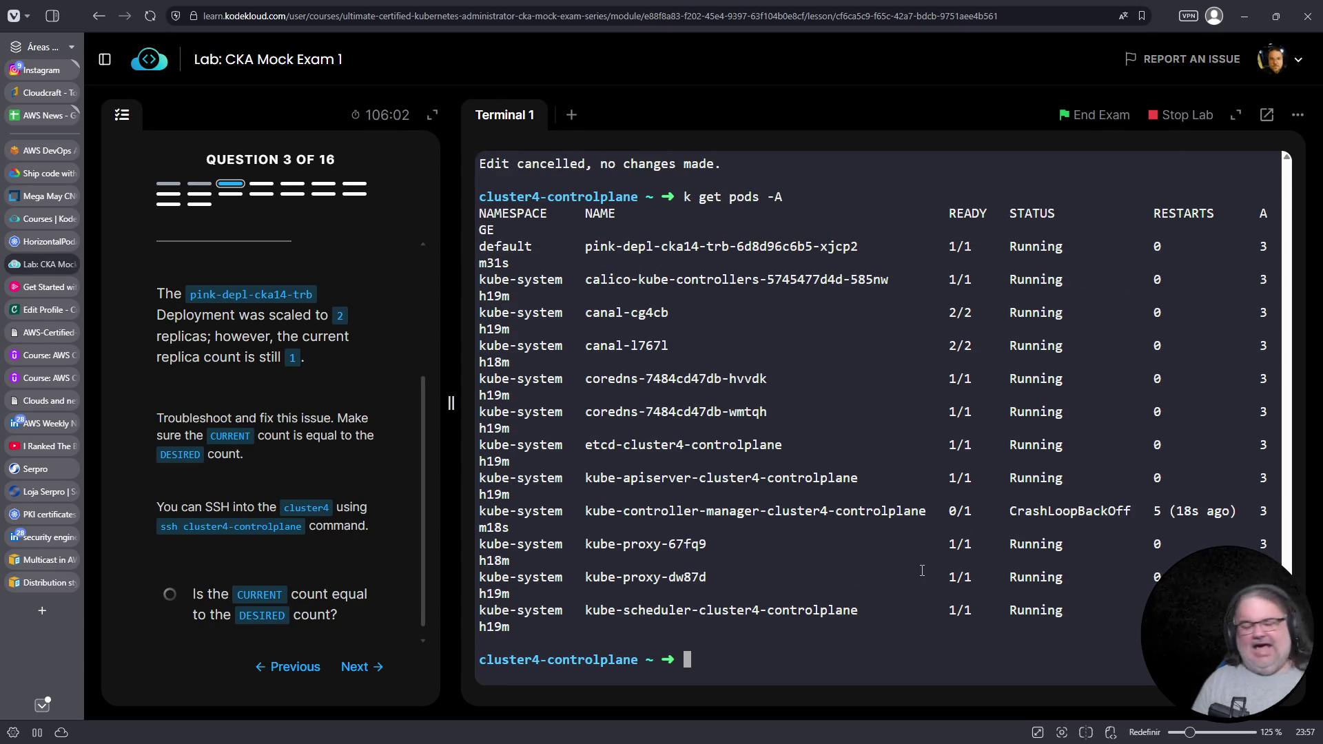
triple_click(801, 517)
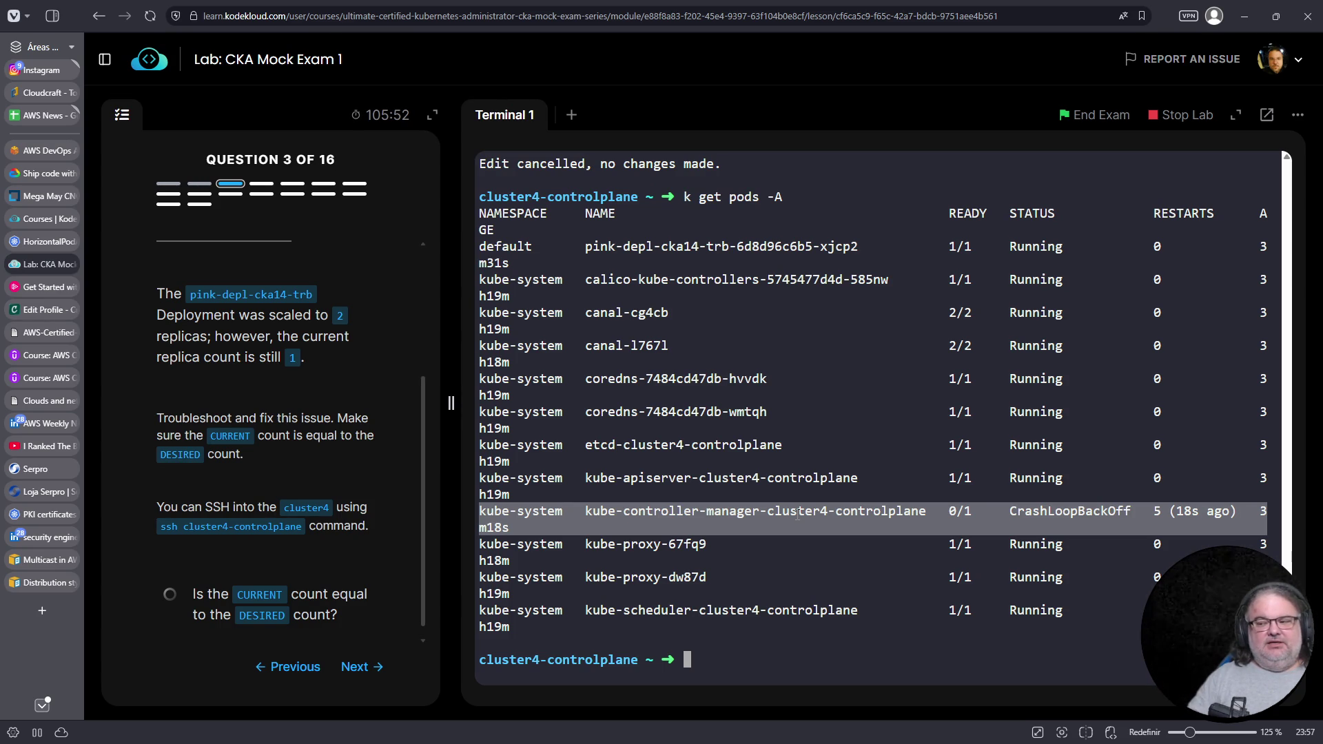
text(k run nginx --image=nginx)
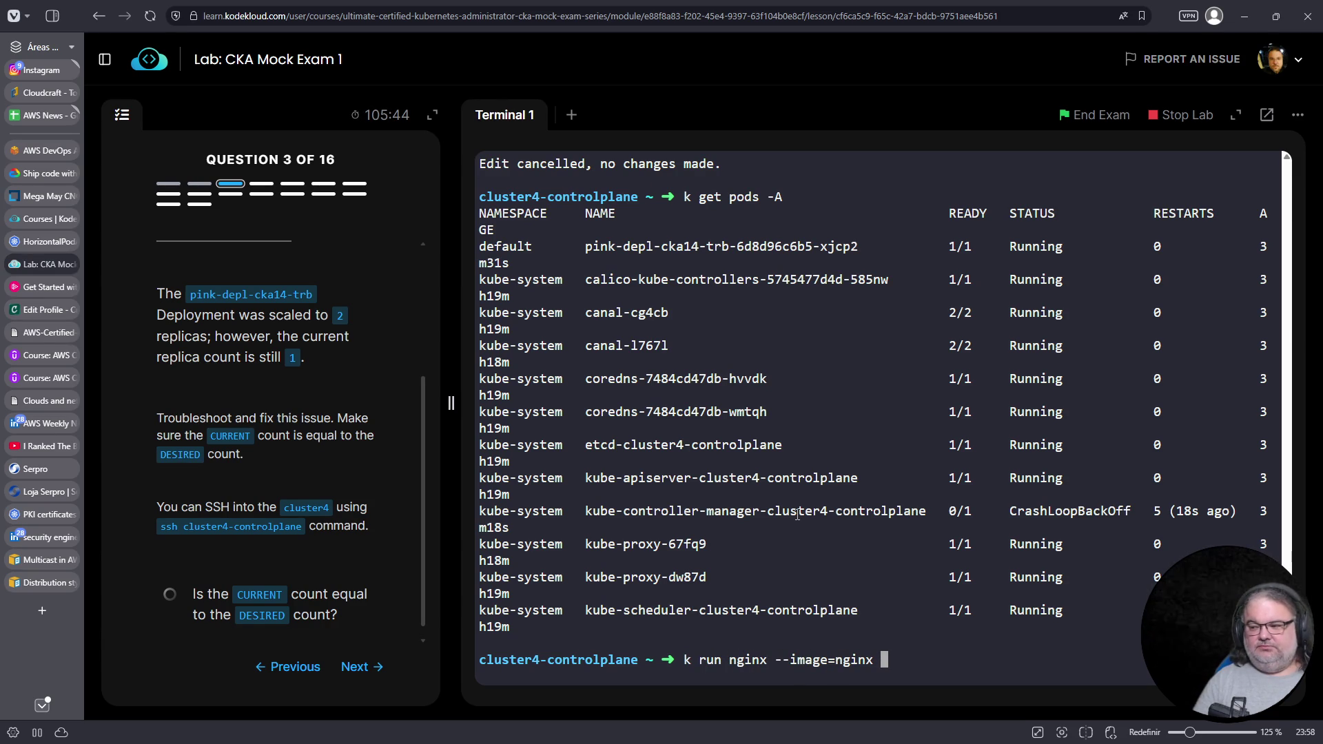
Create a test nginx pod, check it in the pod list, then delete it
key(Return)
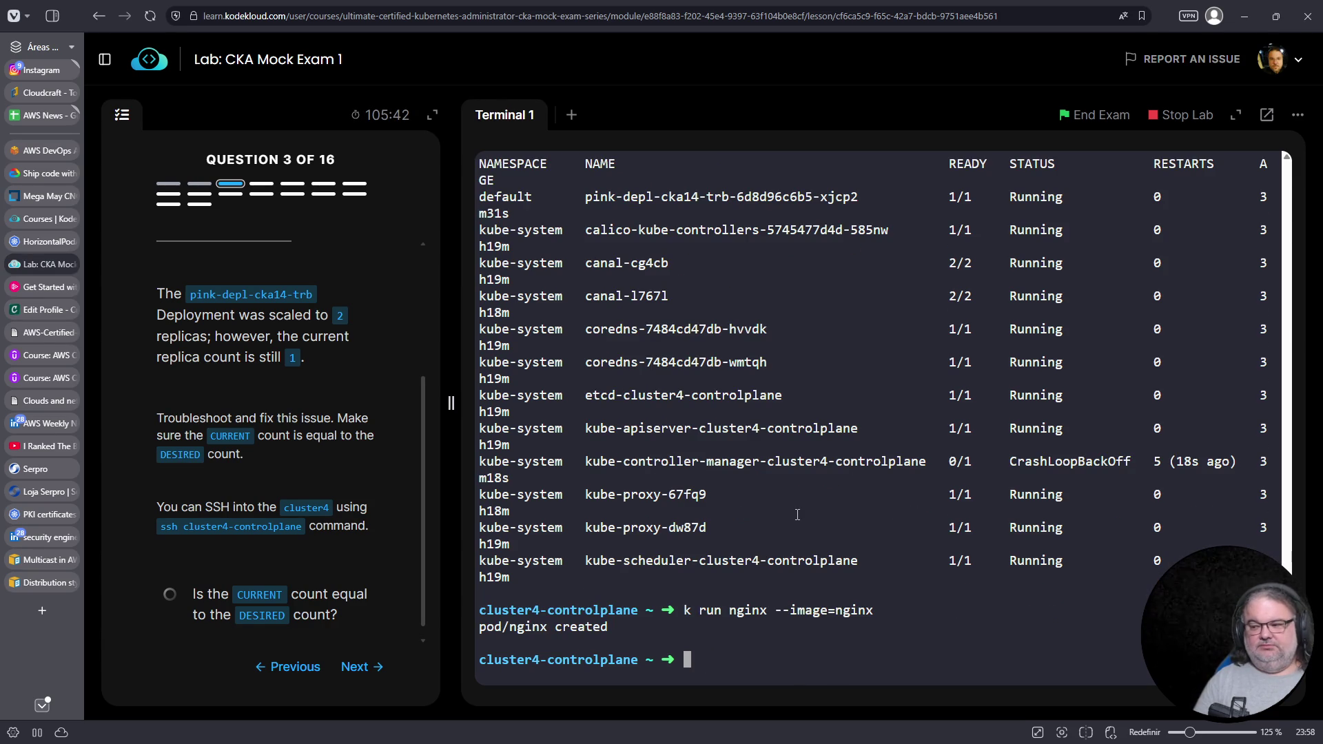
text(k get pods)
key(Return)
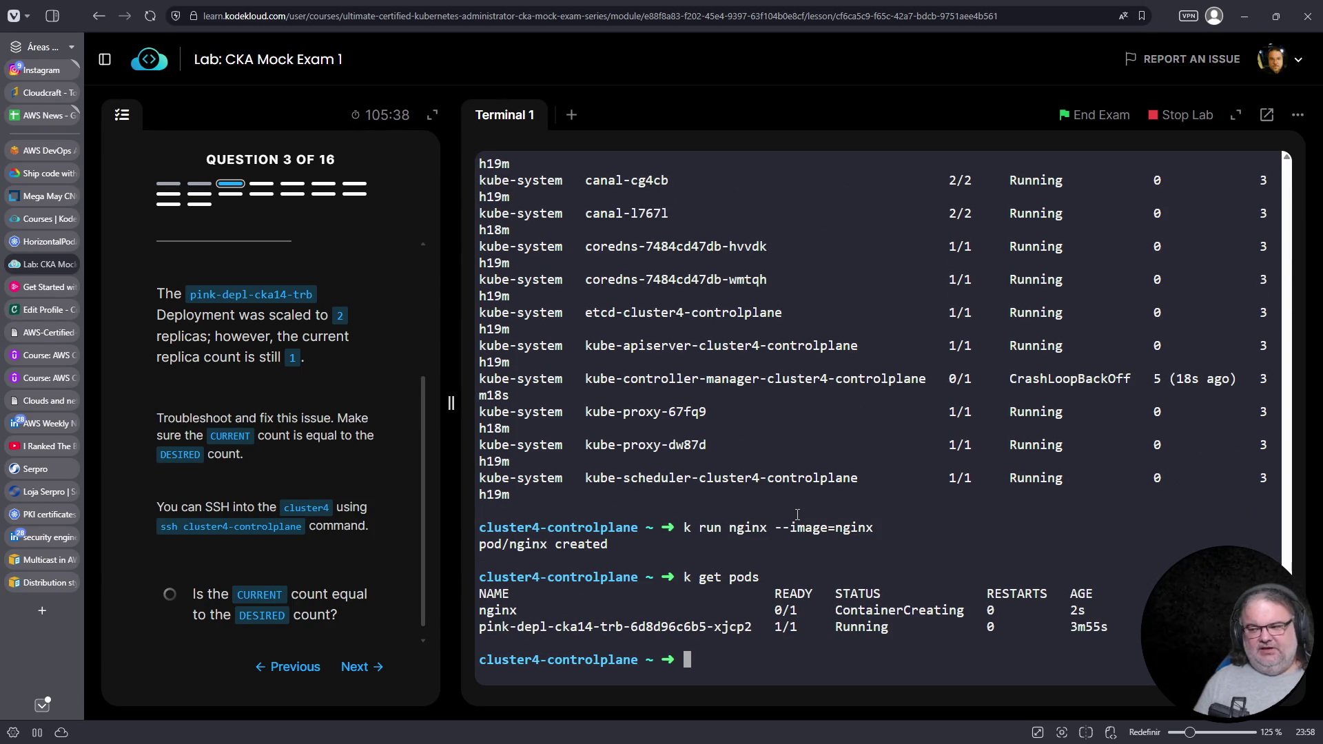
key(Up)
key(Return)
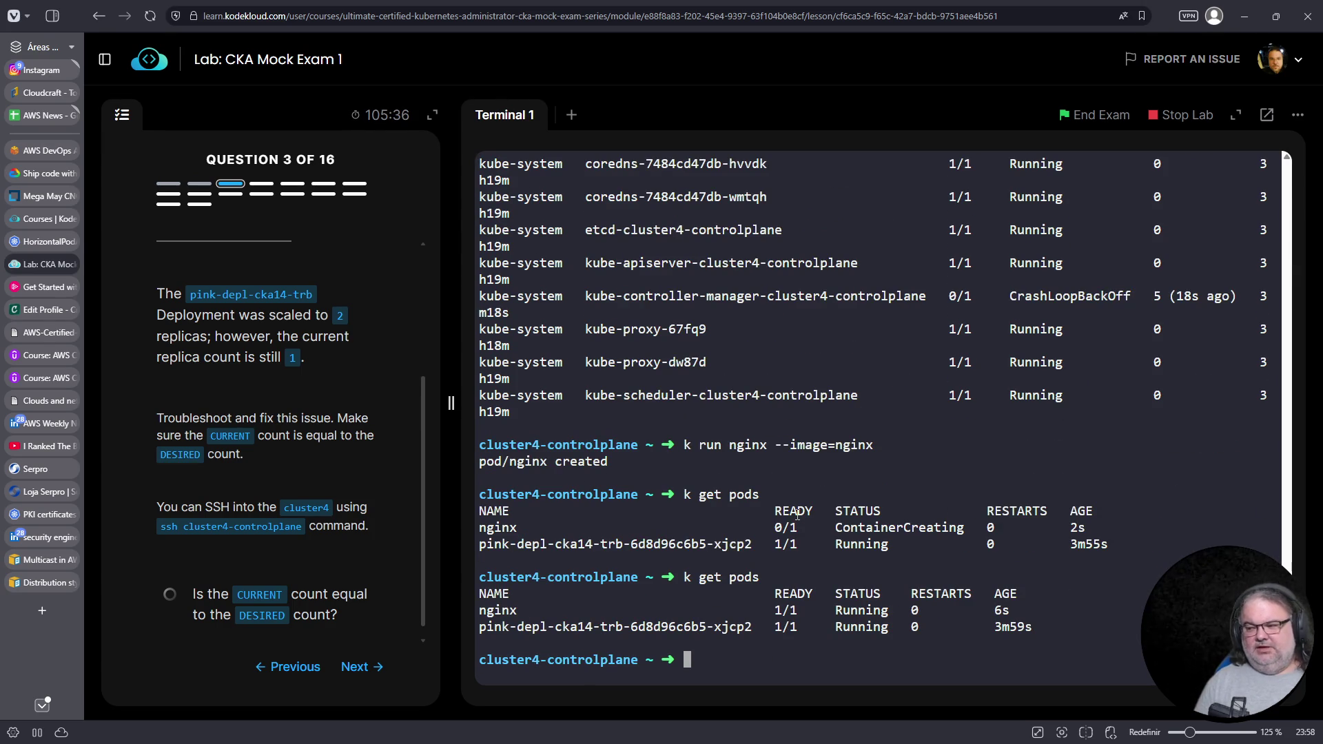
text(k dele)
key(ctrl+c)
text(k delete pod nginx)
key(Return)
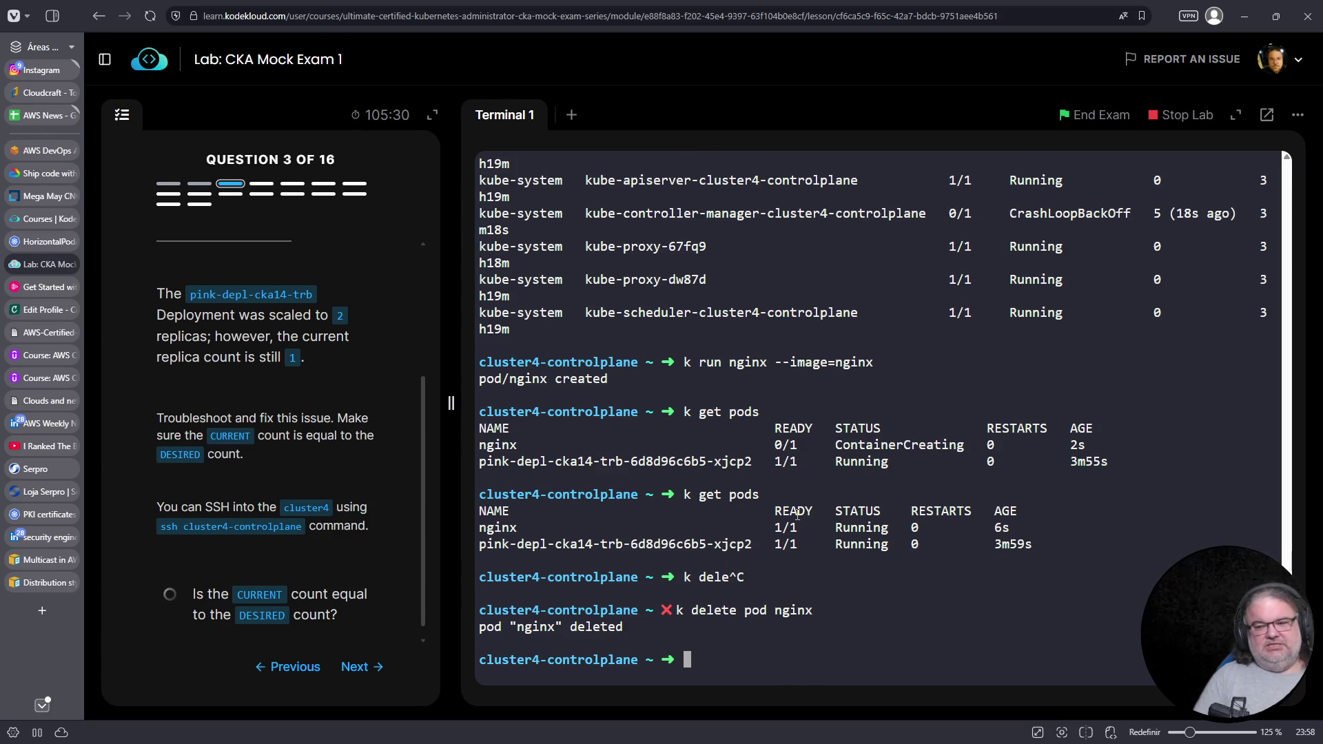
Create a test nginx Deployment with image nginx and list pods looking for its pod
text(k create deploy nginx --image=nginx)
key(Return)
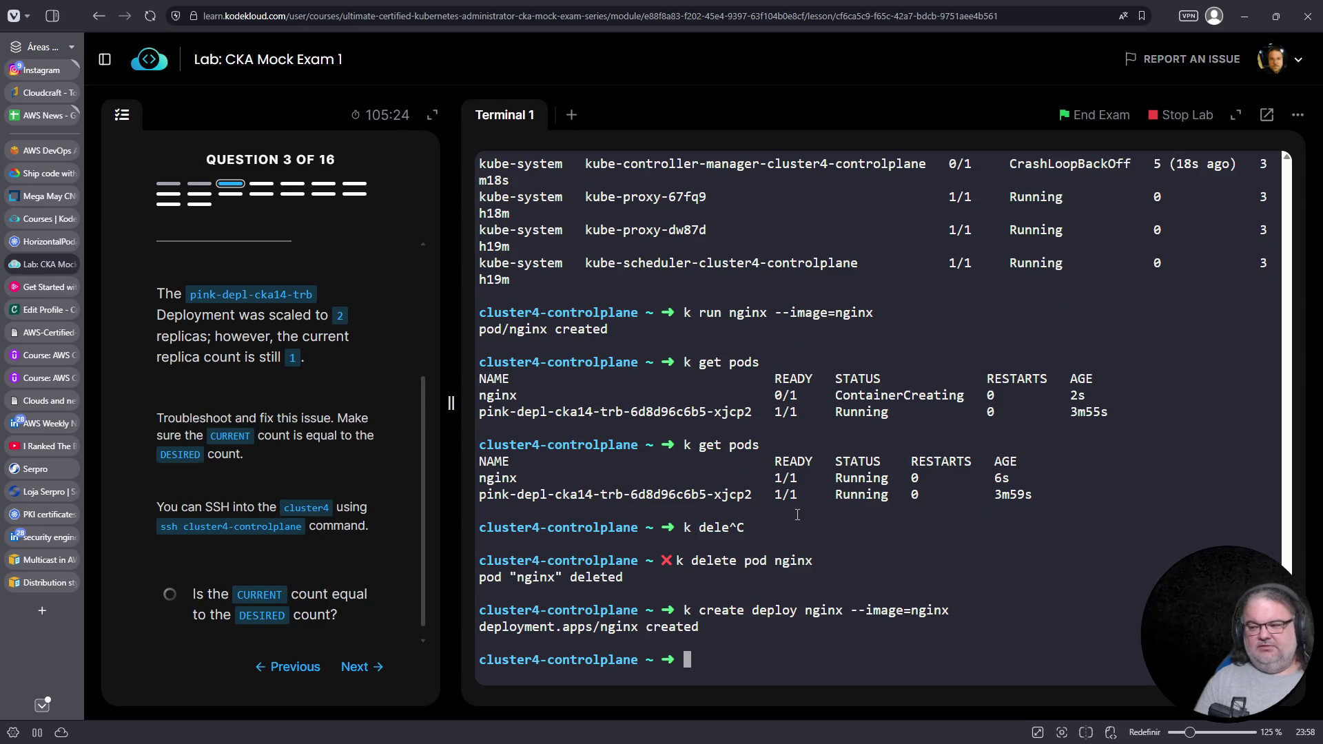
text(k get pods)
key(Return)
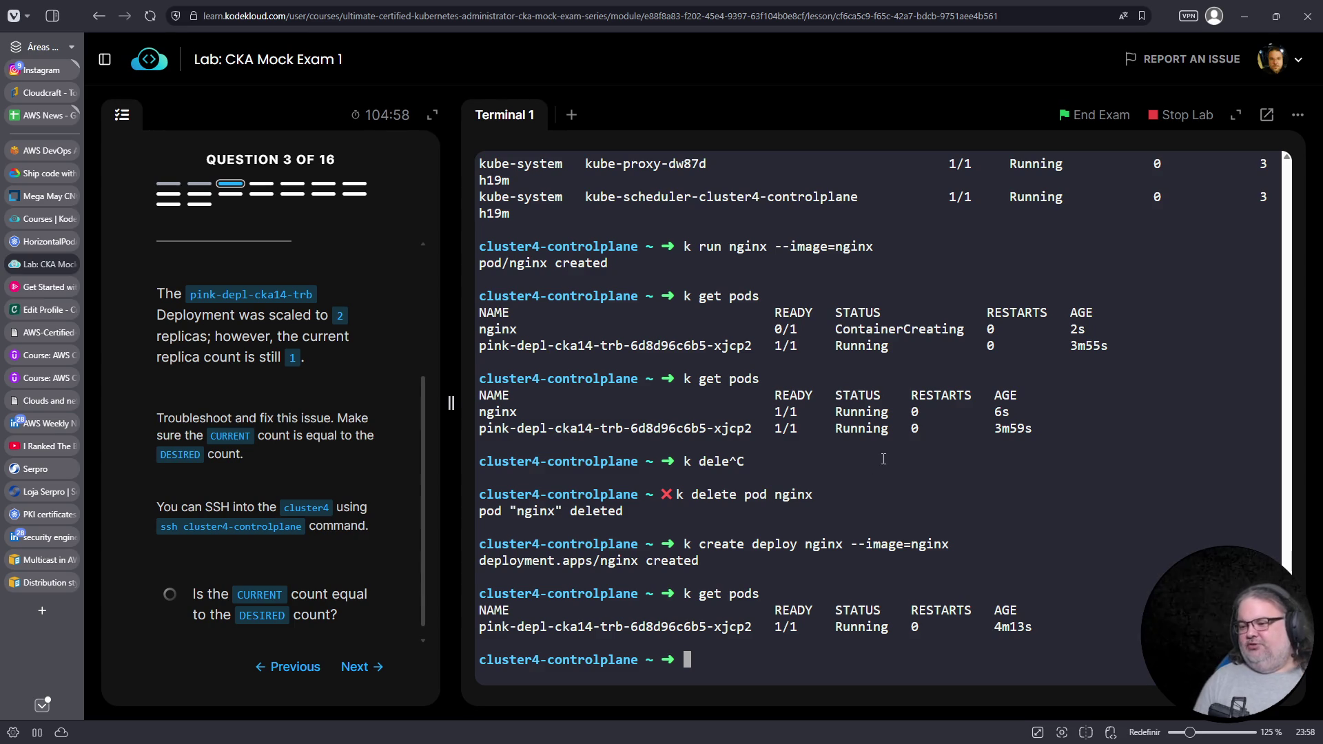
triple_click(563, 625)
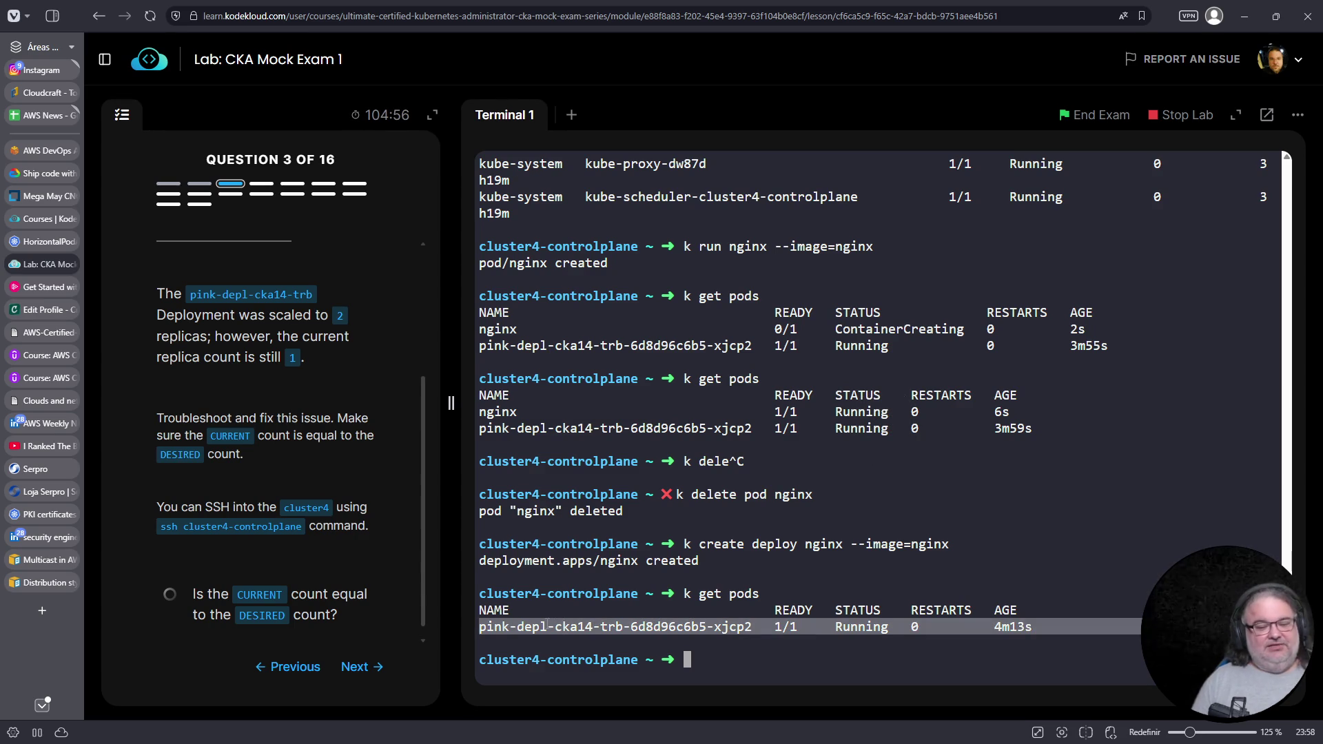
click(548, 624)
List Deployments and ReplicaSets, noting nginx at 0/1 with no ReplicaSet
text(k get deploy)
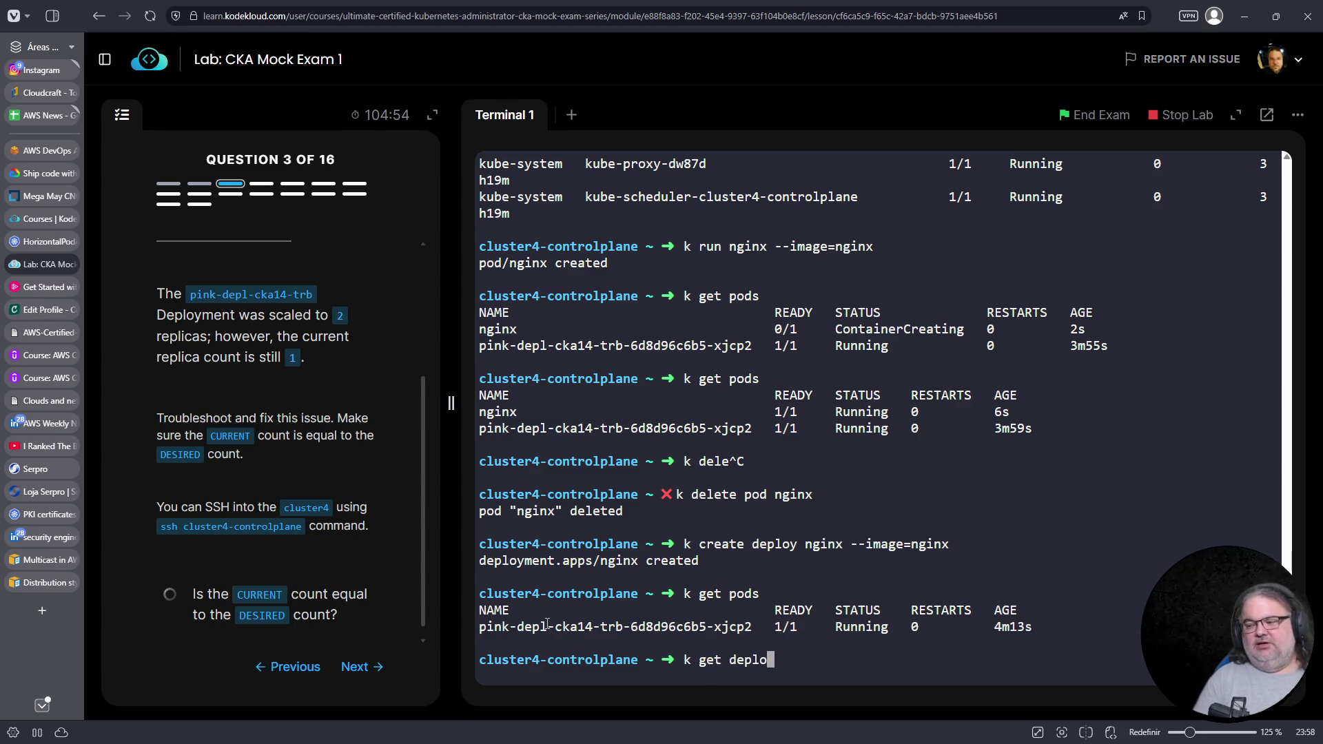
key(Return)
text(k get rs)
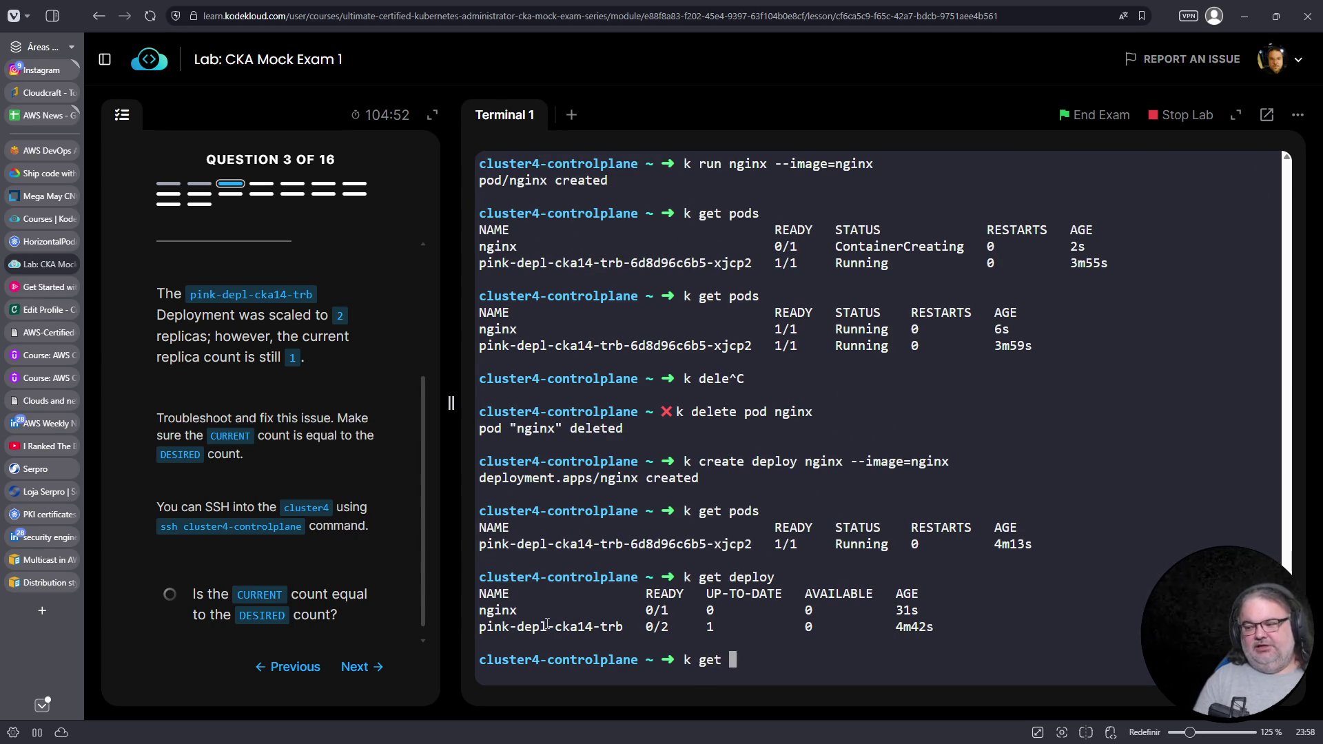
key(Return)
triple_click(579, 643)
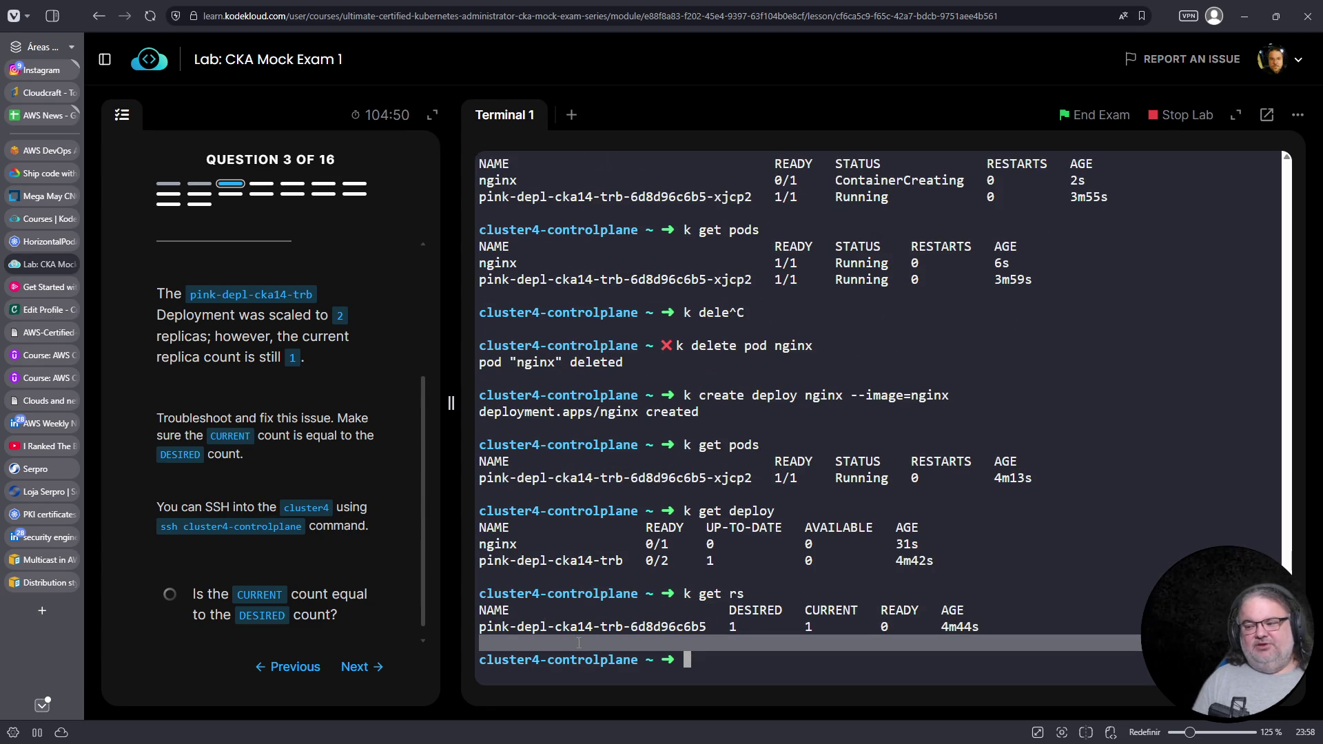
triple_click(500, 560)
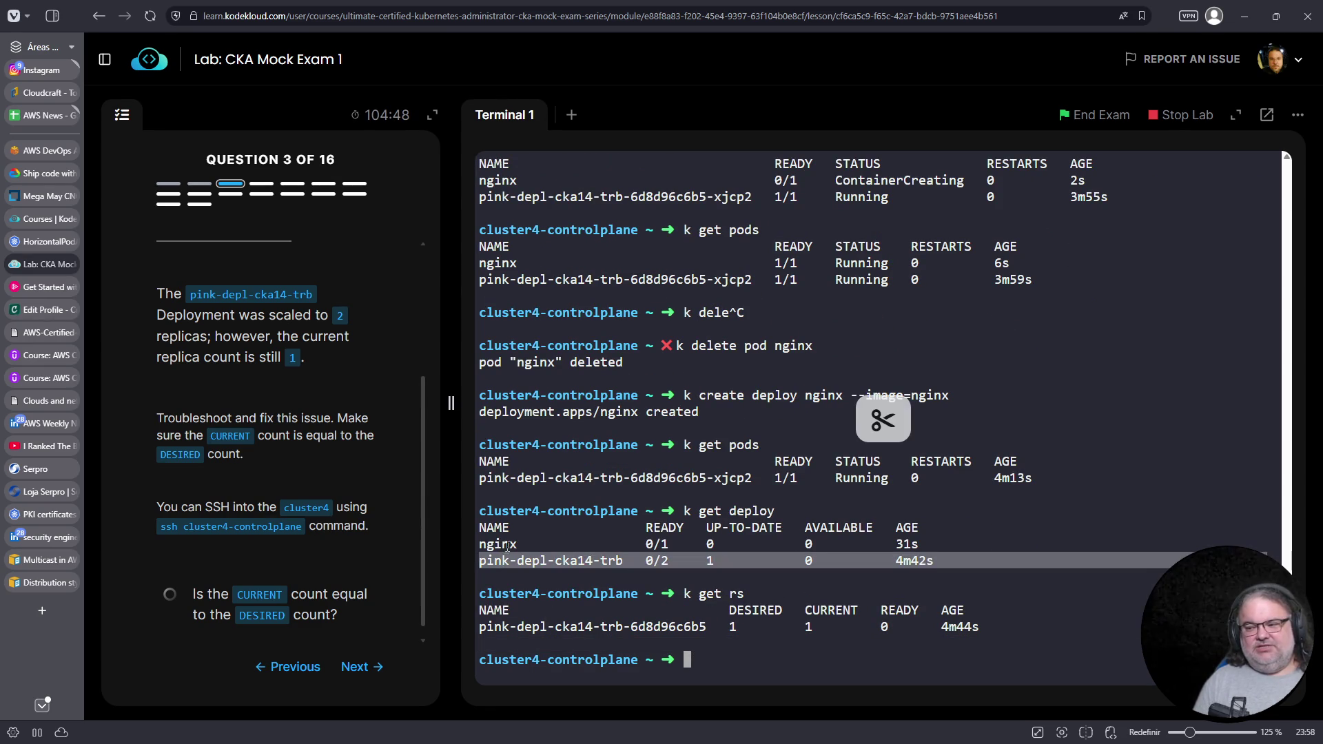
triple_click(505, 544)
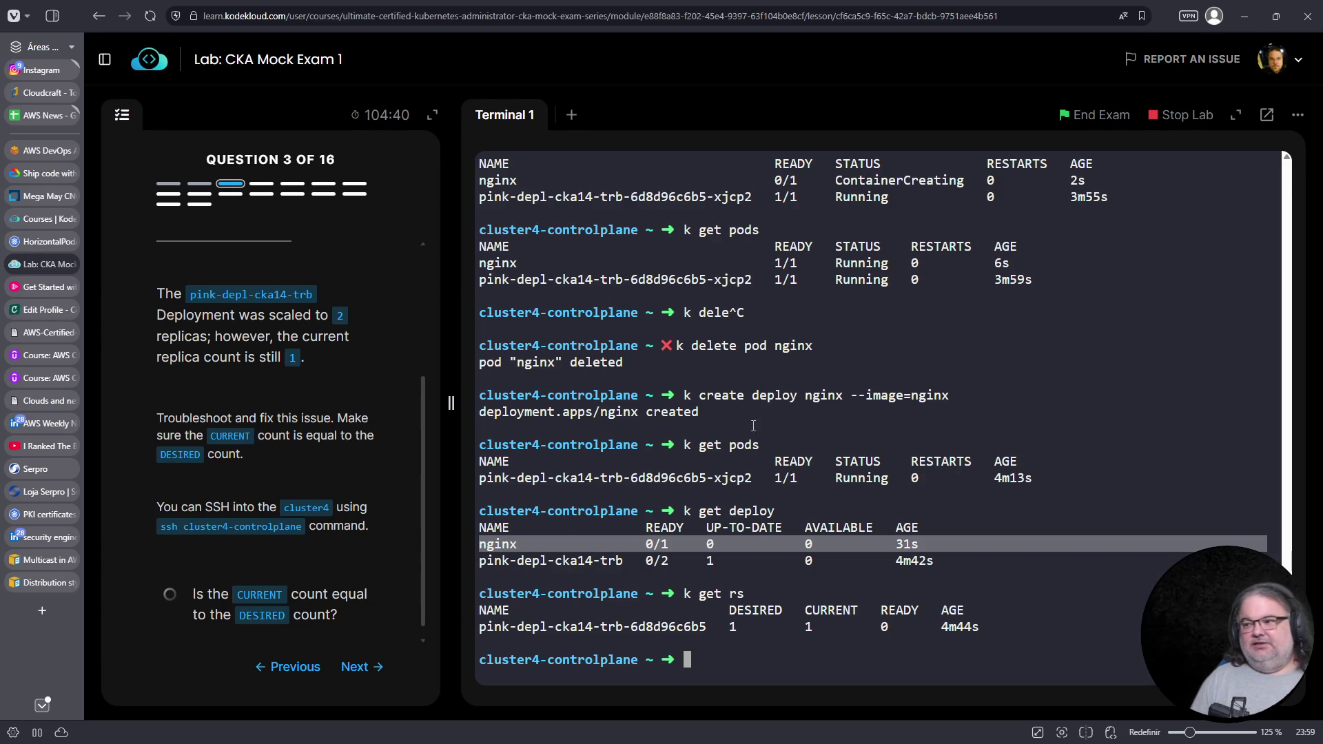
Pick out the kube-controller-manager pod in CrashLoopBackOff with 5 restarts
scroll(739, 449, up, 10)
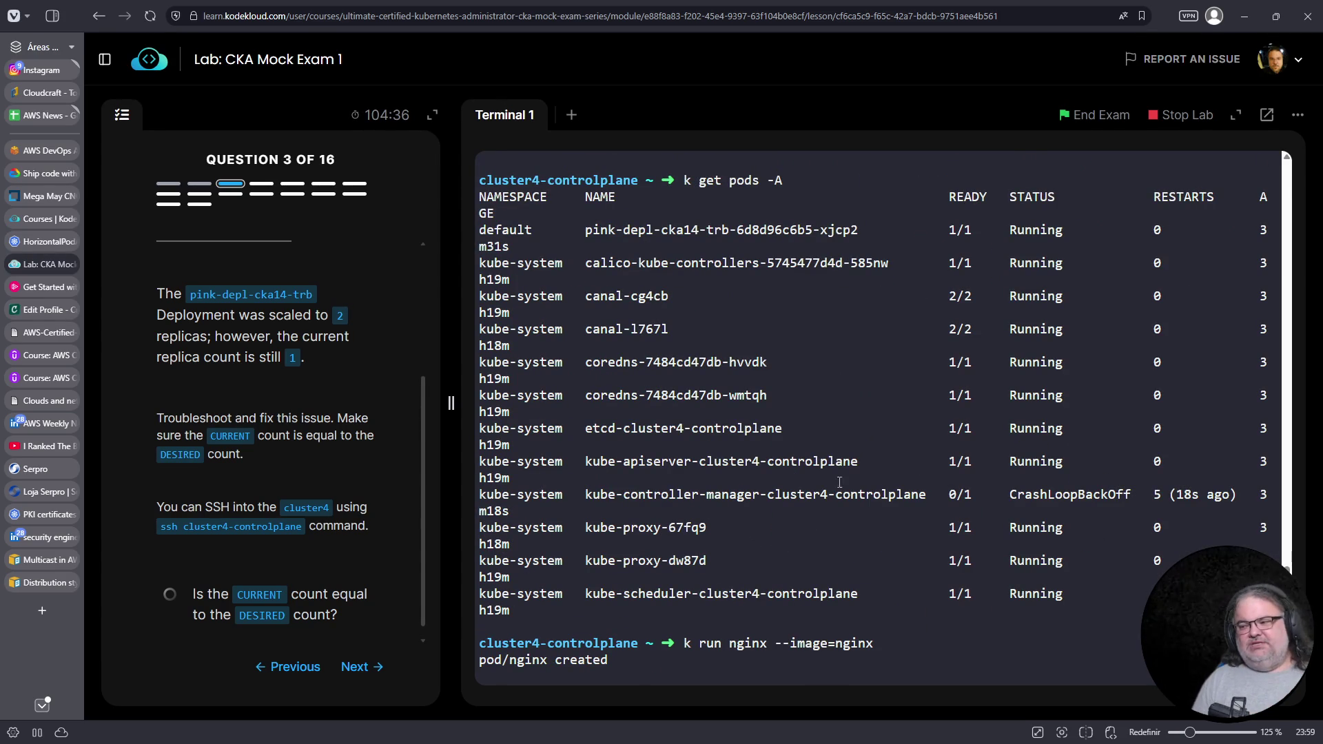
triple_click(874, 494)
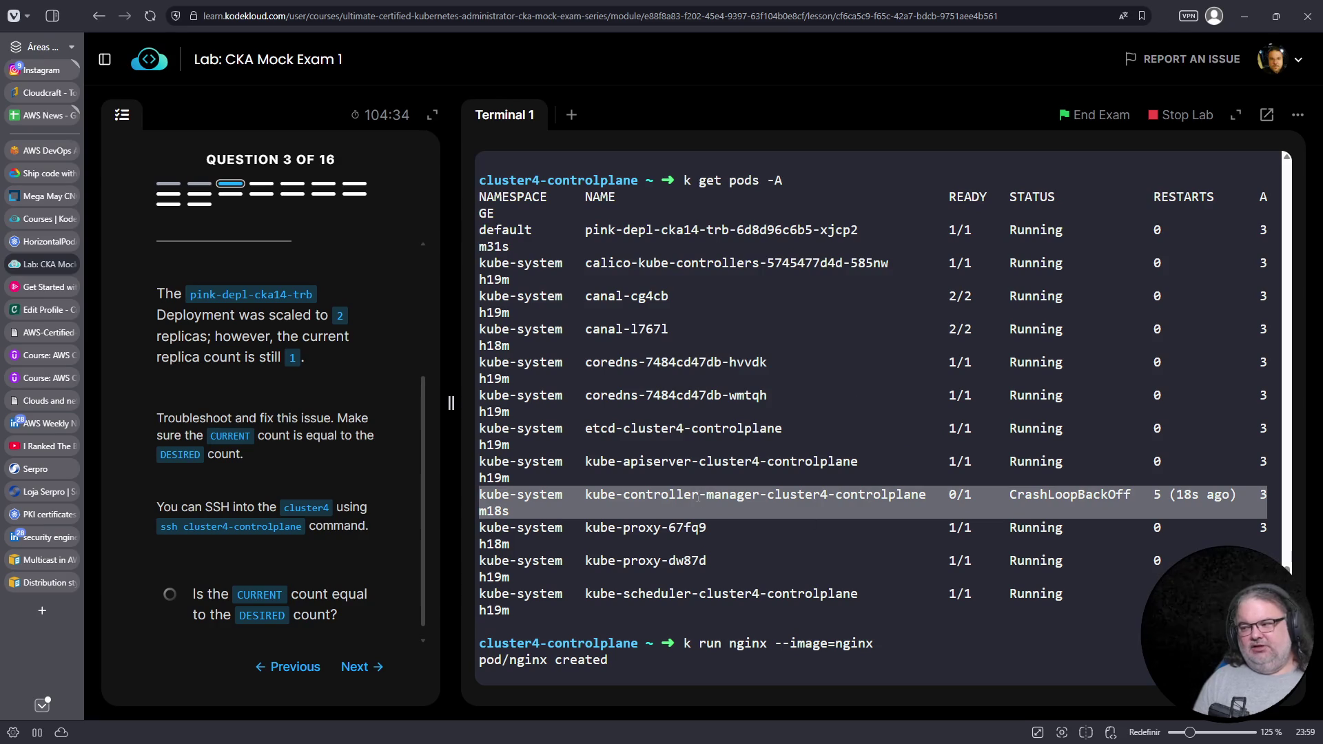
click(954, 514)
triple_click(953, 514)
double_click(1159, 494)
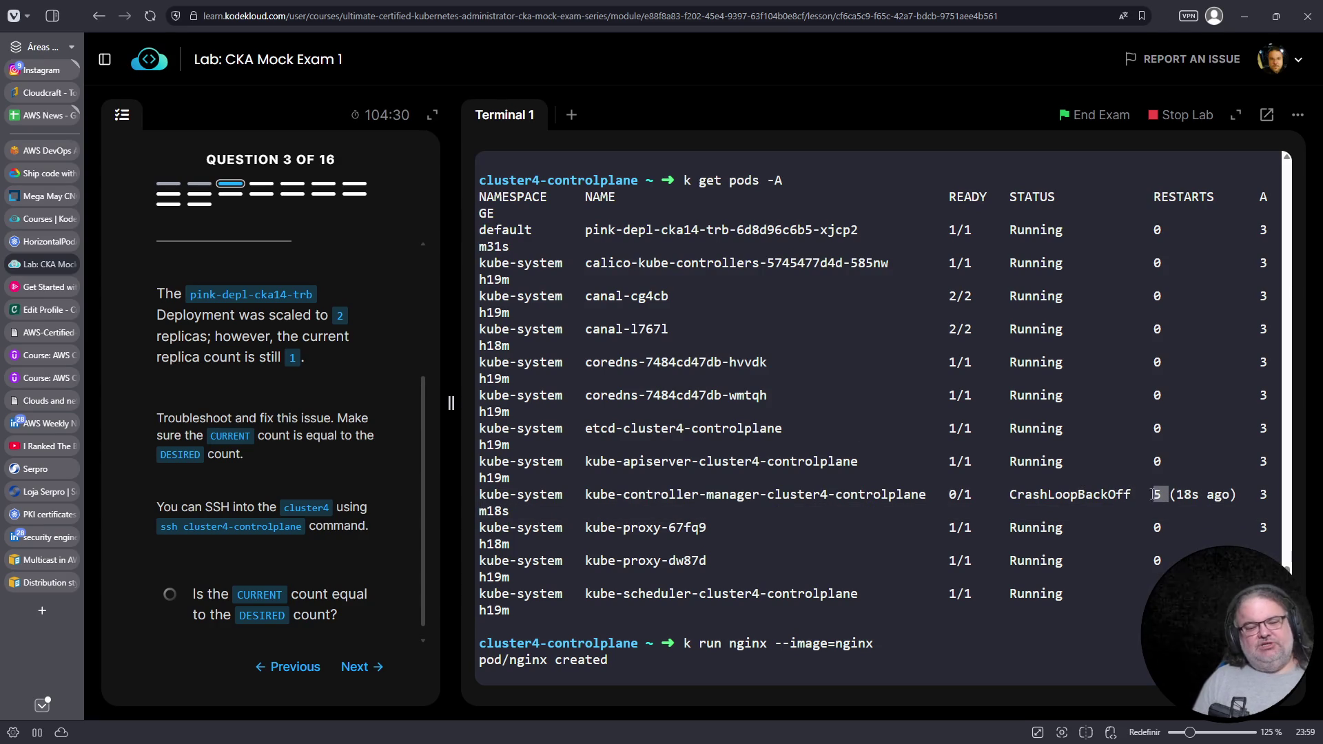
double_click(790, 494)
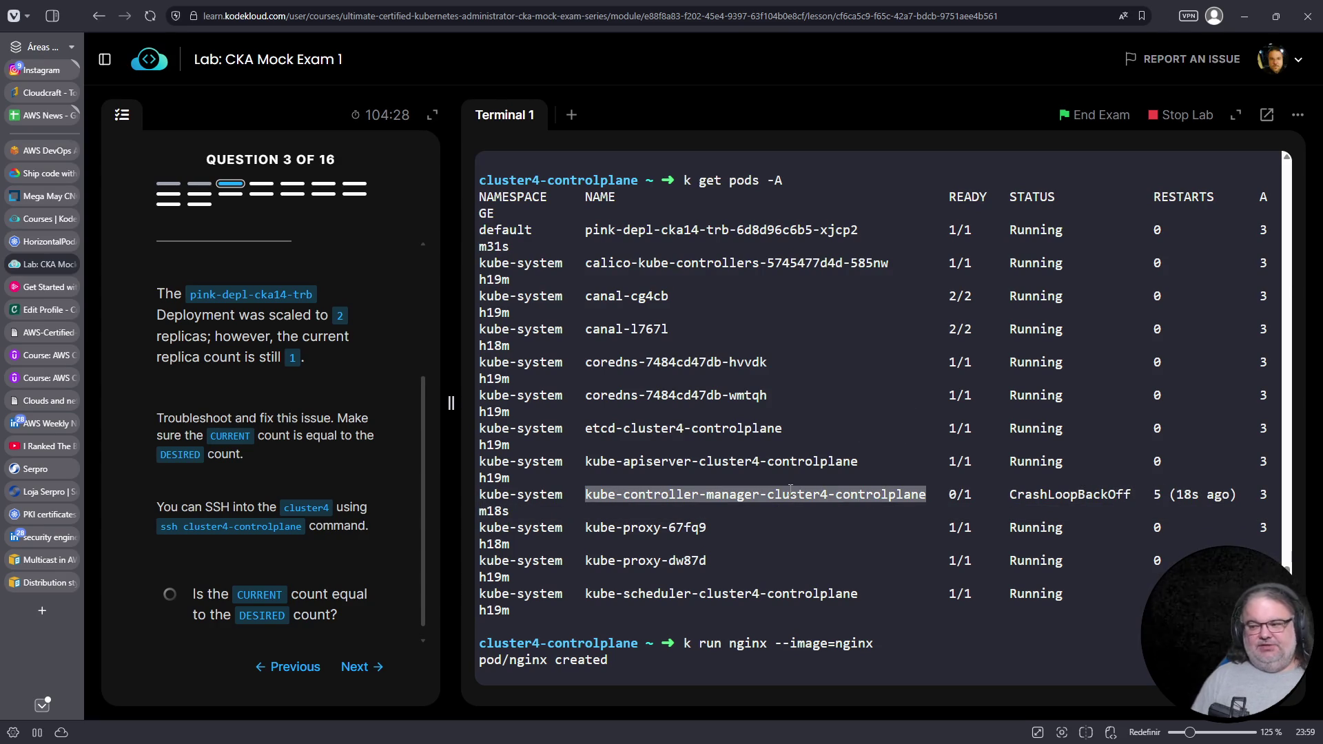
key(ctrl+c)
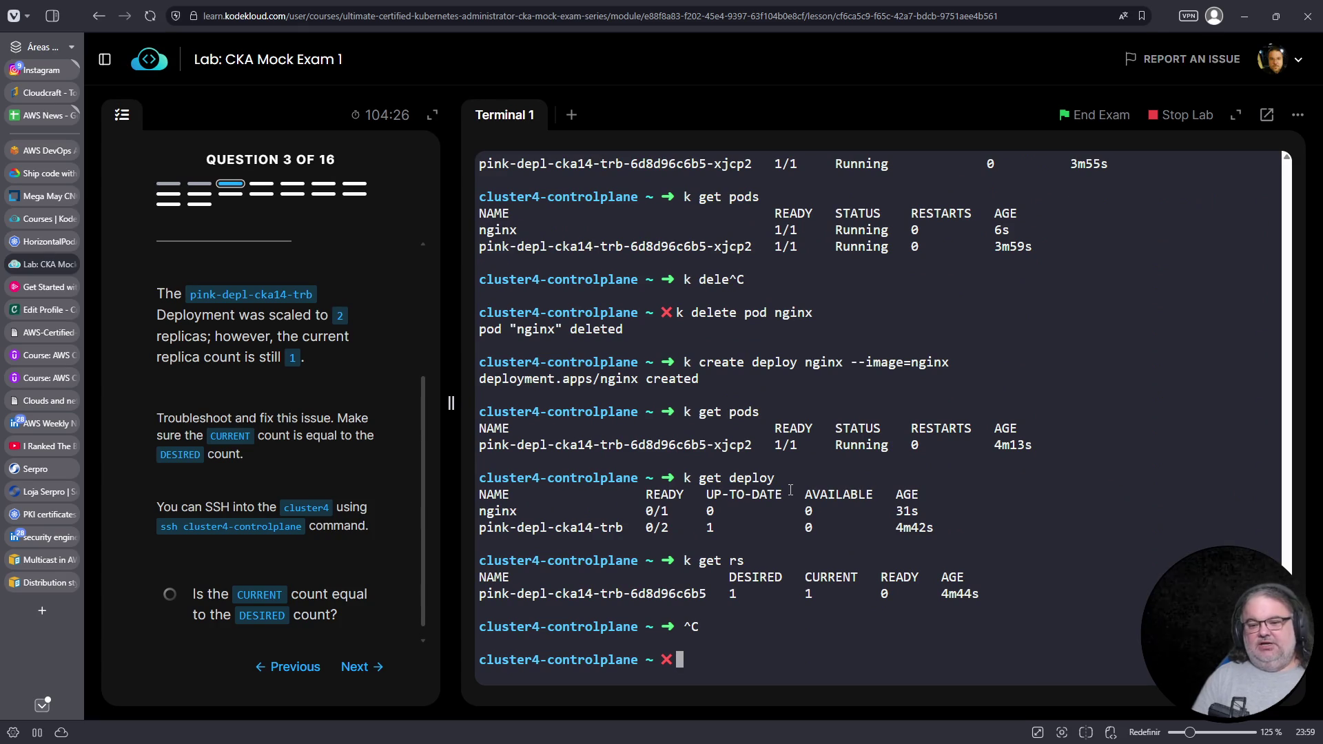
scroll(790, 490, up, 10)
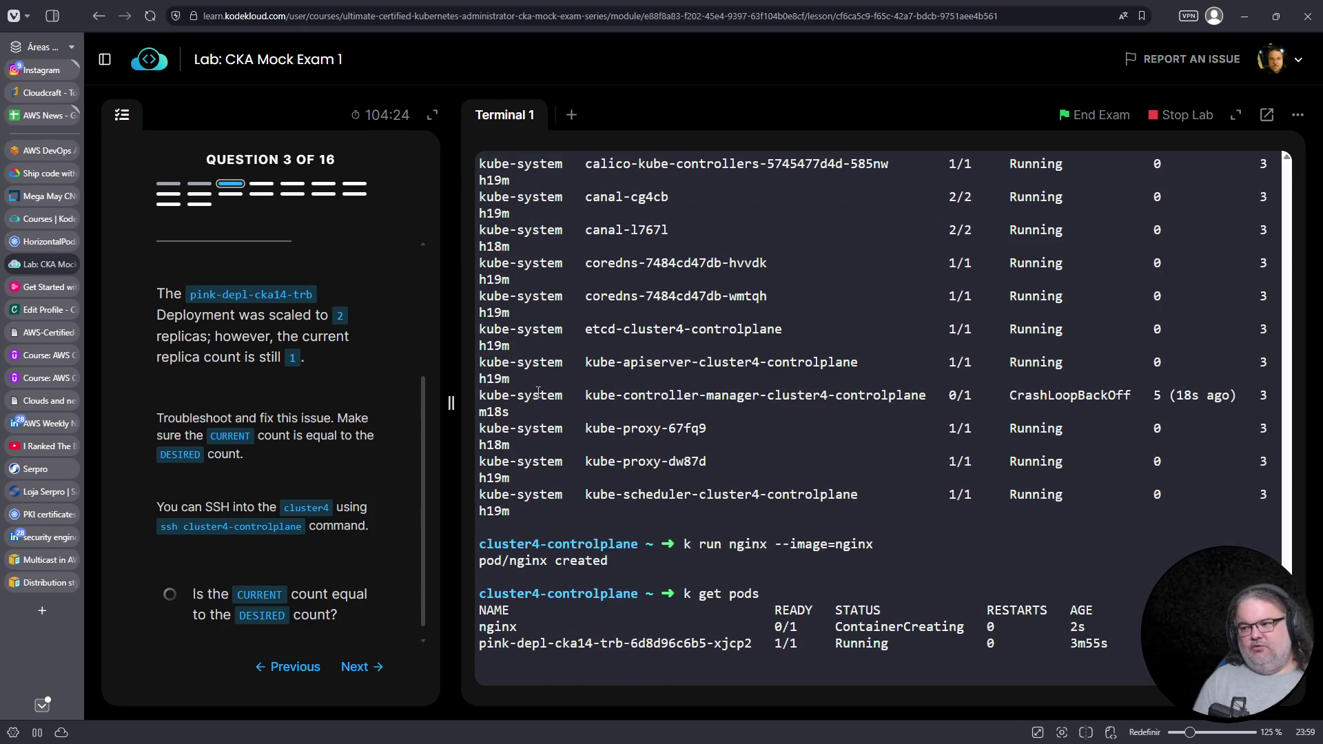
drag(834, 395, 931, 395)
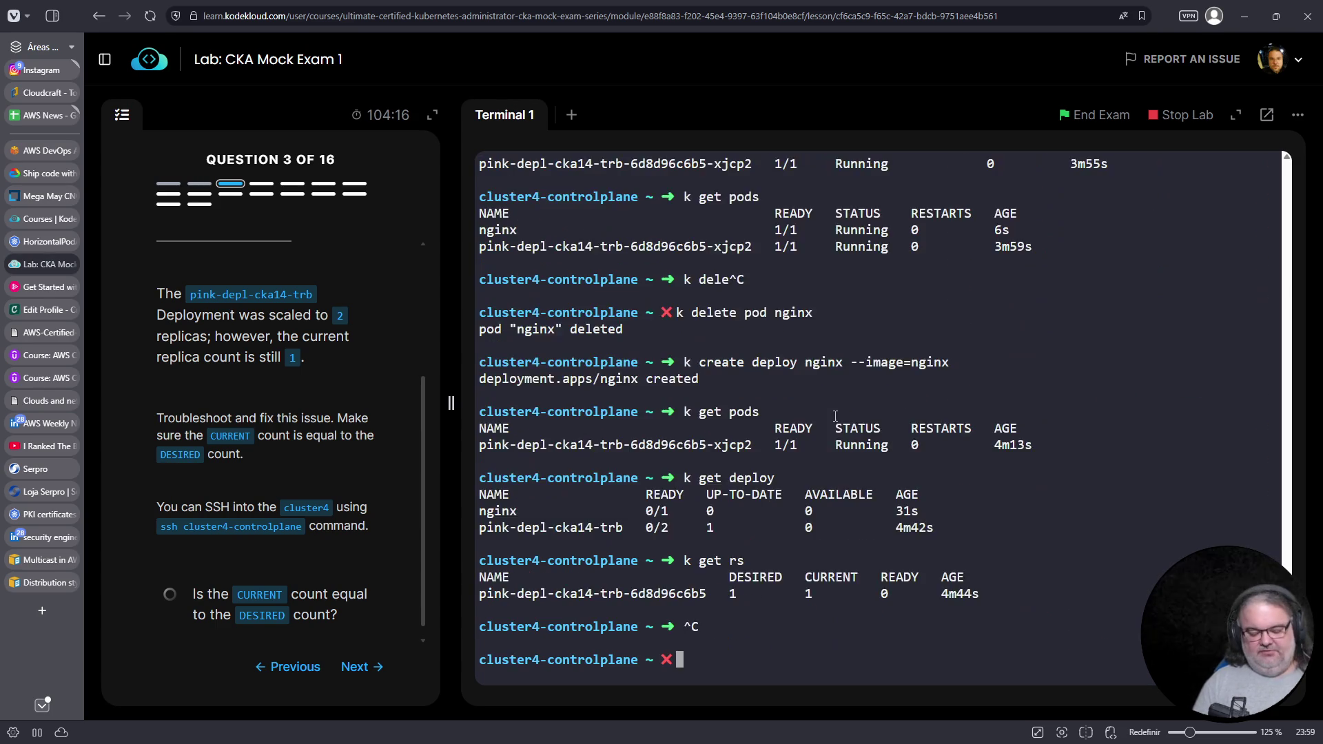
key(ctrl+c)
List all containers with crictl ps -a after docker proves unavailable
text(docker ps -a)
key(Return)
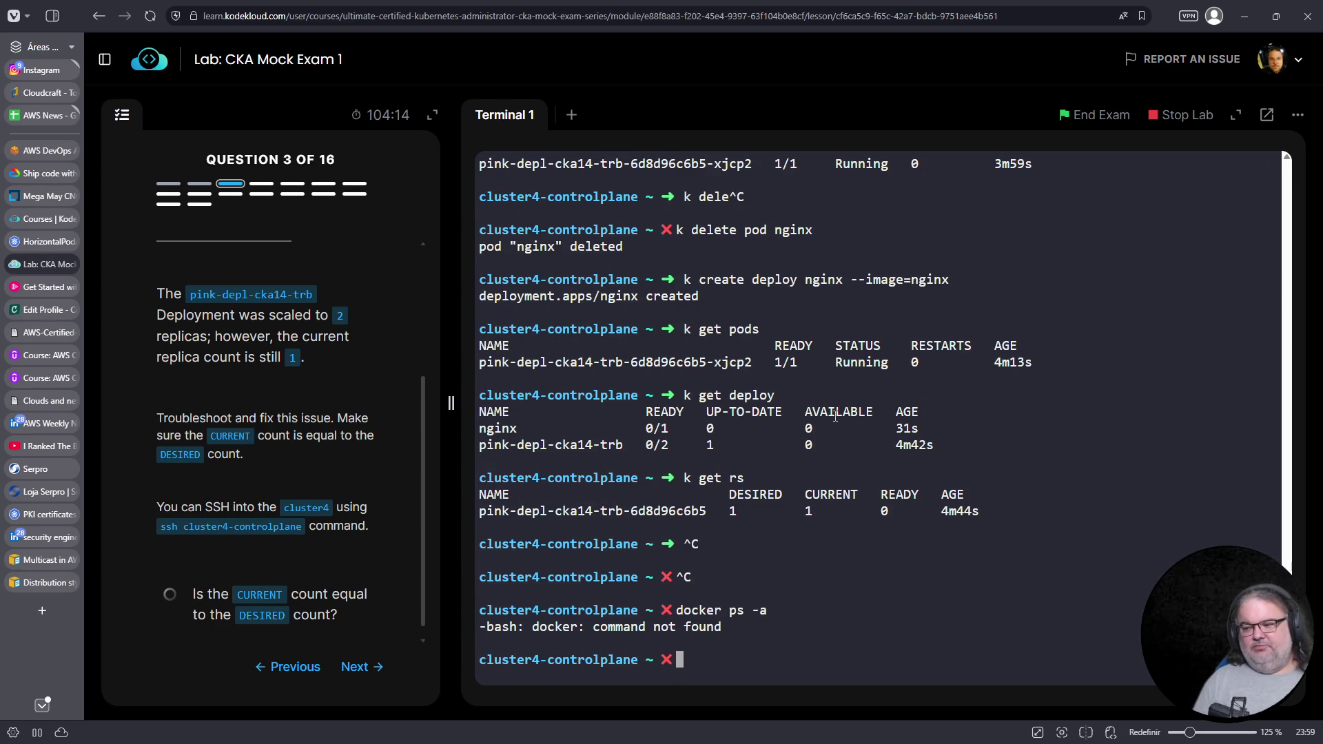
text(crictl ps -a)
key(Return)
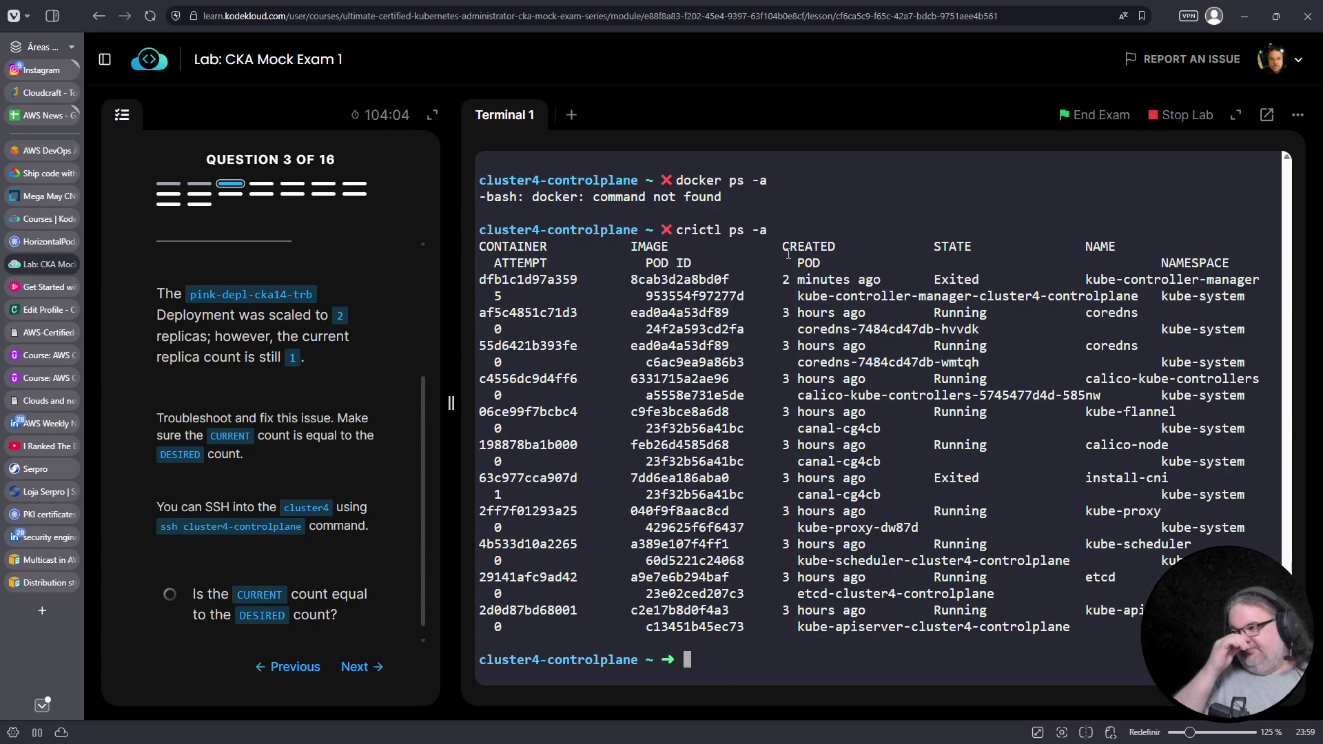
Fetch crictl logs for the exited kube-controller-manager container dfb1c1d97a359
double_click(534, 280)
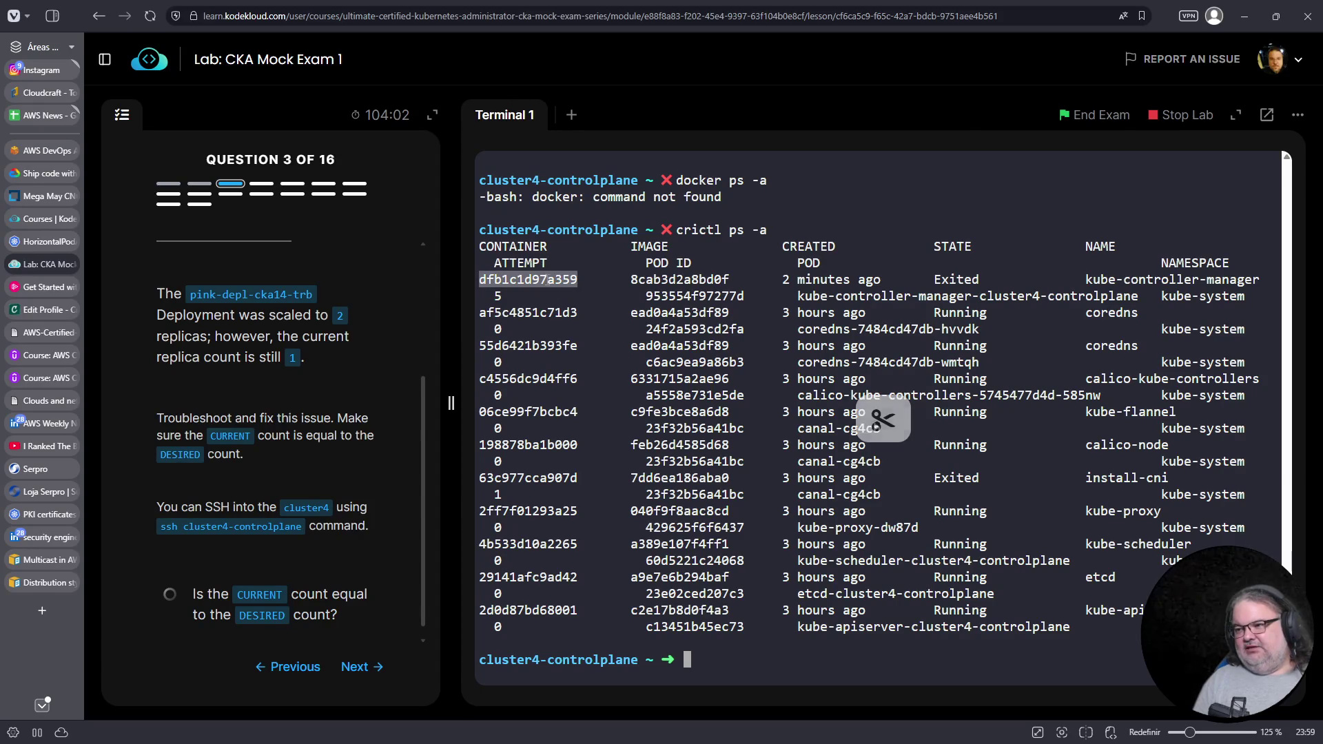
right_click(545, 284)
click(585, 400)
right_click(938, 317)
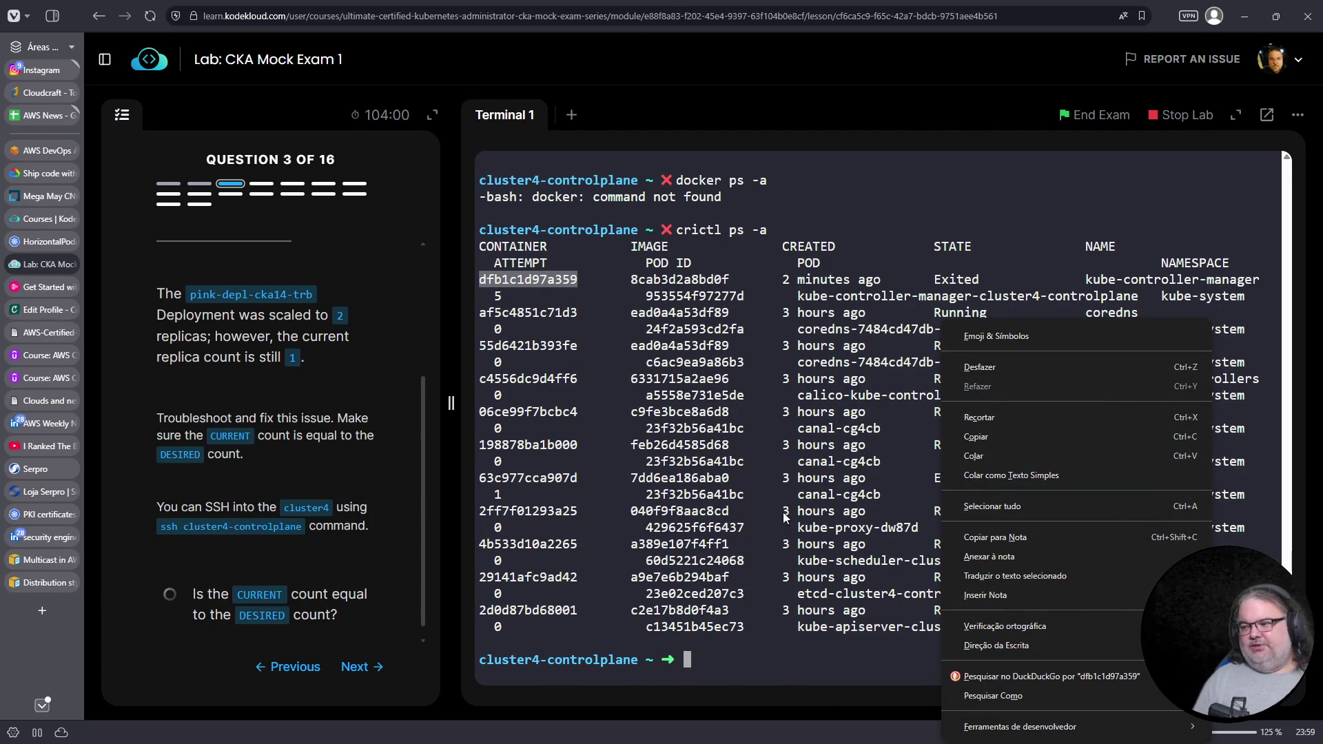
click(976, 461)
key(Home)
text(crictl logs)
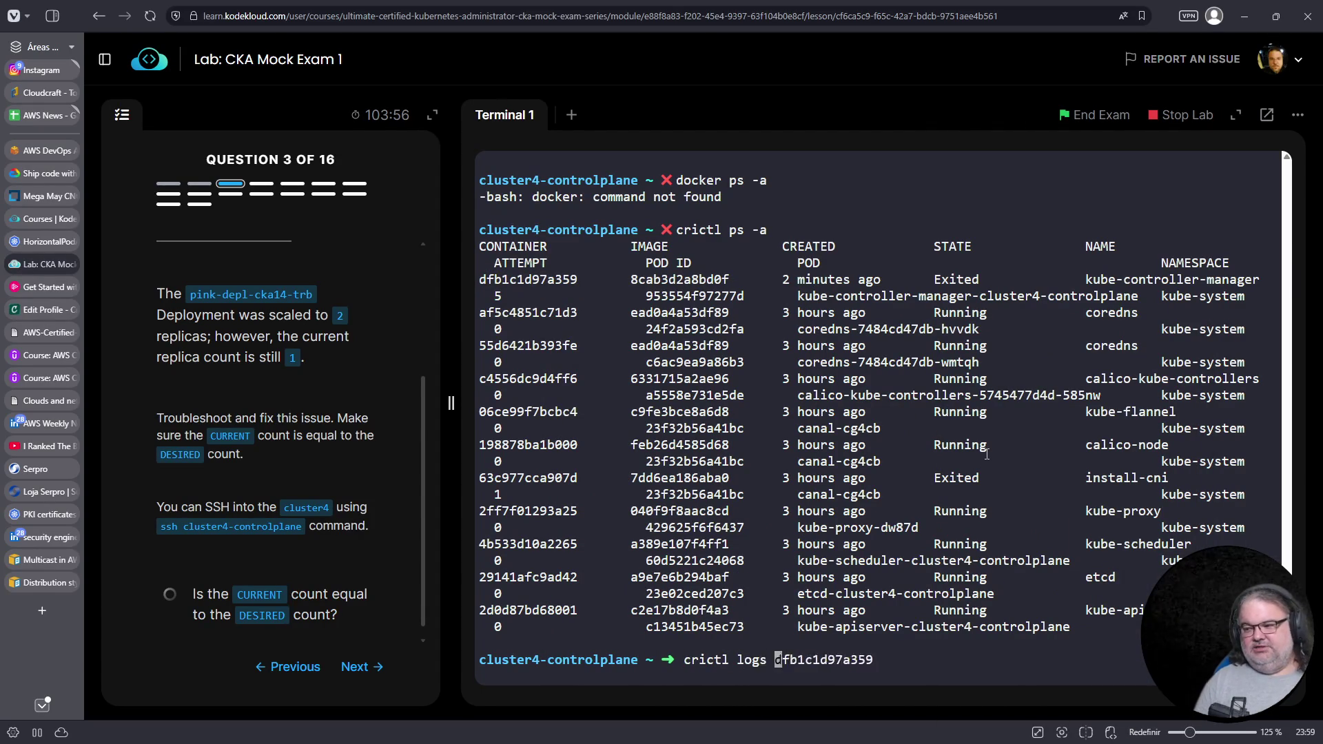
key(Return)
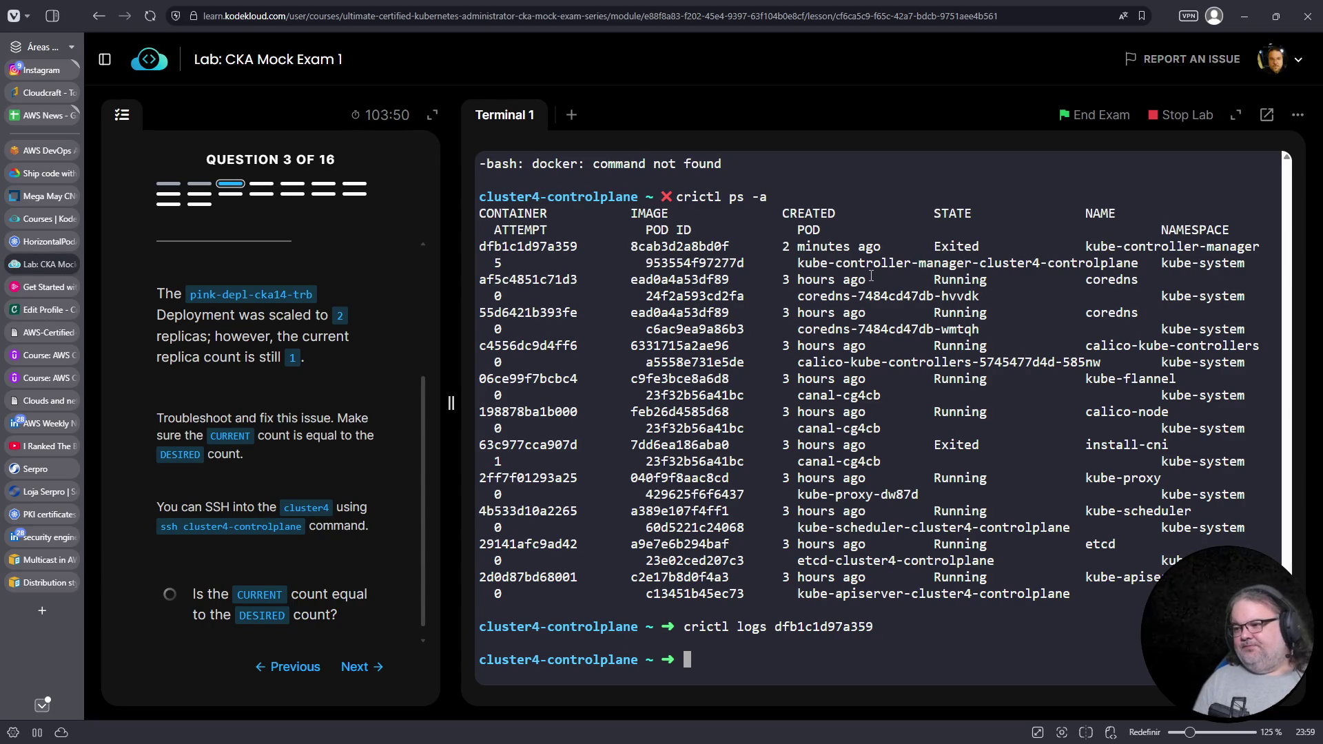
Rerun crictl ps -a and pick out the exited kube-controller-manager row
key(Up)
key(Up)
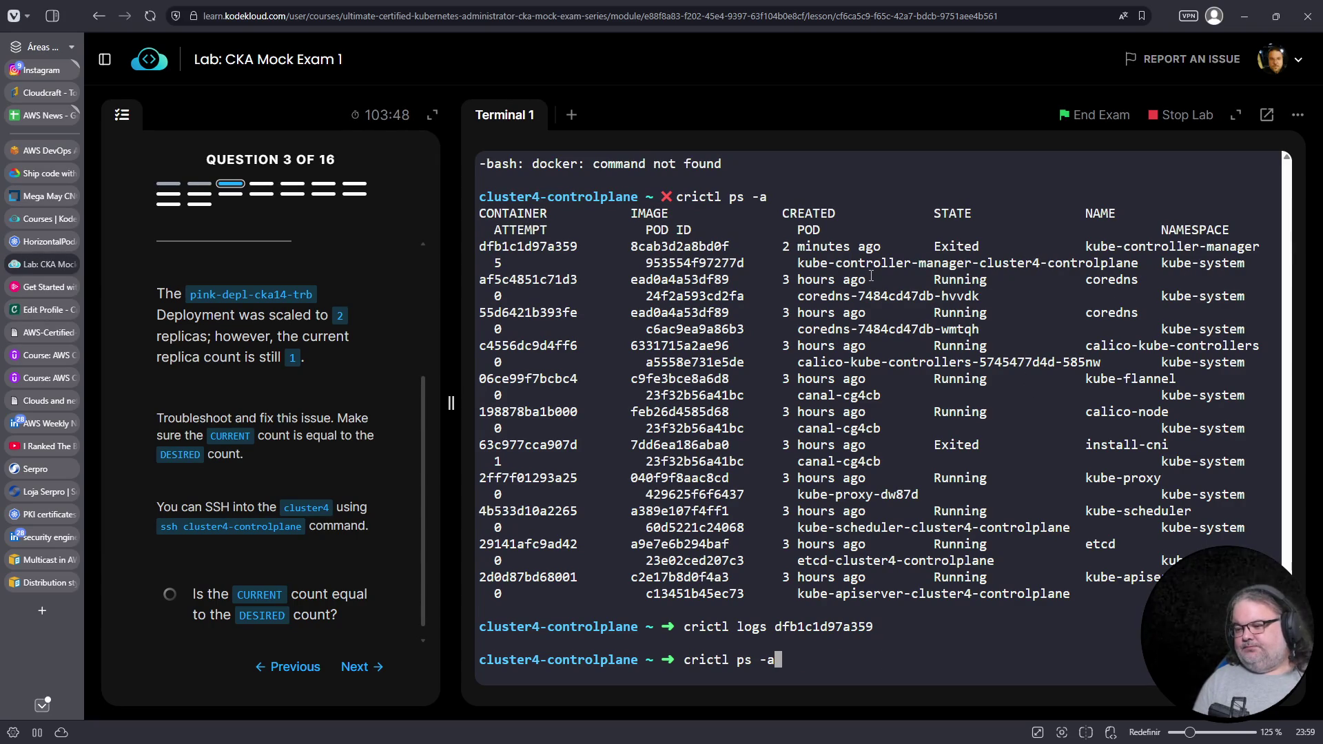
key(Return)
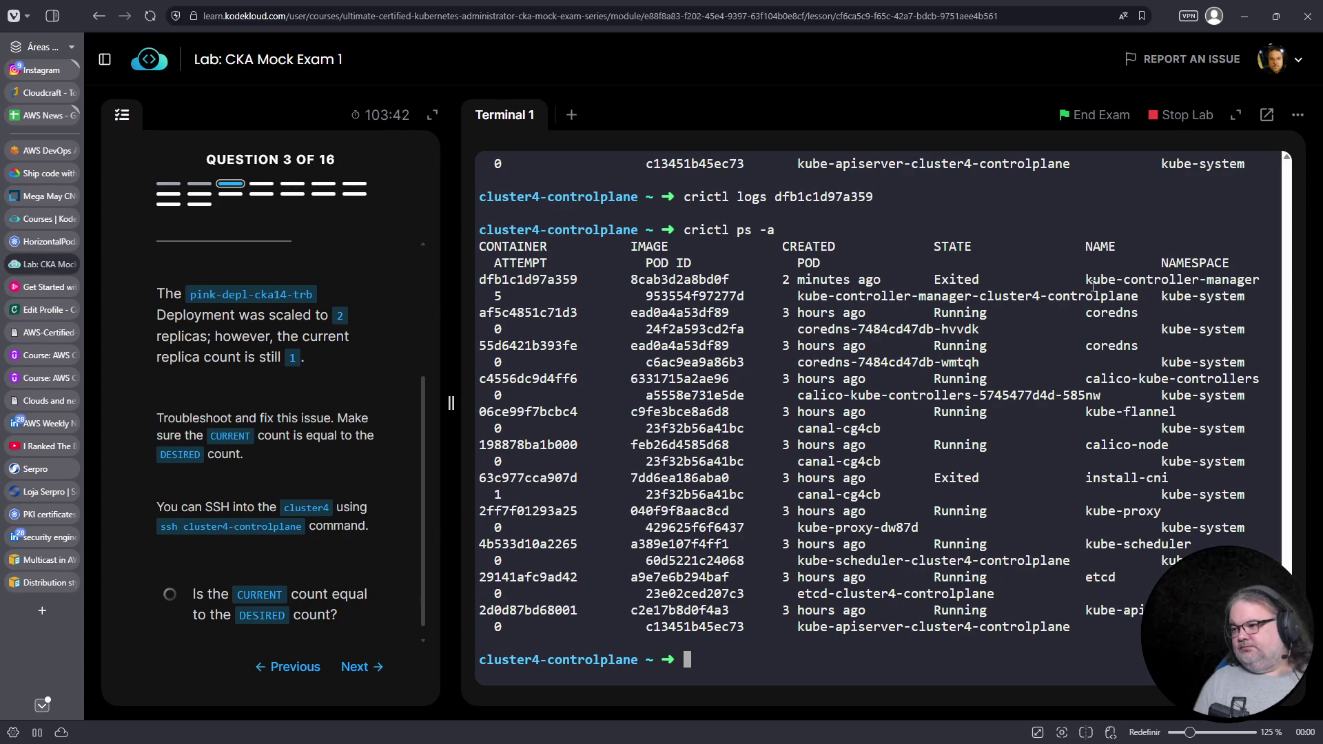
triple_click(1011, 284)
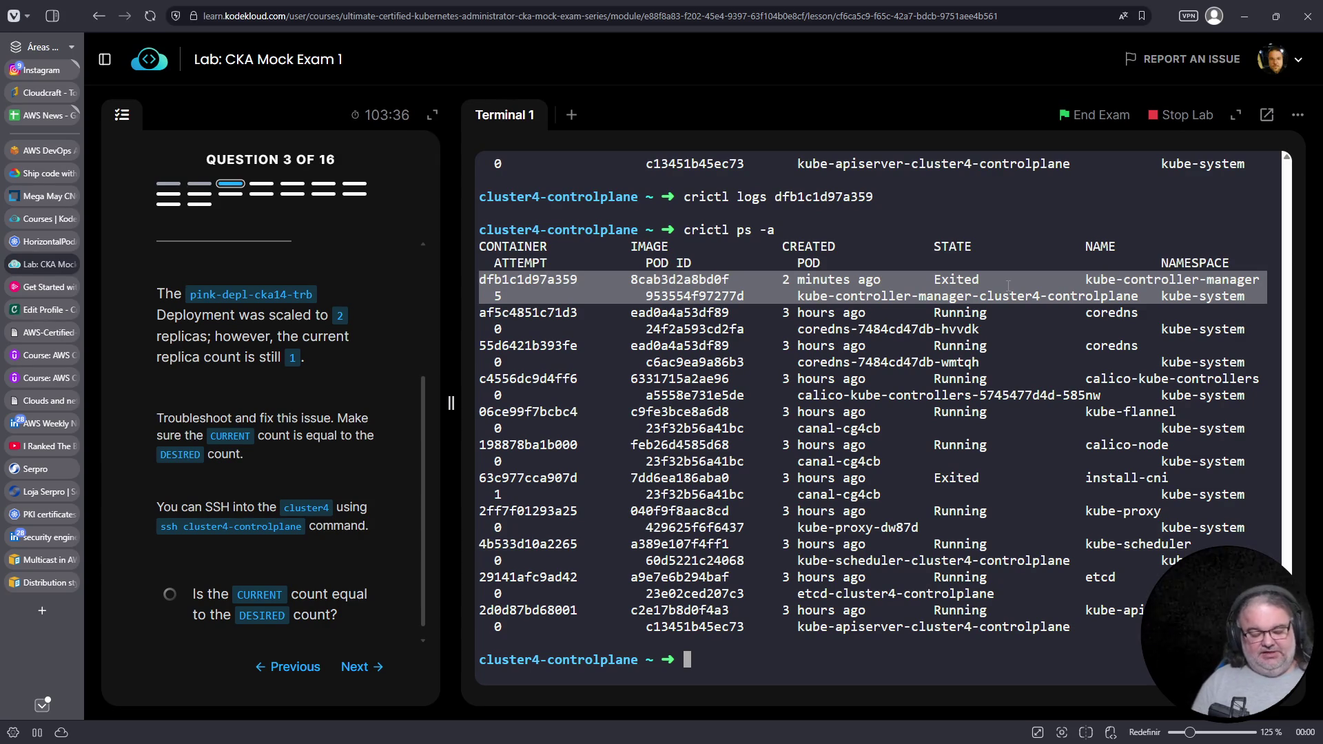
Follow the kubelet journal filtered with fgrep controller
text(journalctl -fu kubelet)
key(Return)
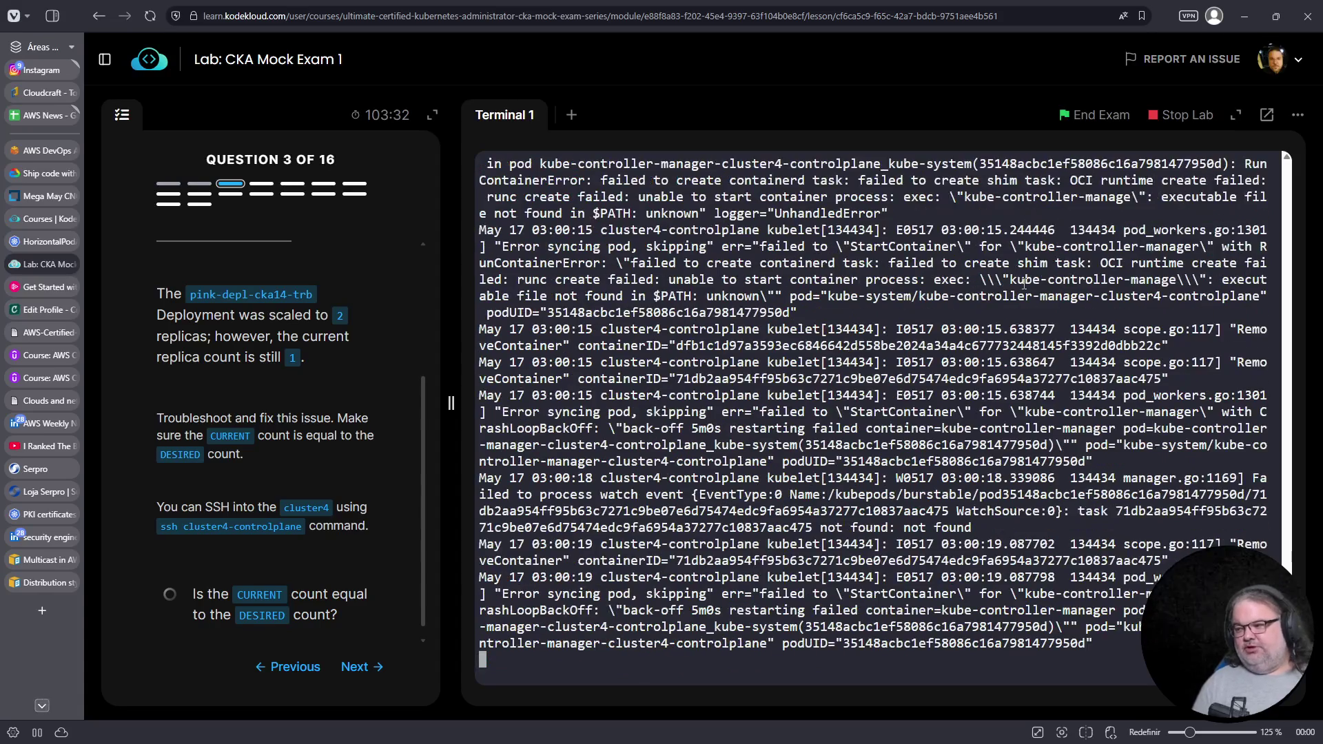
key(ctrl+c)
key(Up)
text(| fgrep controlle)
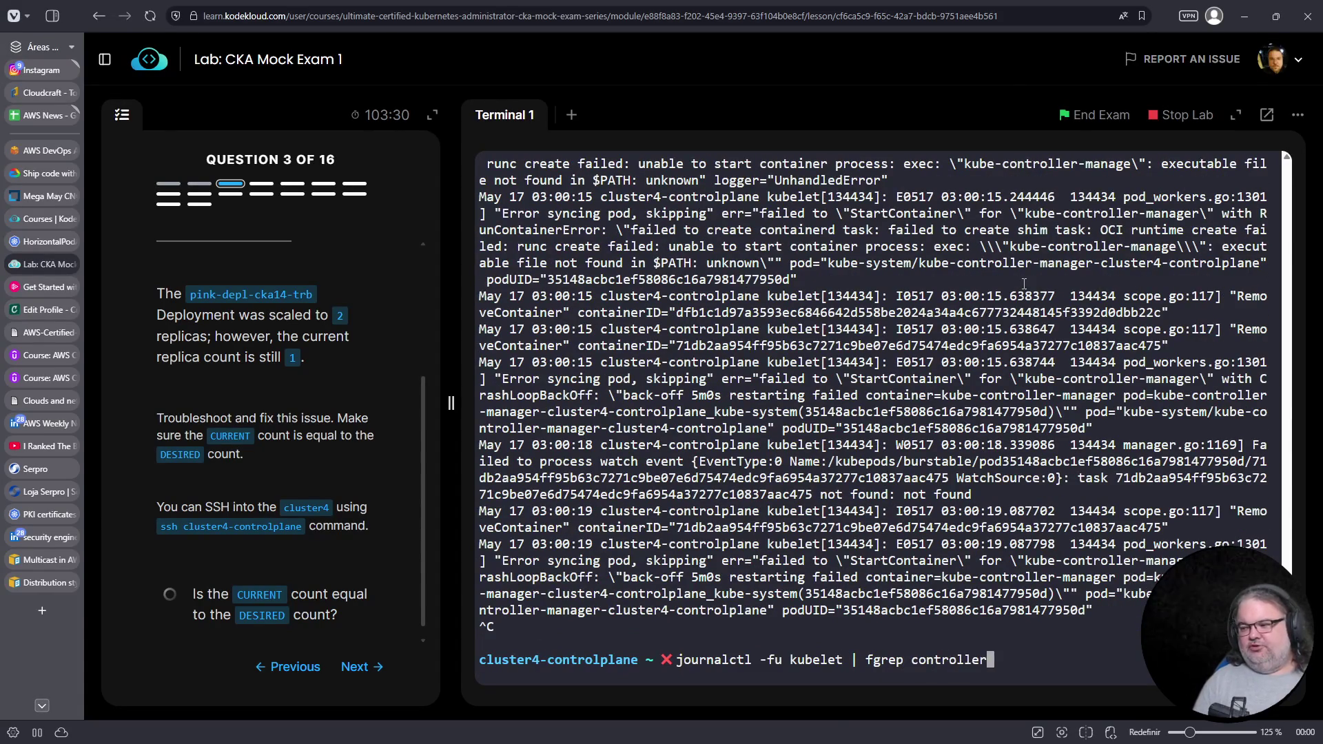
text(r)
key(Return)
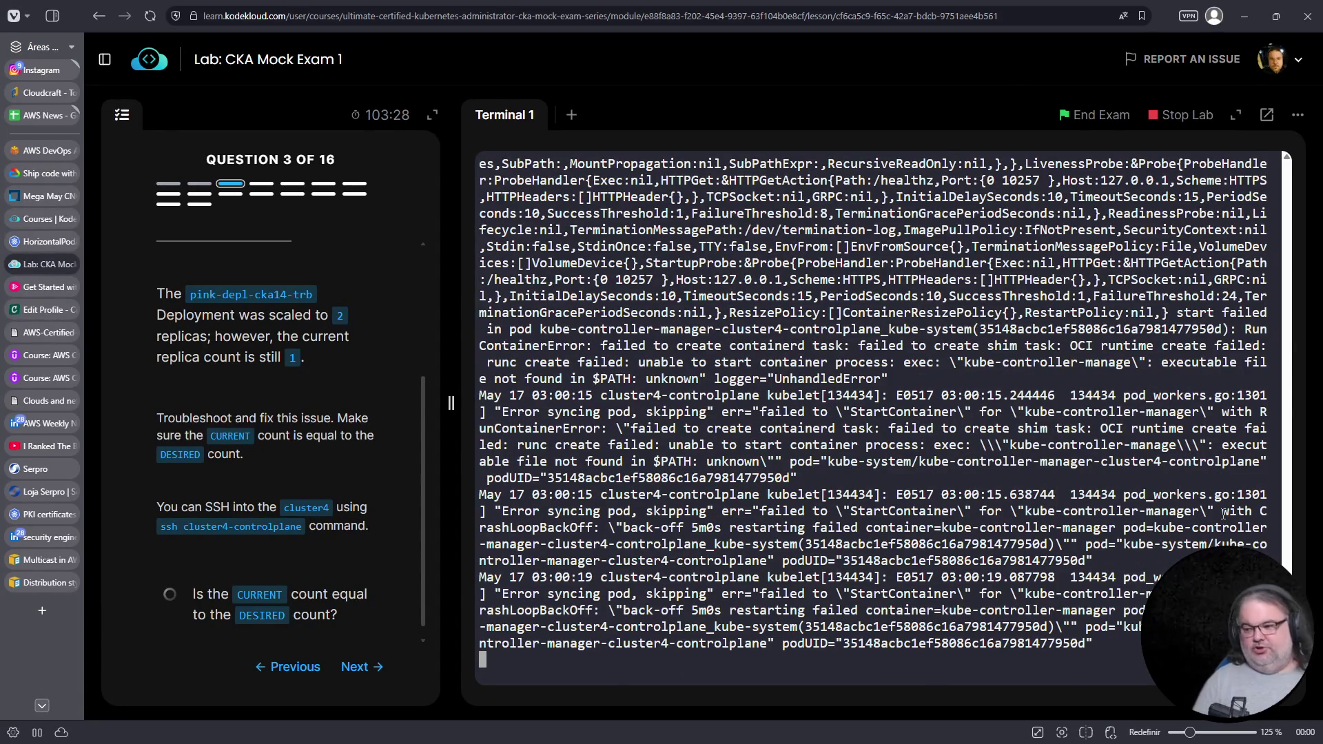
key(Return)
key(Return)
key(Return)
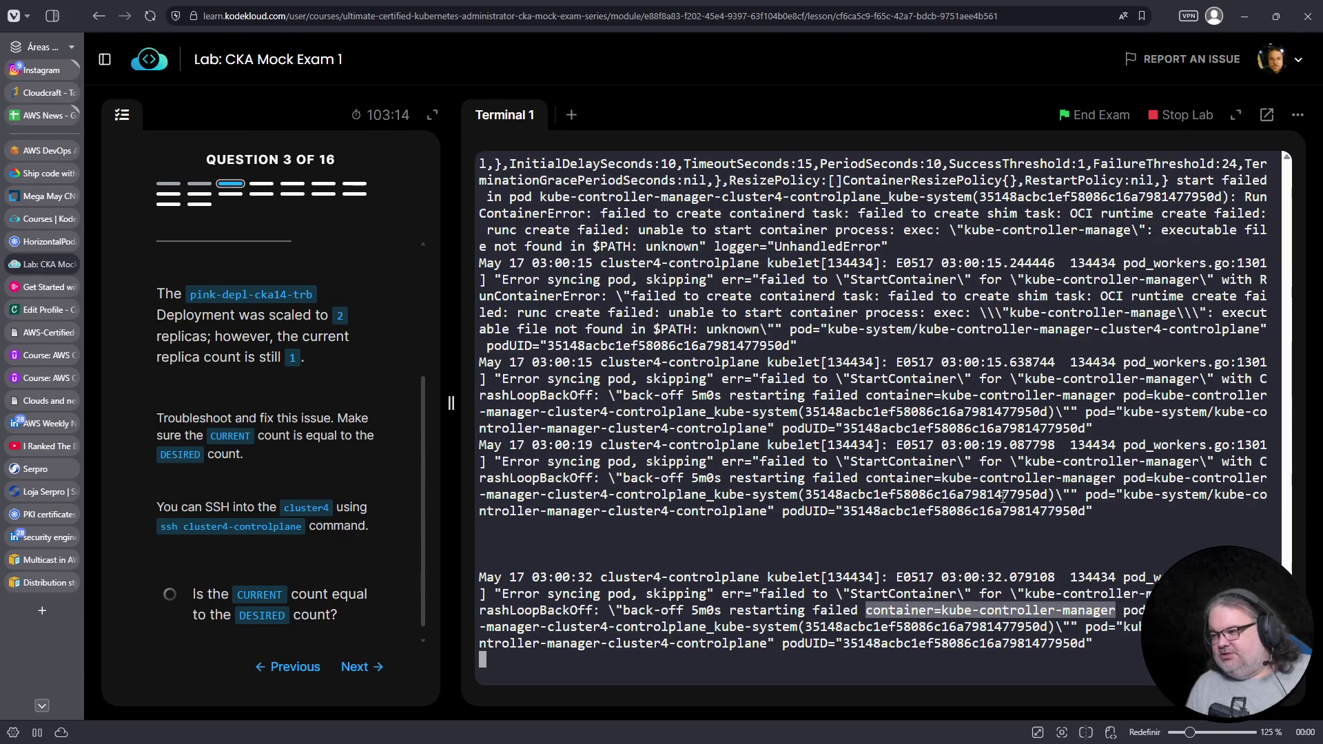
Copy the ContainerError lines reporting kube-controller-manage not found in $PATH
double_click(924, 494)
scroll(1042, 396, up, 2)
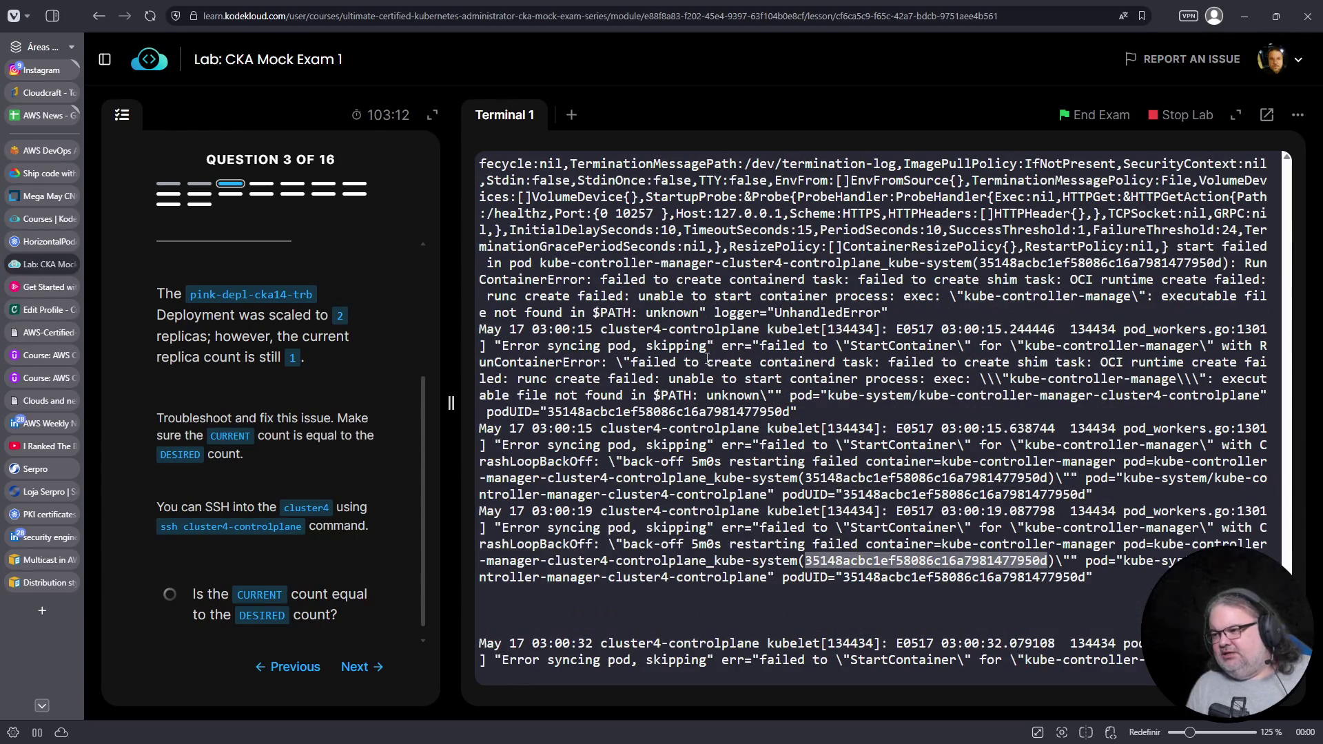
scroll(892, 331, up, 5)
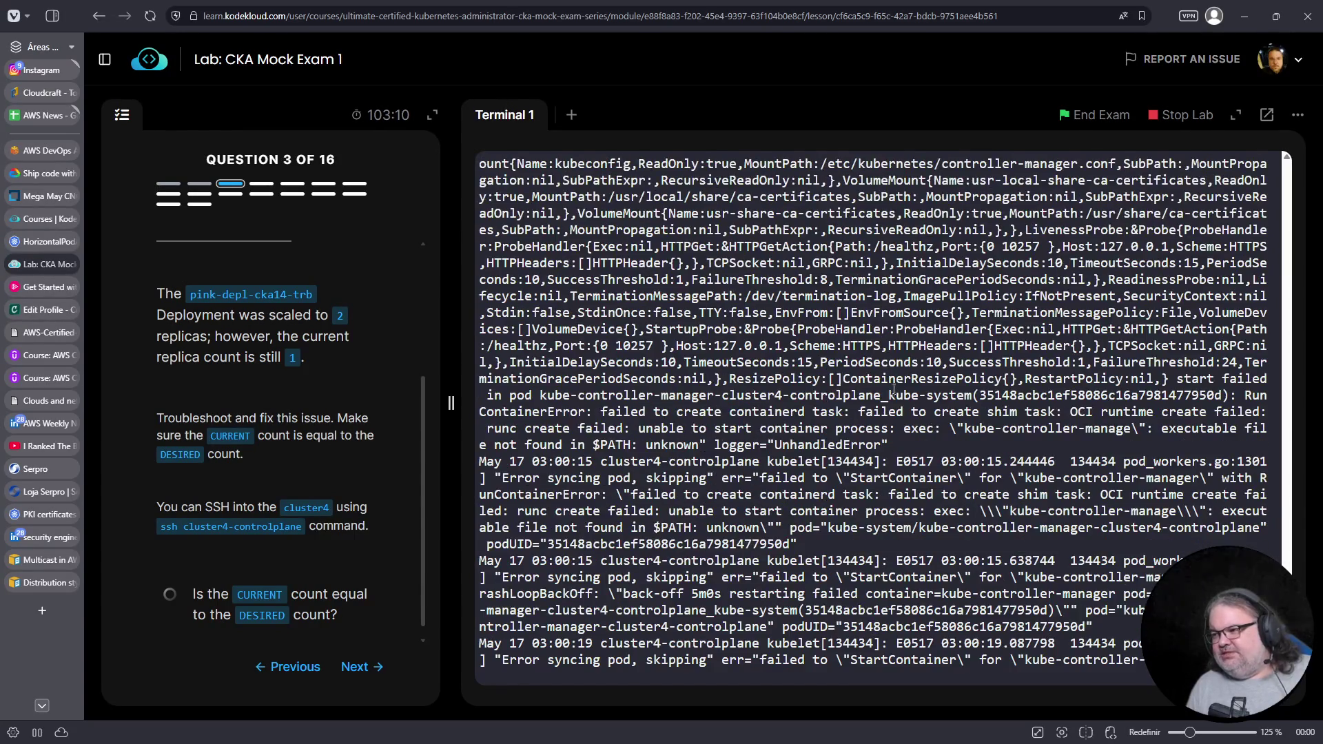
drag(899, 528, 474, 500)
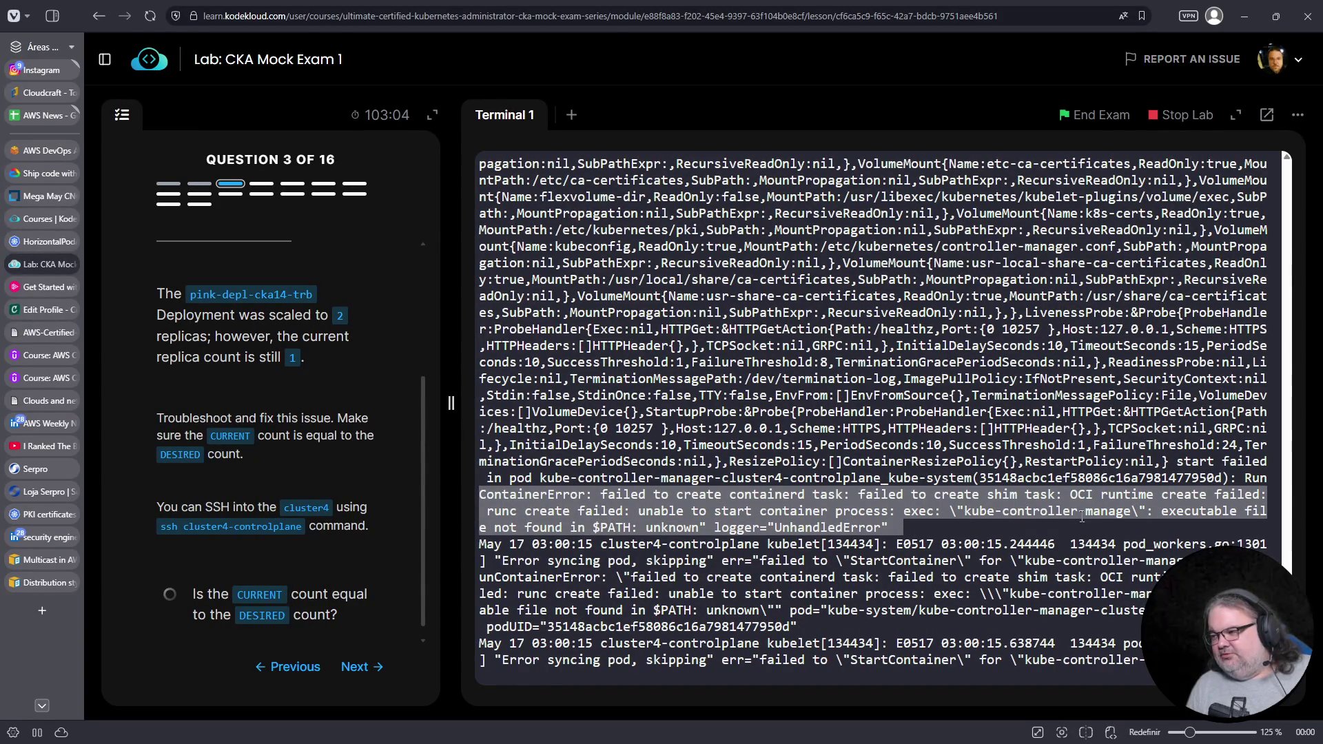
right_click(947, 509)
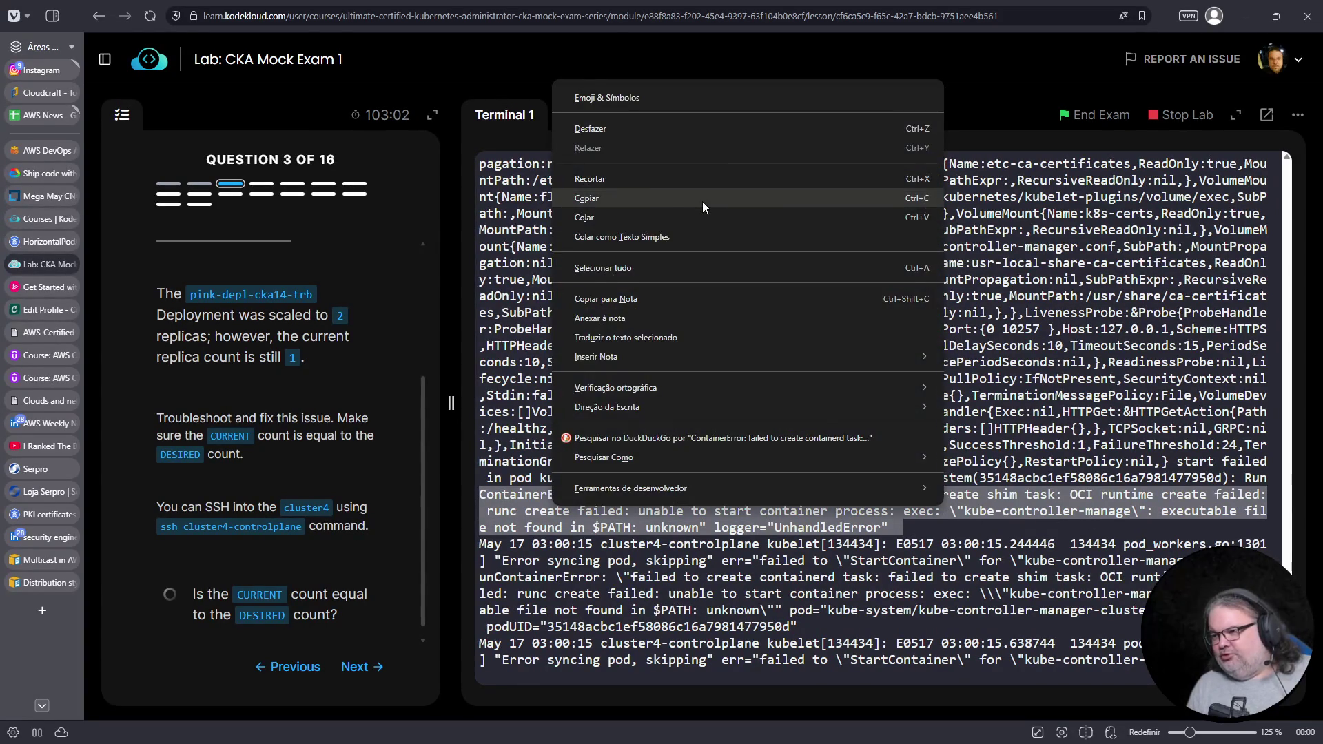
click(703, 201)
Paste the copied error message into a new vim file named logs
key(ctrl+c)
text(vim logs)
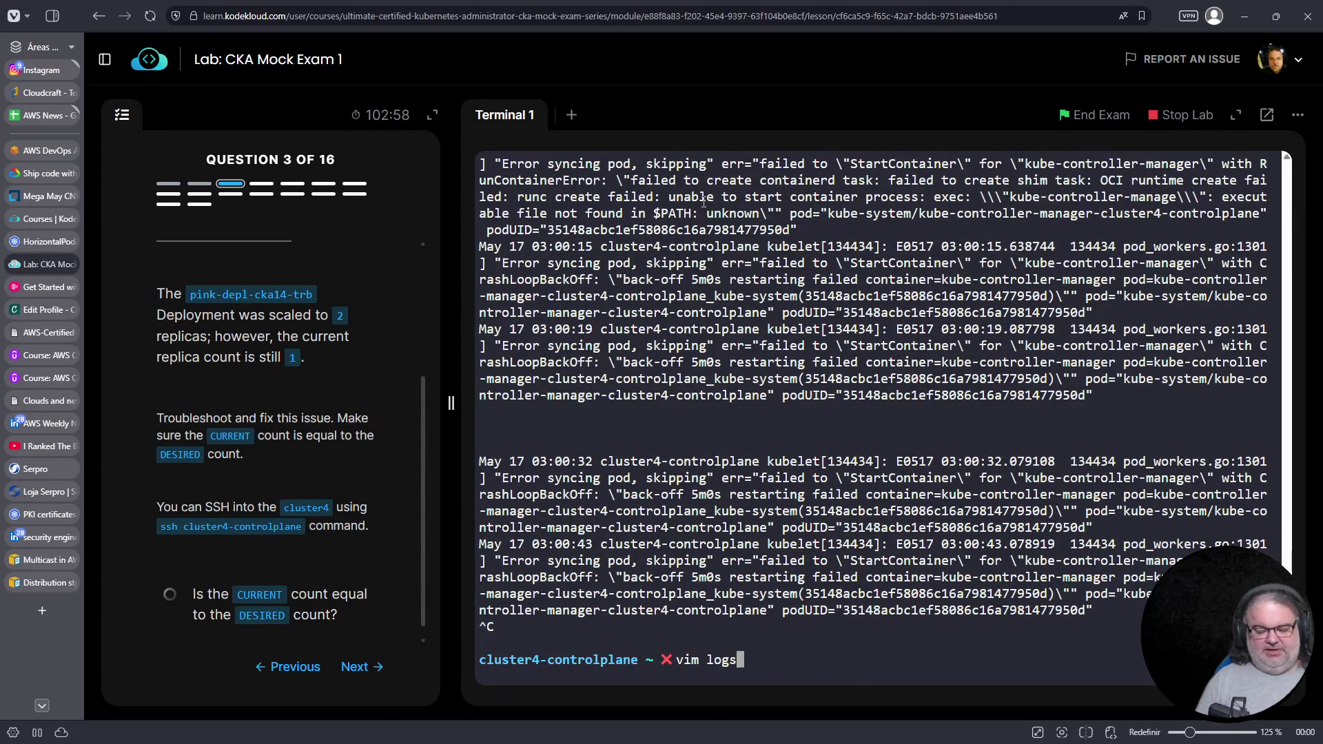
key(Return)
key(i)
right_click(688, 237)
click(723, 369)
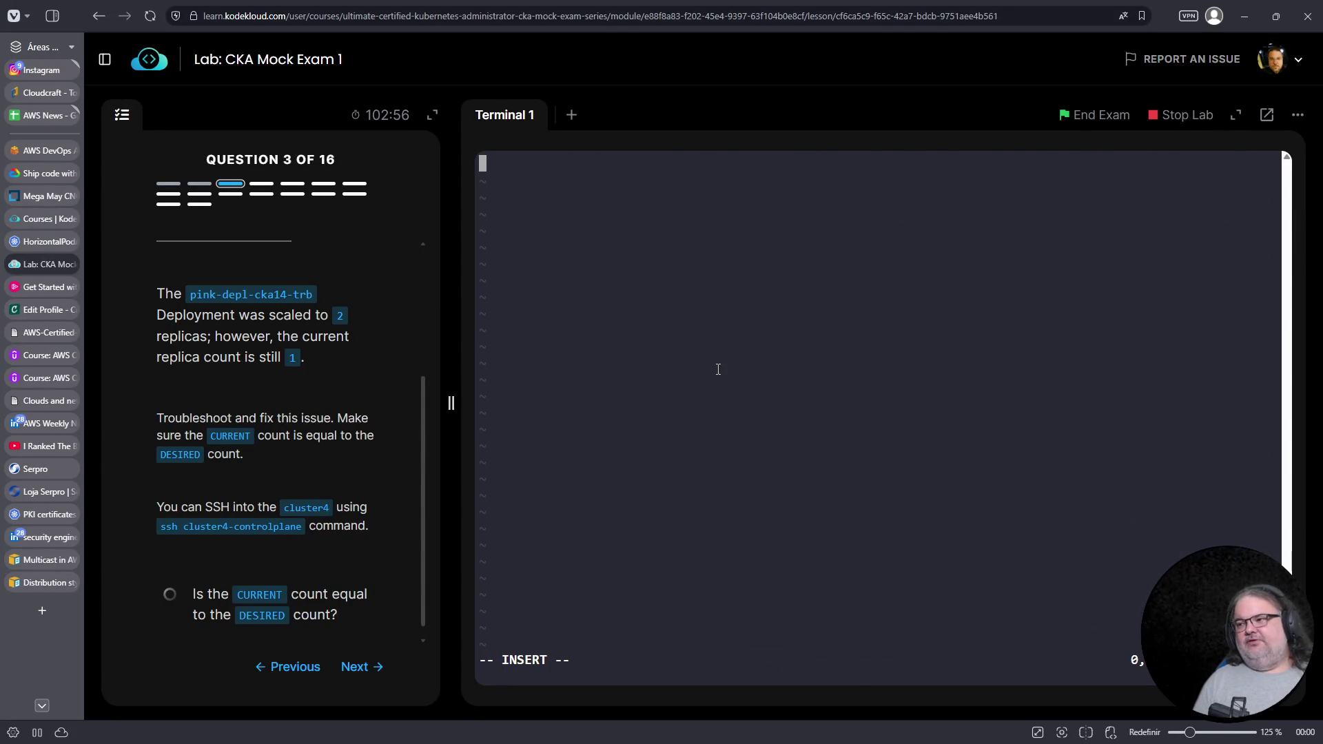
Break the error after ContainerError and before OCI runtime and runc to expose kube-controller-manage
key(ctrl+Home)
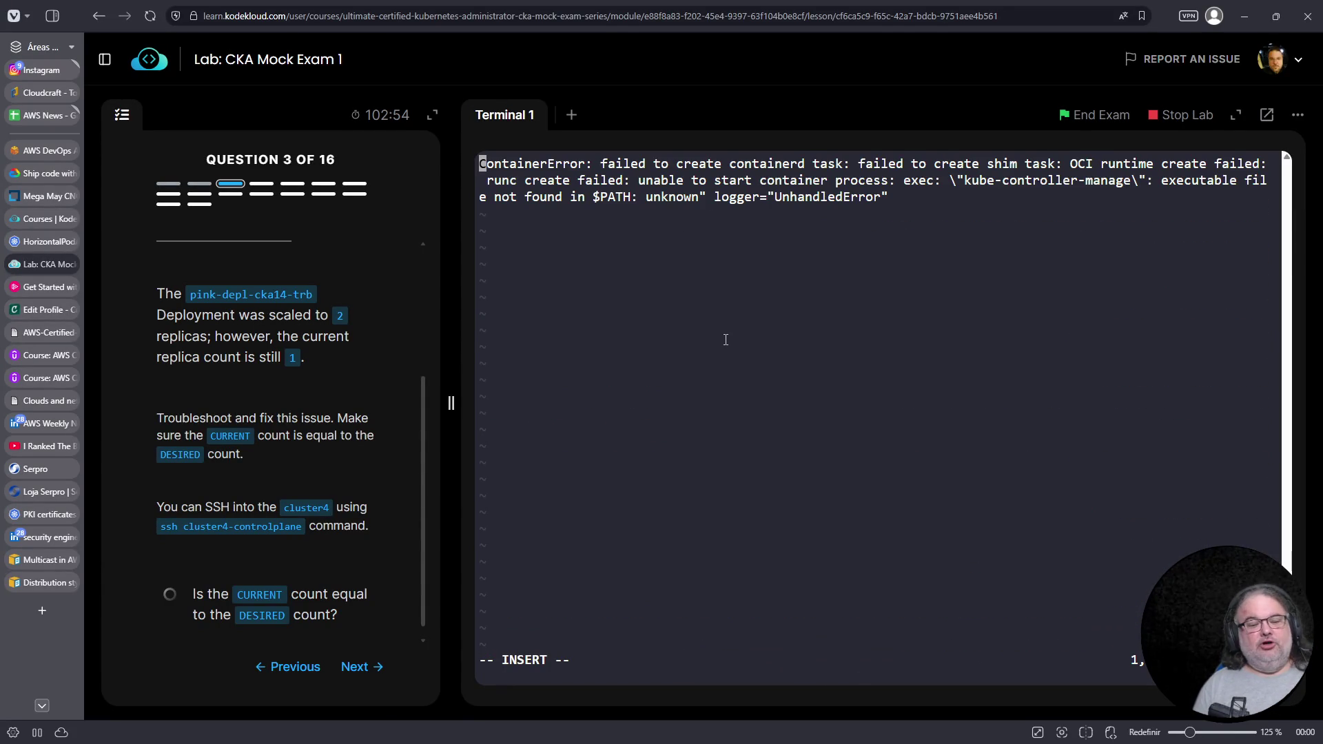
key(Right)
key(Right)
key(Right)
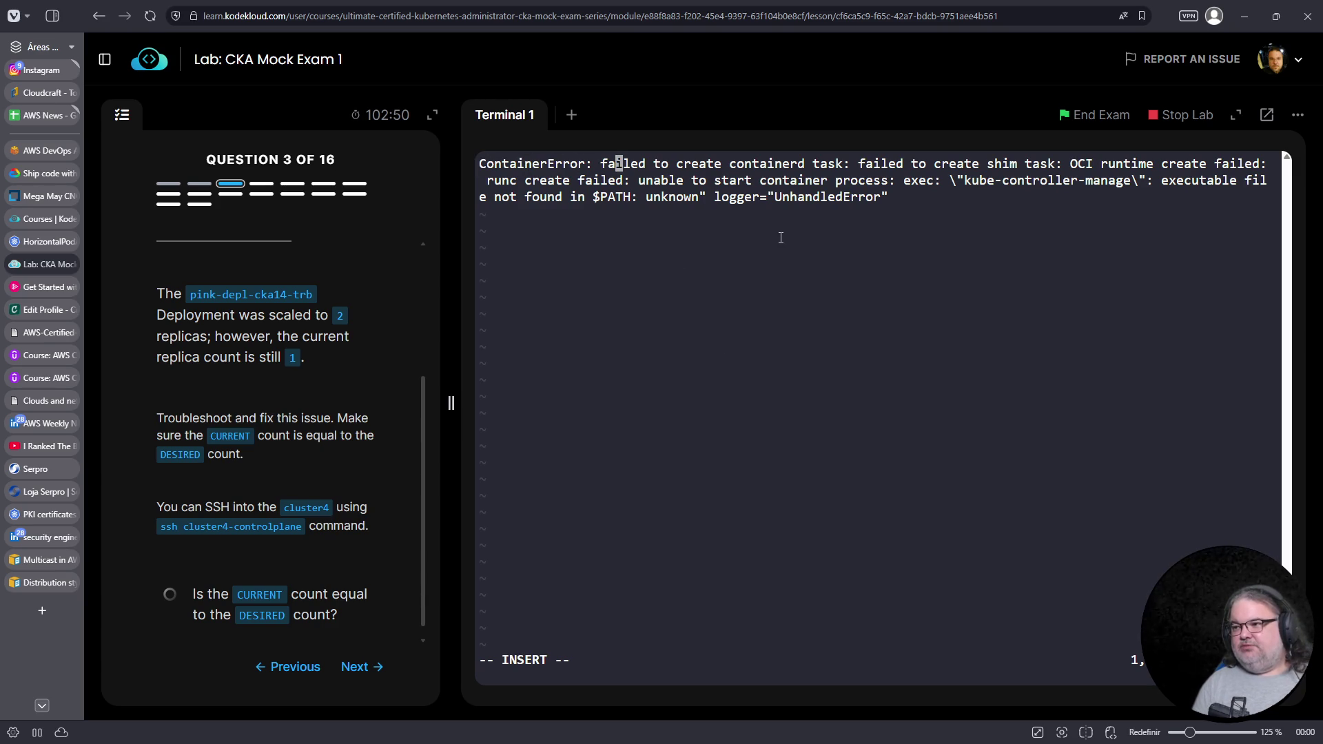
key(Left)
key(Left)
key(Return)
key(Right)
key(Right)
key(Right)
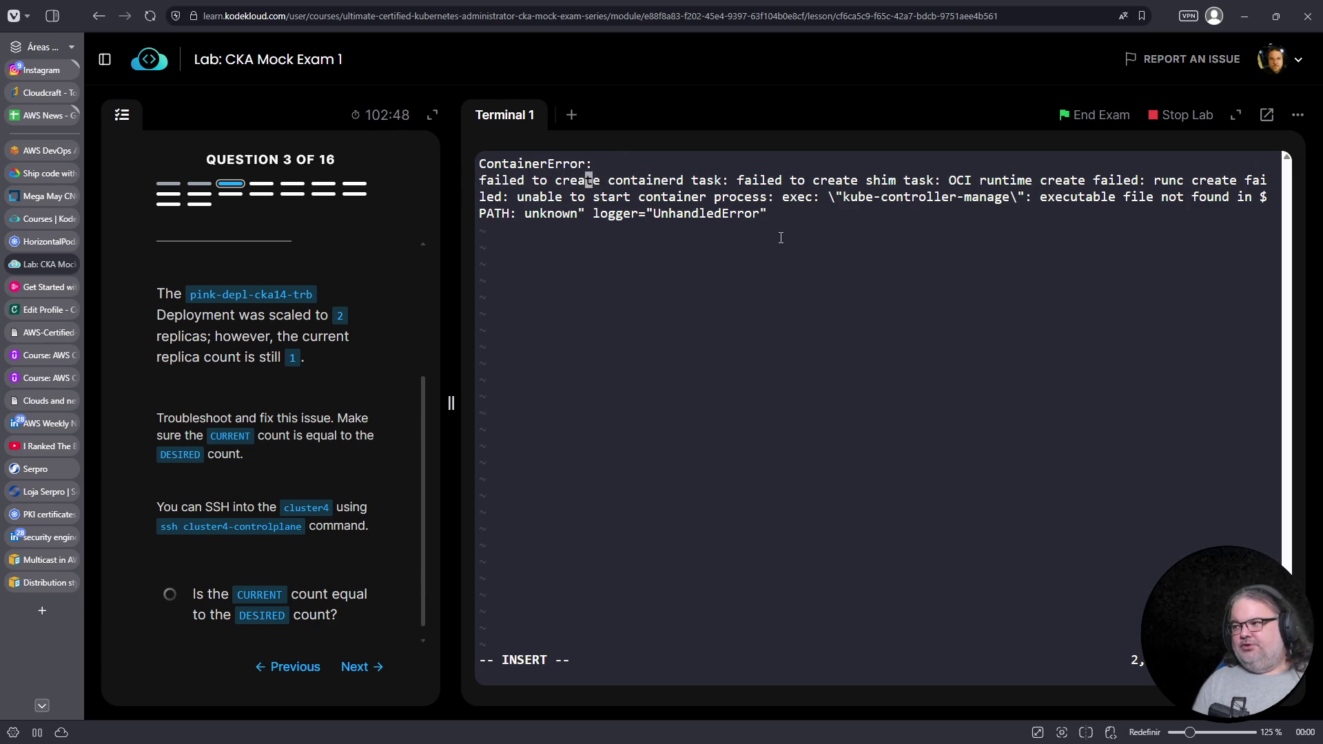
key(Right)
key(Right)
key(Right)
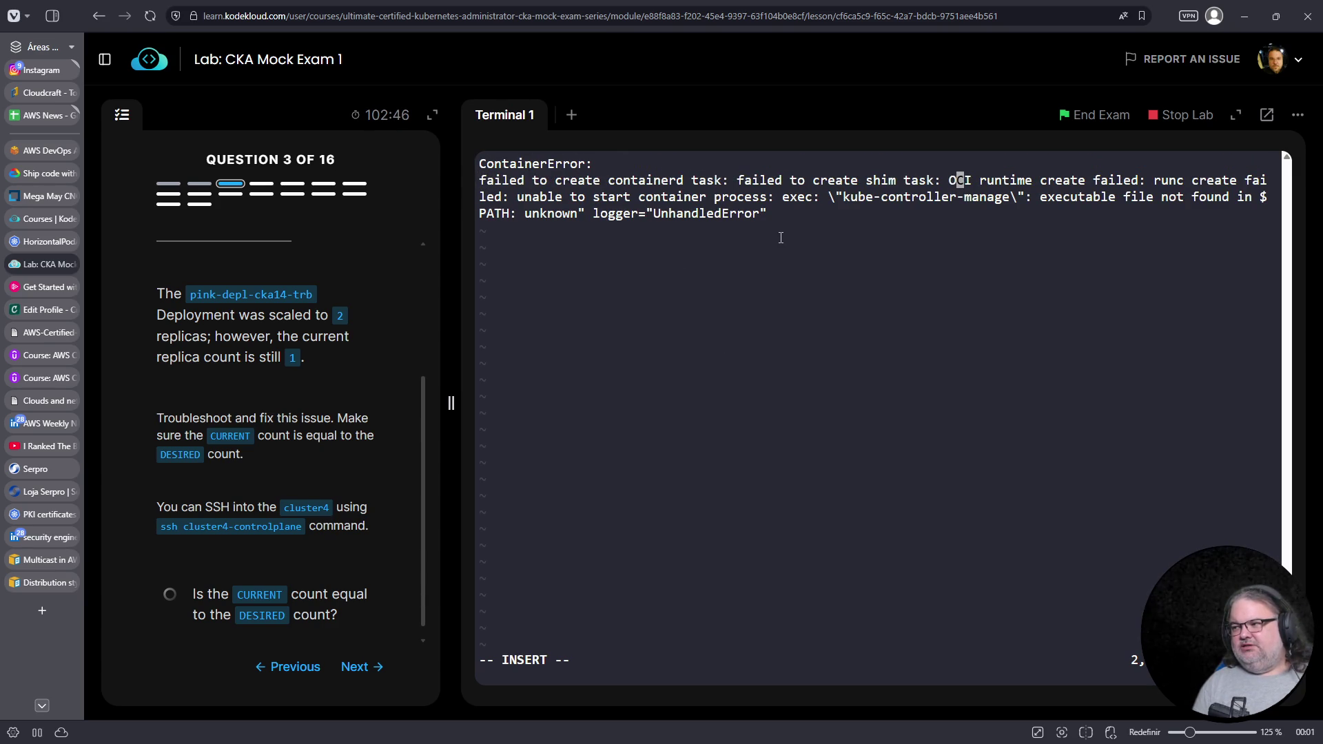
key(Return)
key(Right)
key(Right)
key(Right)
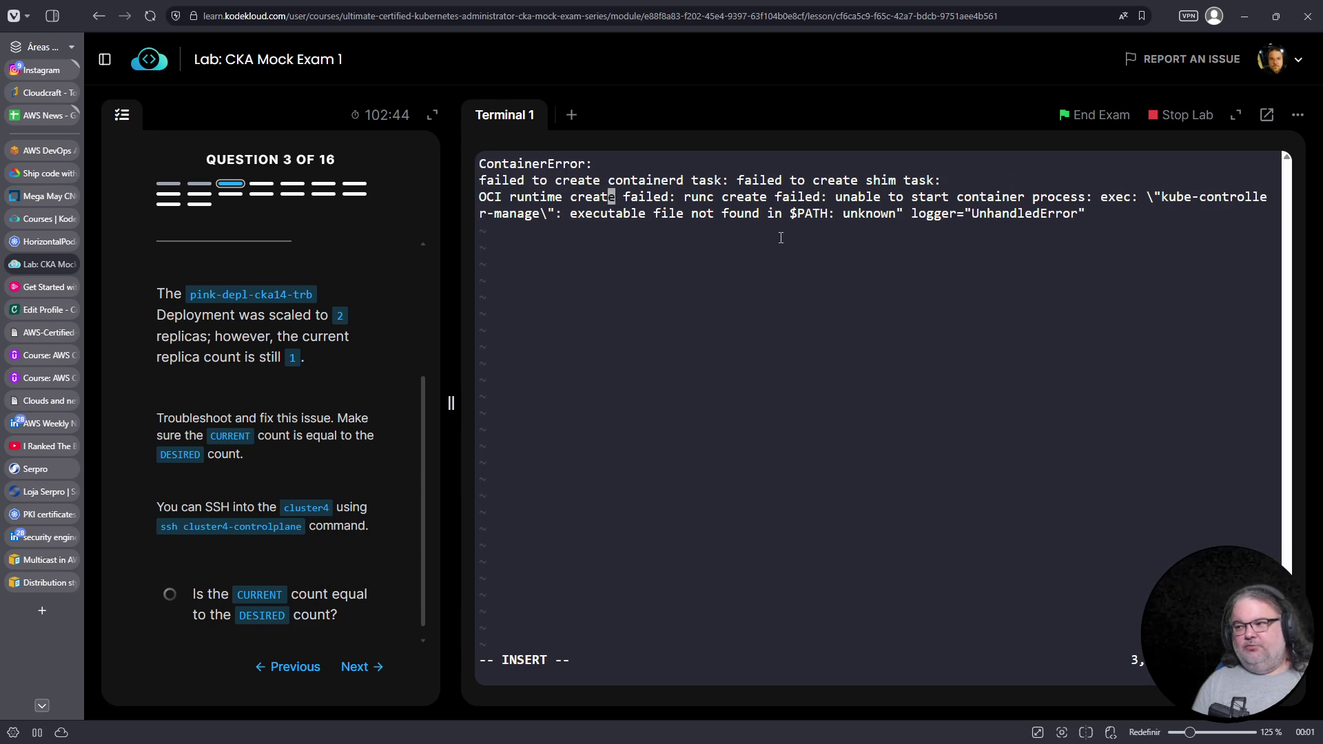
key(Left)
key(Left)
key(Left)
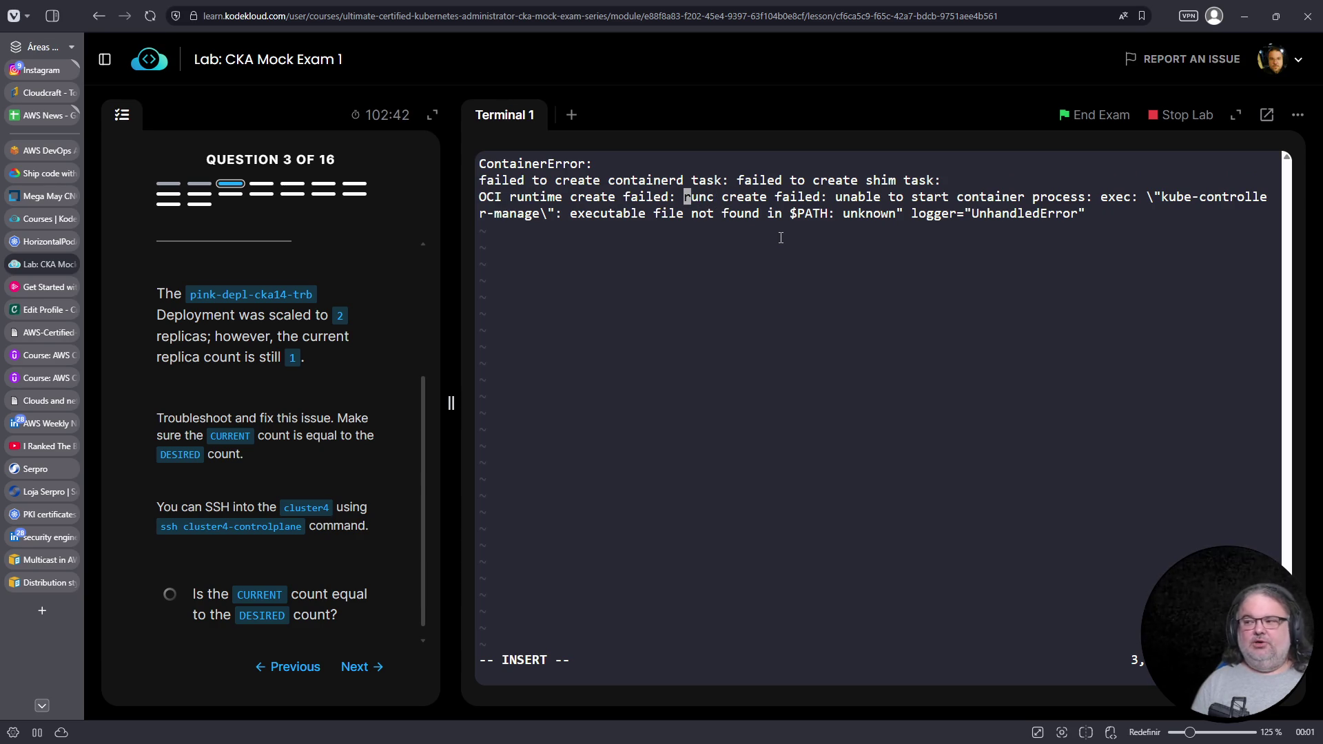
key(Return)
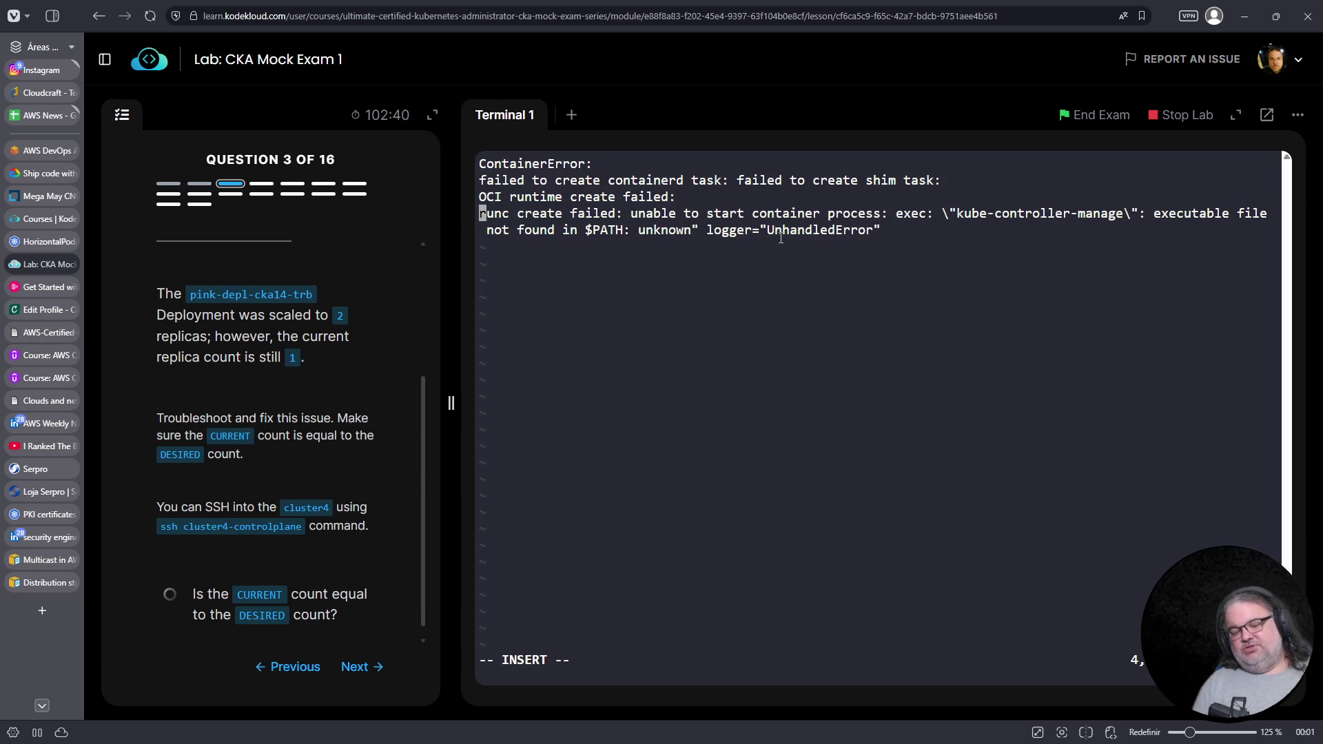
key(Right)
key(Right)
key(Right)
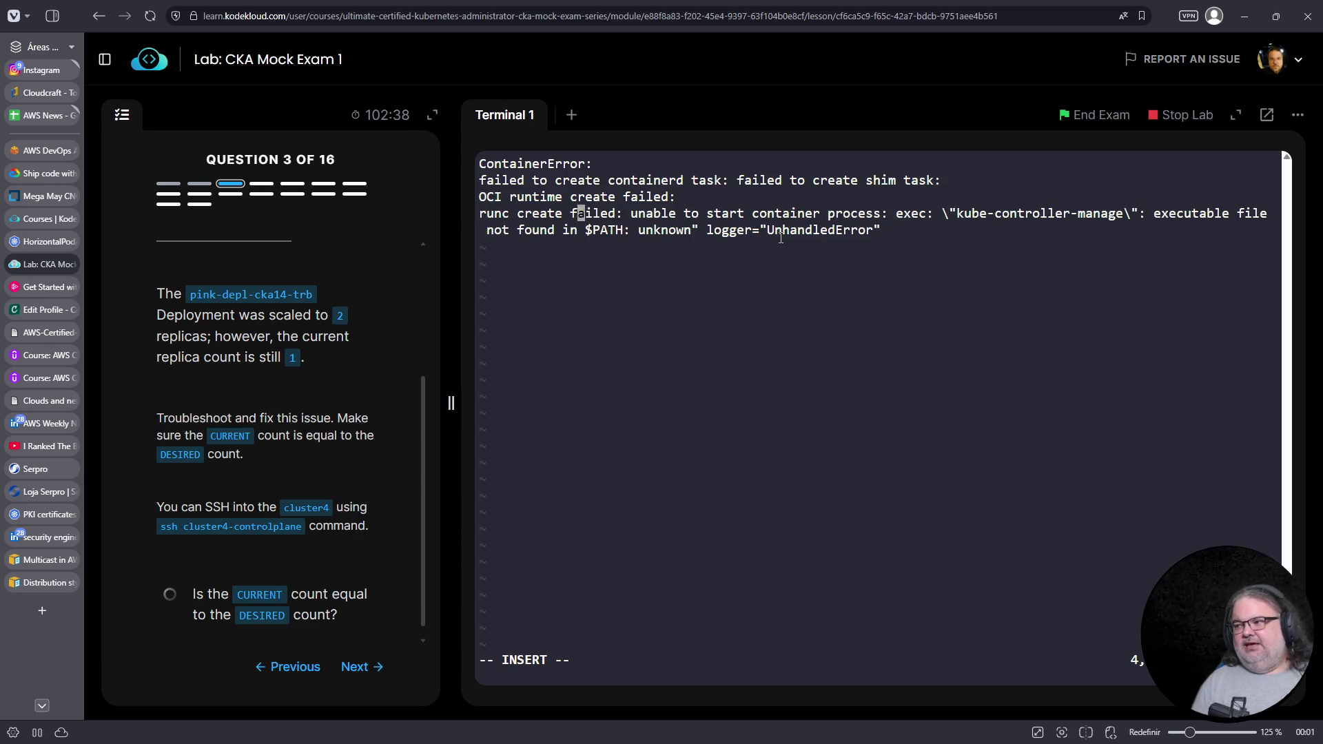
key(Right)
key(Right)
key(Right)
key(Left)
key(Left)
key(Left)
key(Right)
key(Right)
key(Right)
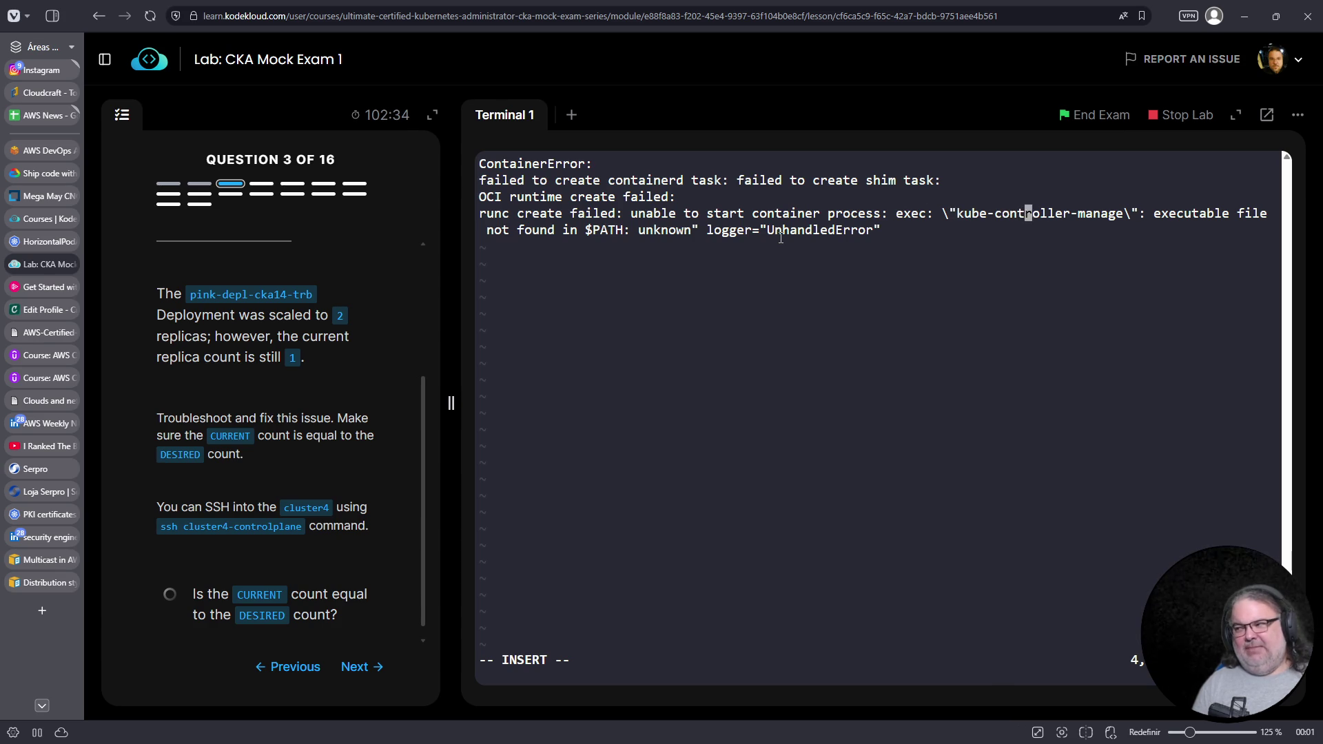
key(Left)
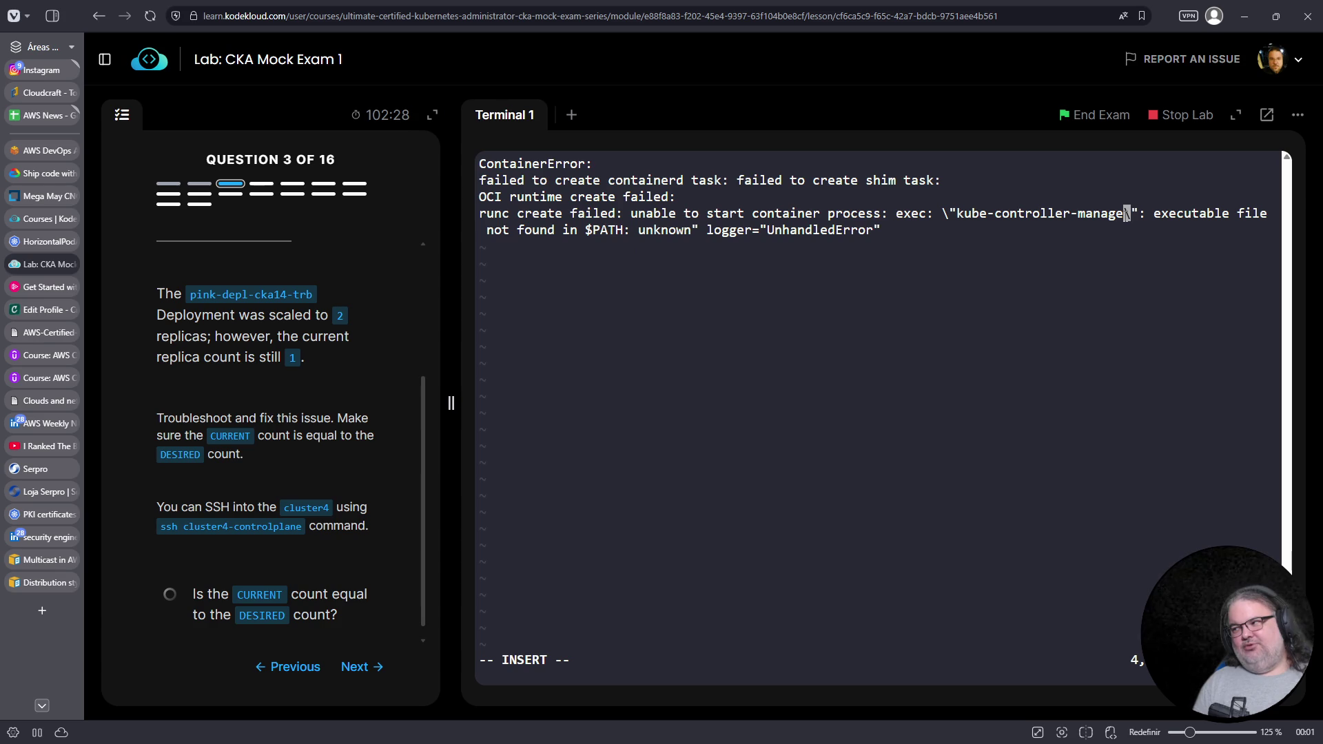
key(Escape)
Discard the scratch buffer and list /etc/kubernetes/manifests
text(:q!)
key(Return)
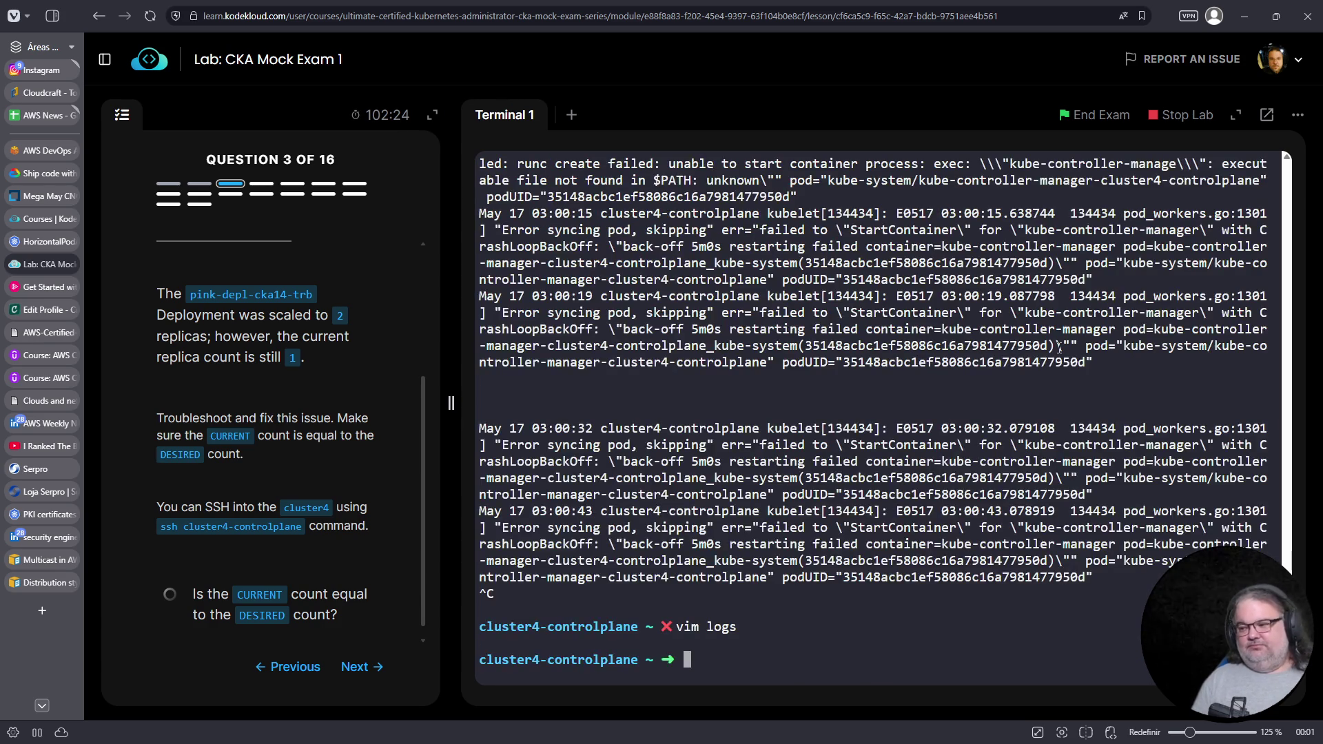
text(cat /etc/kub)
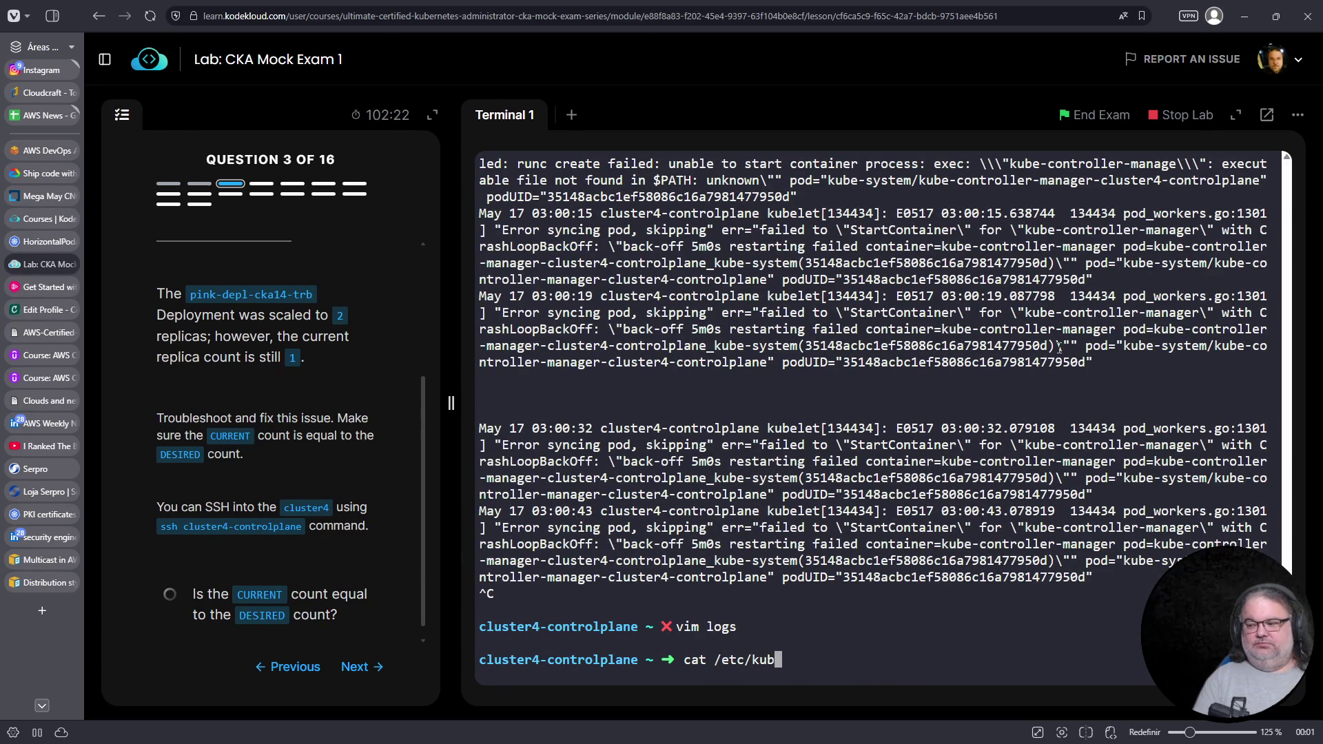
text(ernetes/mani)
key(Tab)
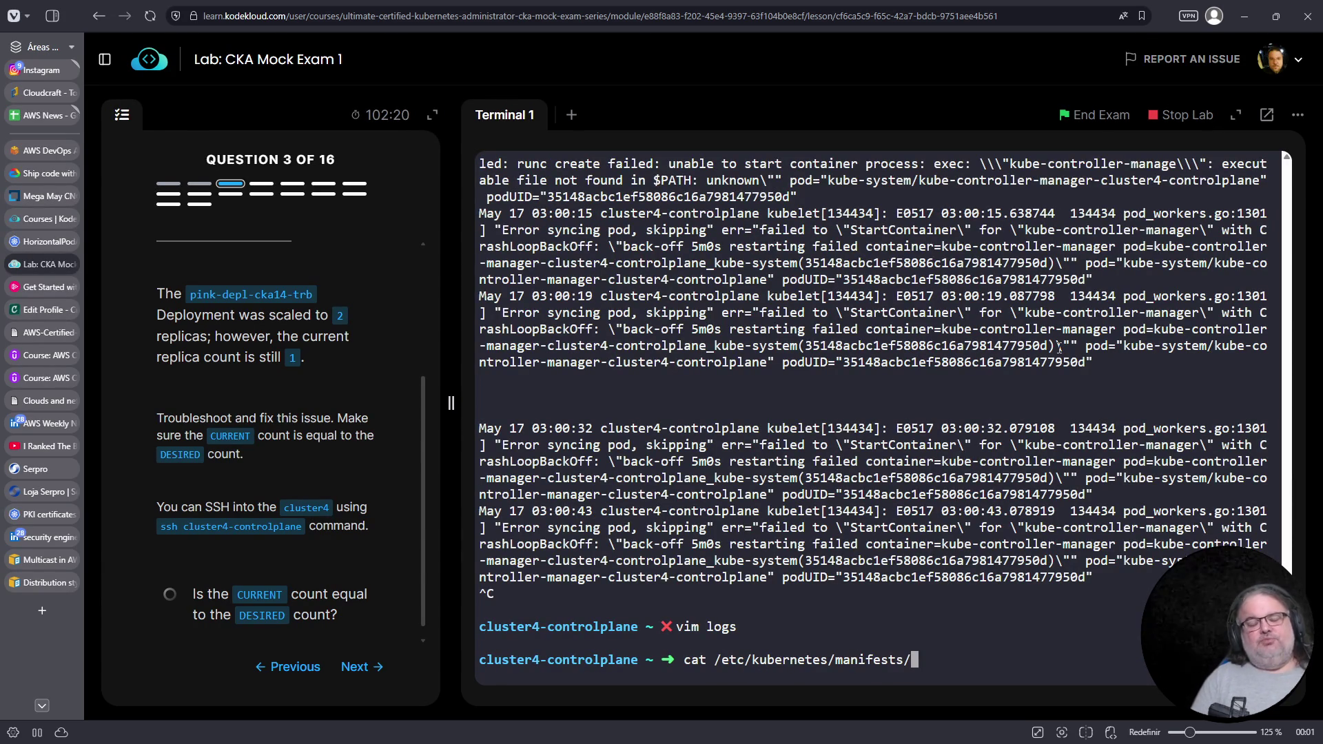
key(ctrl+l)
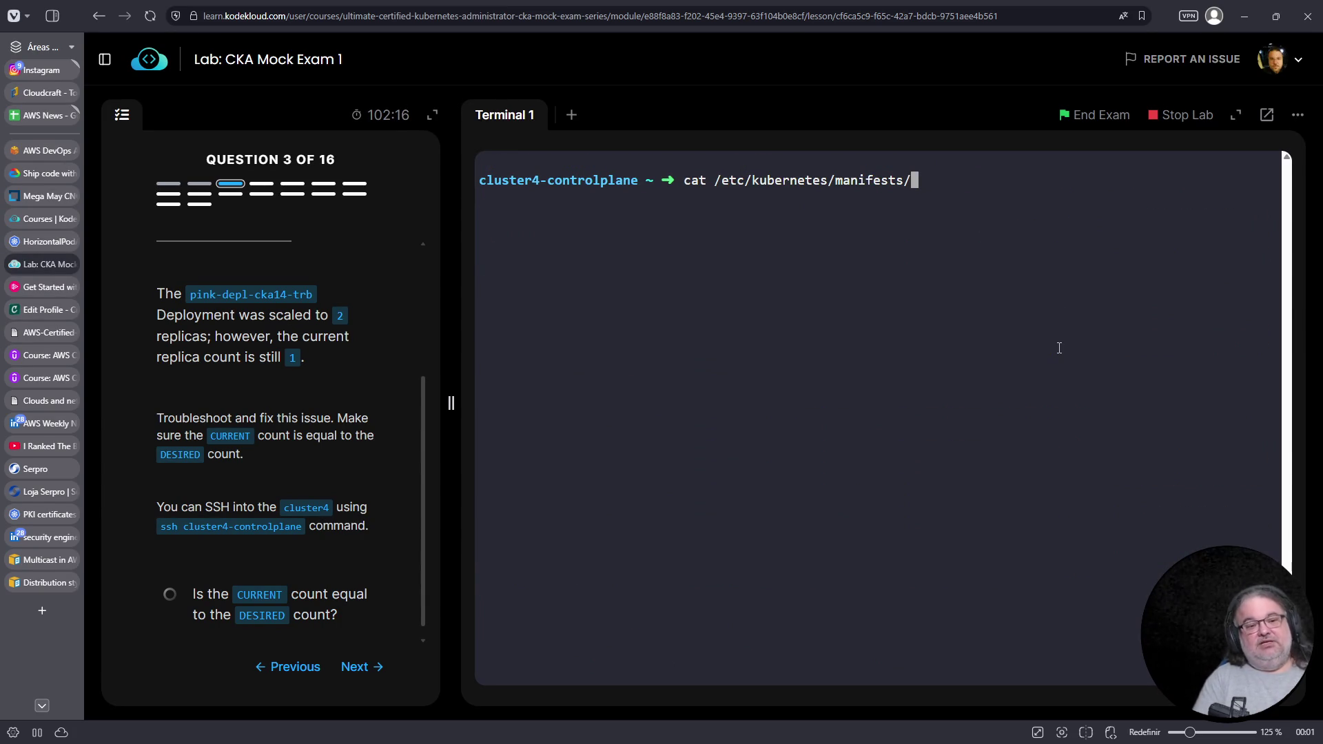
key(ctrl+a)
key(Delete)
key(Delete)
key(Delete)
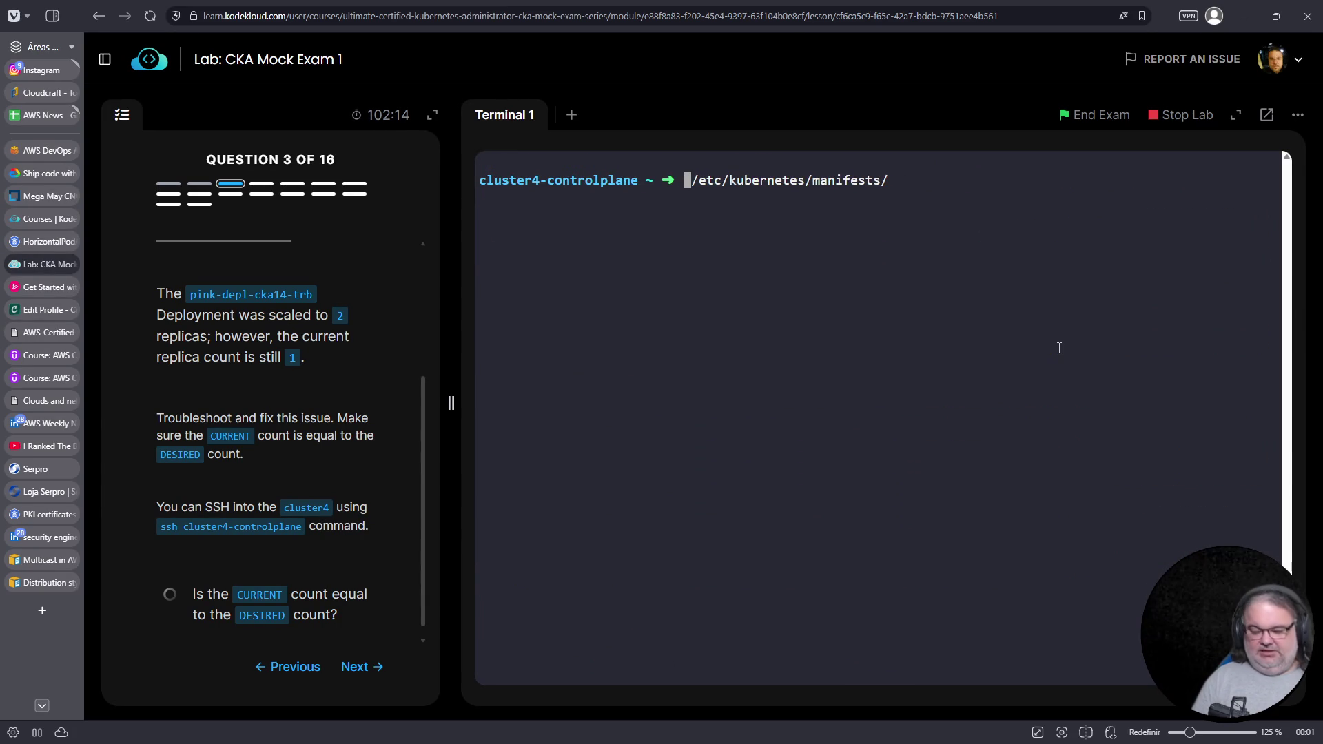
text(ls)
key(Return)
Try opening kube-controller-manager.yaml in vim from the wrong directory, then quit the empty file
double_click(839, 199)
right_click(839, 199)
click(871, 310)
right_click(805, 290)
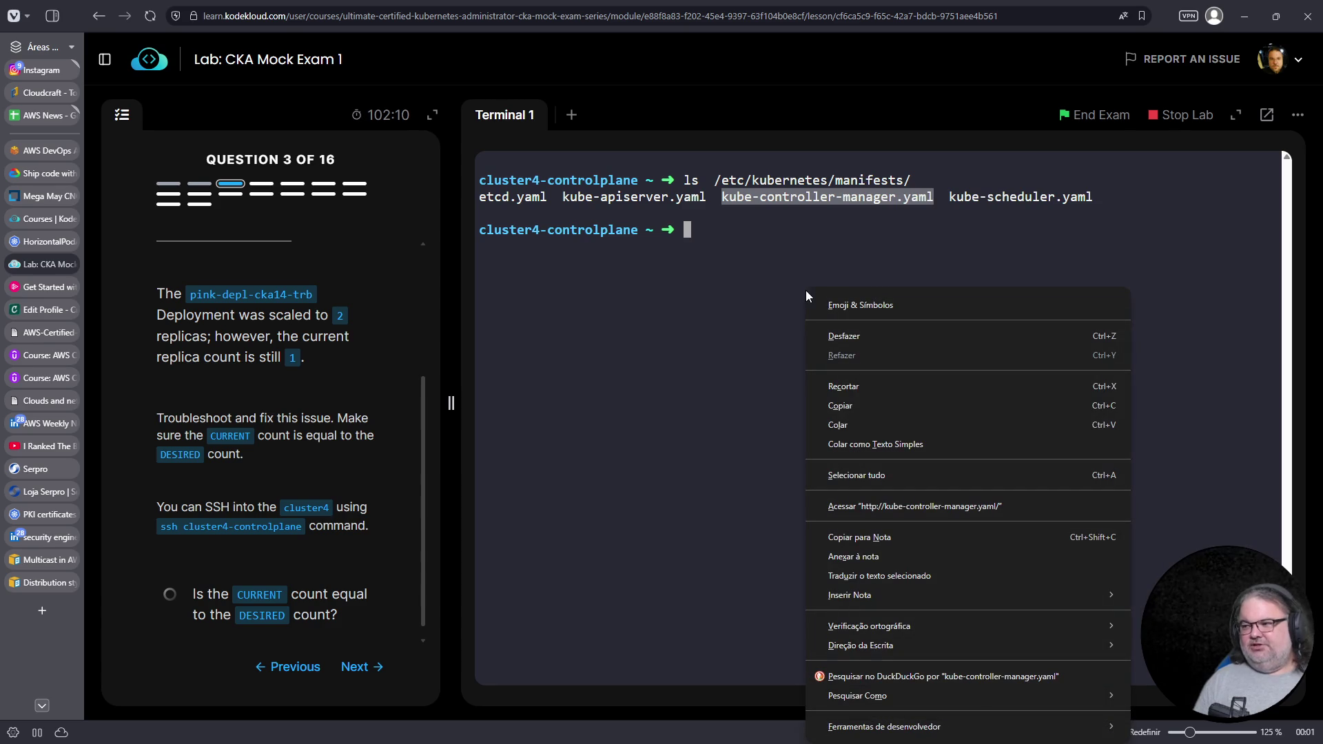
click(840, 405)
key(ctrl+v)
key(ctrl+a)
text(vim)
key(Return)
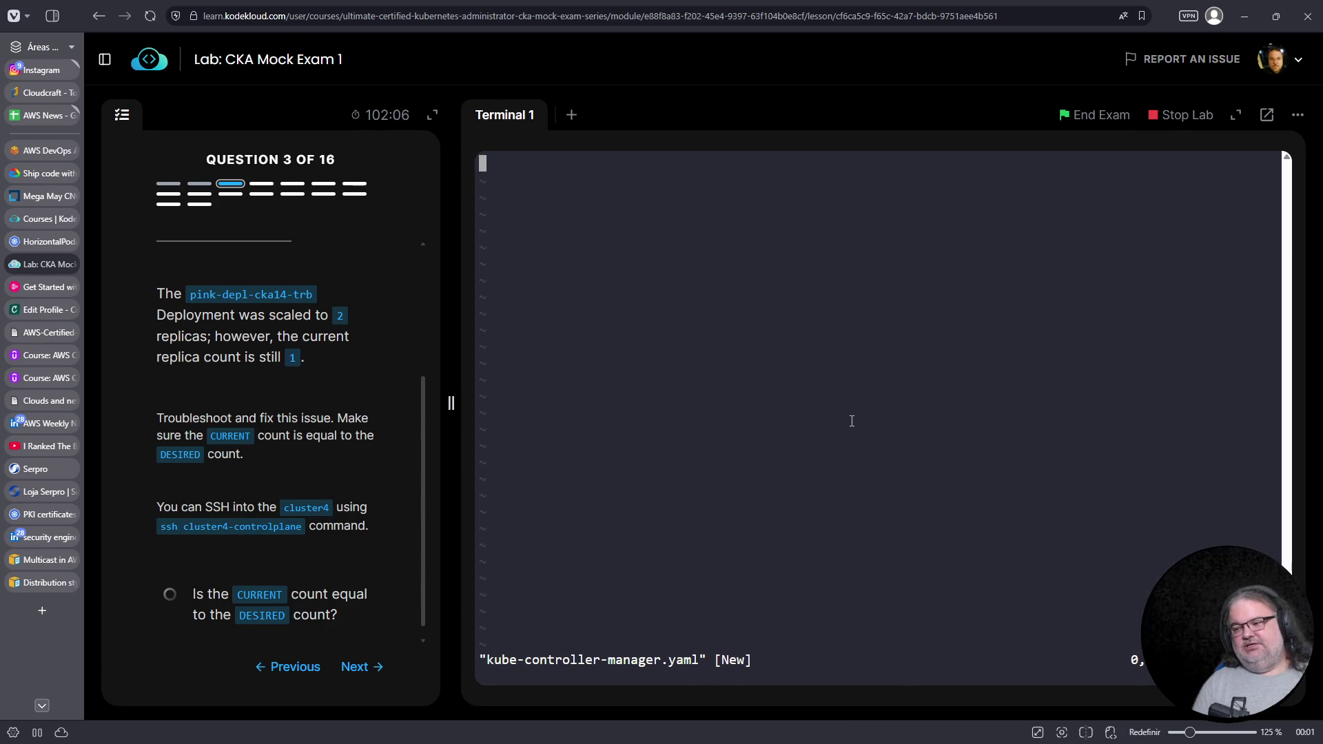
text(:q)
key(Return)
Open /etc/kubernetes/manifests/kube-controller-manager.yaml in vim
key(Up)
key(Up)
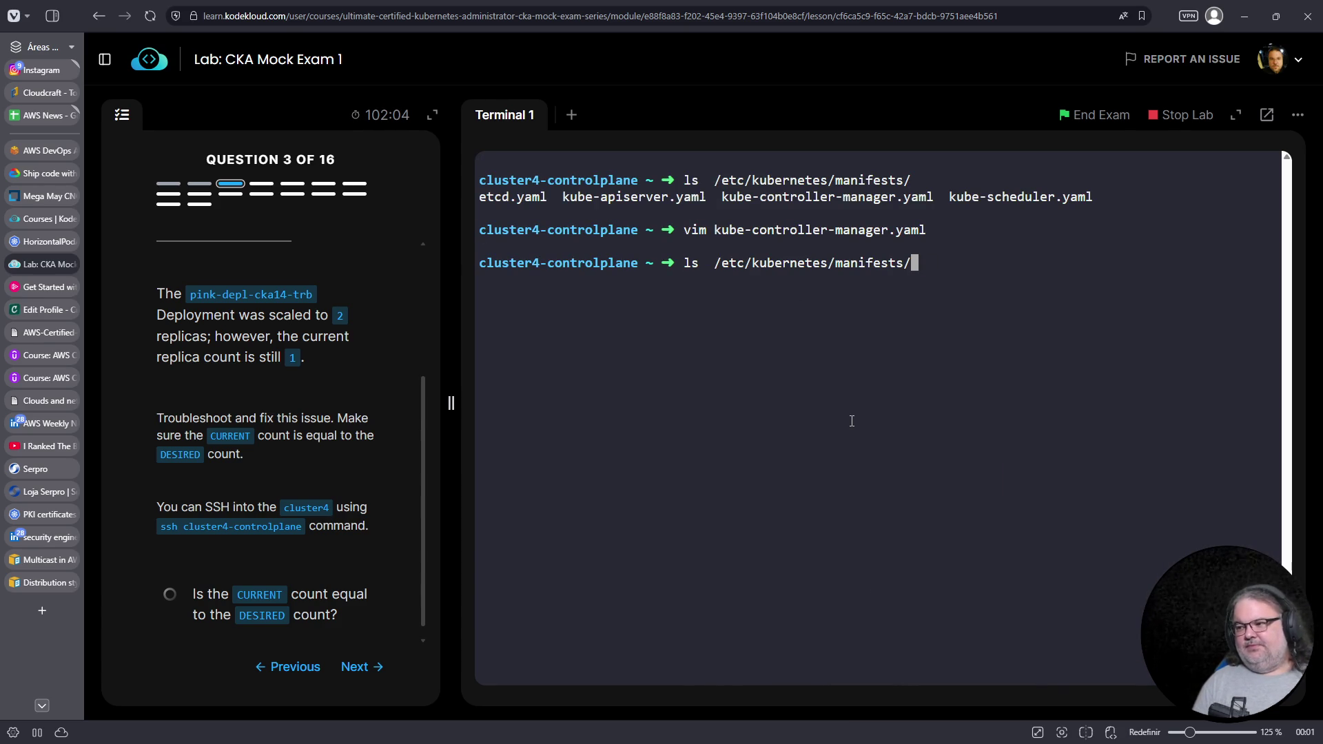
text(kube-con)
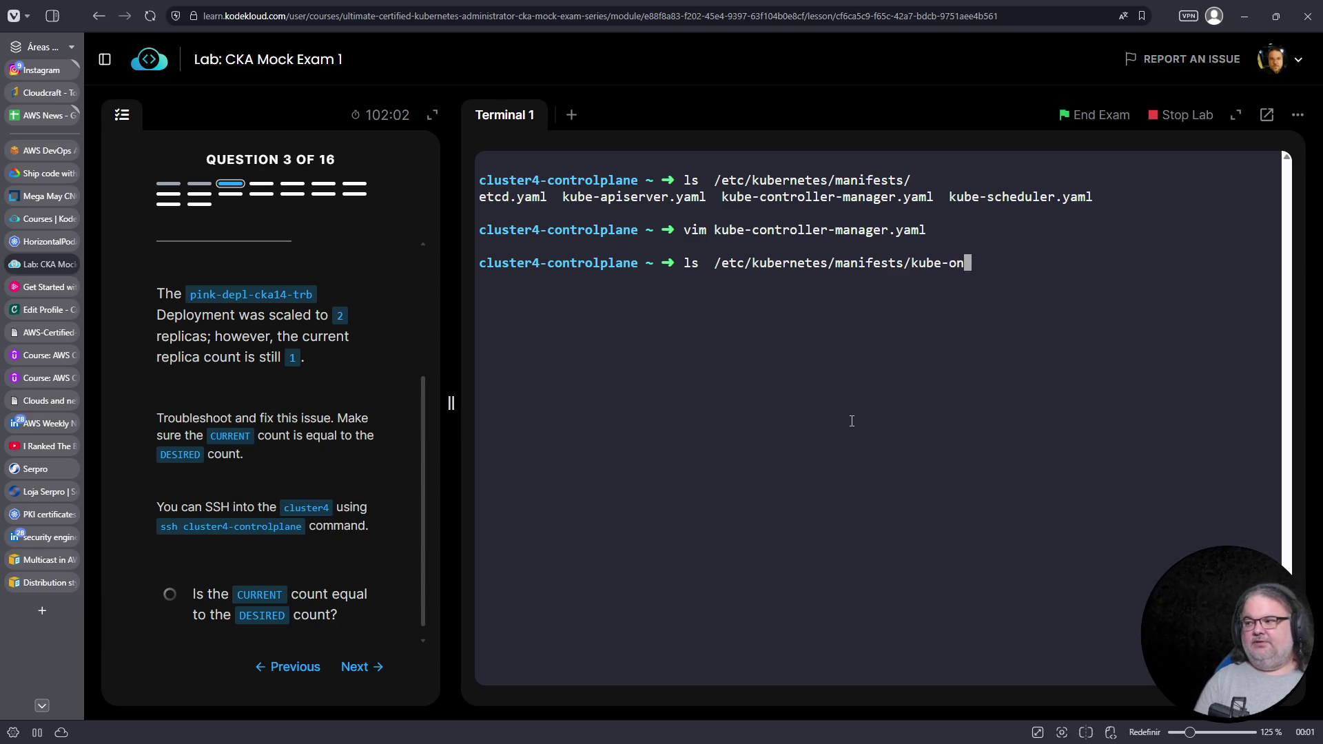
key(Tab)
key(Return)
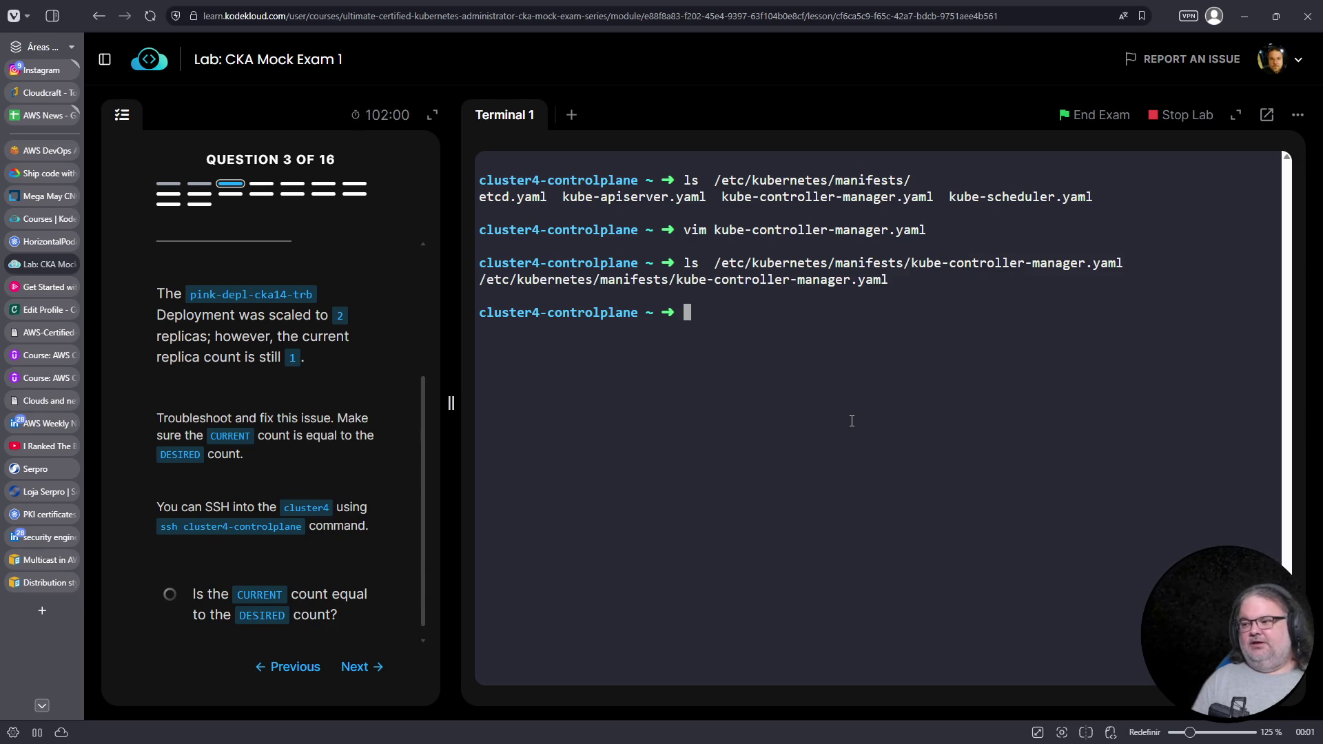
key(Up)
key(ctrl+a)
key(Delete)
key(Delete)
text(vim)
key(Return)
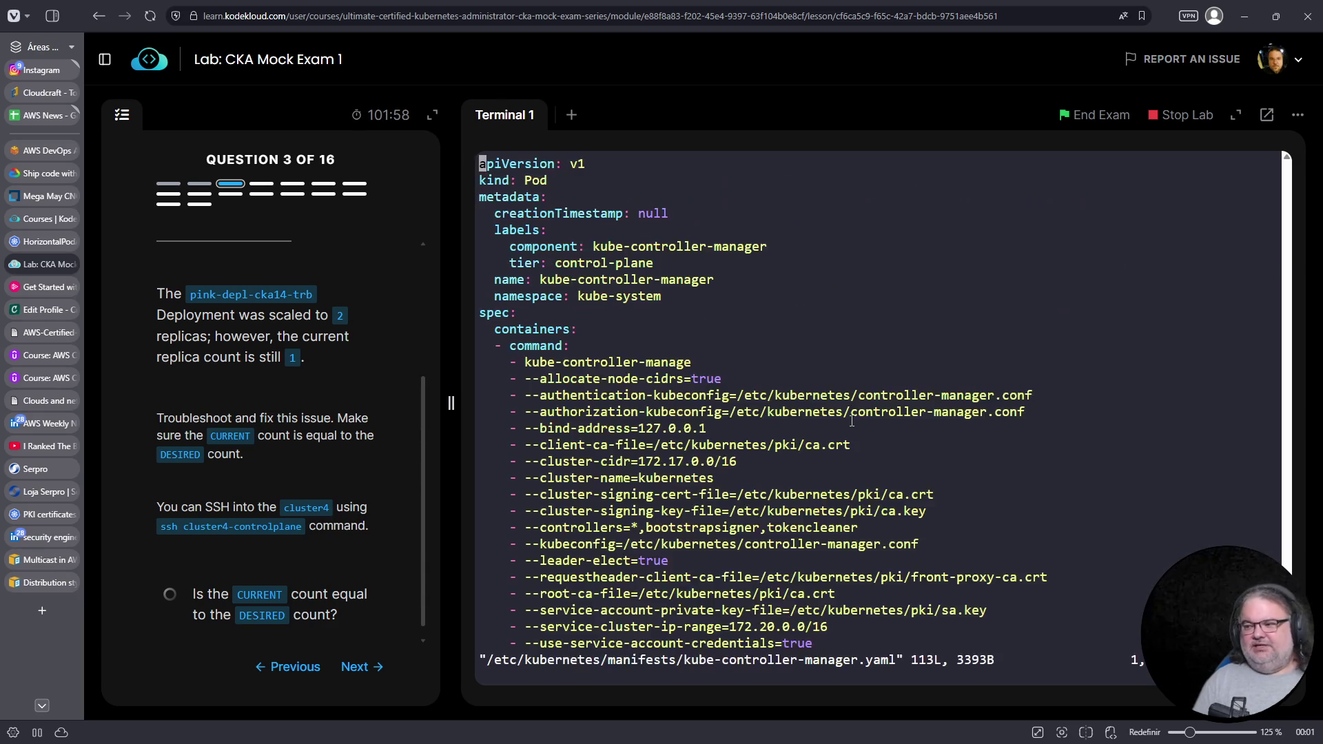
Append 'r' so the command reads kube-controller-manager and save with :wq
key(j)
key(j)
key(j)
key(j)
key(j)
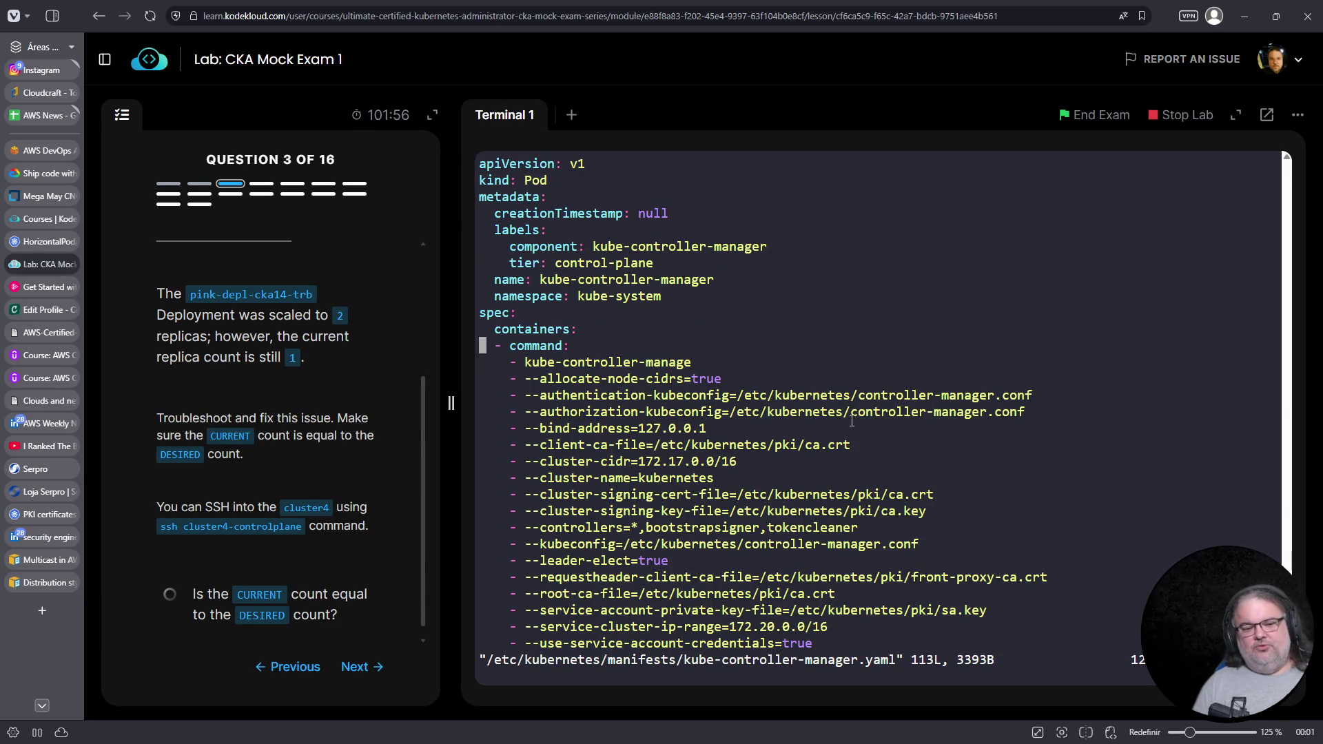
key(dollar)
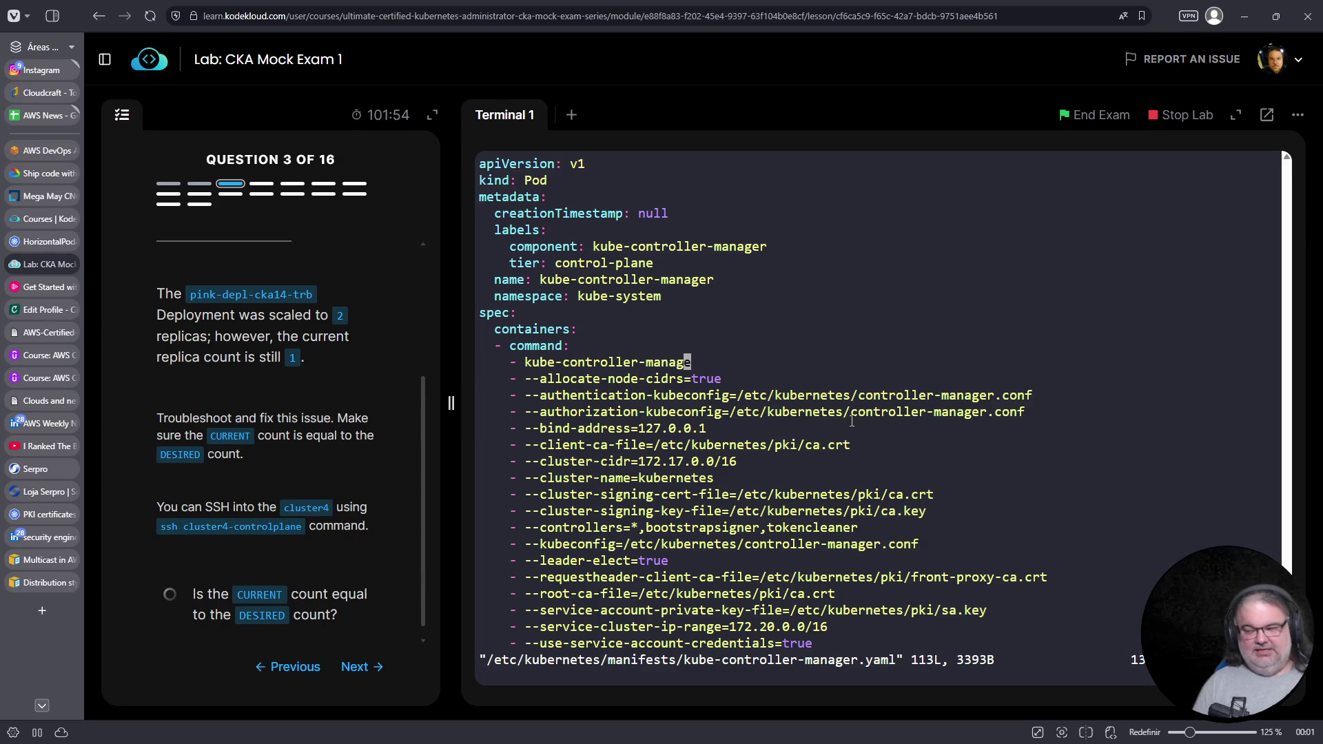
key(a)
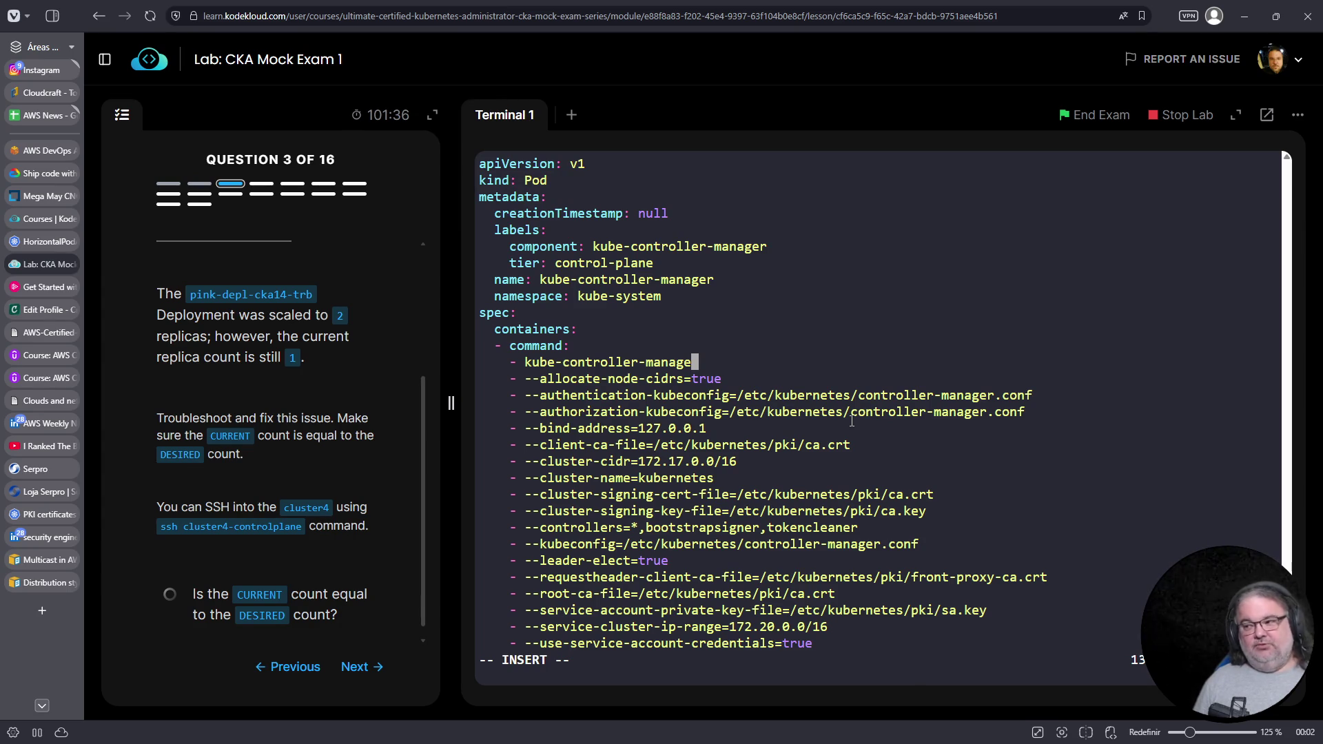
text(ir)
key(Left)
key(BackSpace)
key(Escape)
text(:wq)
key(Return)
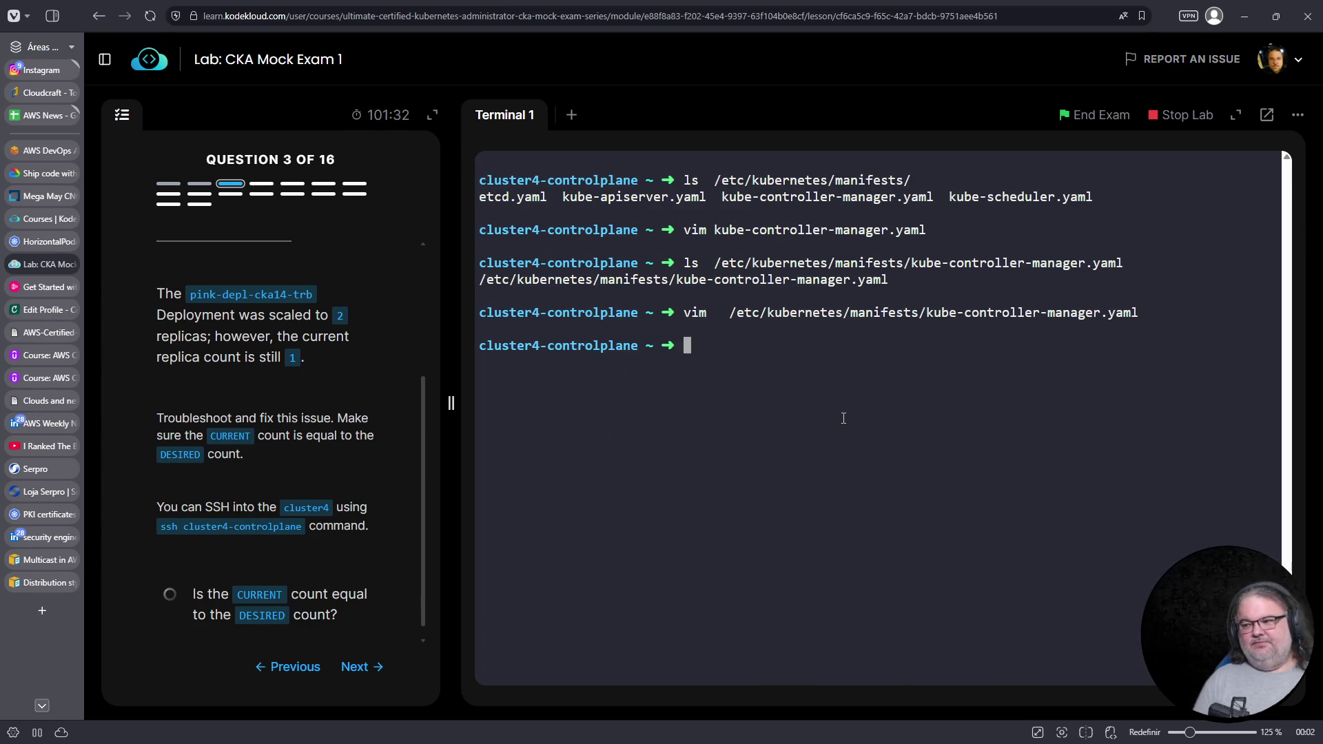
Rerun the controller-filtered kubelet journal to check the new controller-manager pod startup
drag(926, 312, 1101, 313)
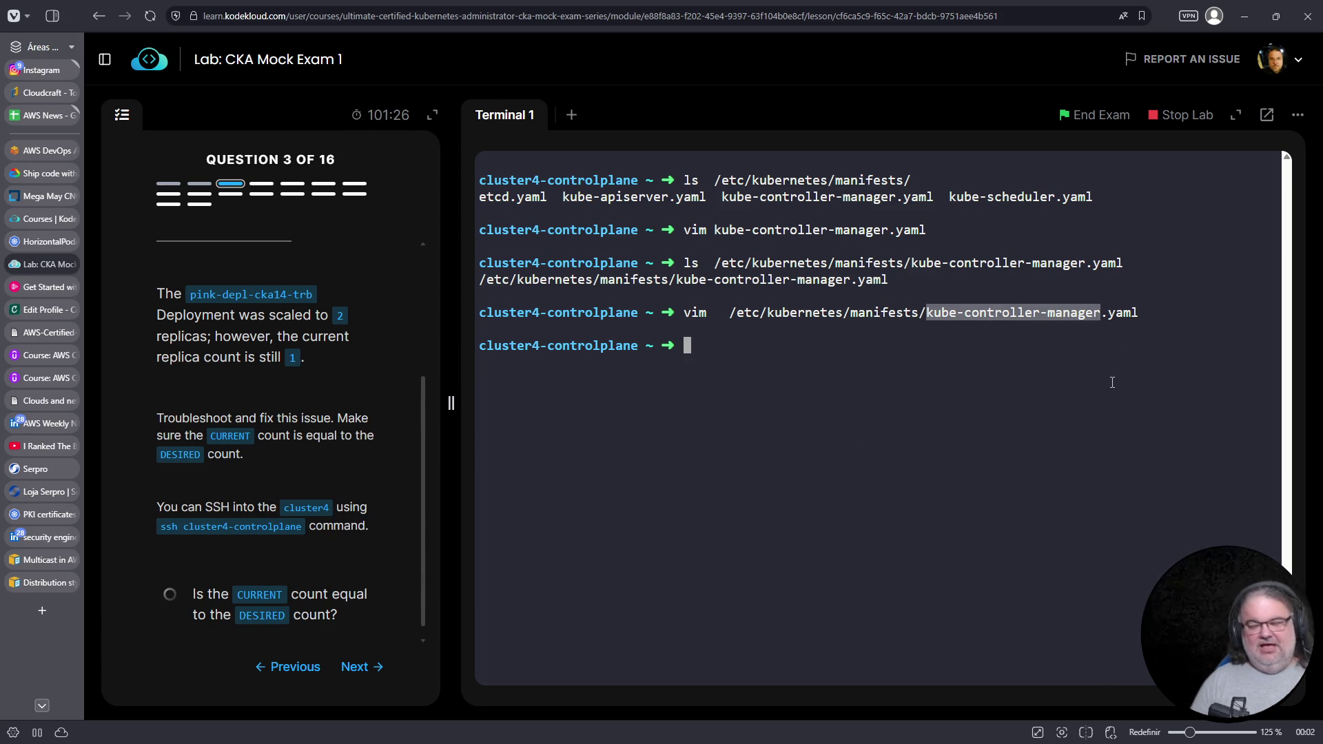
key(Up)
key(Up)
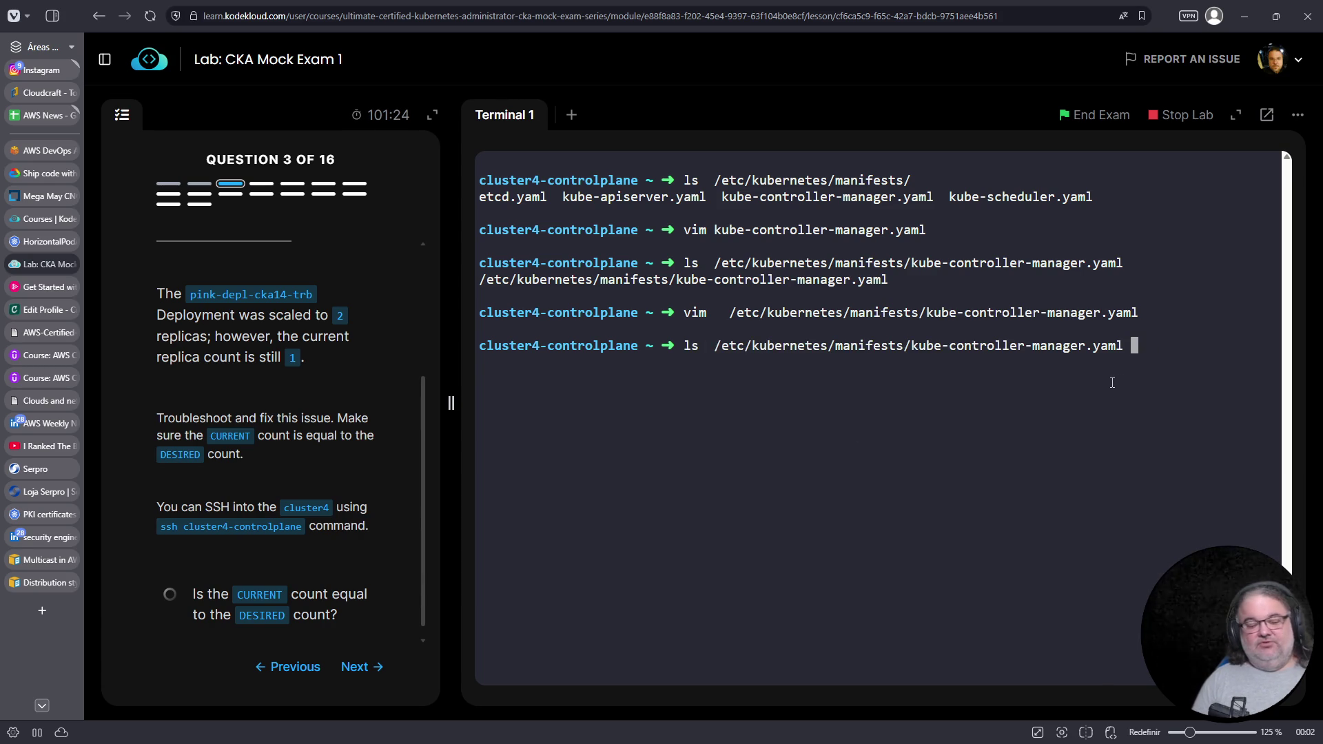
key(ctrl+c)
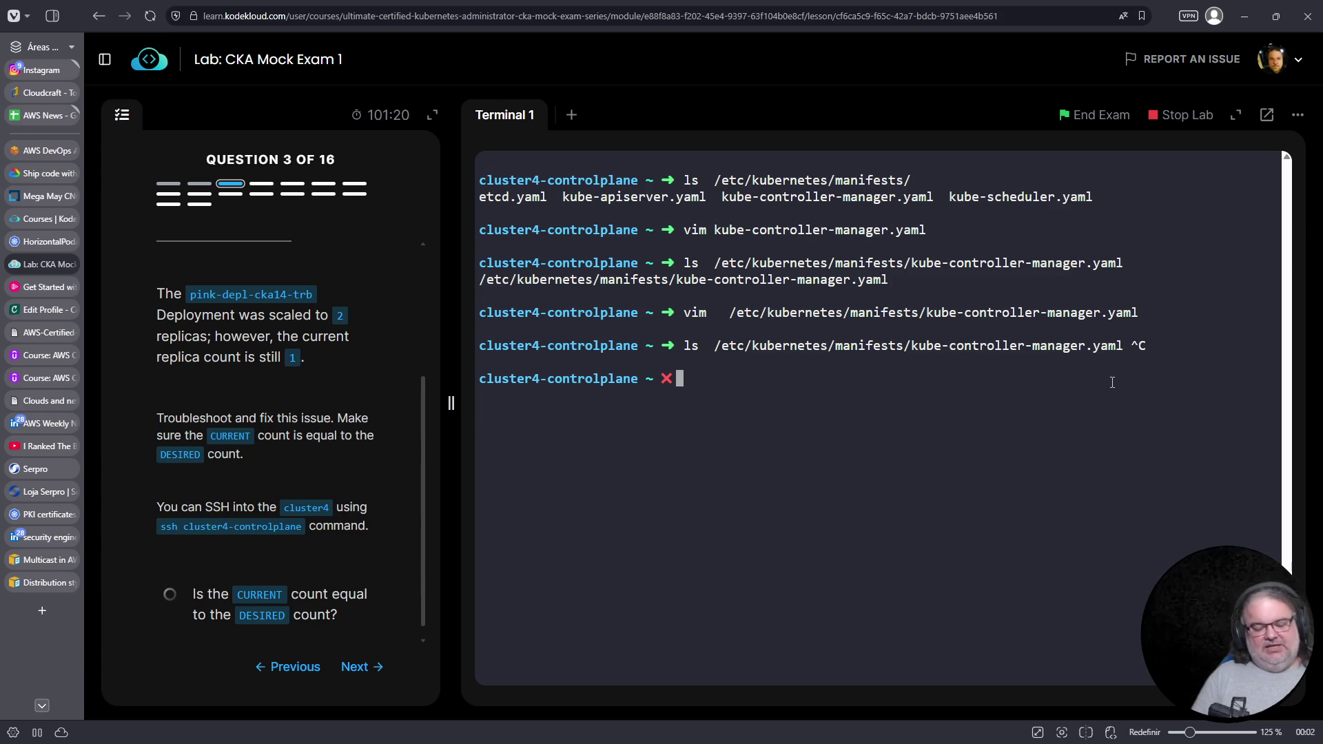
key(ctrl+c)
key(ctrl+r)
text(journal)
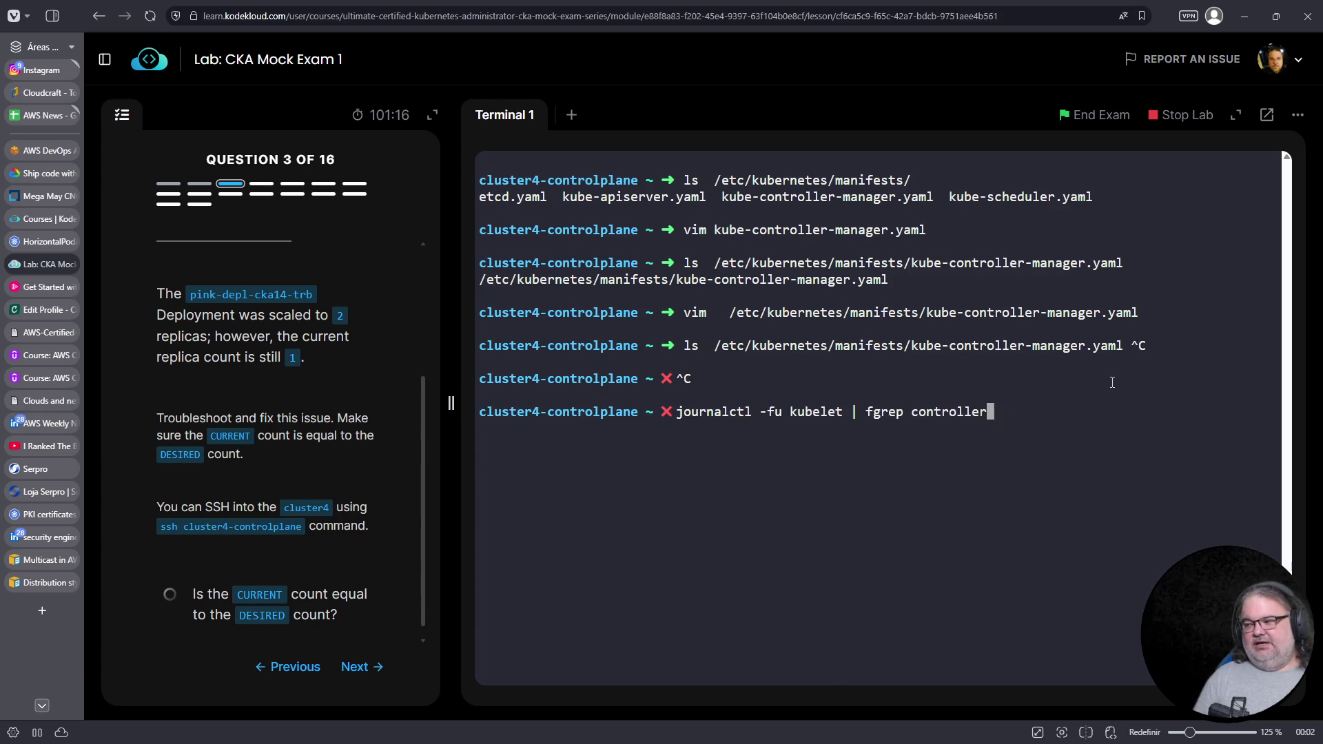
key(Return)
mouse_move(1130, 645)
mouse_down()
mouse_move(827, 594)
mouse_move(454, 564)
mouse_up()
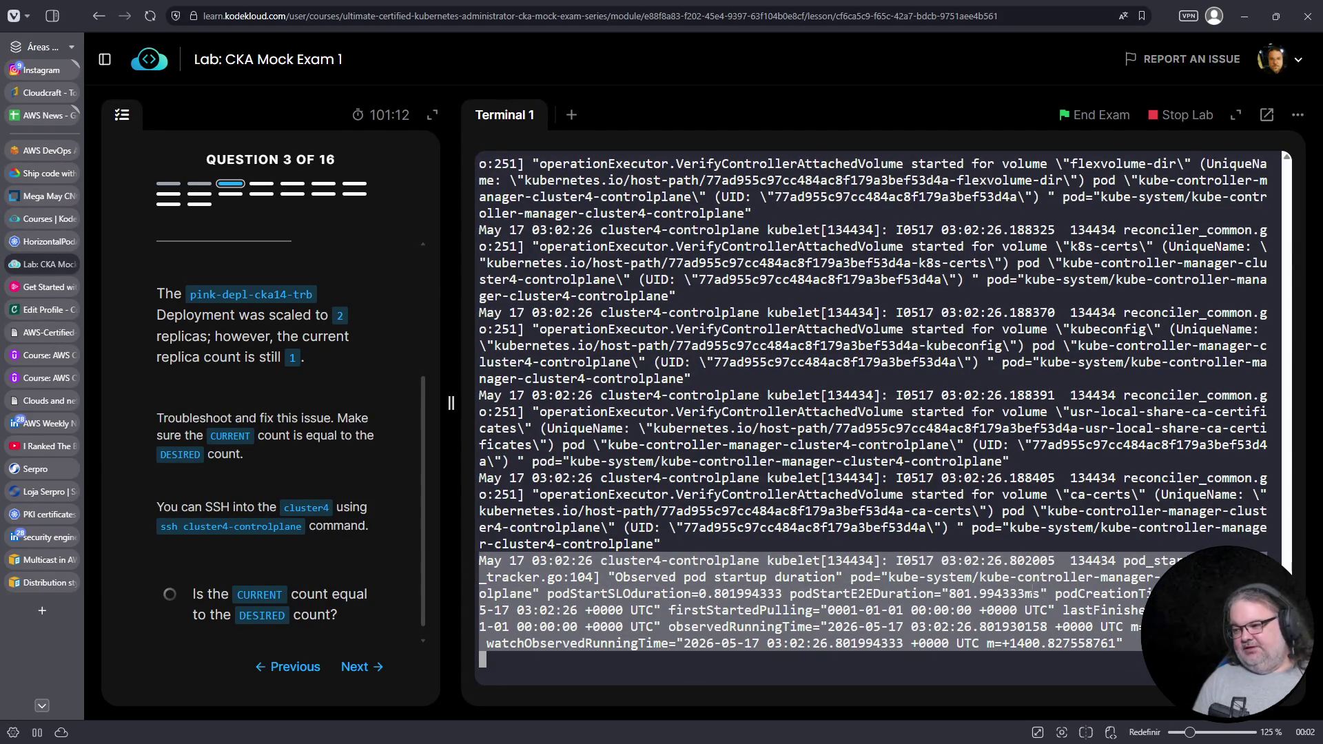
key(ctrl+c)
List pods in all namespaces to confirm kube-controller-manager is 1/1 Running
text(k get pods -A)
key(Return)
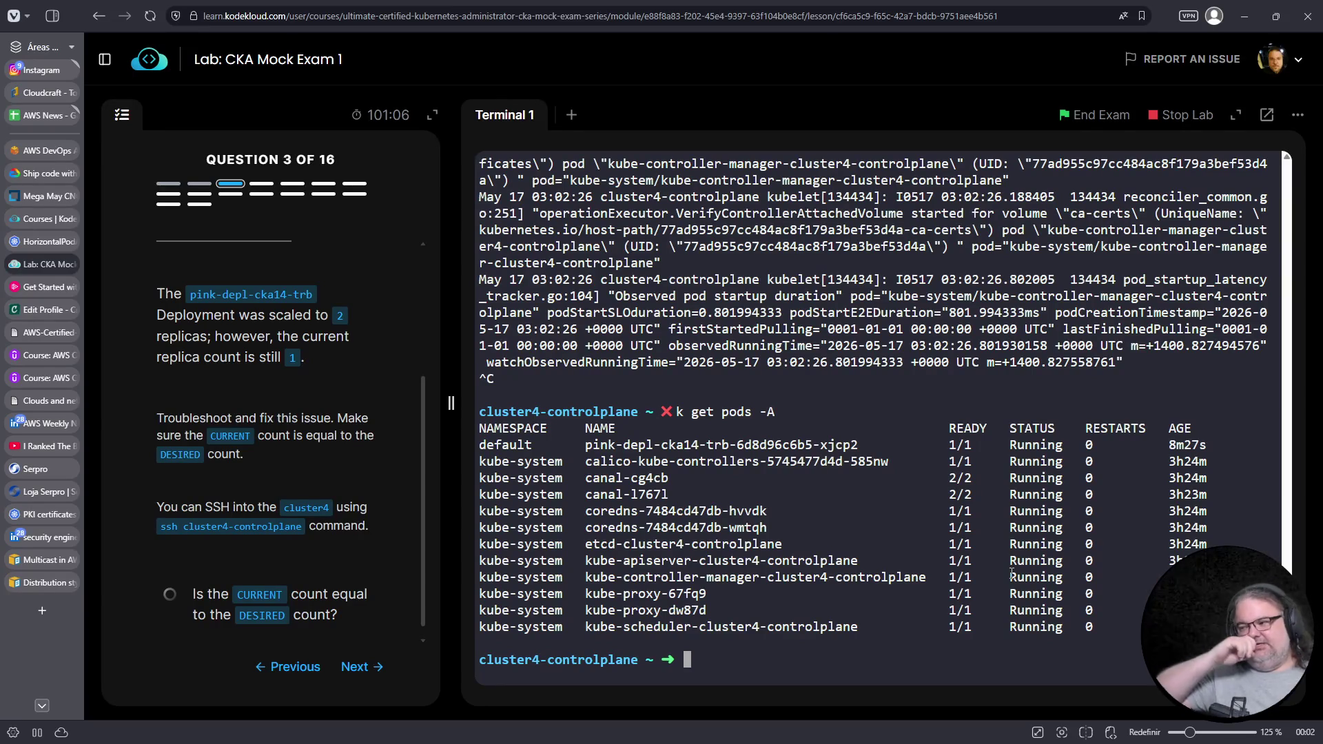
triple_click(745, 580)
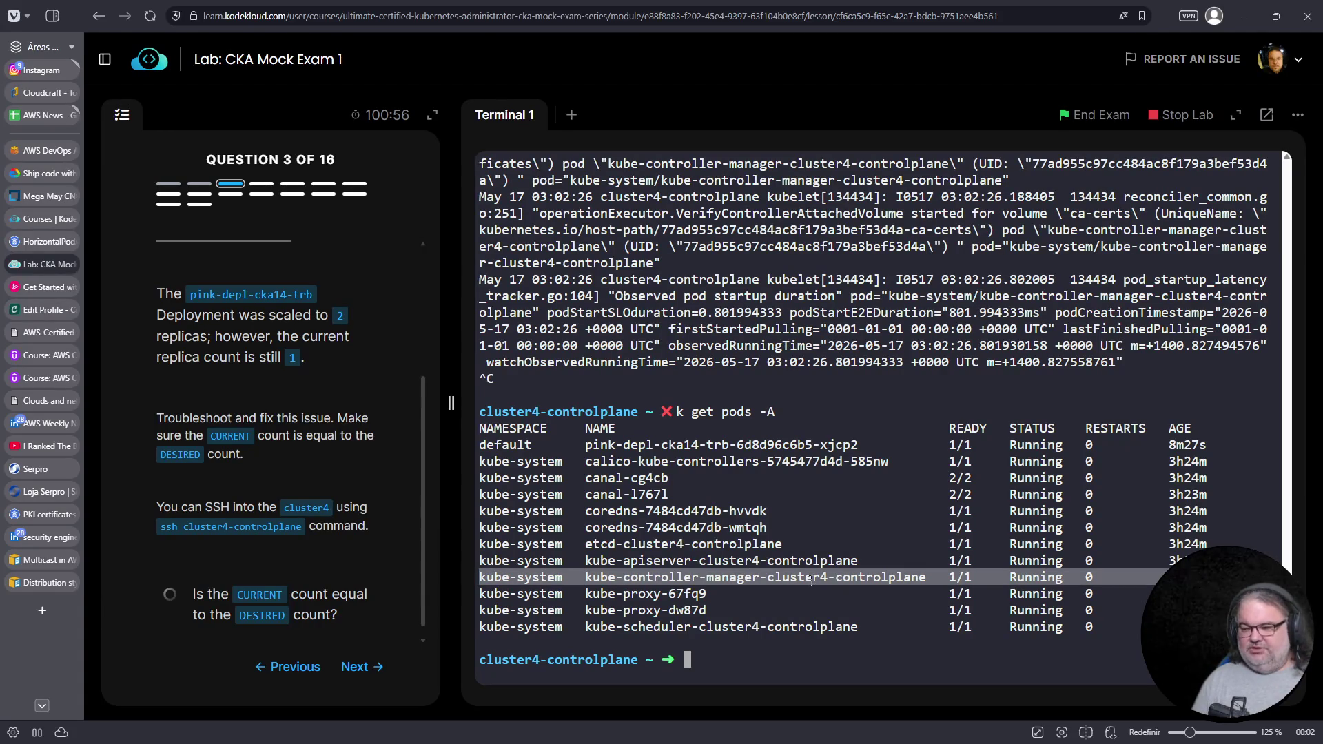
List all node containers, filter them for controller, and list the kube-system pods
text(crictl ps -a)
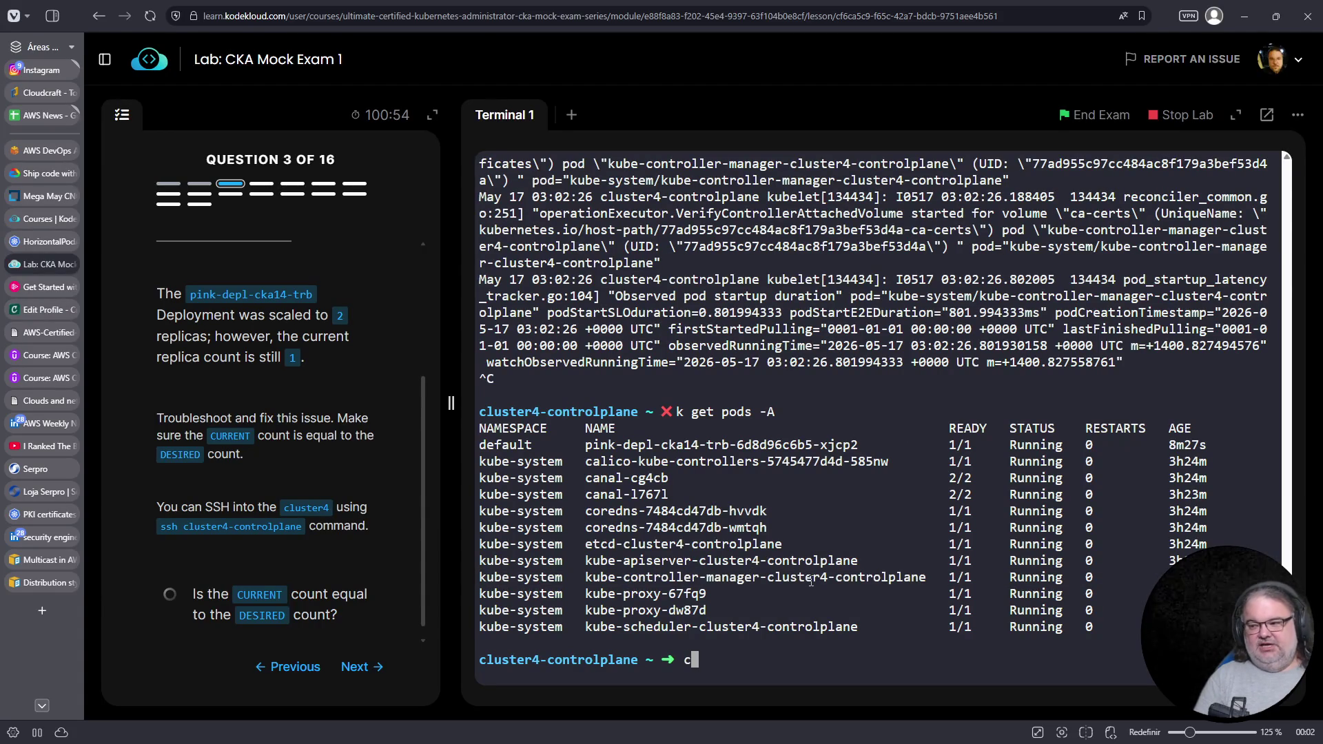
key(Return)
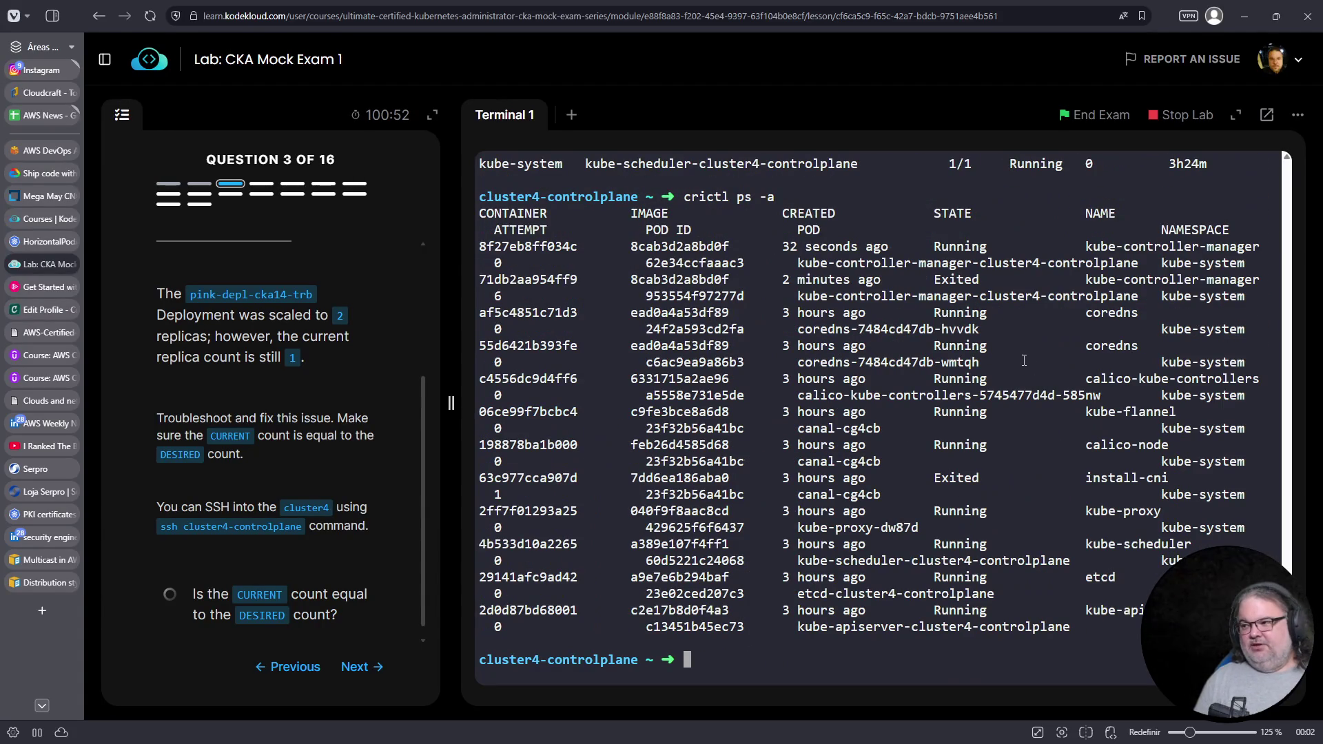
key(Up)
text(| fgrep contro)
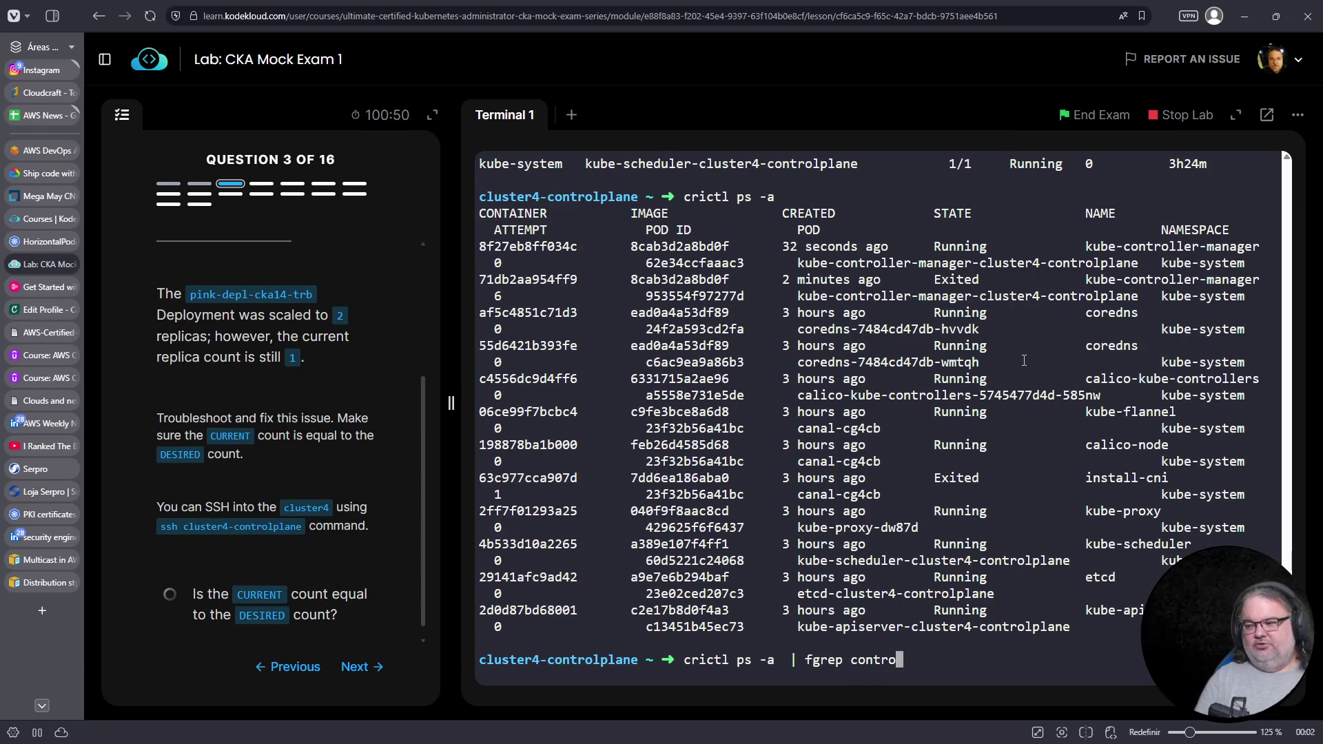
text(ller)
key(Return)
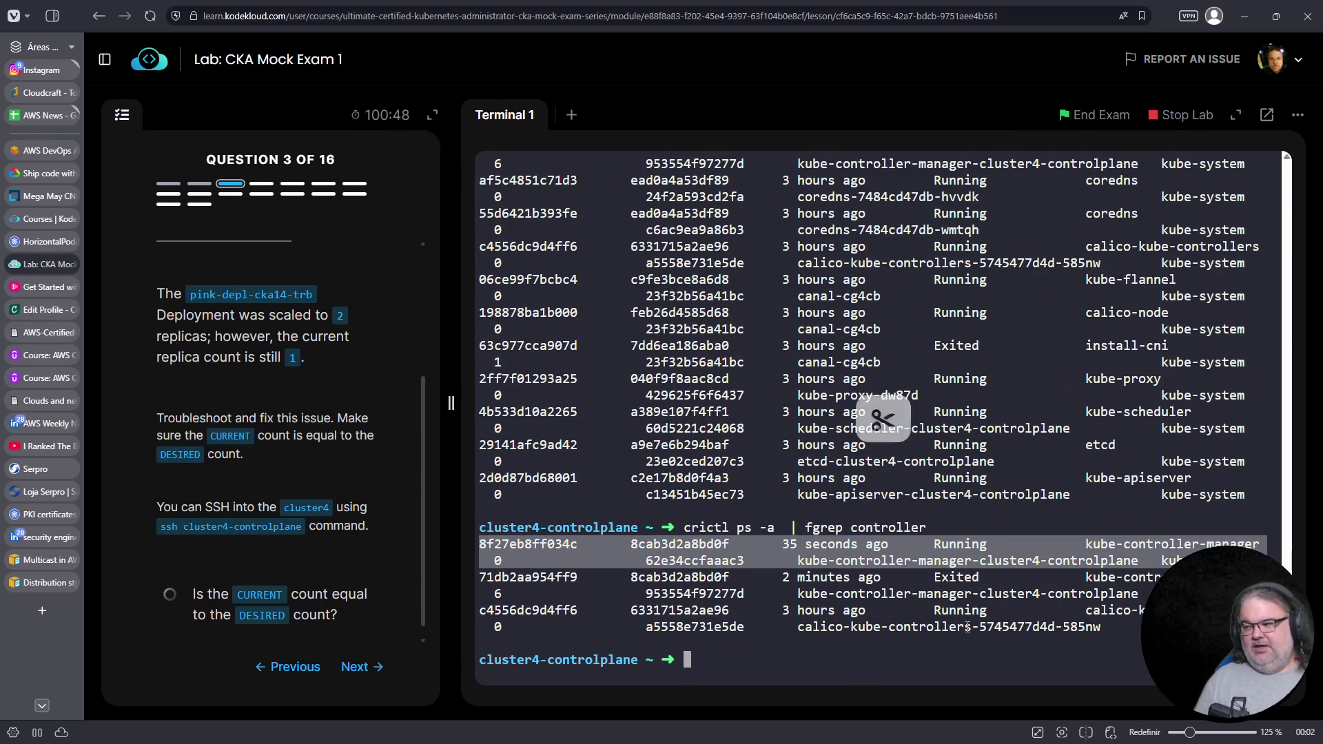
text(k -n get pods)
key(Return)
key(Up)
key(ctrl+c)
text(k -n kube-system get pods)
key(Return)
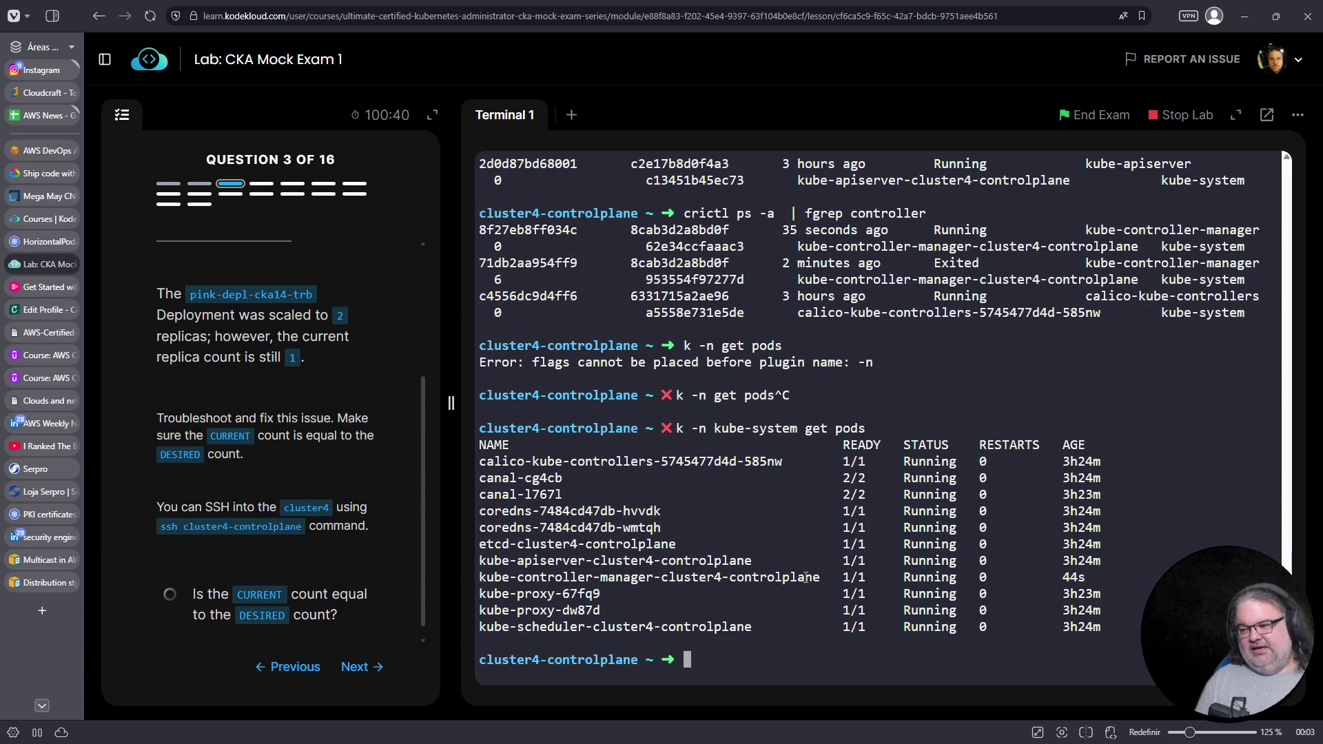
Delete the kube-controller-manager pod in kube-system using its copied name
drag(820, 577, 479, 579)
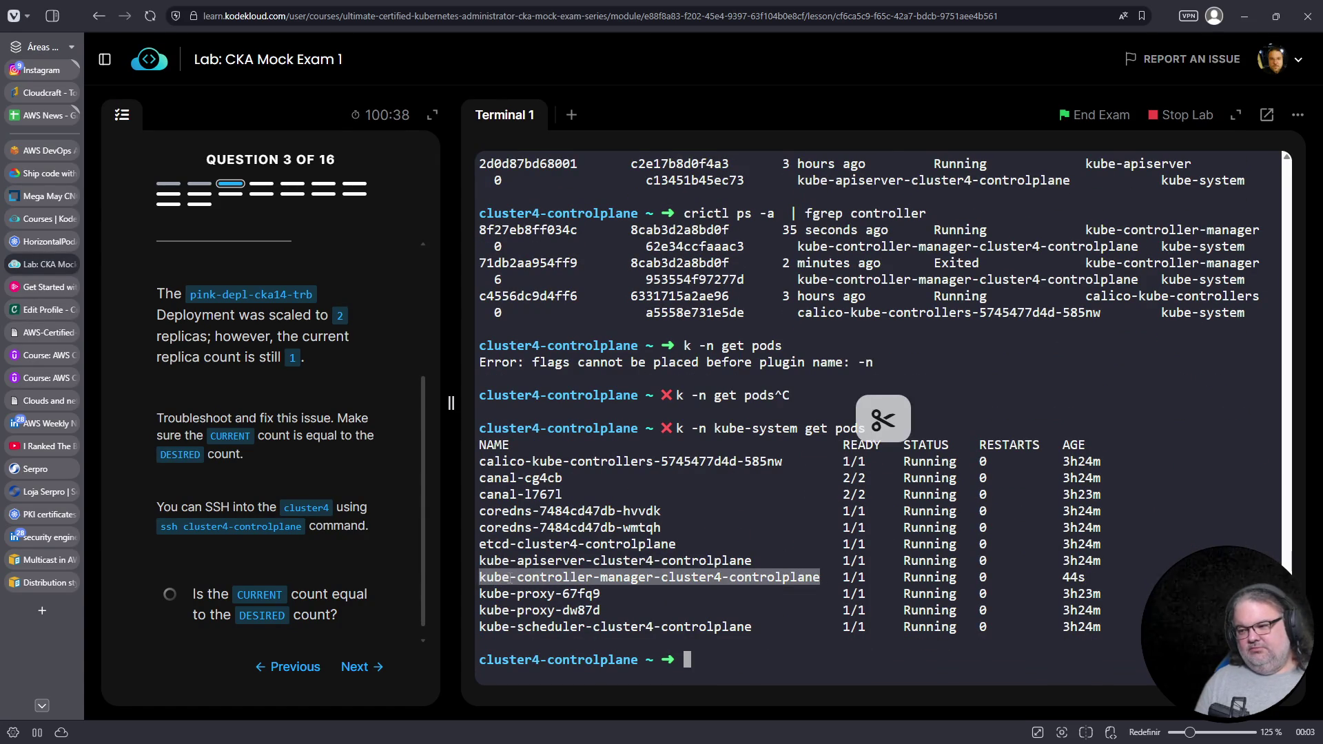
right_click(683, 579)
click(611, 272)
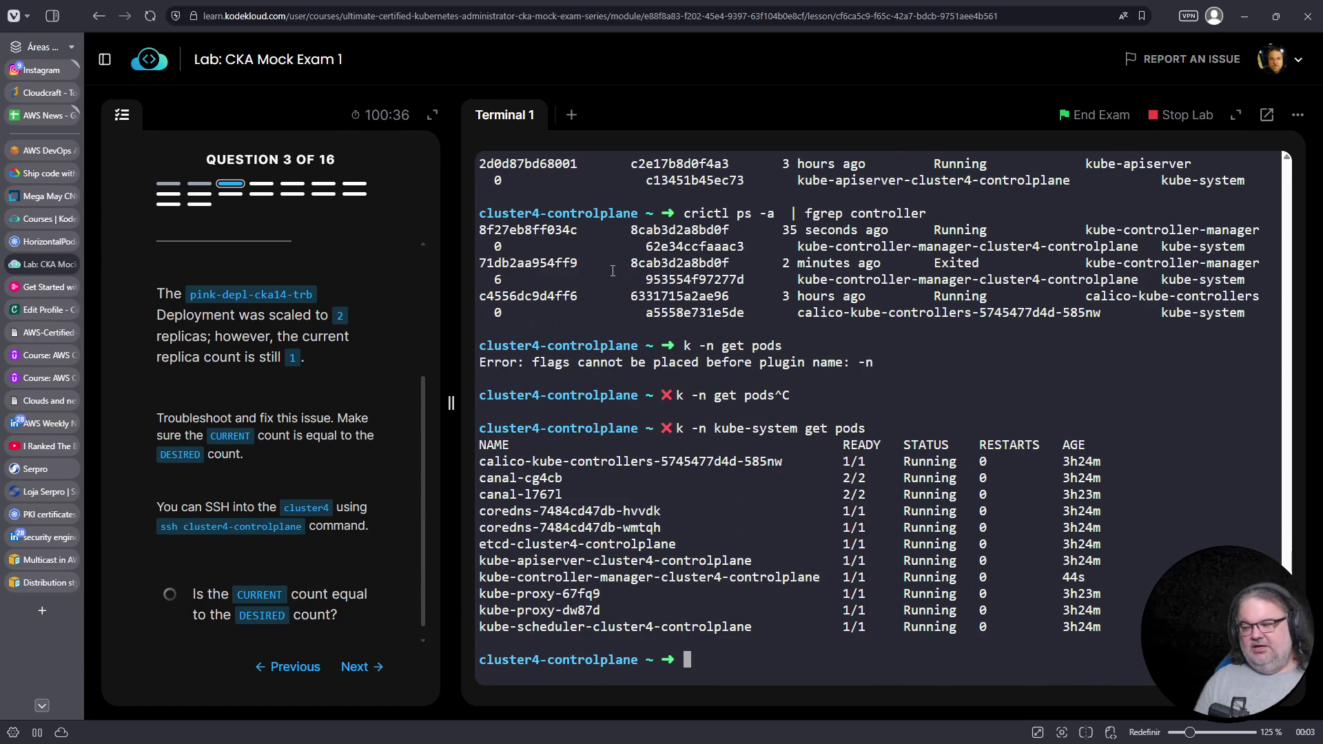
key(Up)
key(BackSpace)
key(BackSpace)
key(BackSpace)
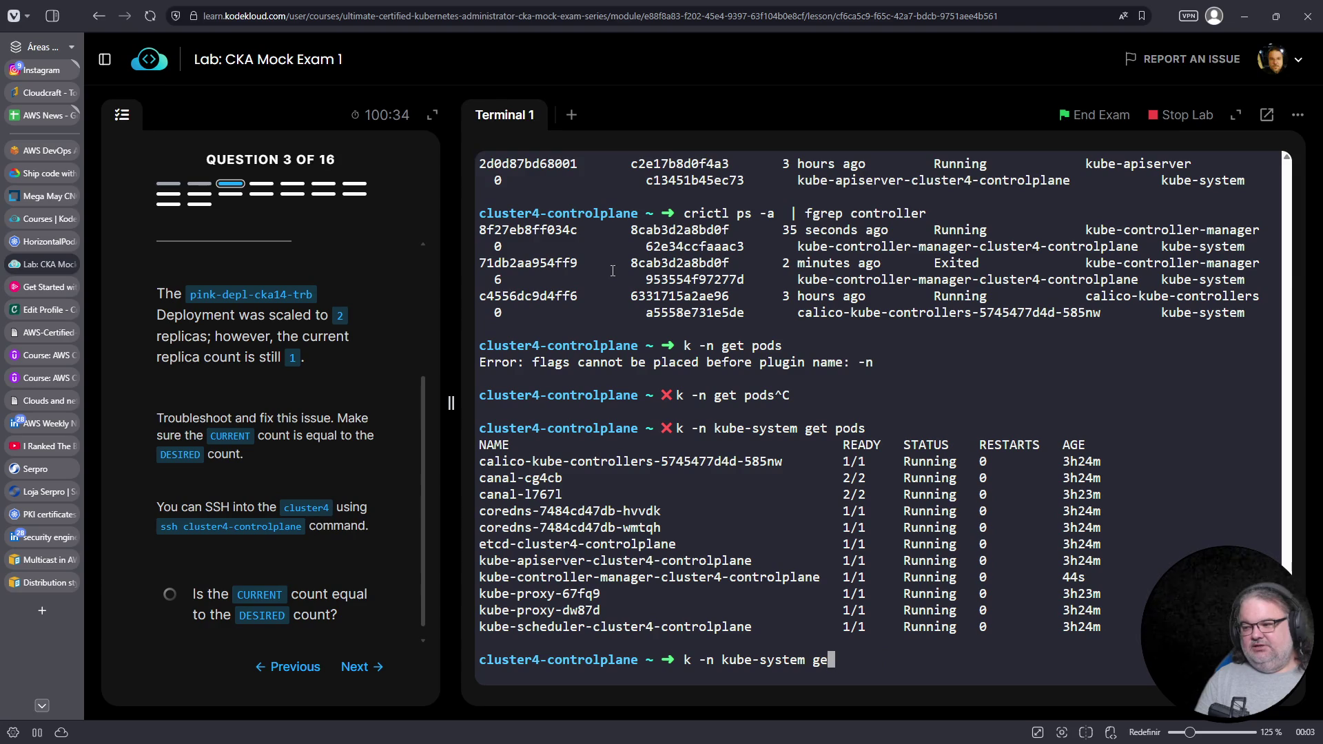
text(delete pods)
right_click(918, 377)
click(960, 515)
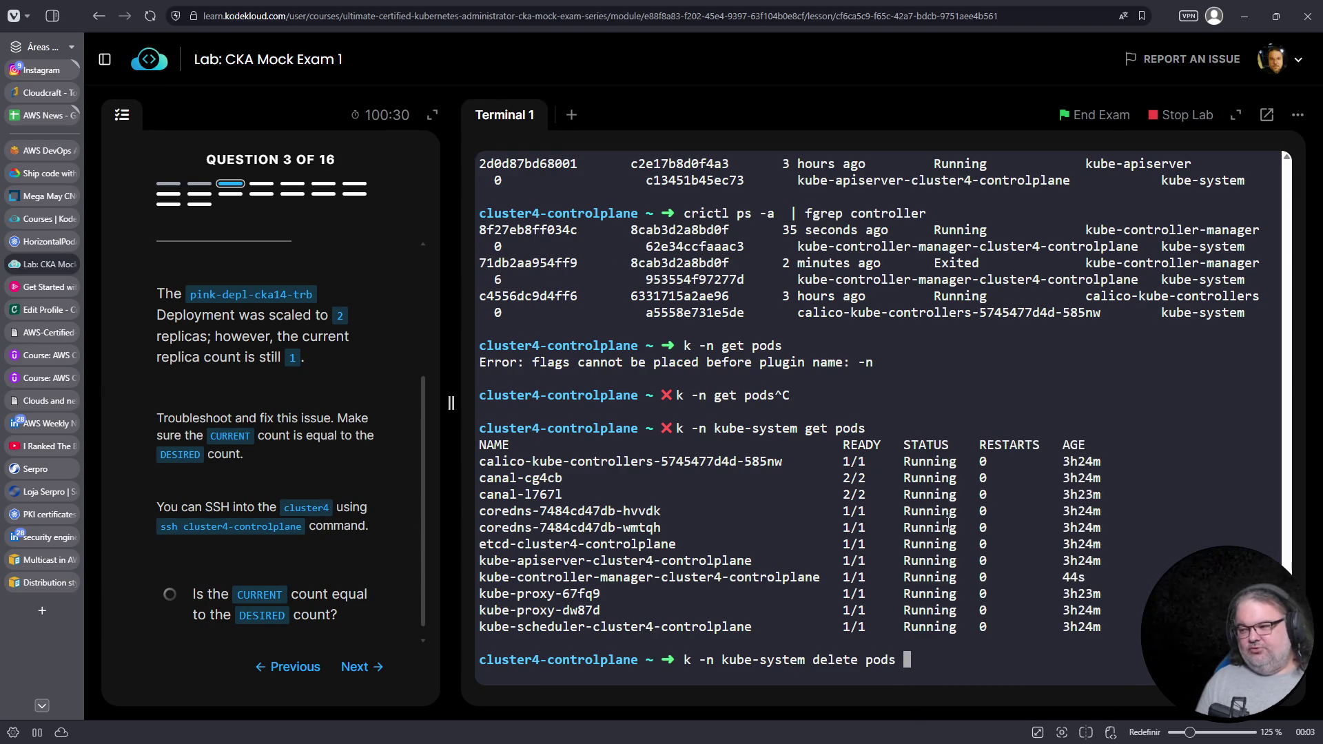
key(Return)
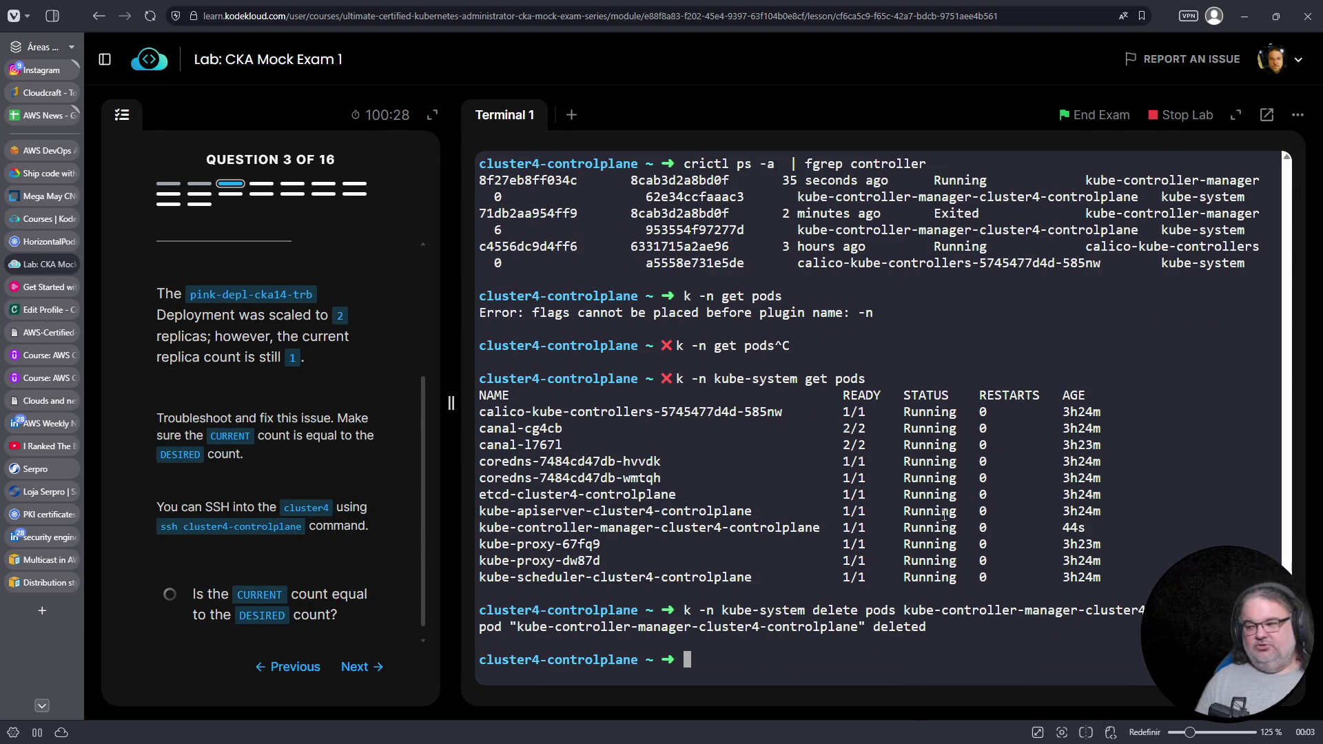
Re-list kube-system pods and controller containers to confirm the recreated controller-manager, then clear the screen
key(Up)
key(Up)
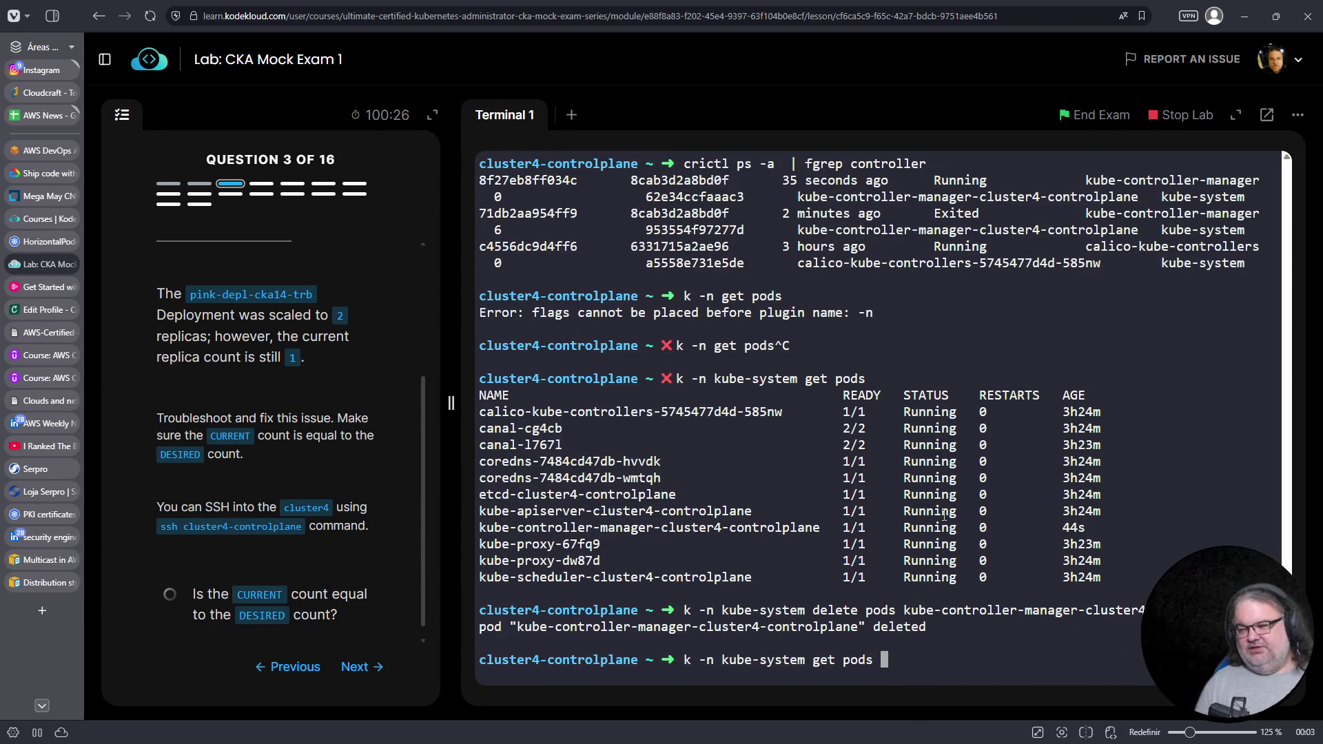
key(Return)
triple_click(1079, 579)
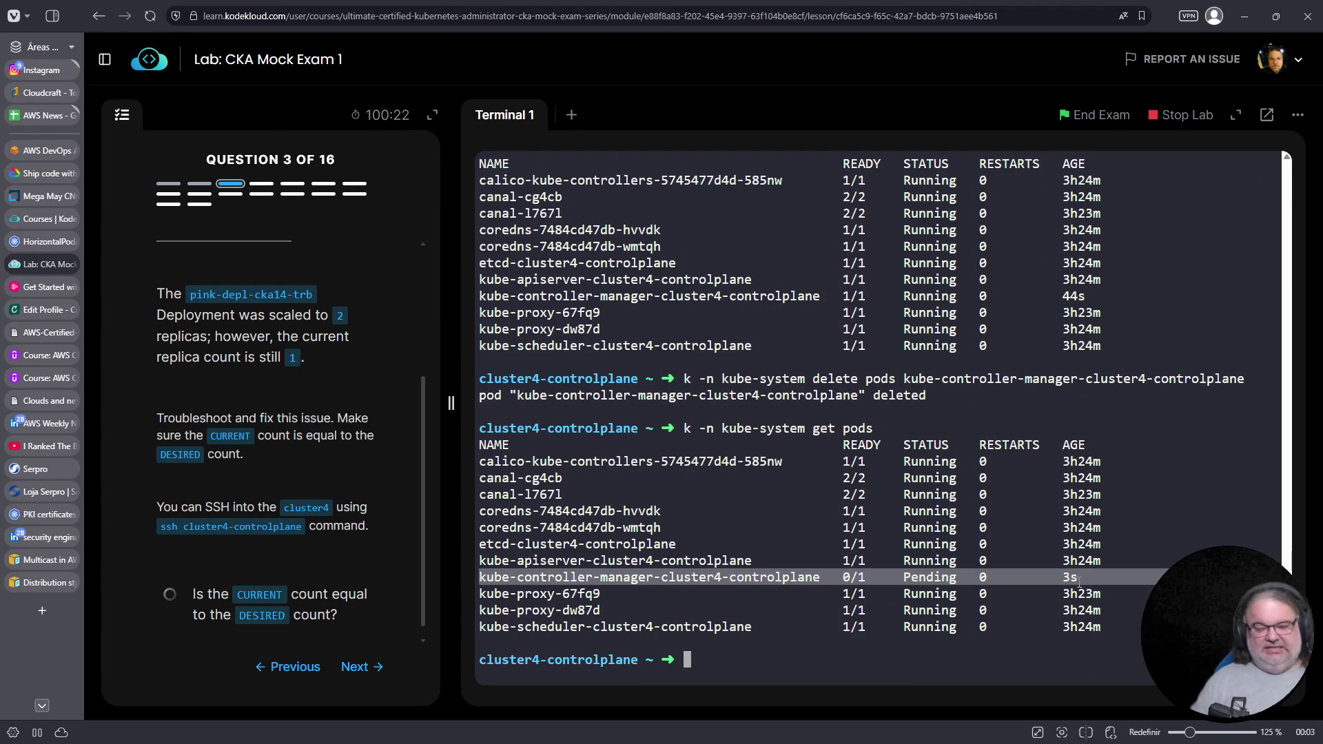
key(Up)
key(Up)
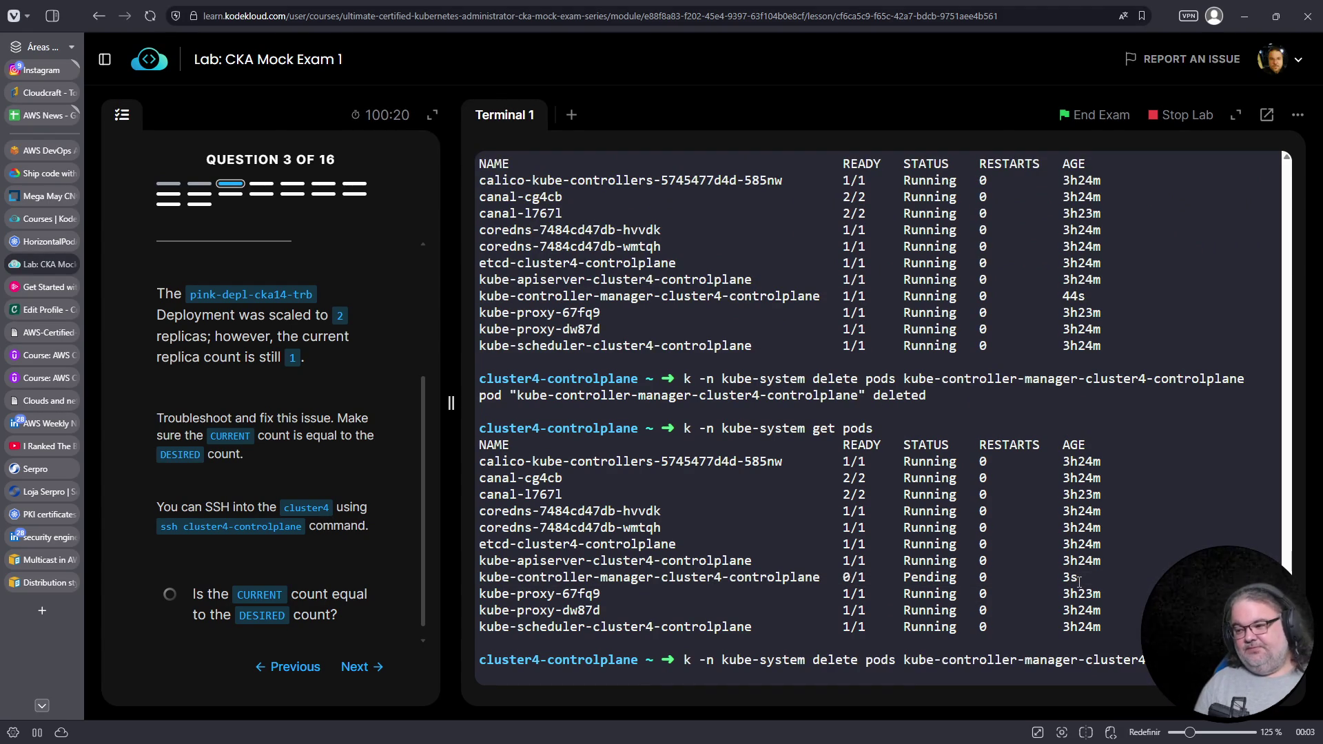
key(Up)
key(Up)
key(Return)
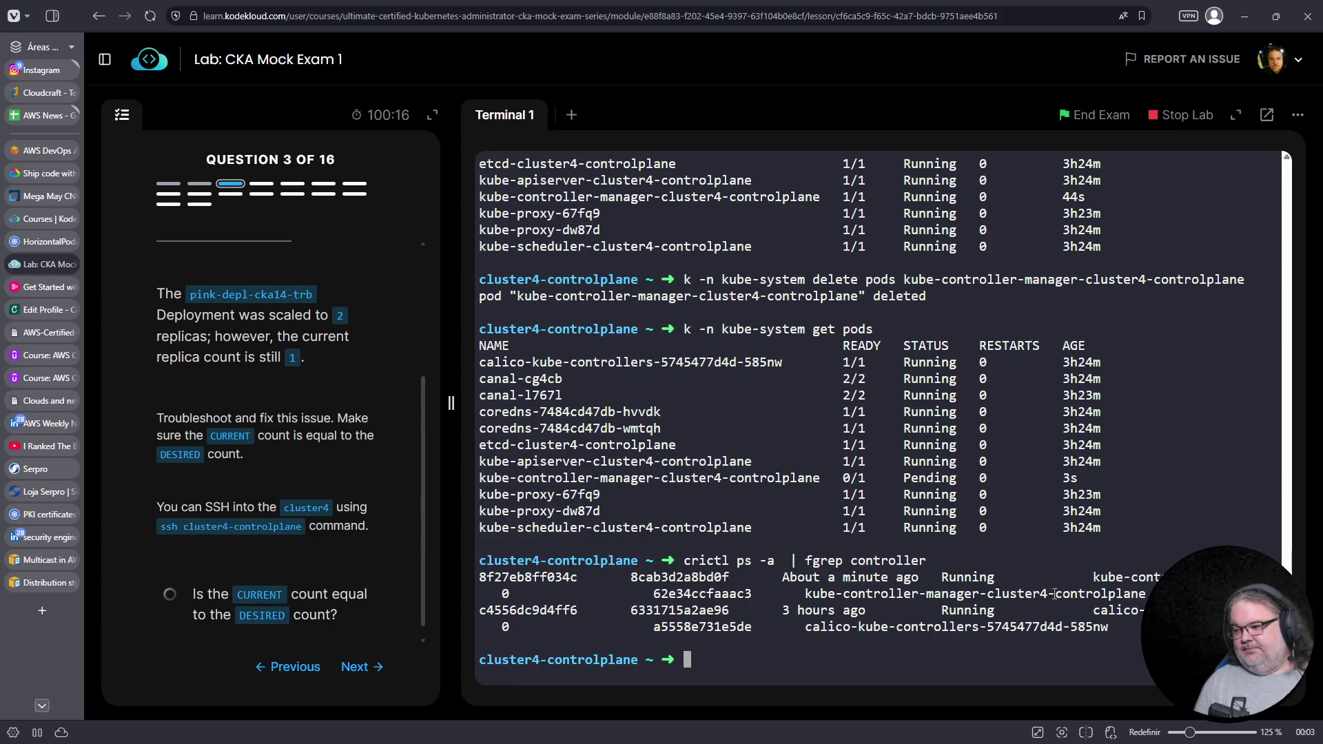
triple_click(964, 593)
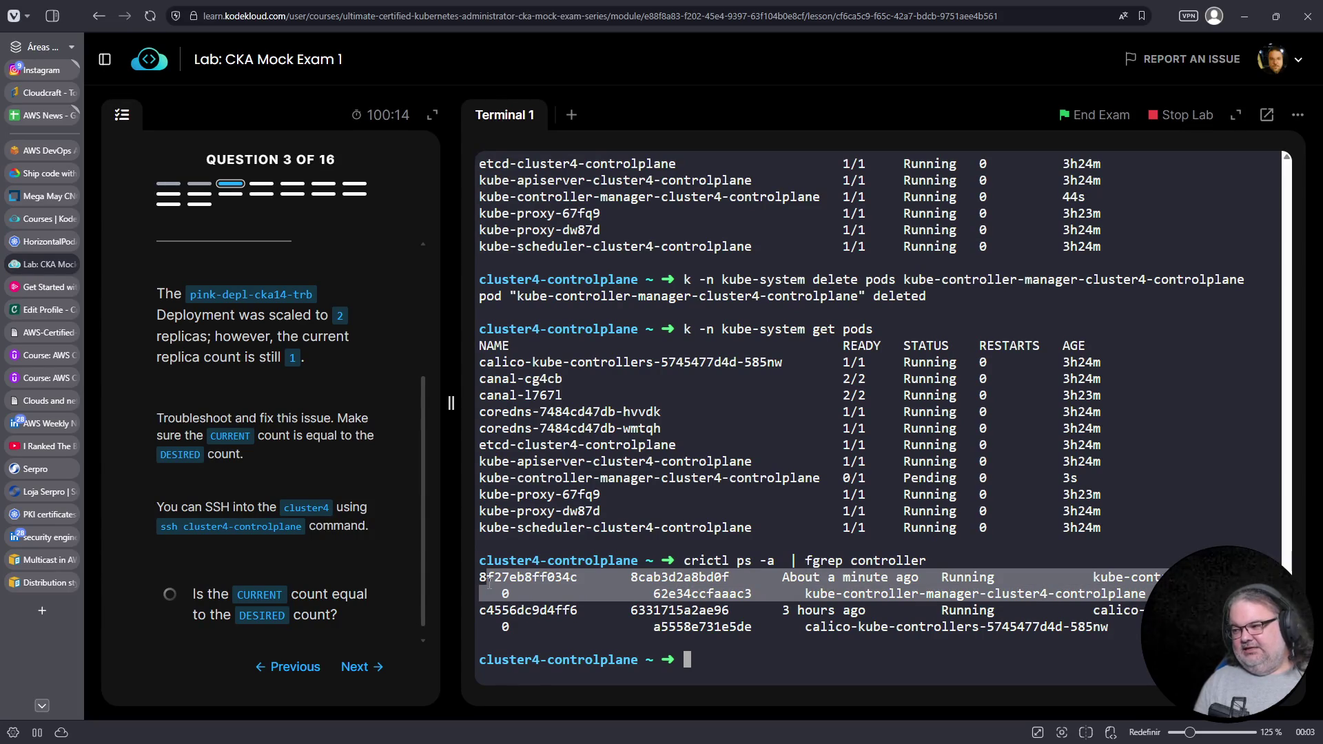
click(1071, 476)
triple_click(1071, 475)
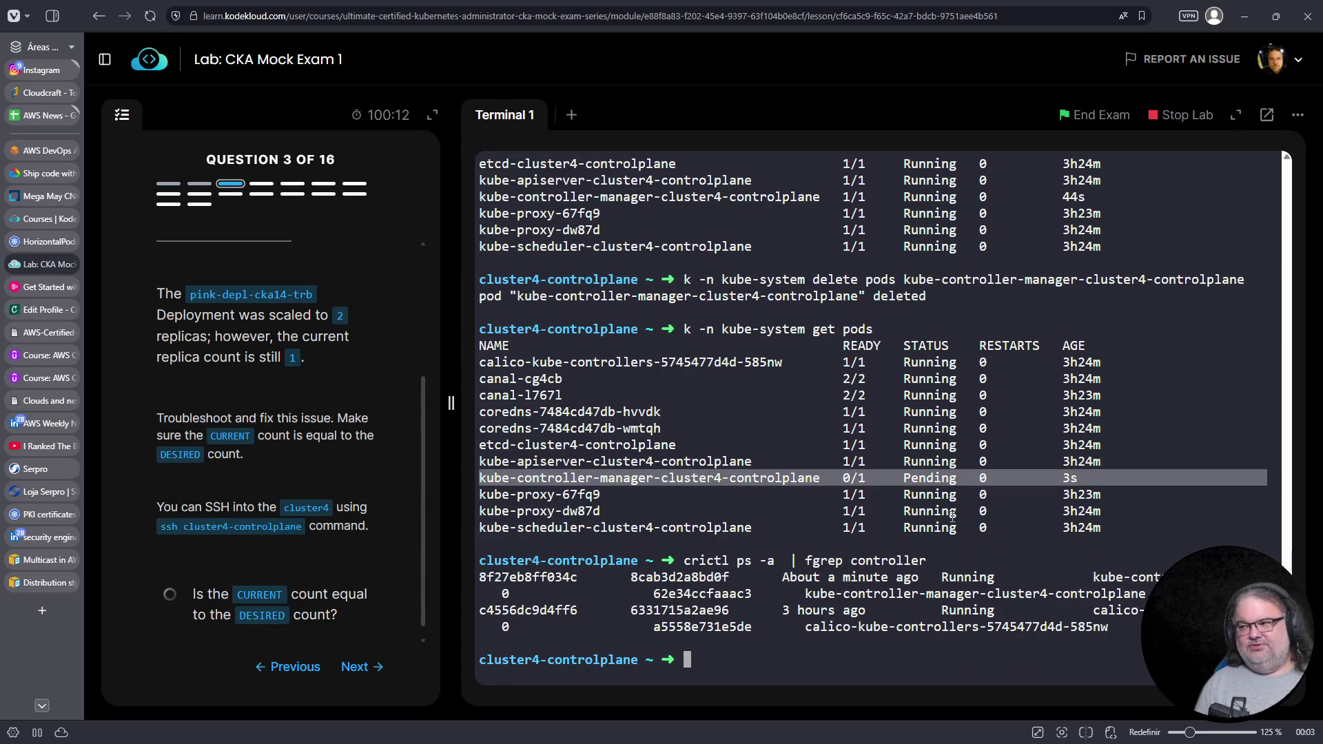
scroll(840, 460, up, 10)
triple_click(842, 461)
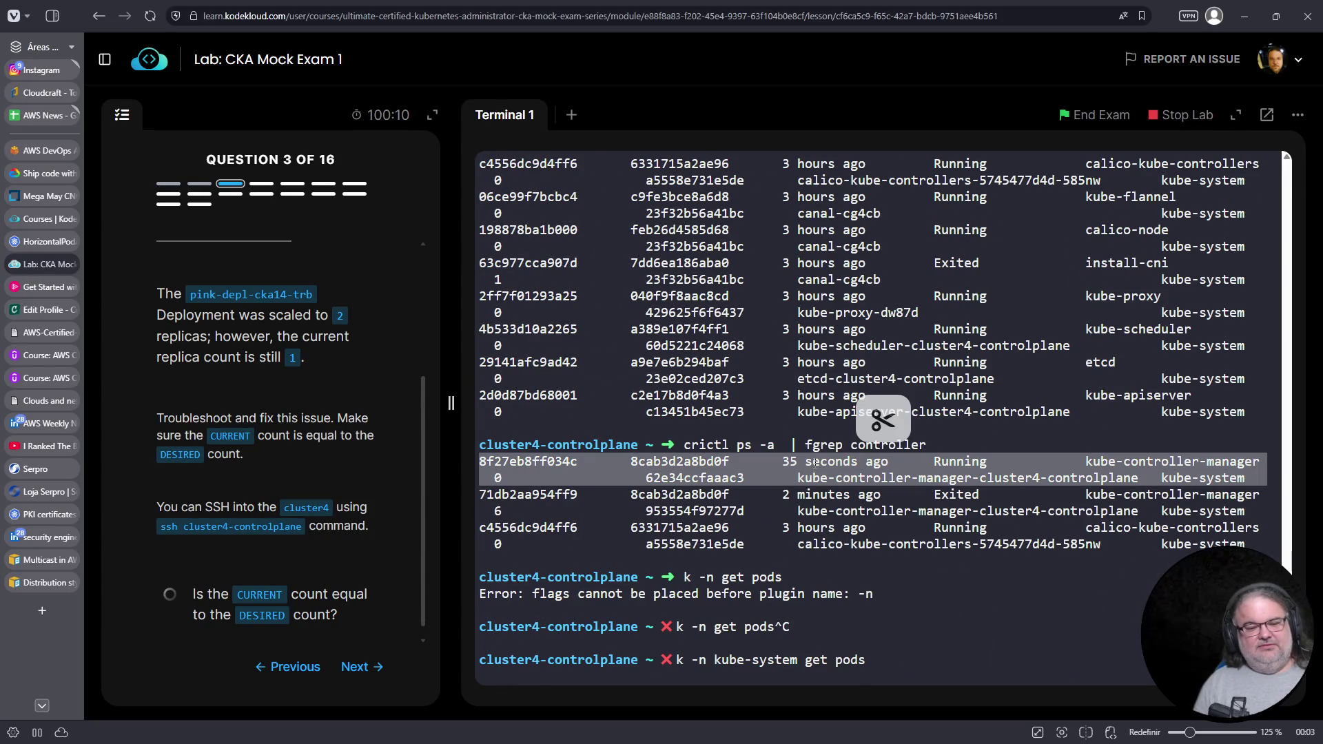
scroll(873, 565, down, 10)
scroll(873, 565, down, 5)
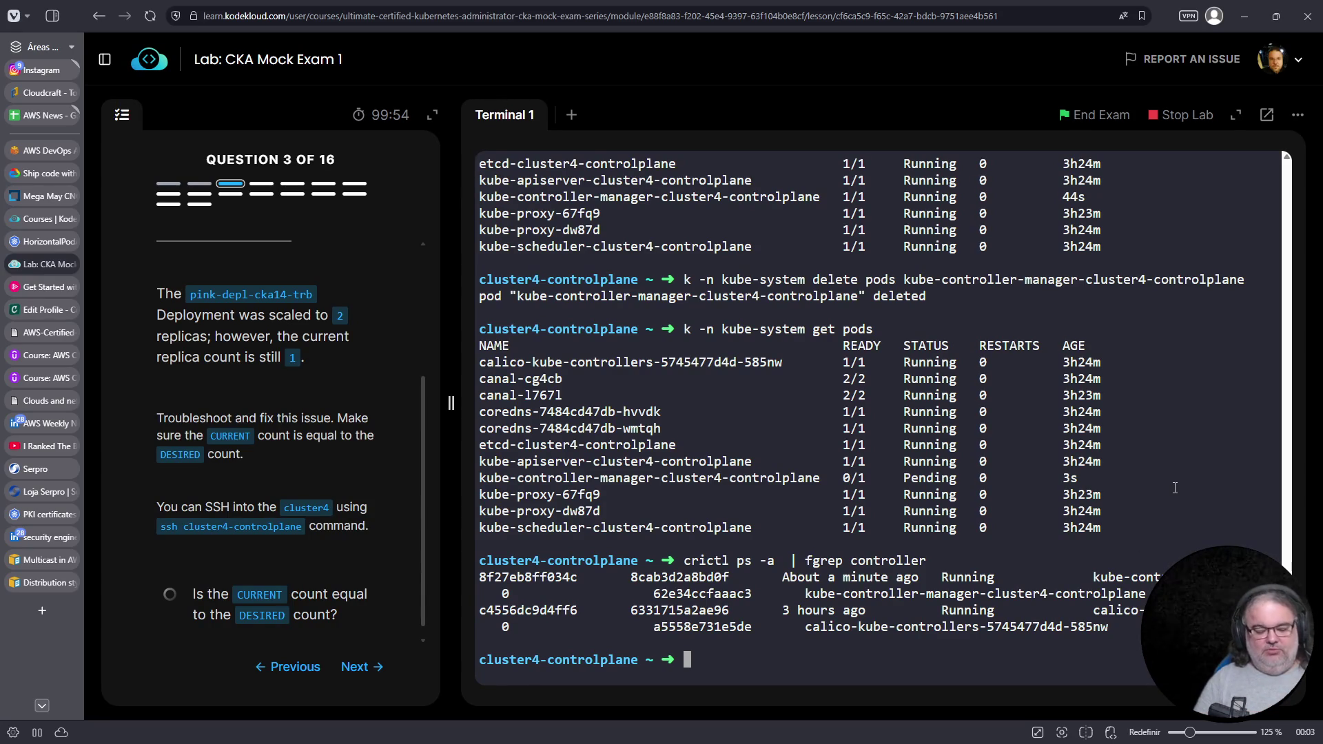
key(ctrl+l)
Begin a move of /etc/kubernetes/manifests/kube-apiserver.yaml, then abandon it
text(mv /etc/kubernetes/ma)
key(Tab)
text(kube-a)
key(Tab)
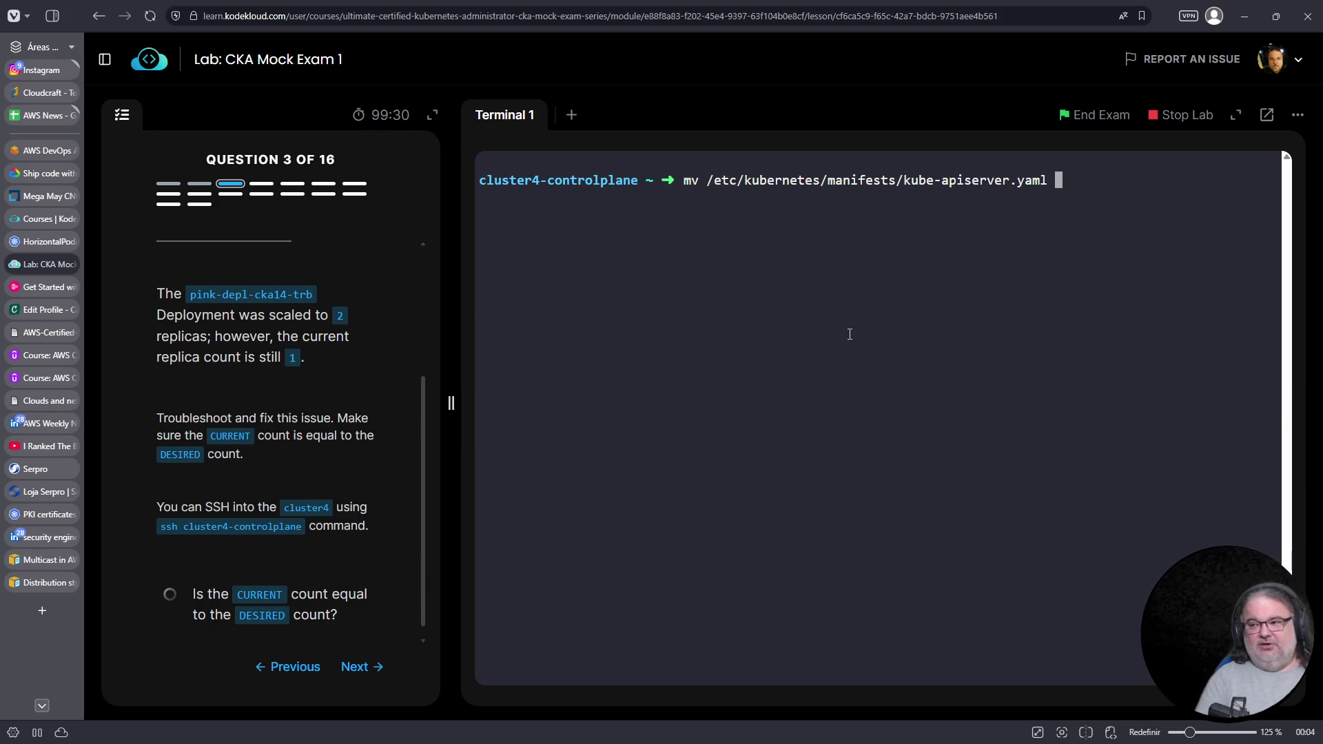
key(ctrl+c)
List the ReplicaSets and check that pink-depl-cka14-trb shows 2 desired, 2 current, 2 ready
text(k get rs)
key(Return)
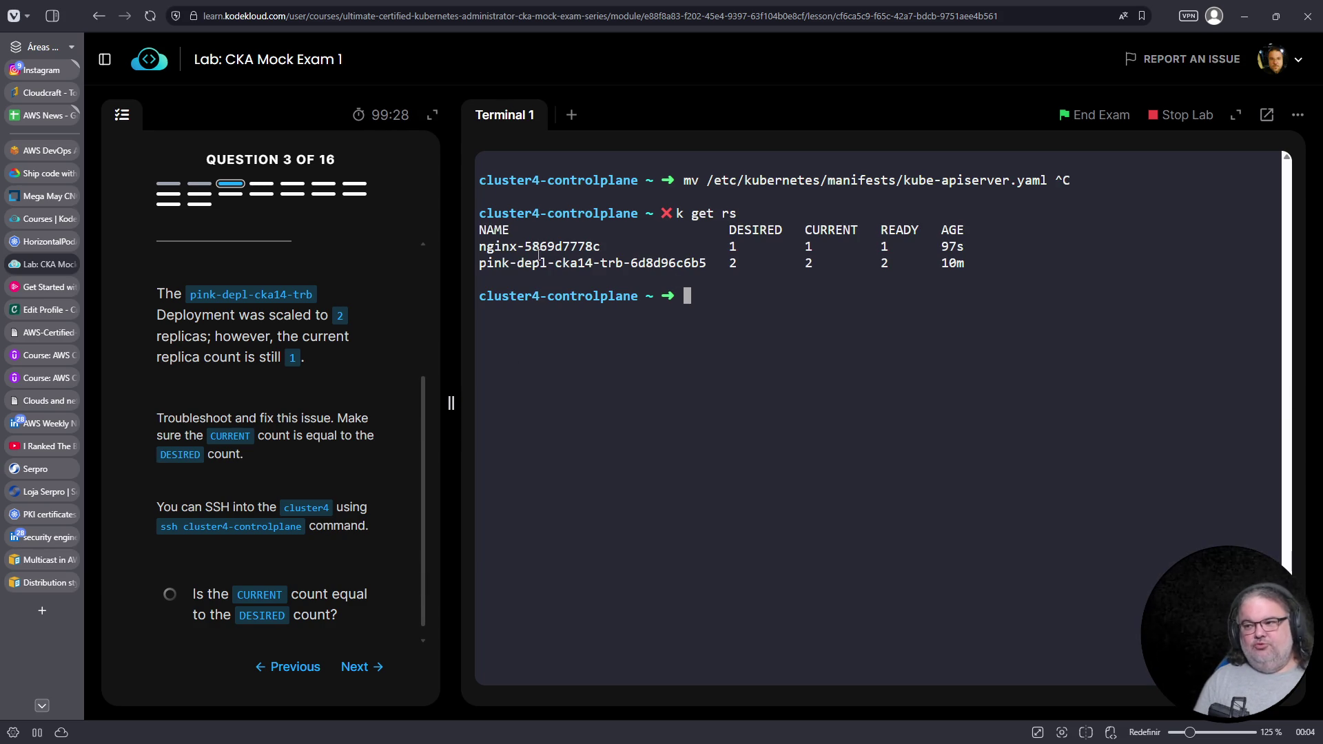
triple_click(583, 262)
double_click(733, 263)
double_click(808, 263)
double_click(884, 262)
triple_click(579, 248)
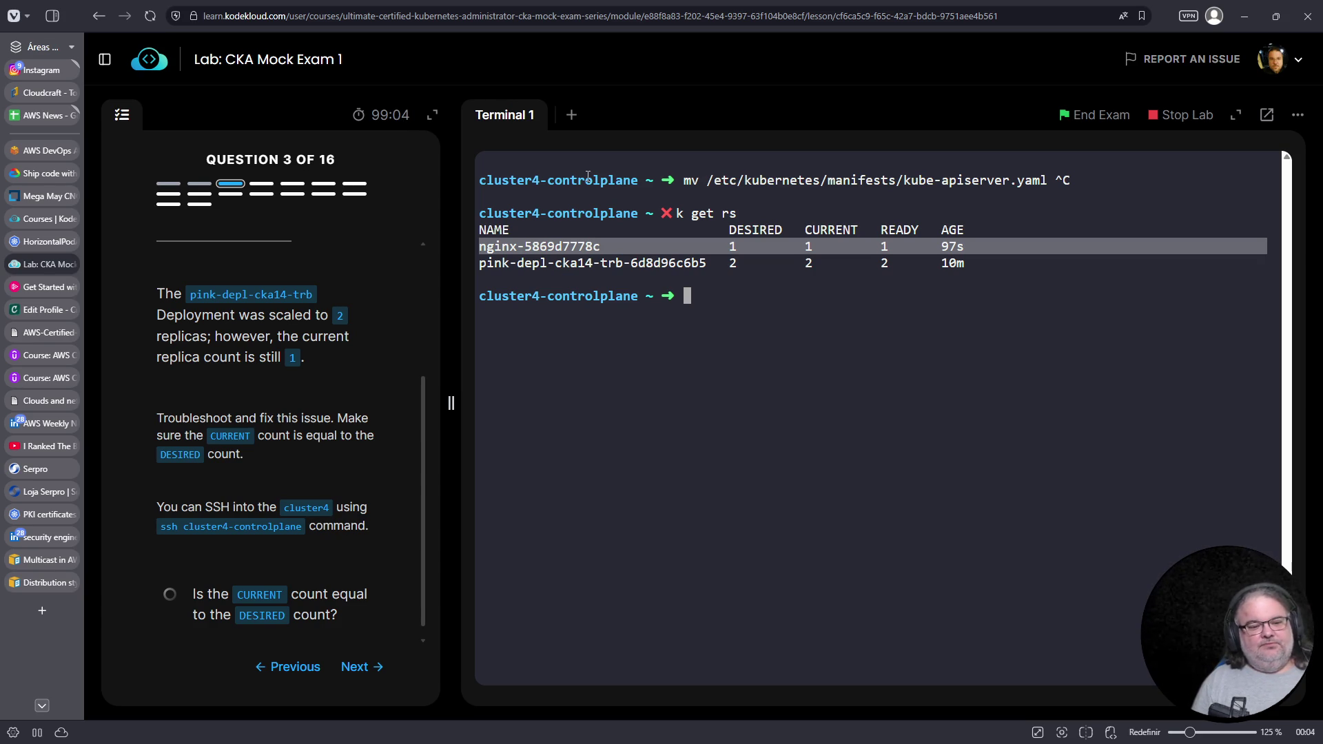
Log out of cluster4-controlplane back to student-node
click(826, 377)
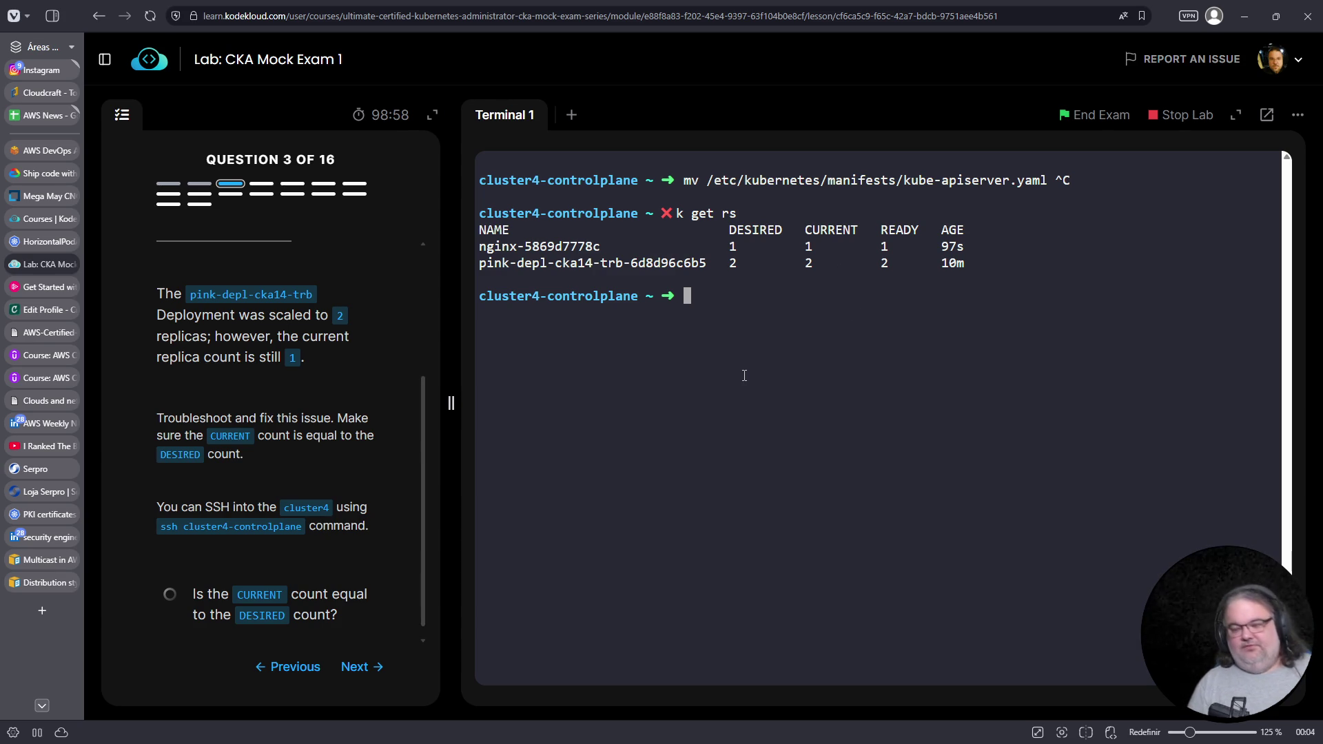
key(ctrl+c)
key(ctrl+d)
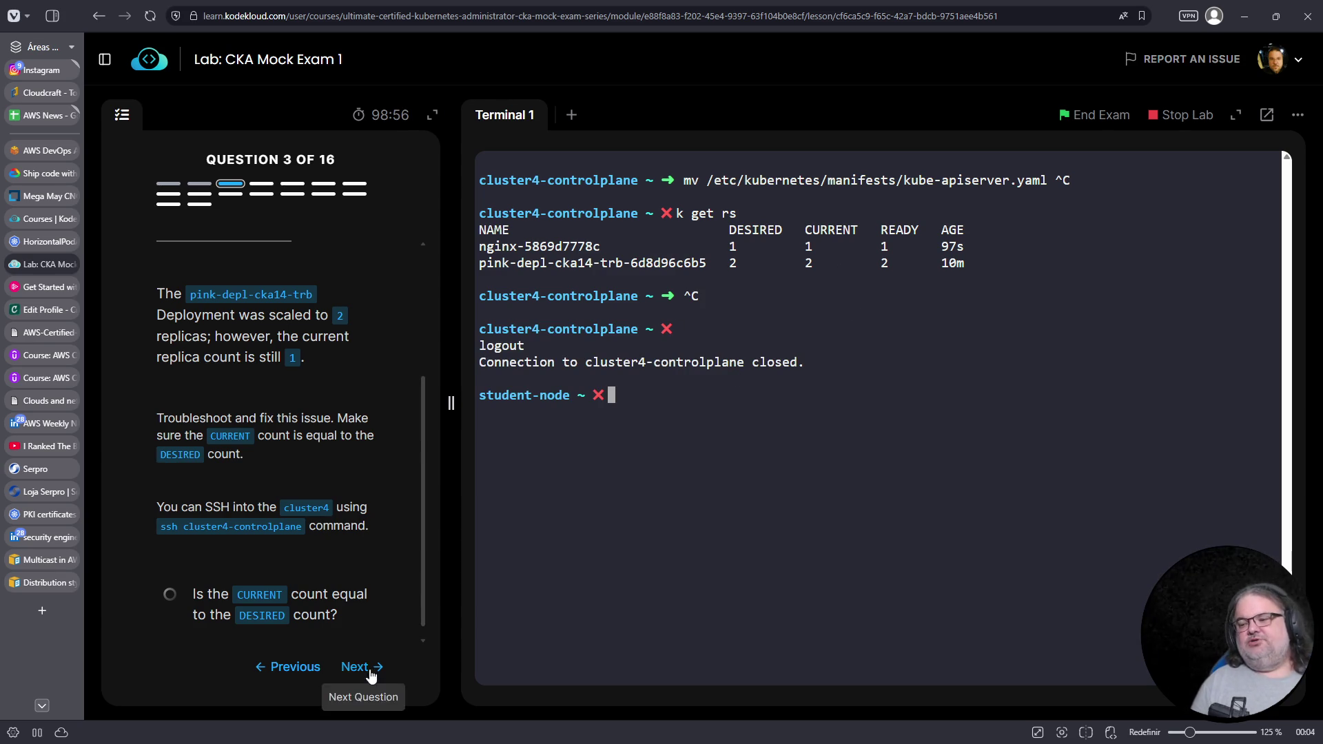
Move to question 4 and SSH into cluster1-controlplane using the copied command
click(370, 676)
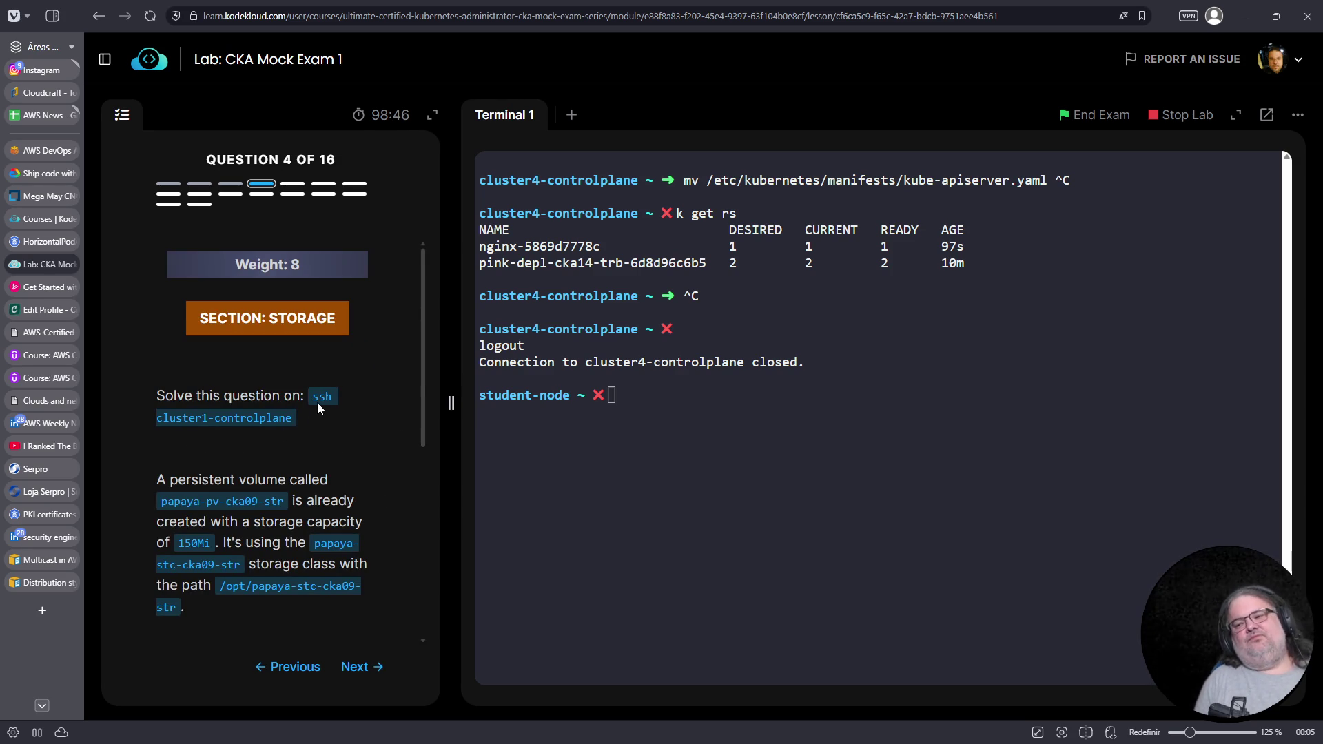
drag(313, 397, 288, 418)
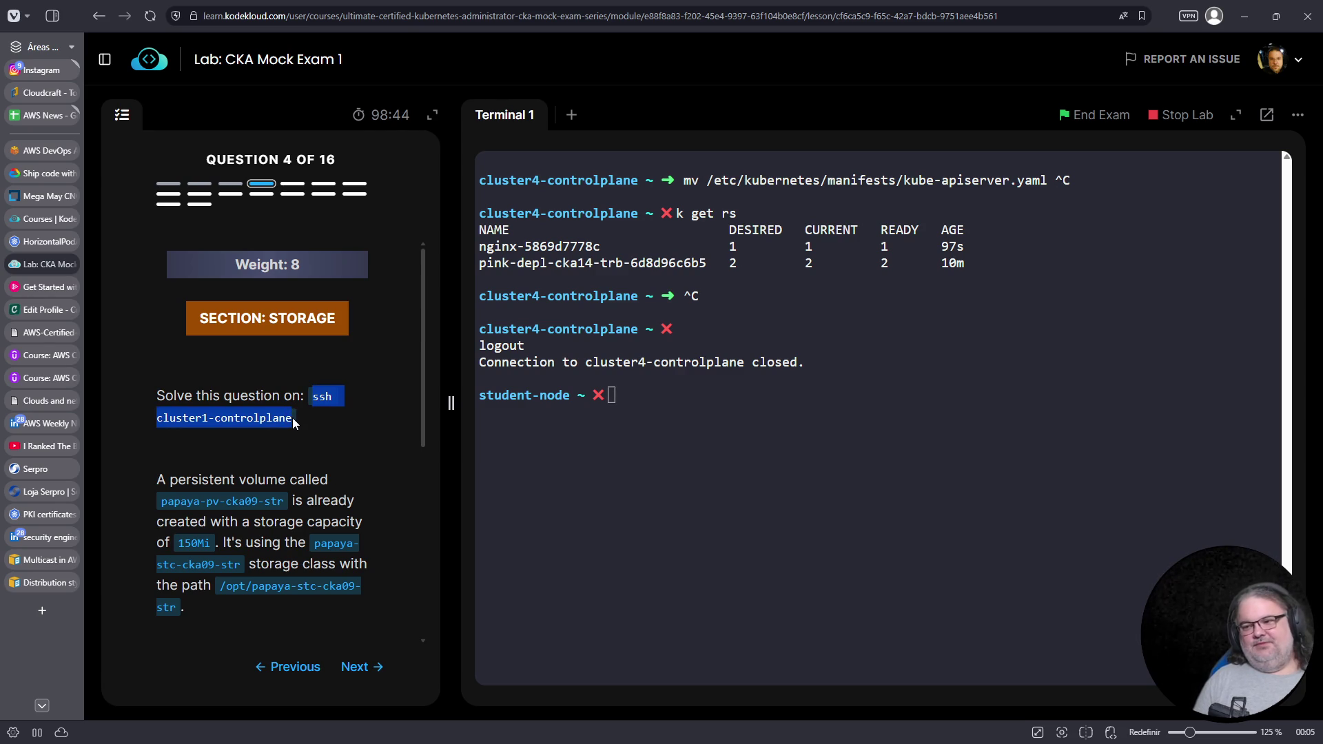
right_click(292, 418)
click(303, 439)
right_click(598, 484)
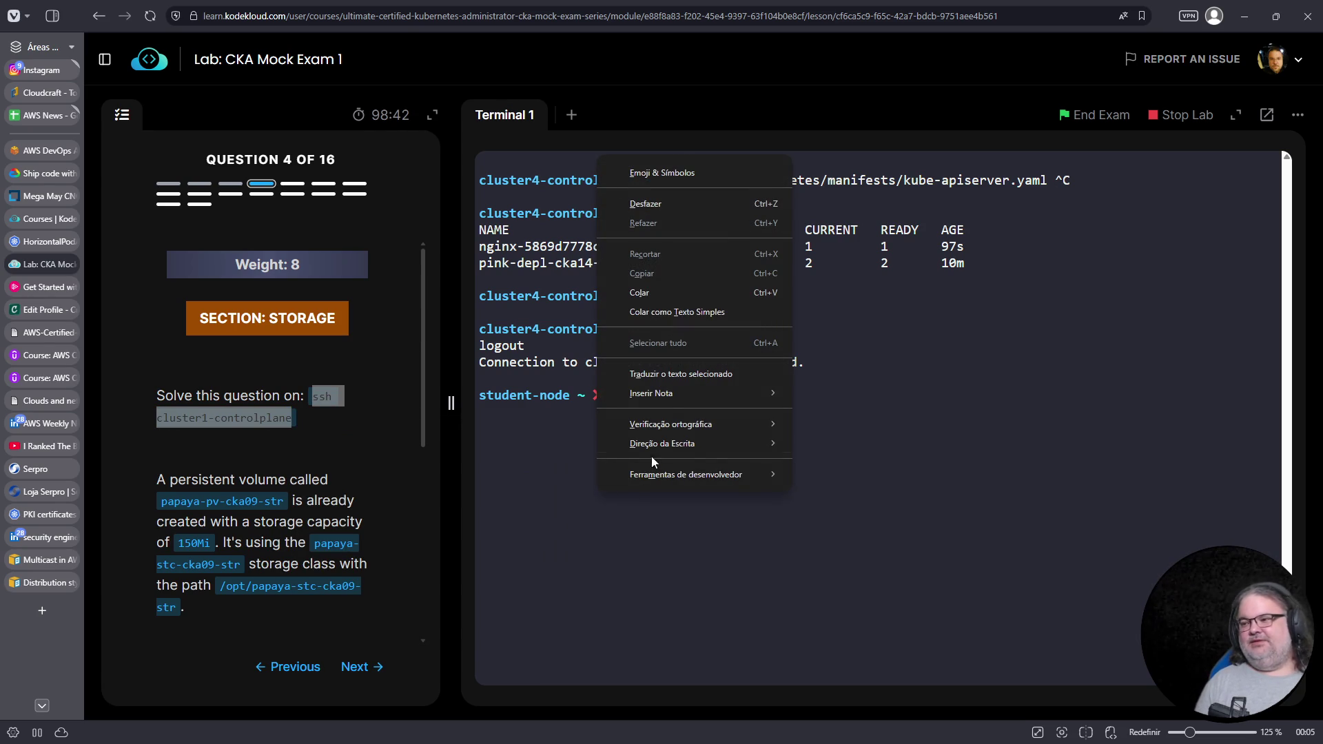
click(668, 288)
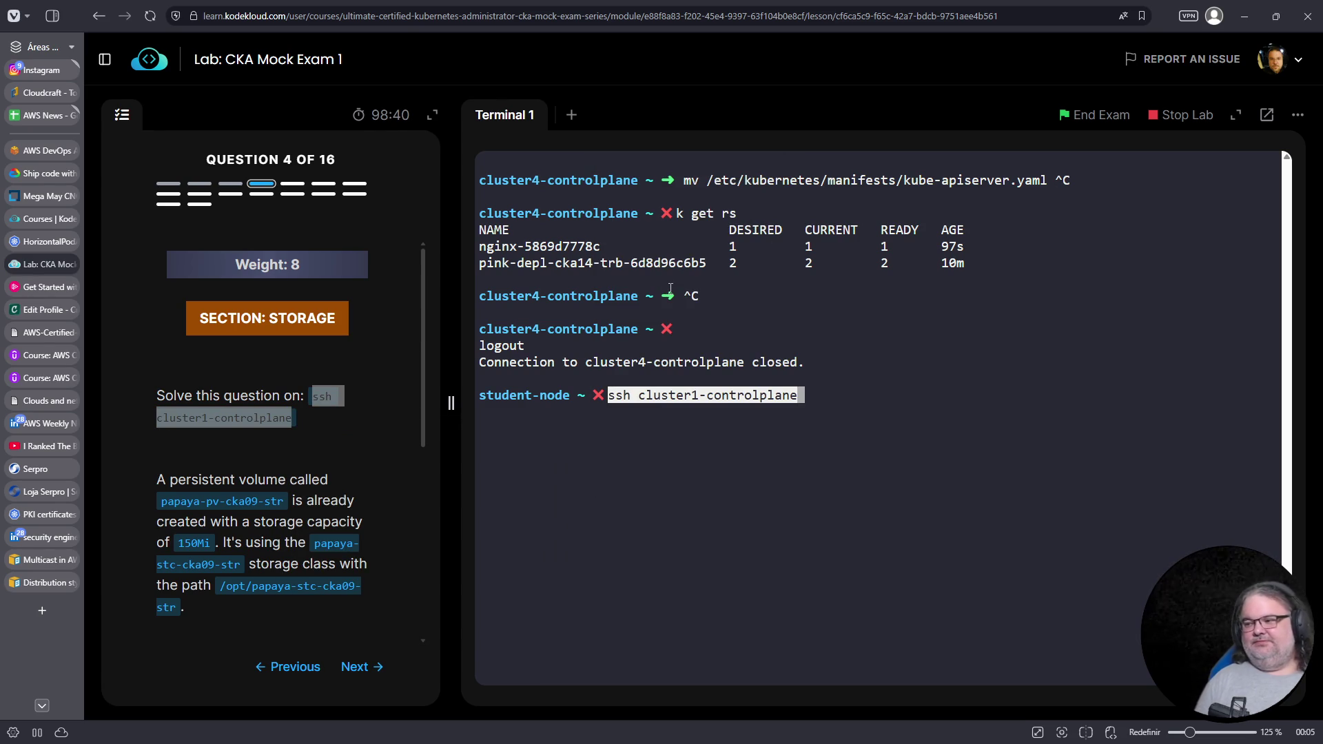
key(Return)
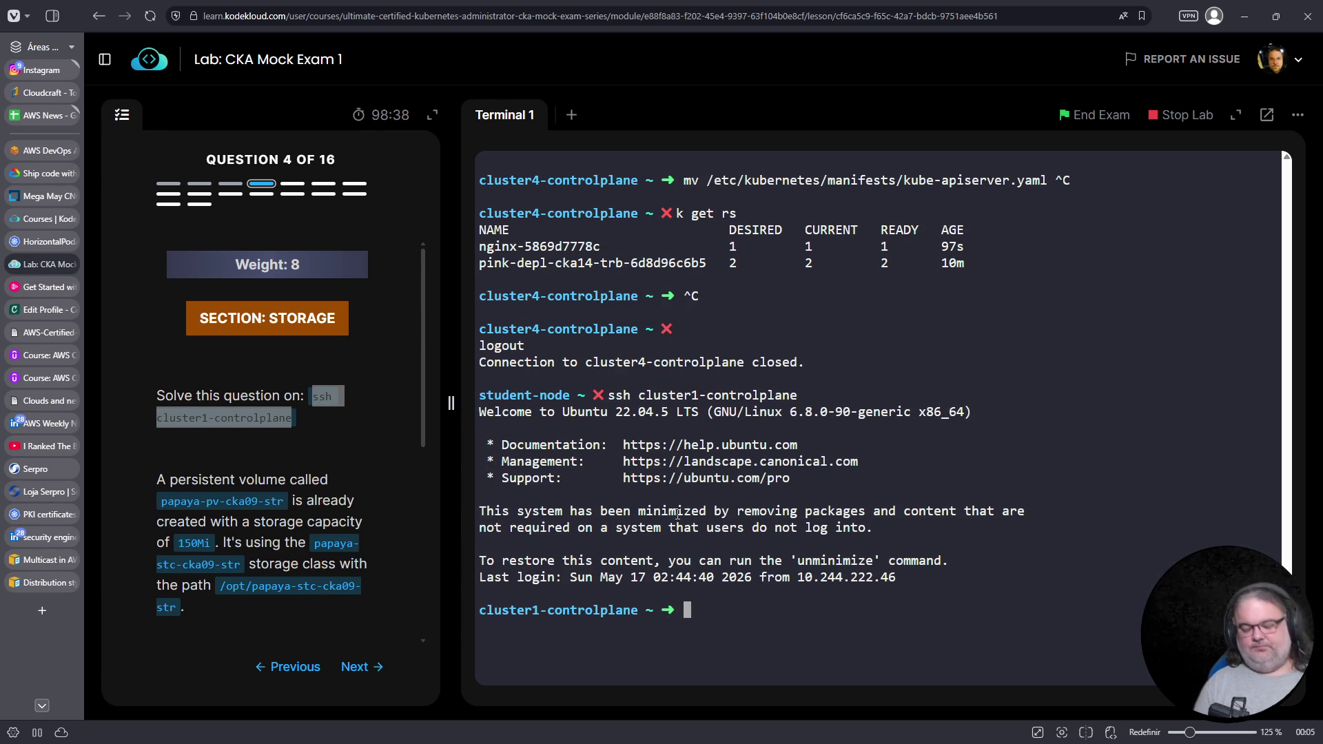
key(ctrl+l)
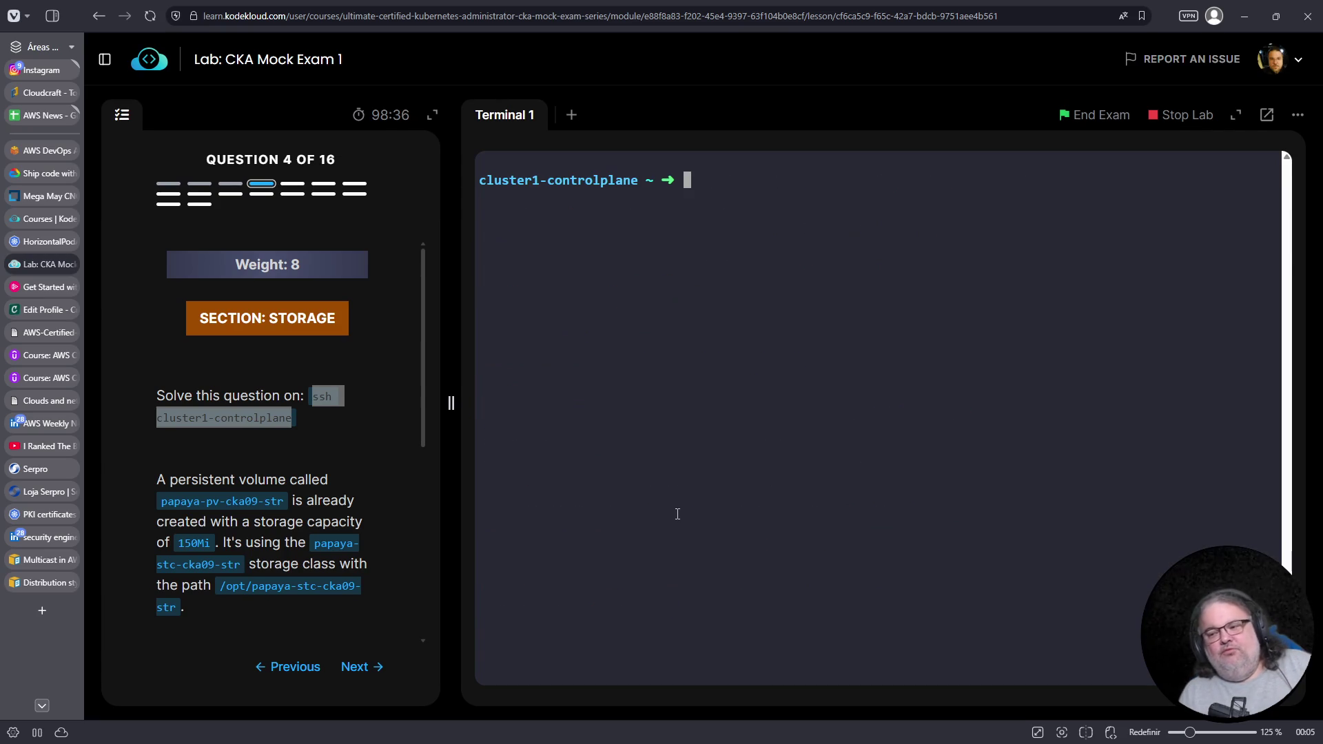
List the persistent volumes and claims, noting the papaya-pv-cka09-str volume
text(kv pv)
key(ctrl+c)
text(k get pv)
key(Return)
double_click(544, 312)
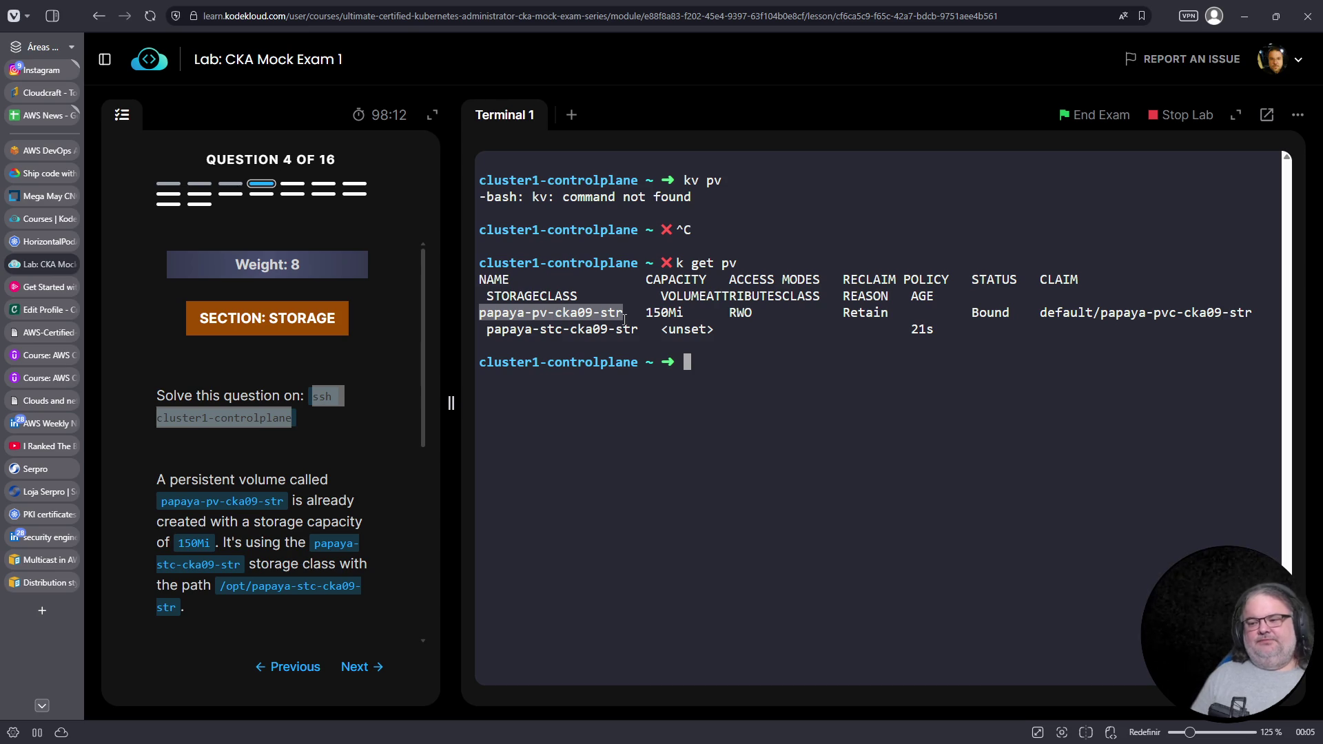
scroll(248, 473, down, 5)
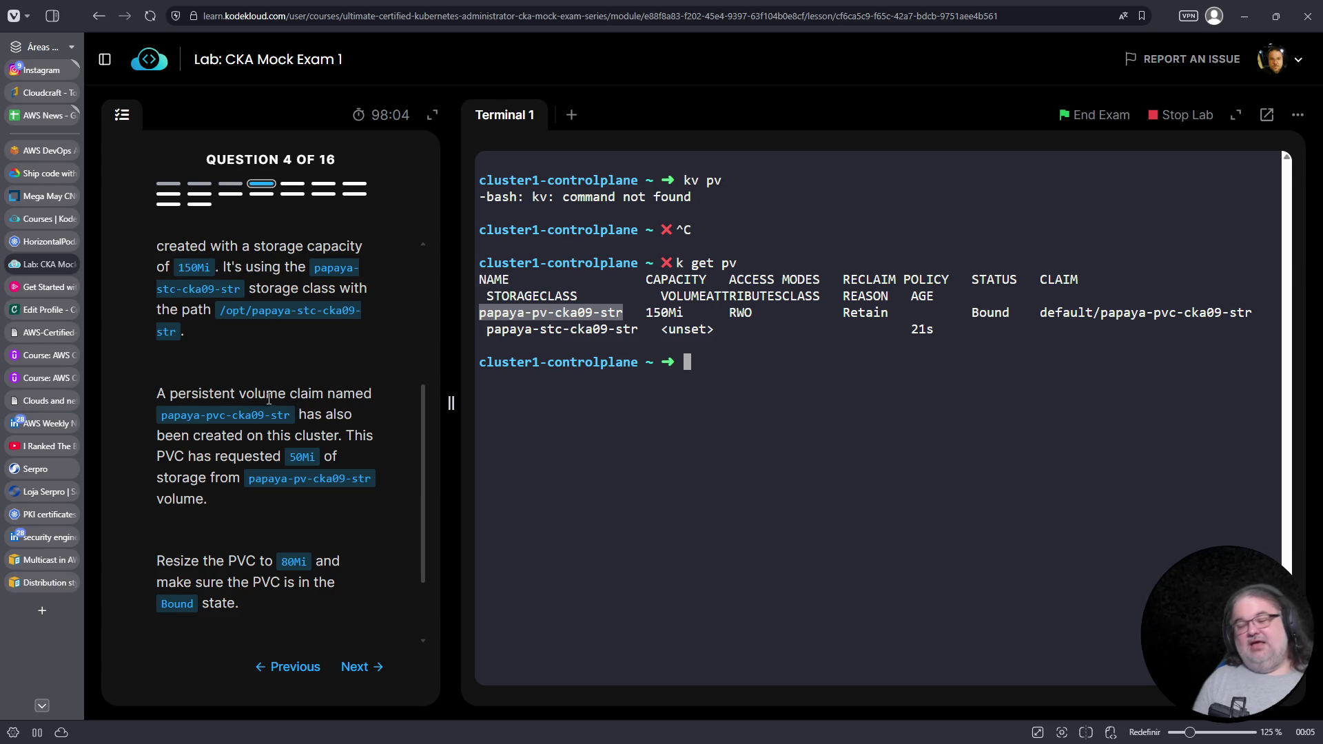
drag(192, 393, 354, 391)
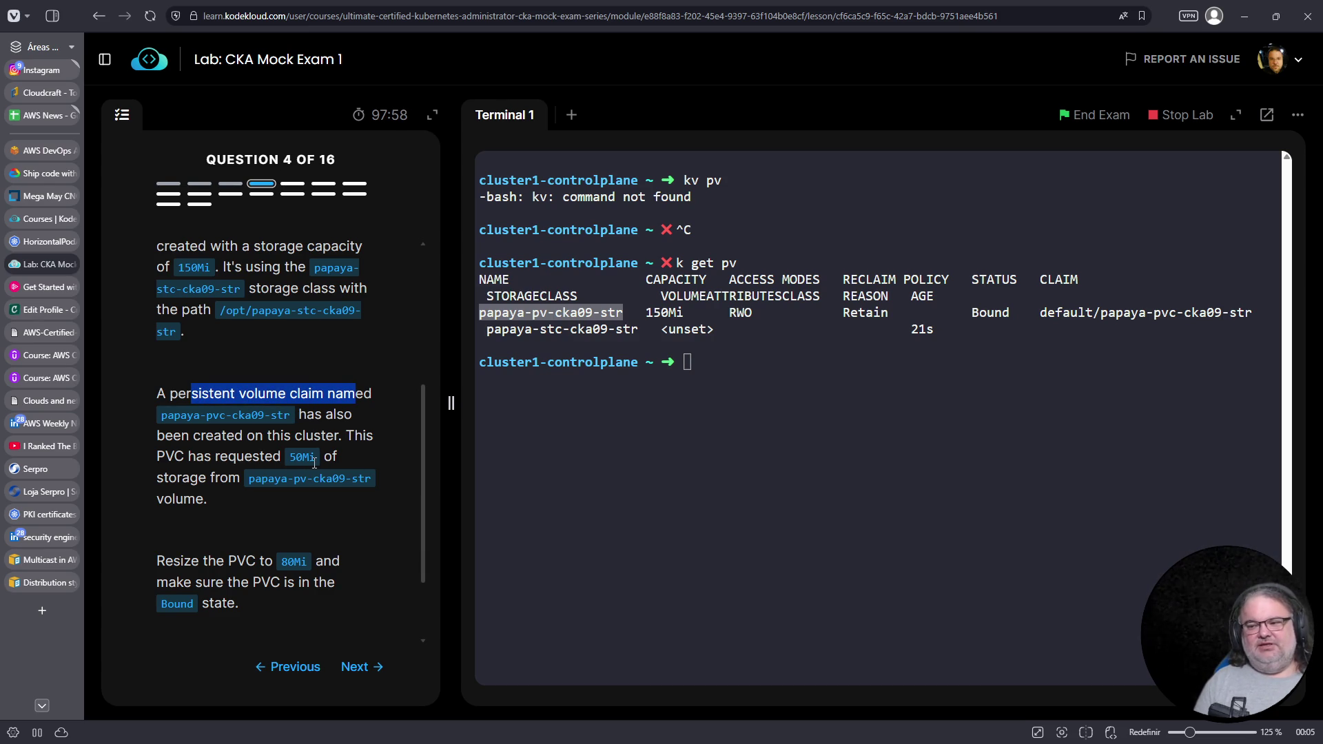
scroll(307, 540, down, 3)
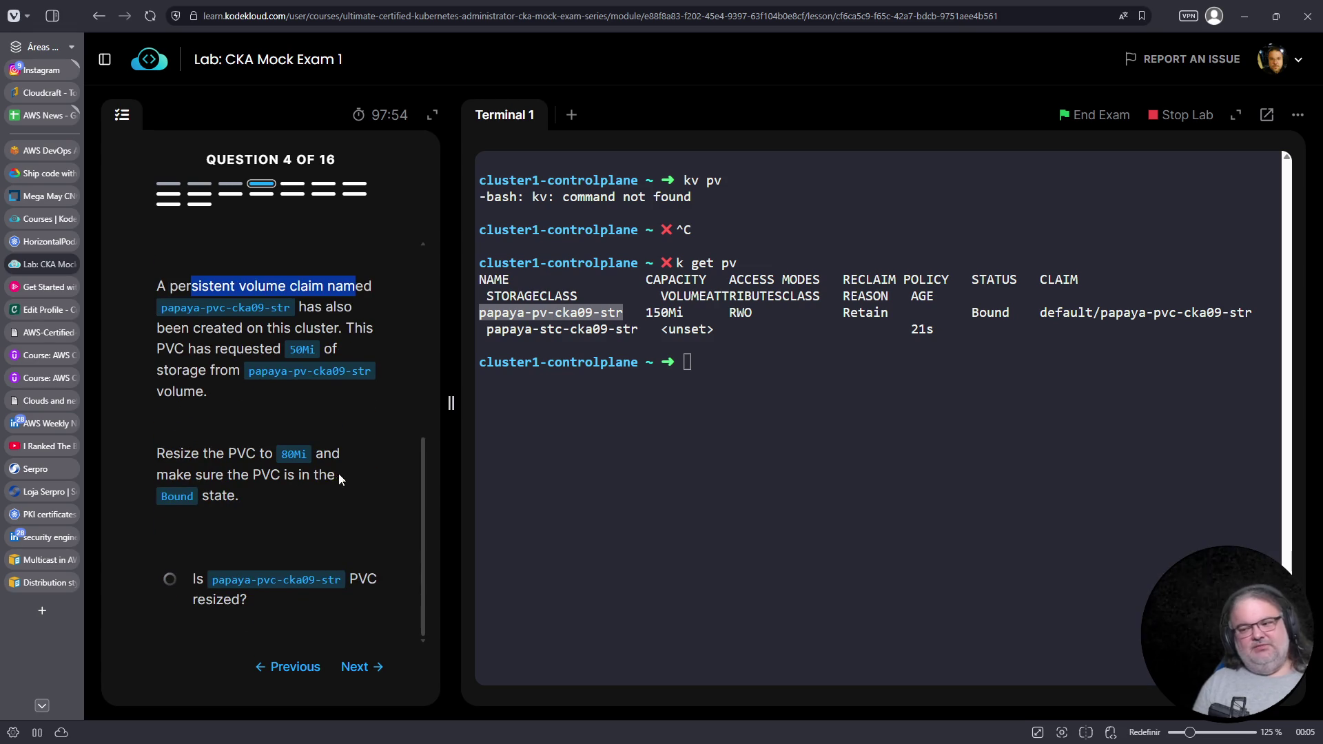
click(698, 442)
text(k get pvc)
key(Return)
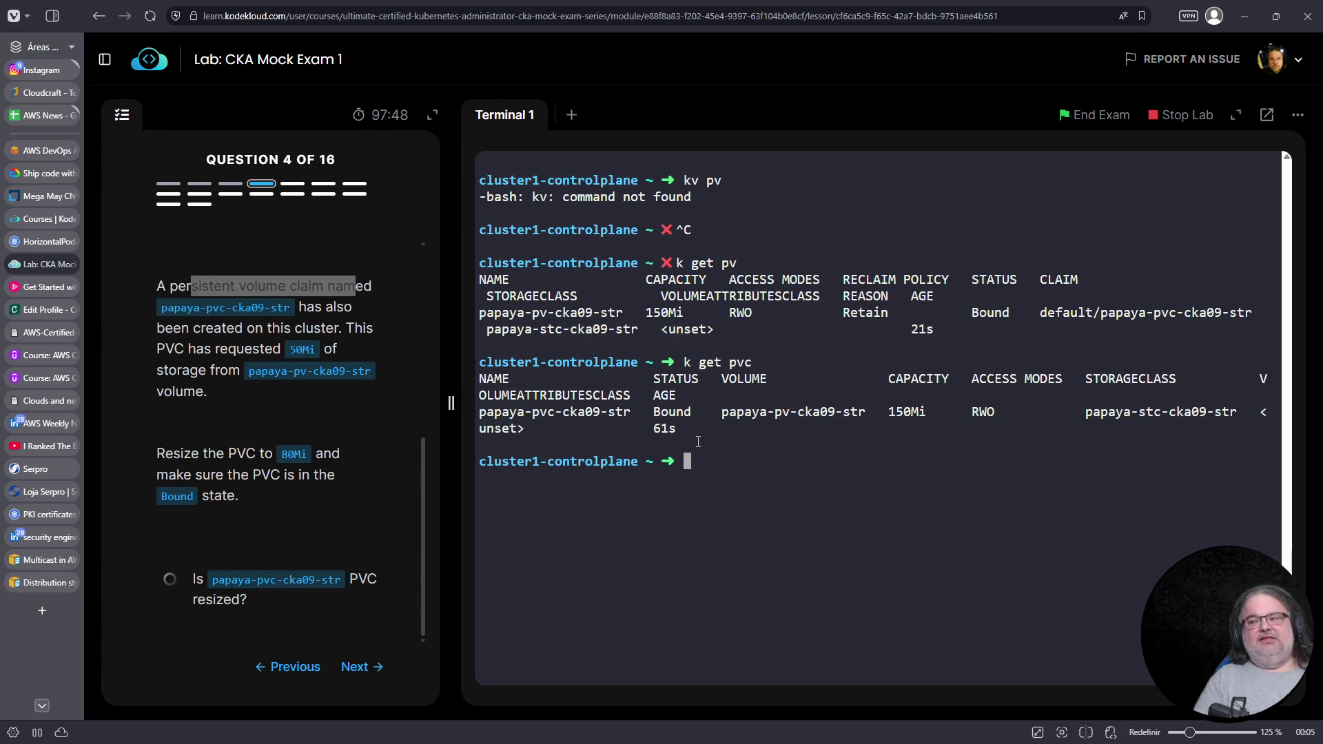
List persistent API resources and the storage classes, noting papaya-stc-cka09-str
text(k api-r)
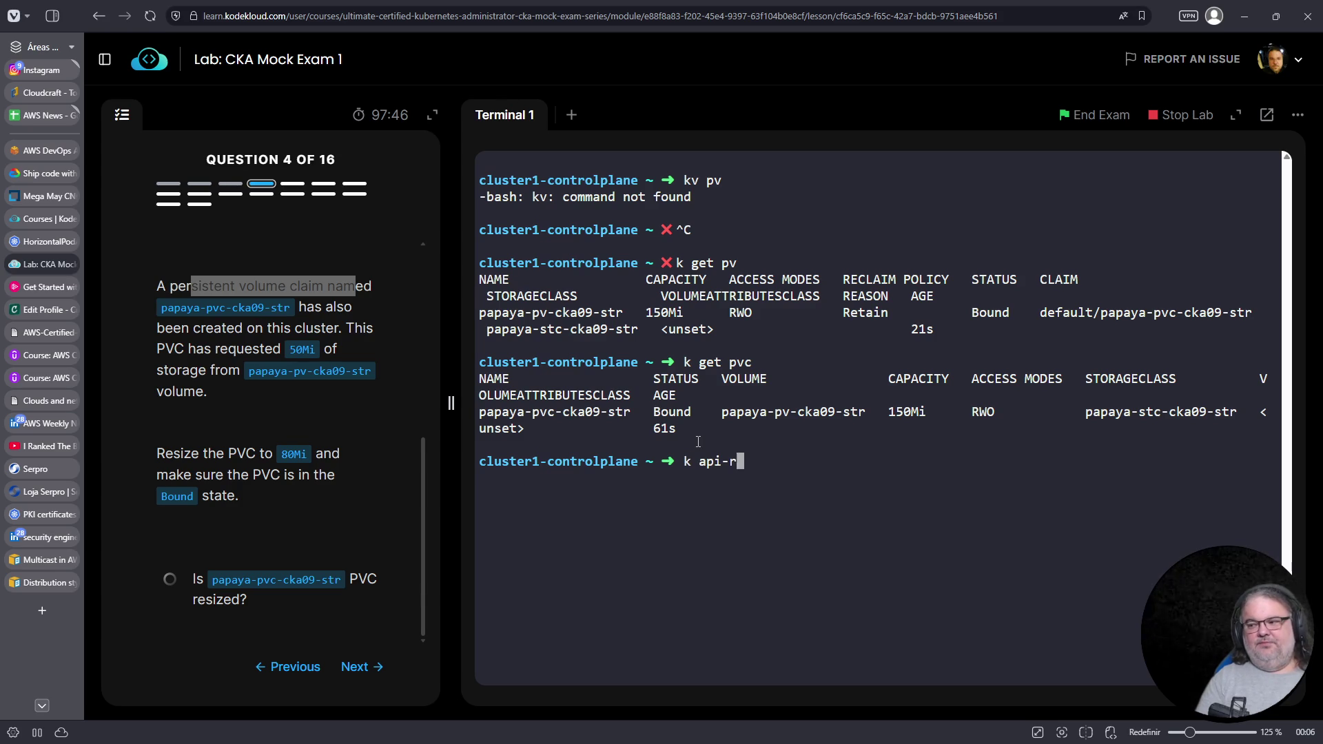
text(esources |fgrep persistent)
key(Return)
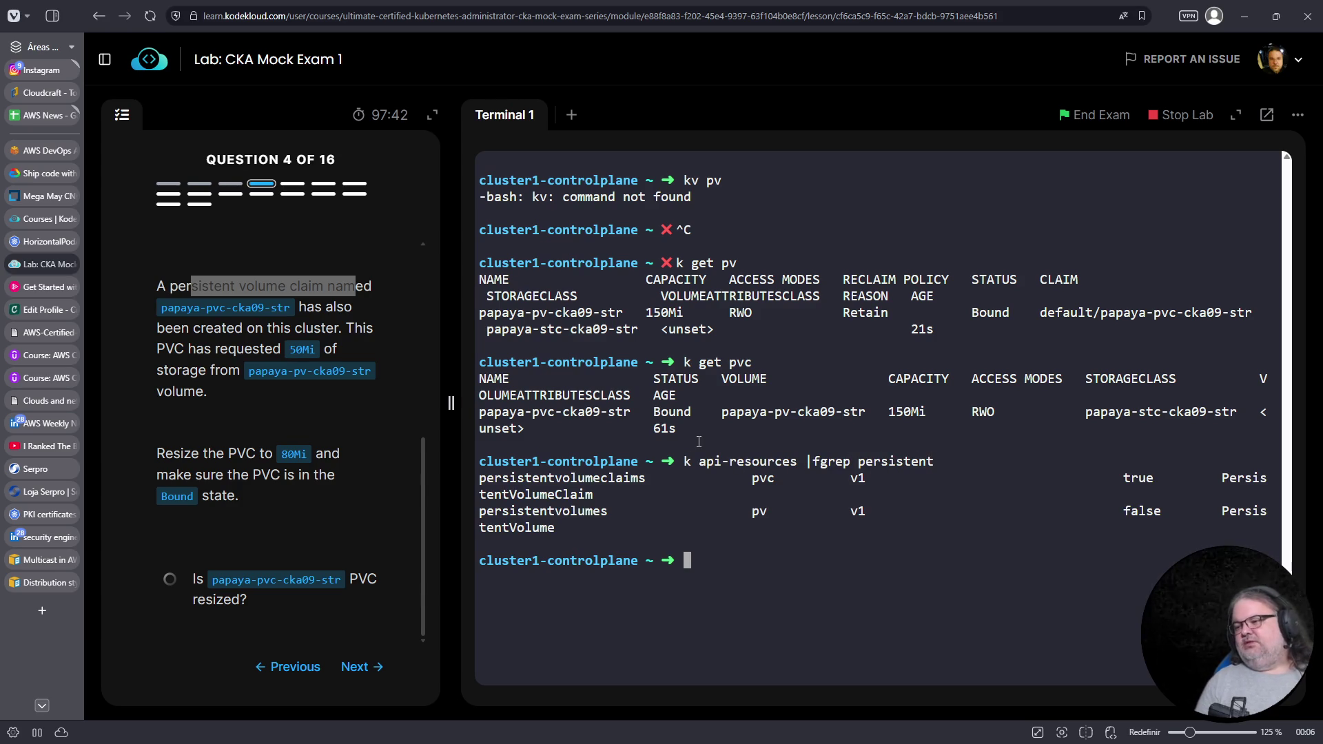
triple_click(585, 512)
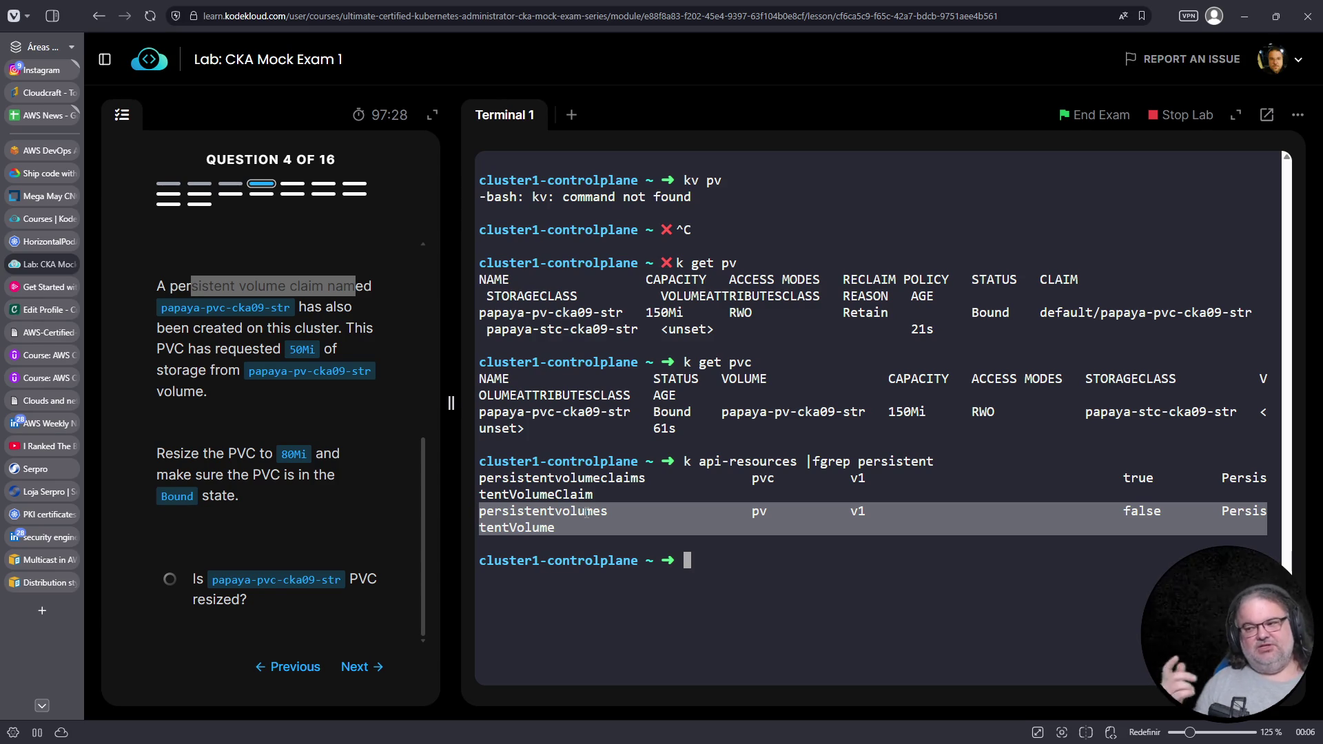
text(k g et sc)
key(Return)
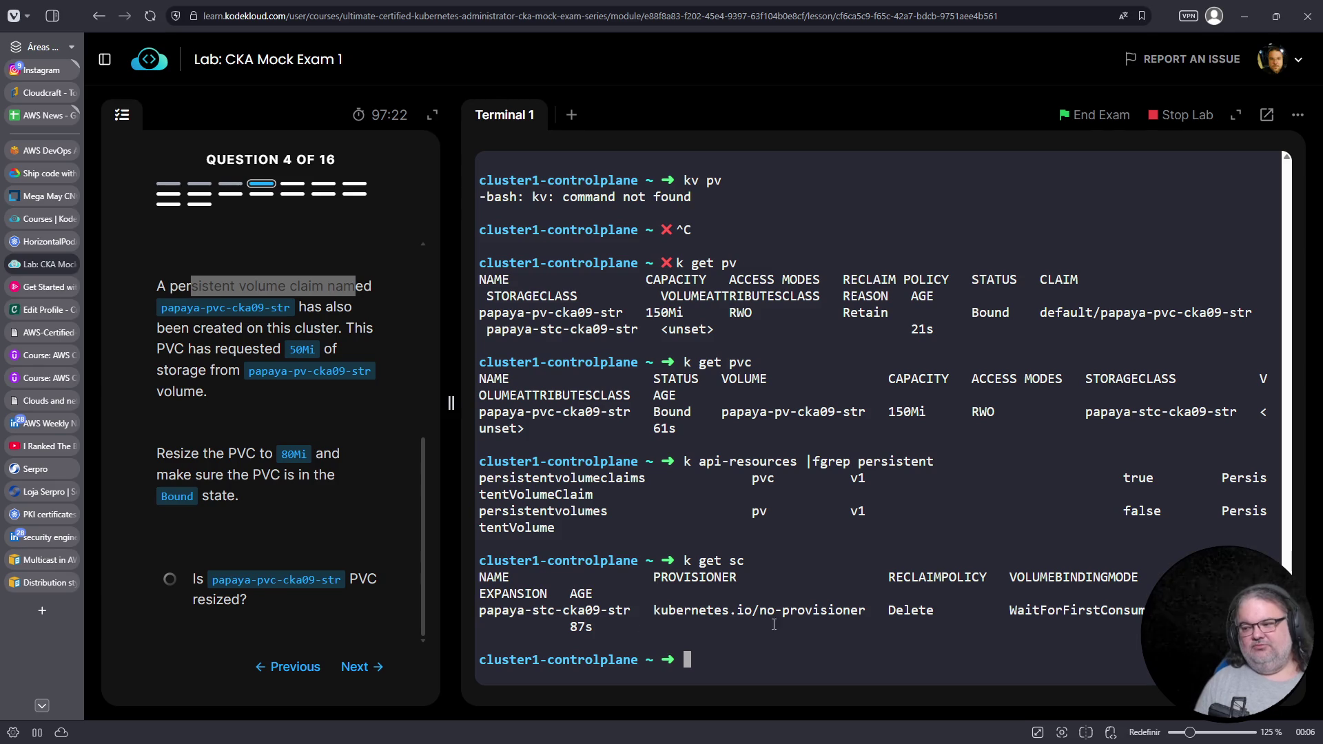
triple_click(536, 608)
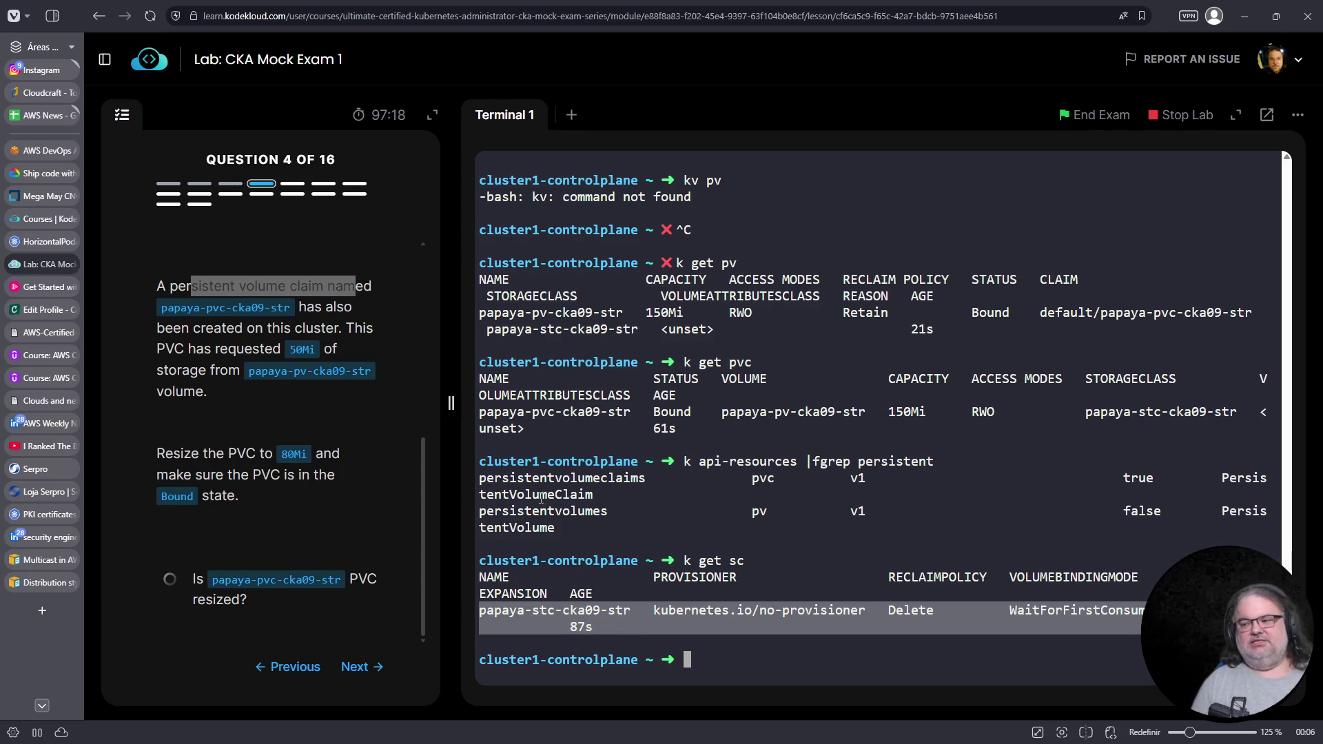
triple_click(592, 511)
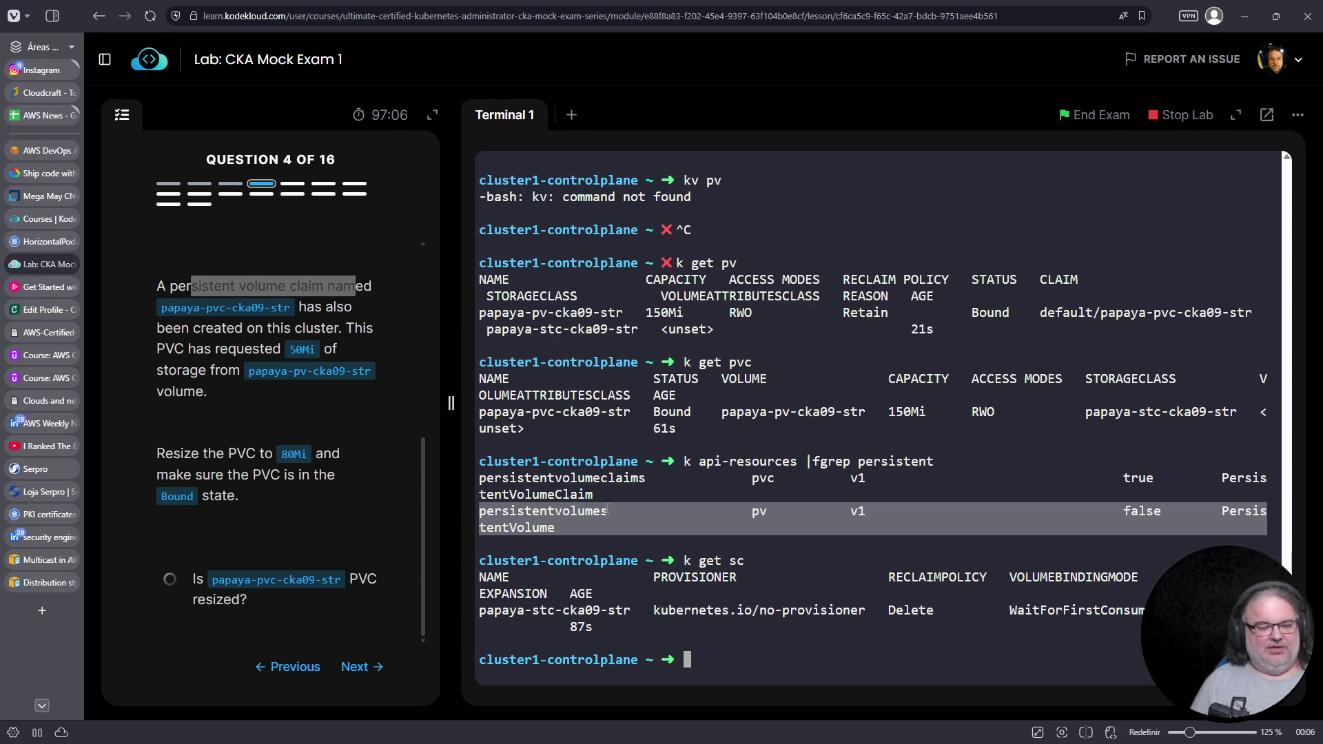
triple_click(672, 493)
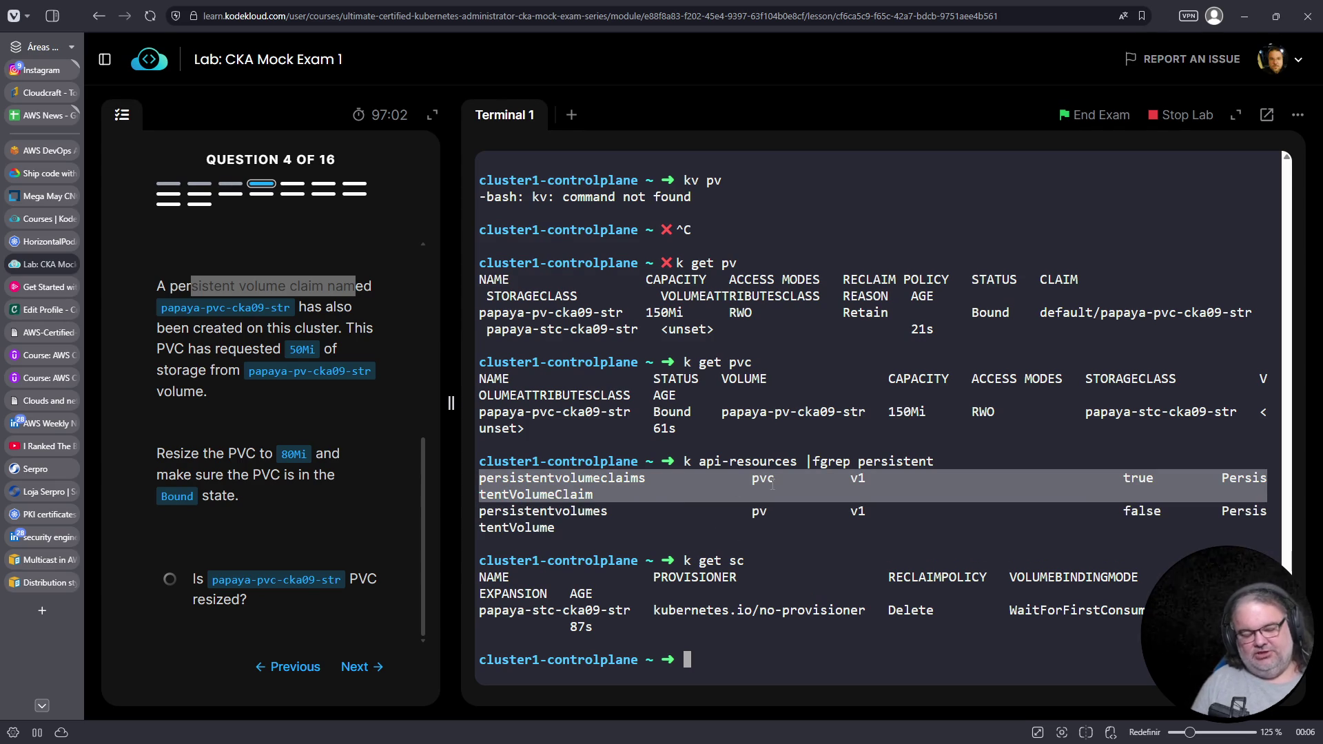
click(935, 537)
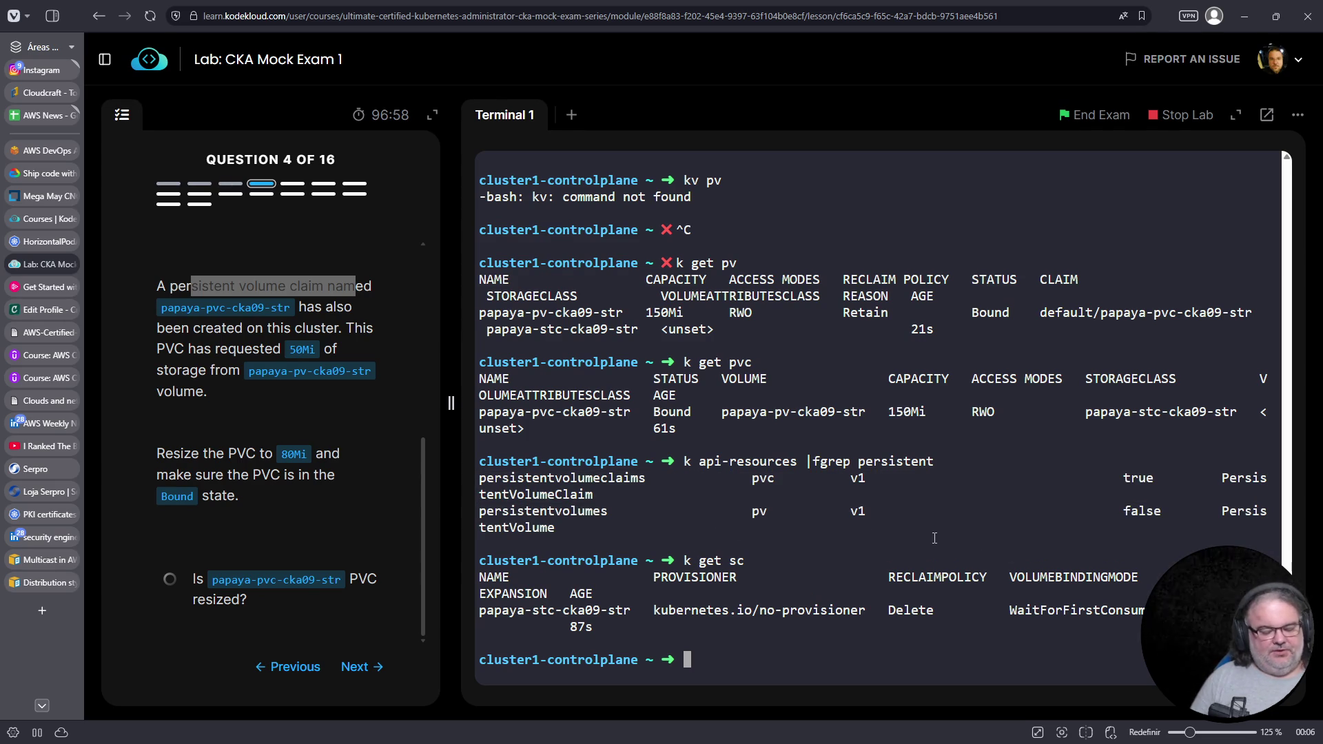
Open the papaya-pvc-cka09-str claim for editing with k edit pvc
text(k get)
key(ctrl+c)
text(k edit pvc papaya-pvc-cka09-str)
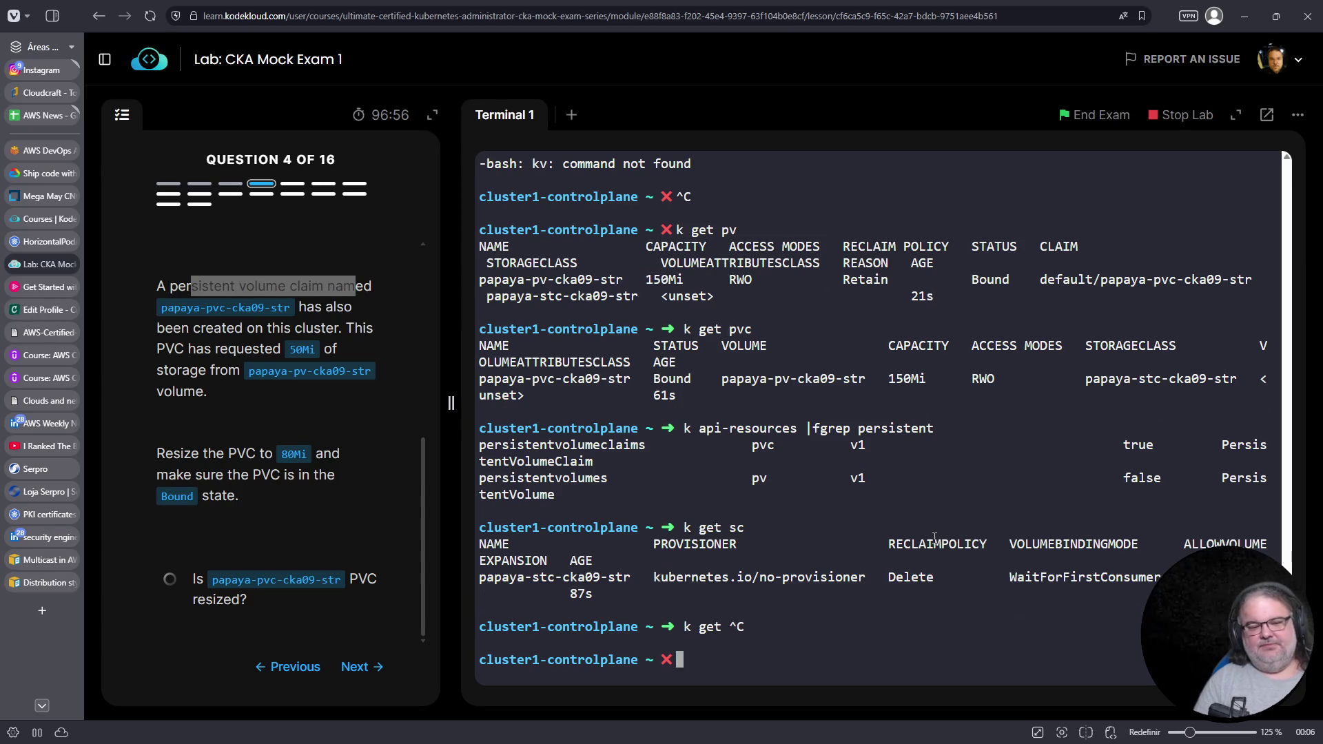
key(Return)
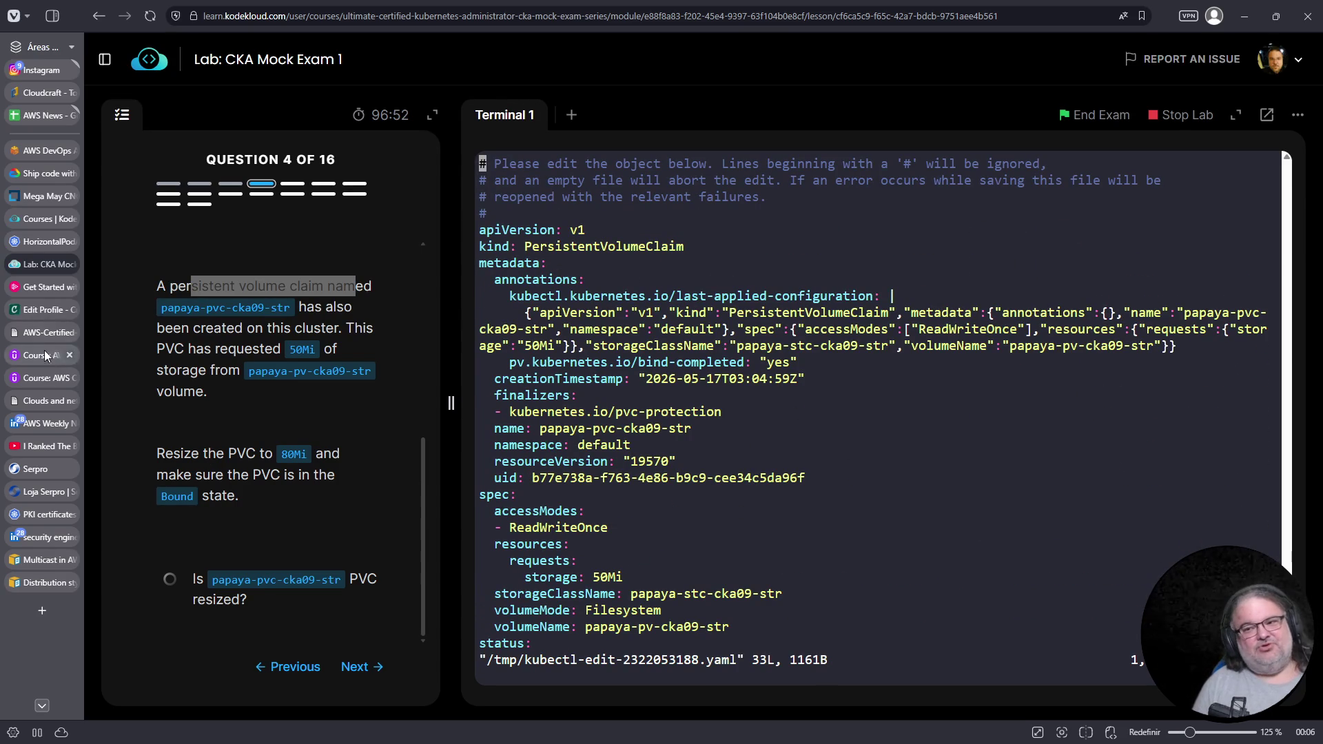
On the Credly profile, open the AWS Certified CloudOps Engineer – Associate badge card
click(34, 311)
scroll(892, 269, up, 3)
scroll(721, 370, up, 2)
click(1012, 208)
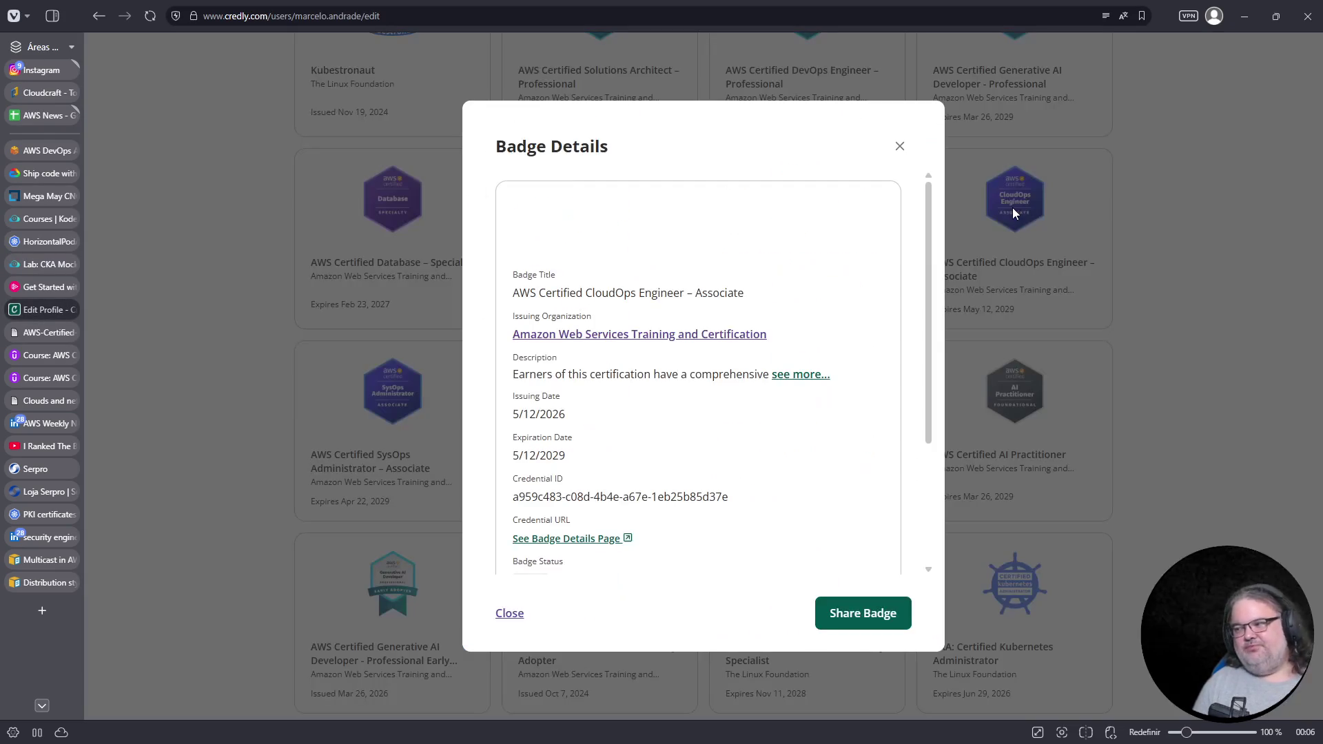
Close the badge details, check the CKA lab, then go to the AWS Weekly News Roundup #288 article
click(900, 146)
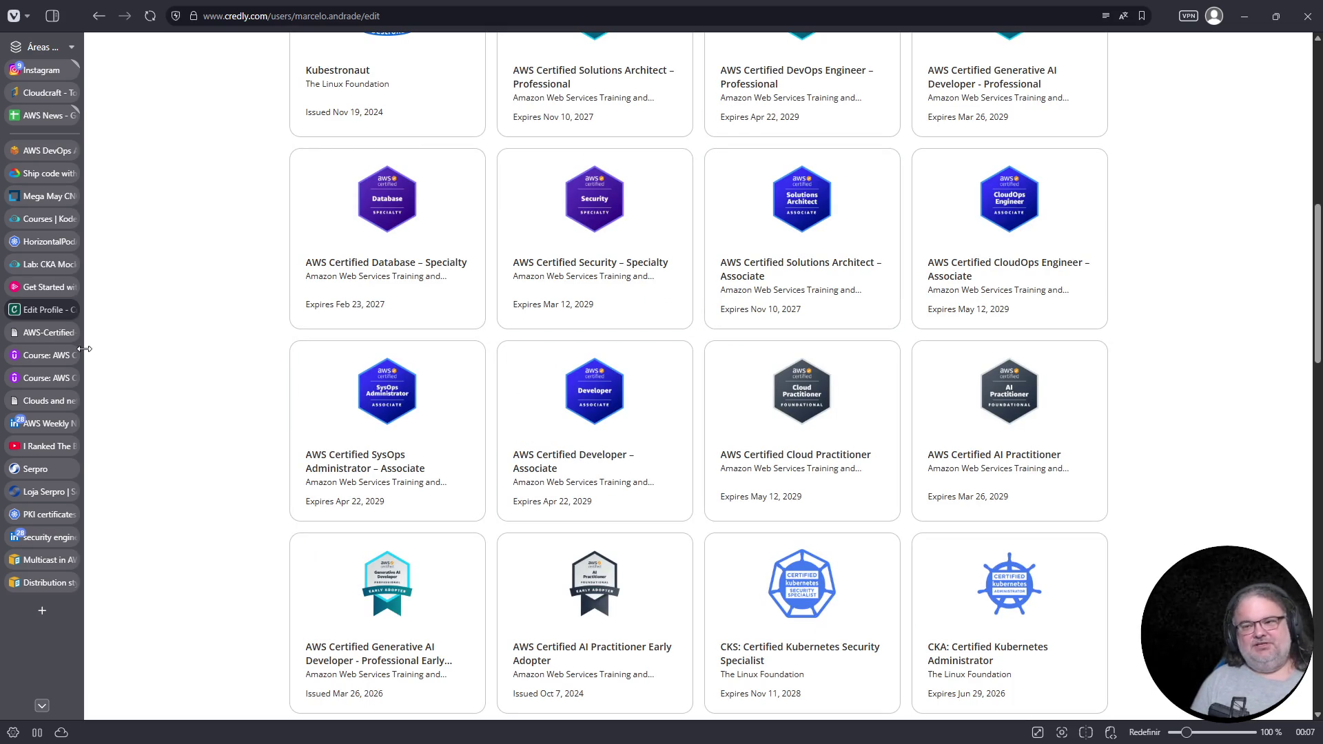
click(39, 219)
click(27, 264)
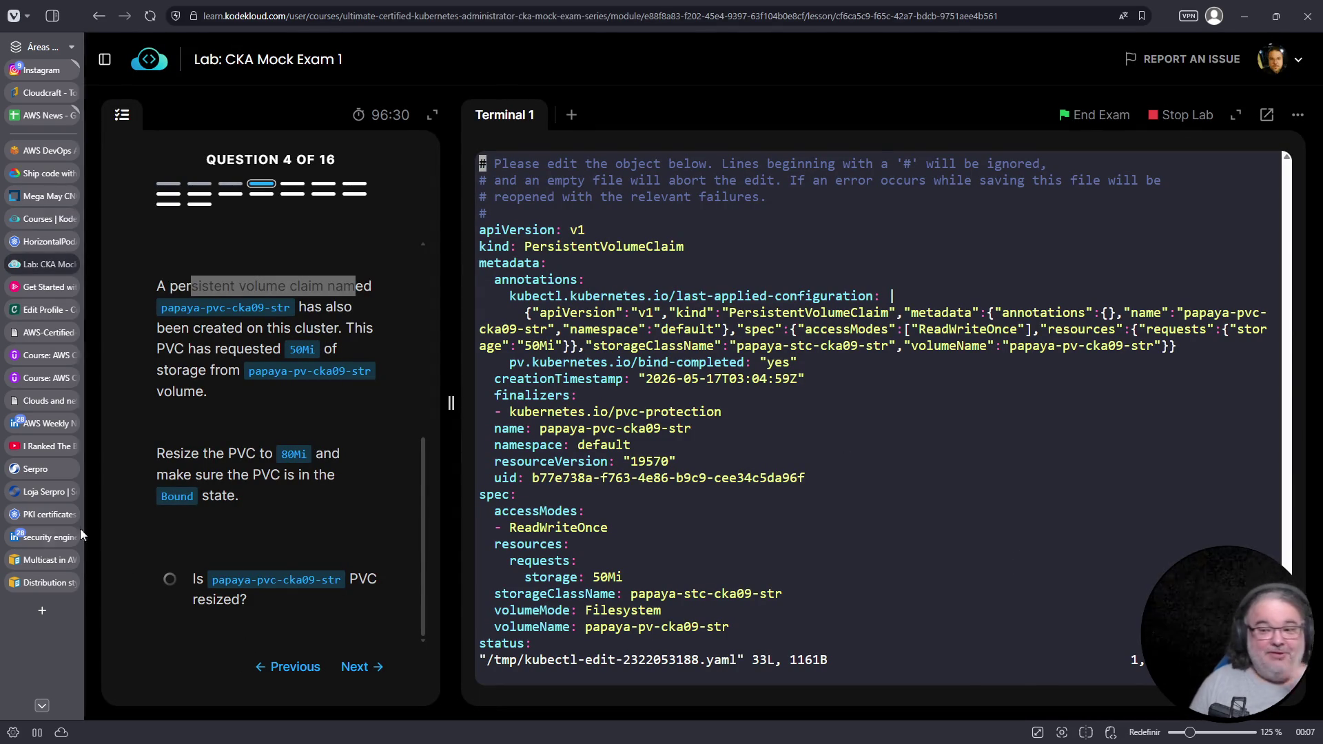
click(49, 442)
click(44, 422)
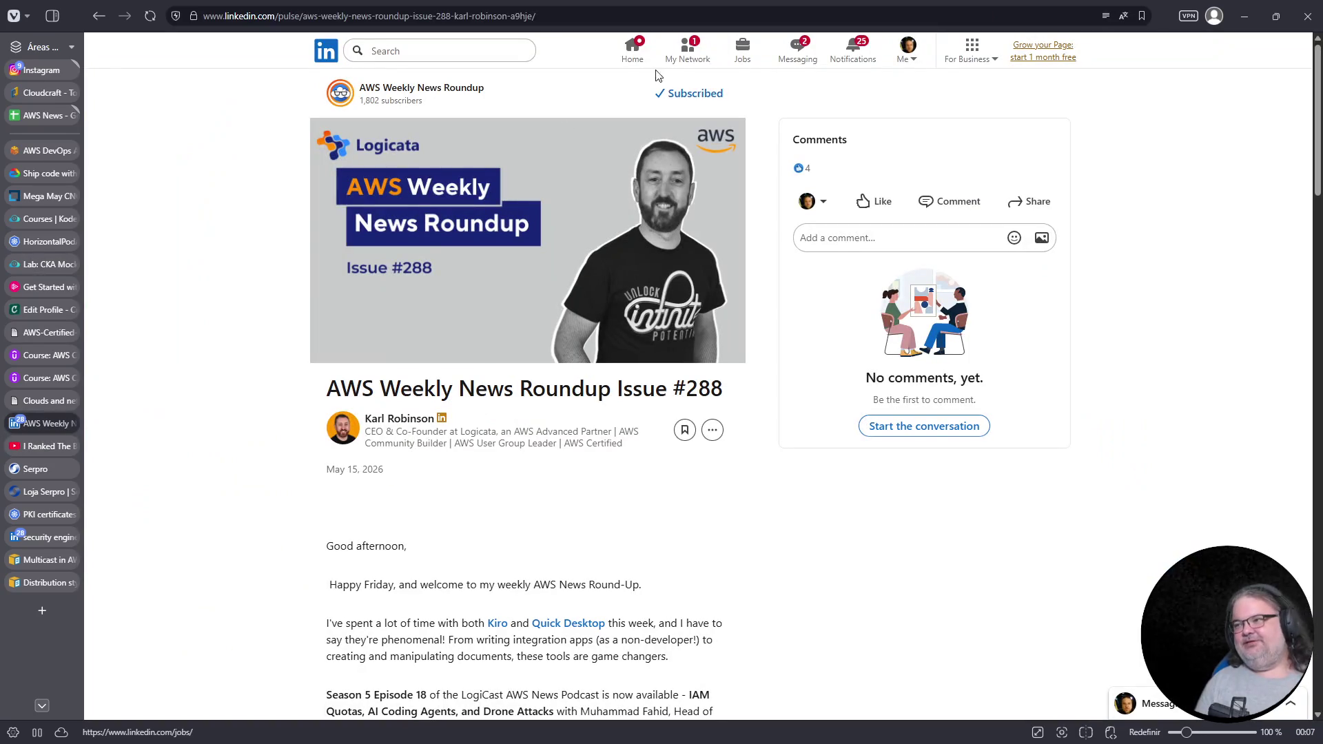
Open your LinkedIn profile in a new tab and start adding a license or certification
click(905, 55)
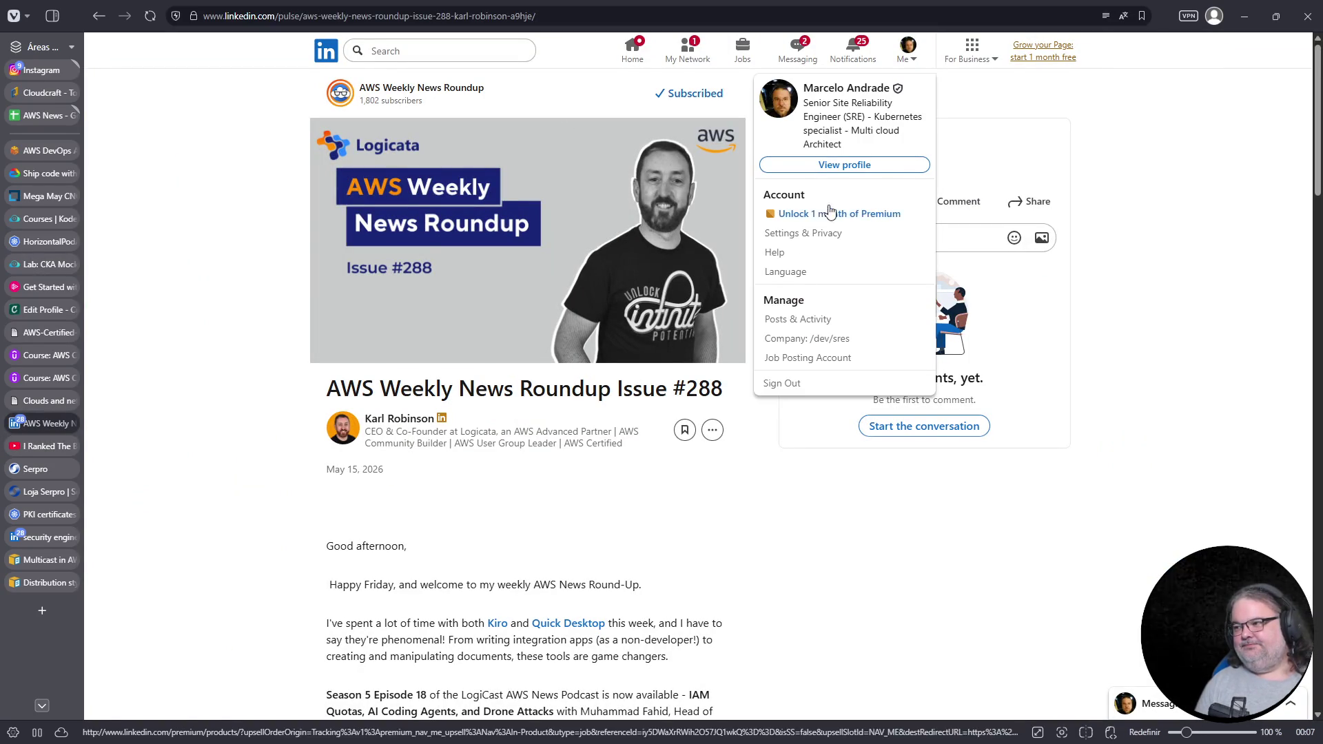
middle_click(844, 164)
mouse_move(39, 514)
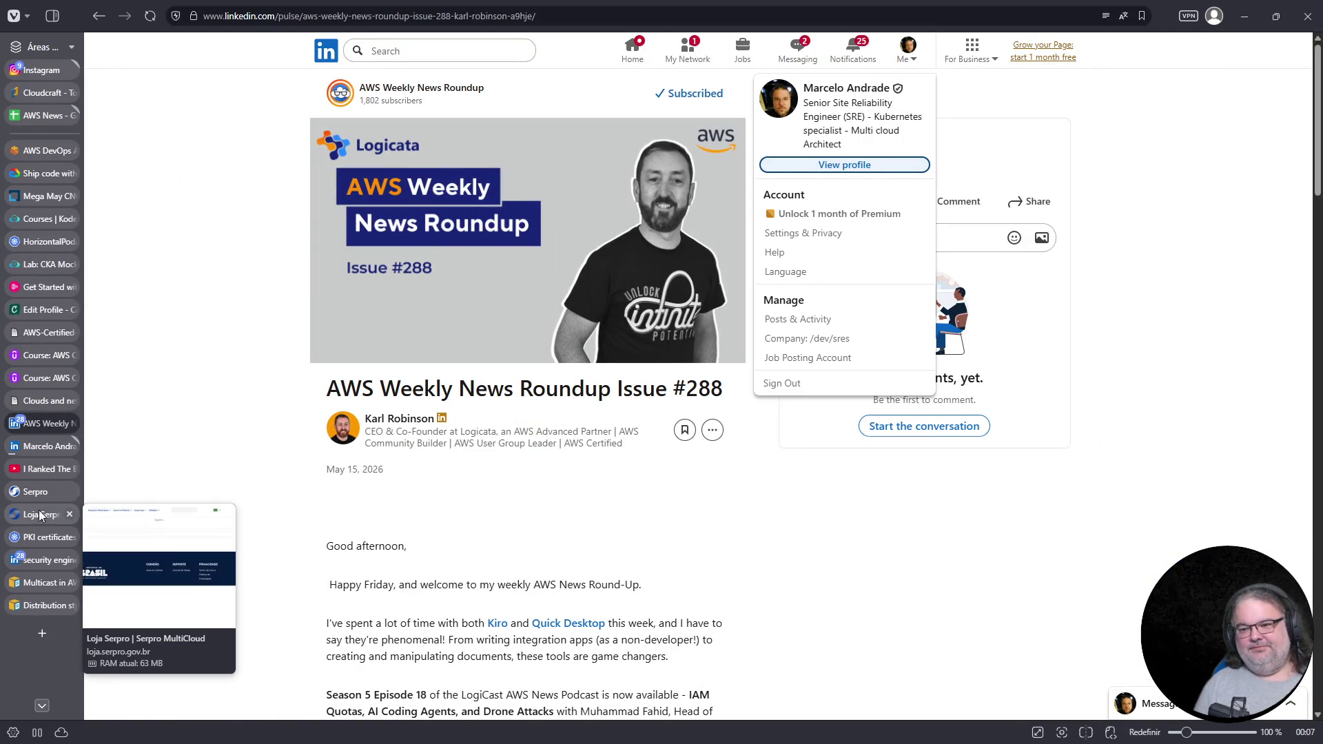
click(40, 444)
scroll(521, 556, down, 5)
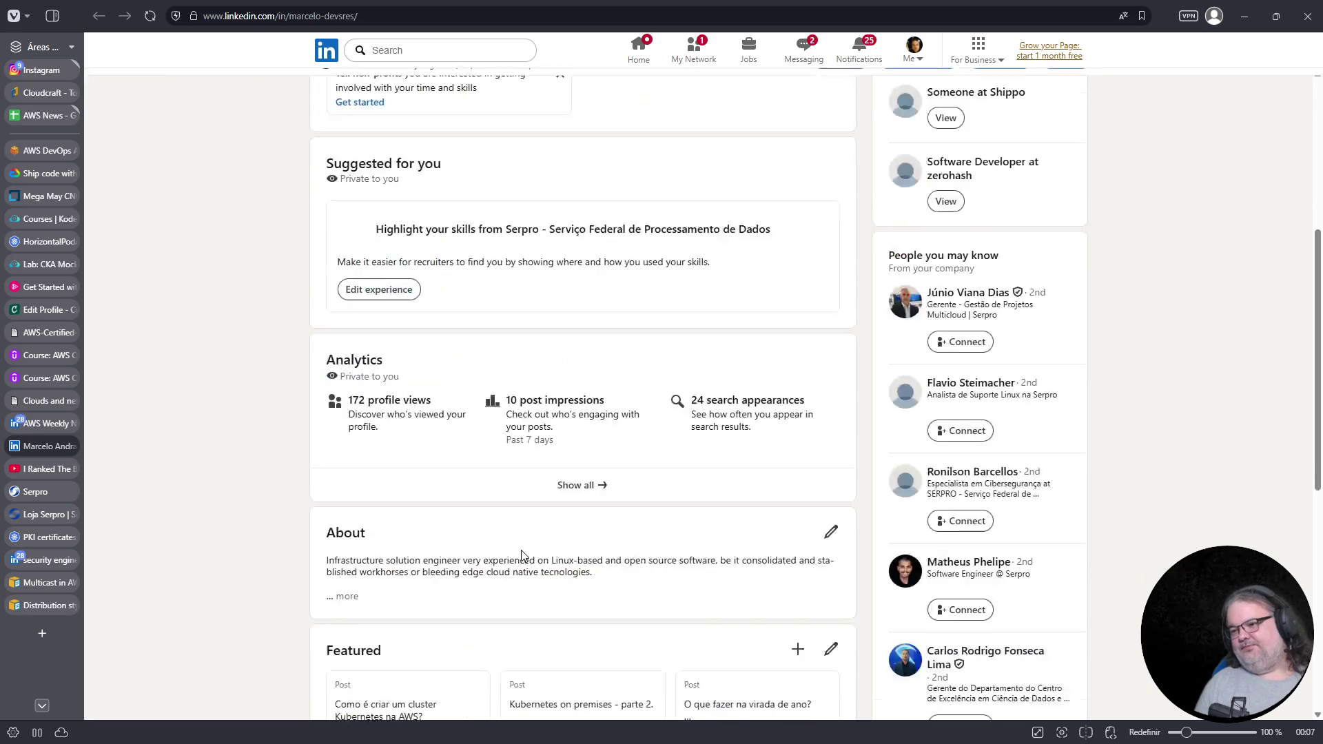
scroll(522, 555, down, 8)
scroll(419, 539, down, 5)
scroll(420, 540, down, 4)
click(798, 218)
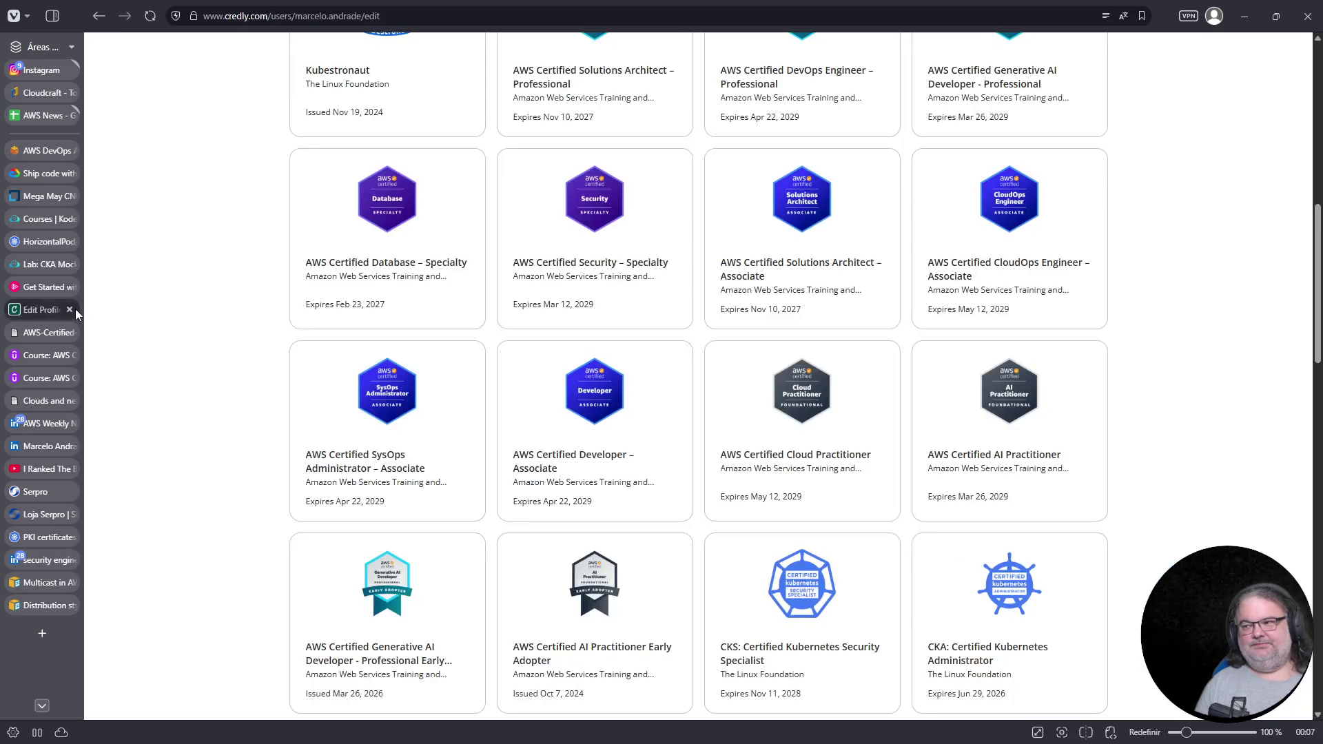
Copy the CloudOps Engineer badge title from Credly and paste it into the certification Name
click(43, 310)
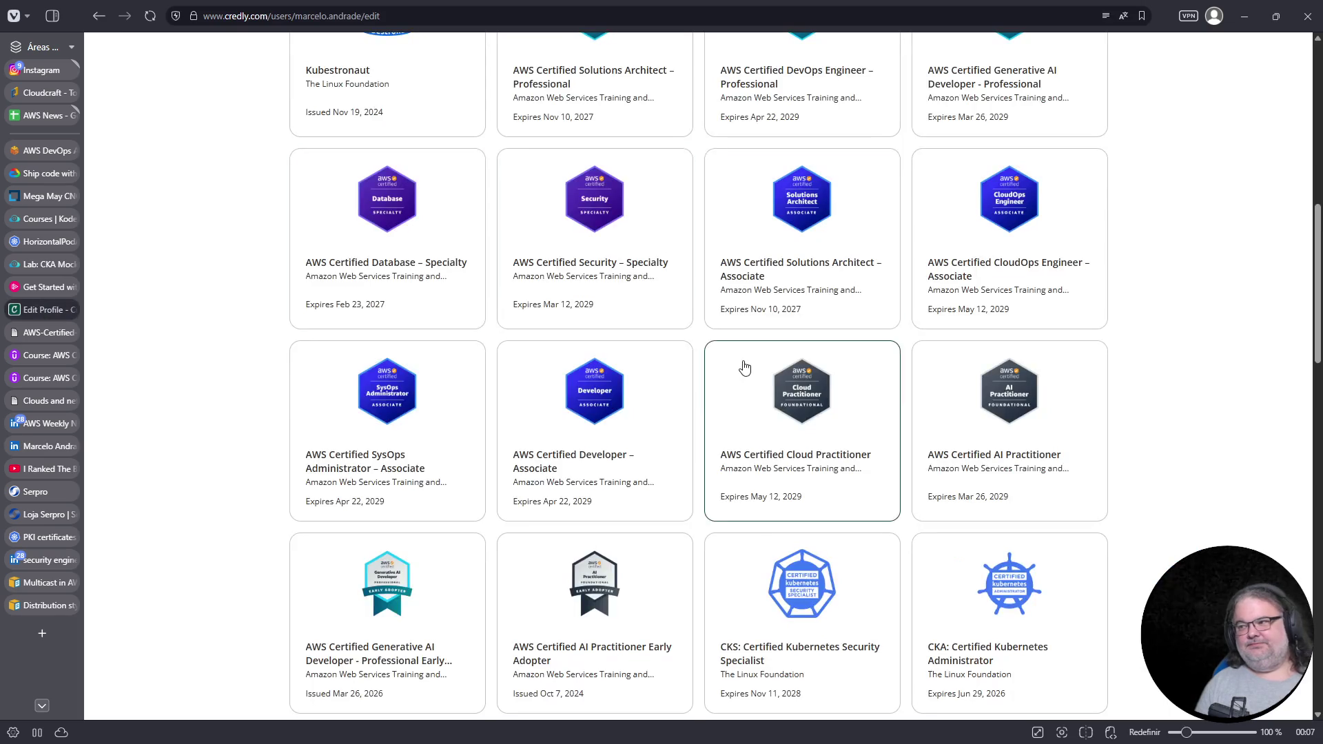
scroll(570, 517, up, 3)
scroll(434, 503, down, 2)
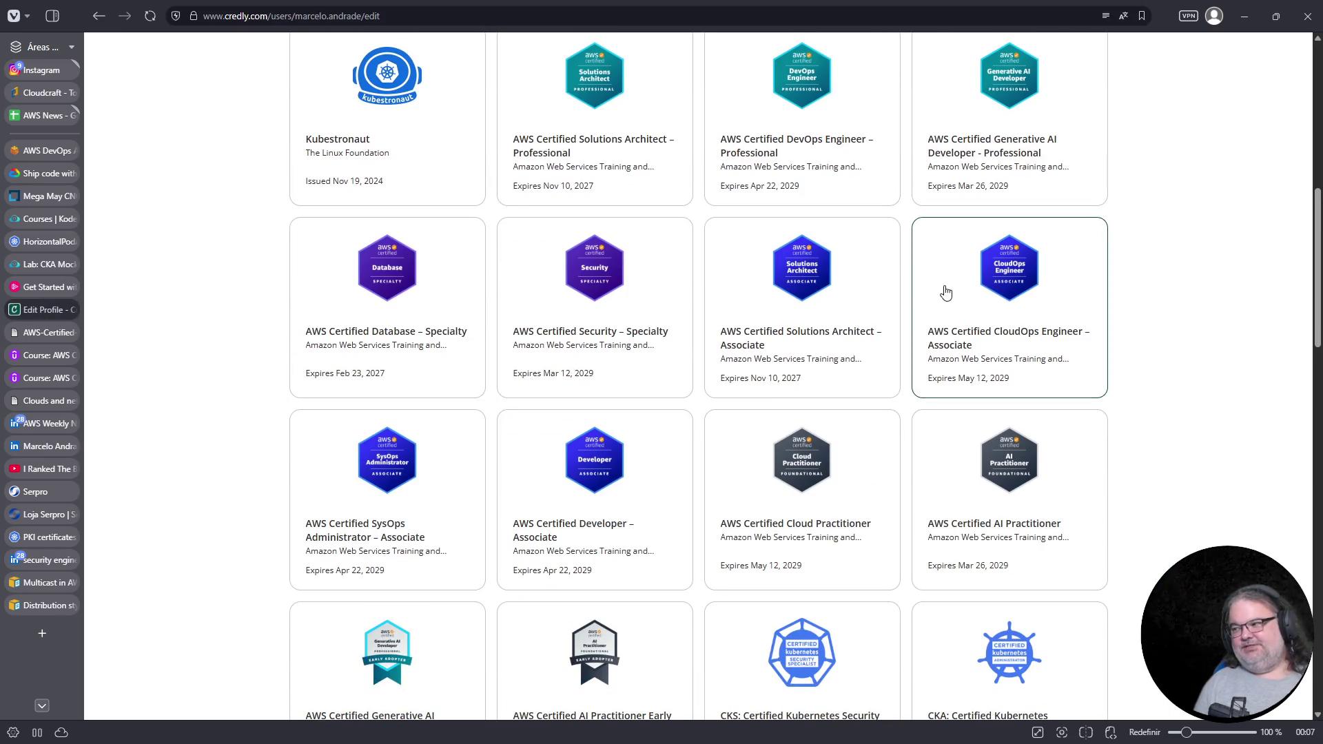
click(945, 293)
triple_click(692, 293)
key(ctrl+c)
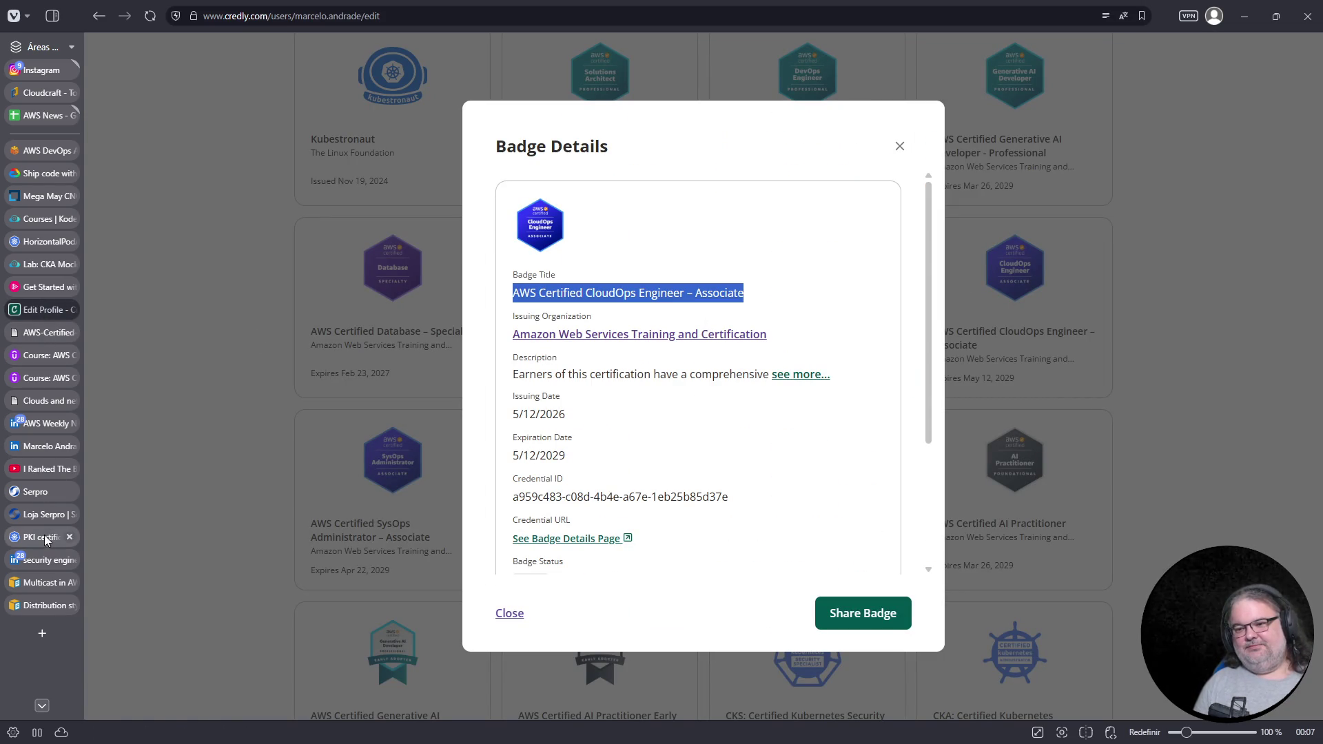
click(42, 561)
click(38, 508)
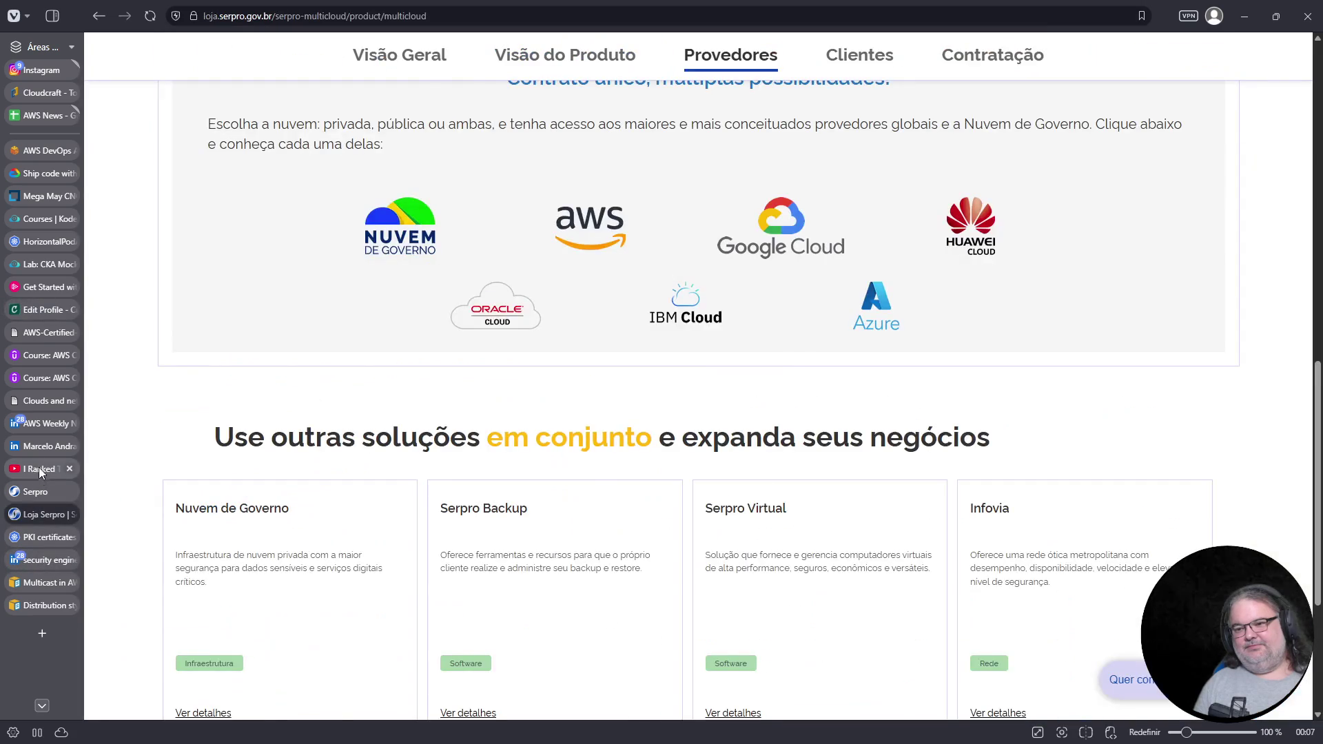
click(35, 445)
click(557, 178)
key(ctrl+v)
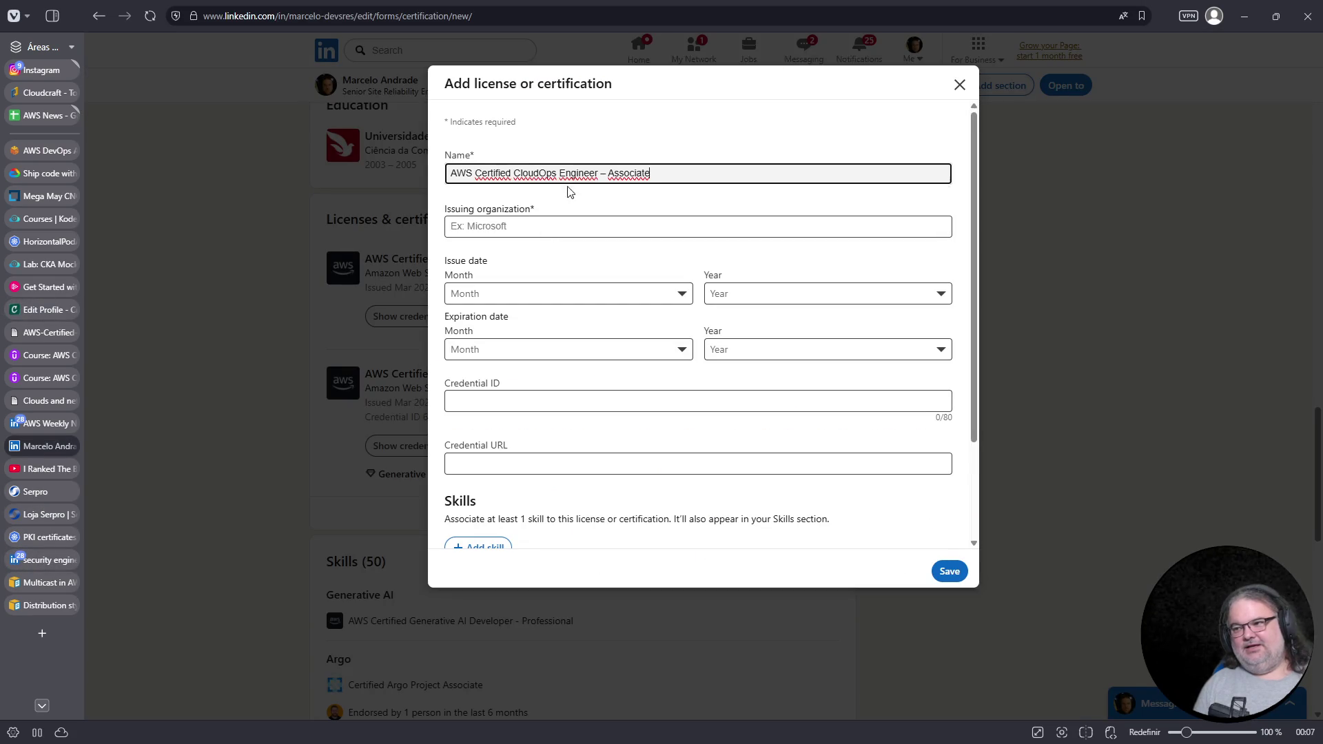
Set the issuing organization to Amazon Web Services (AWS)
click(662, 196)
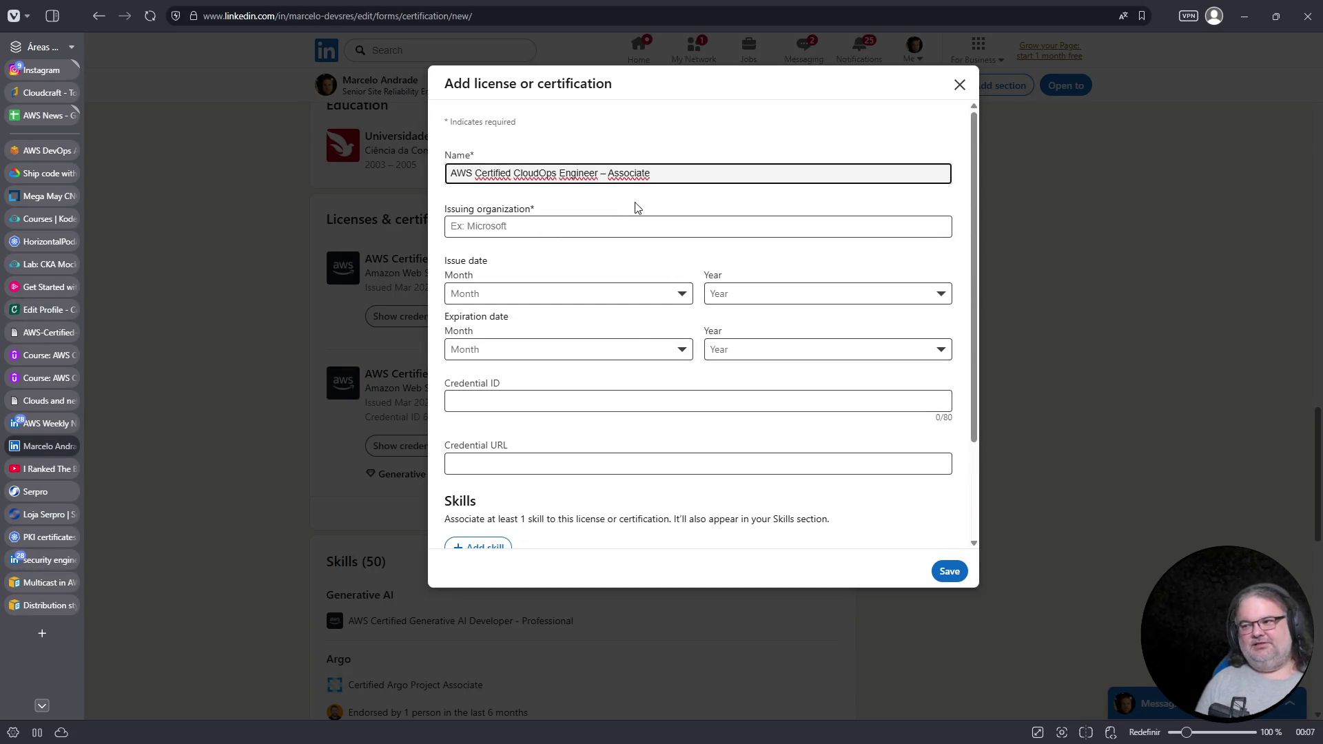
click(534, 227)
text(AWES)
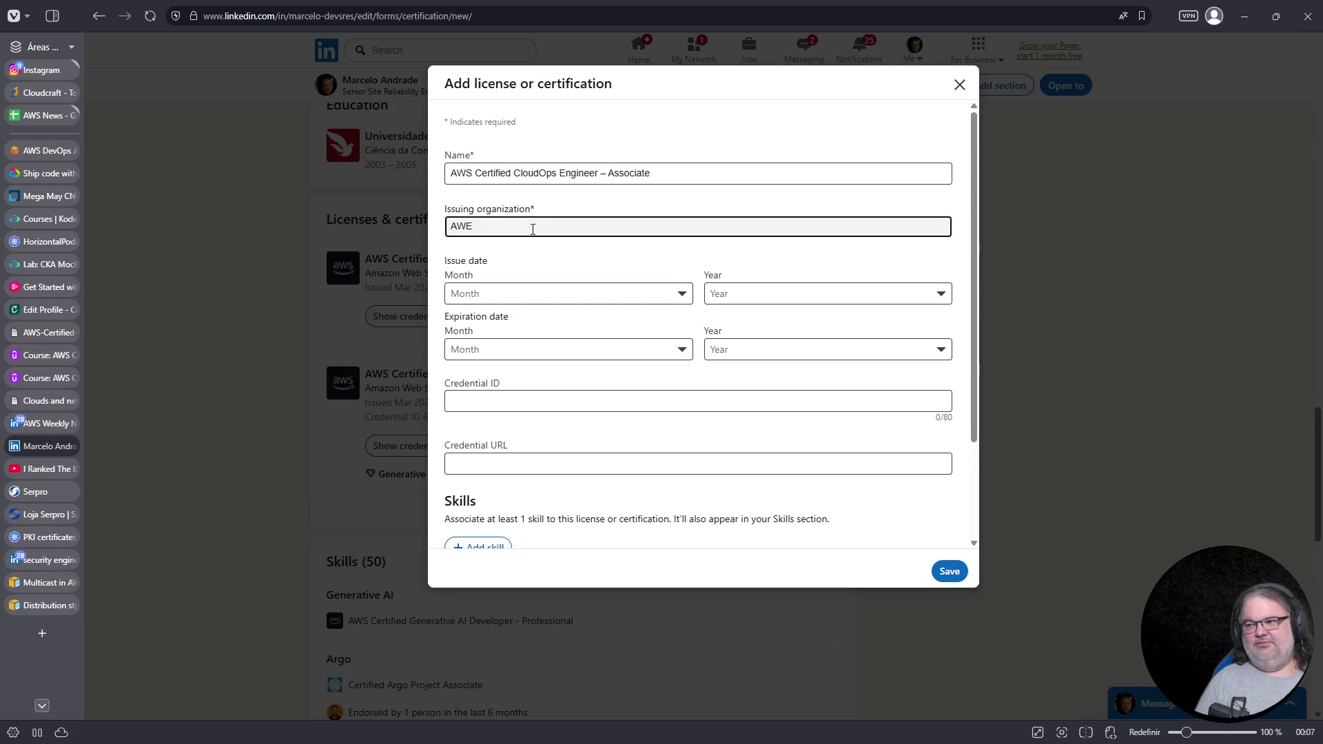
key(BackSpace)
text(S)
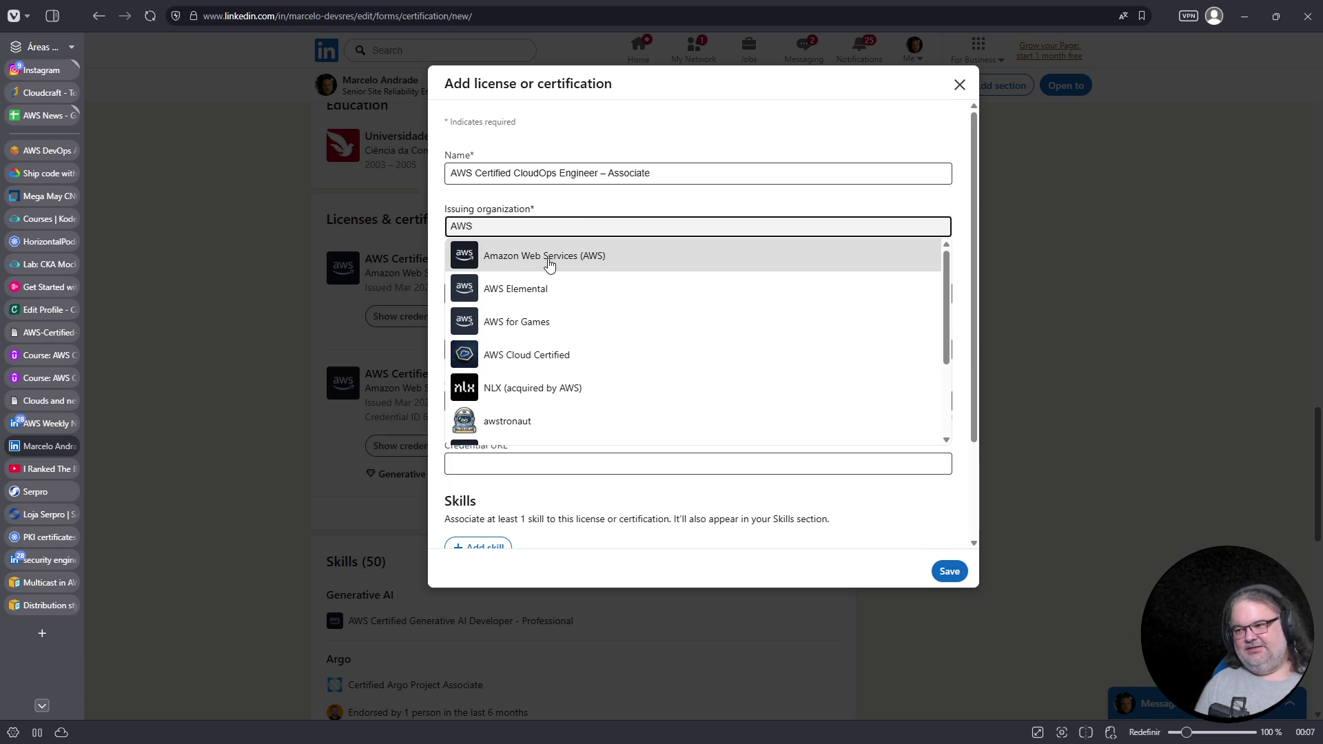
click(548, 262)
Set the issue date to May 2026 and the expiration date to May 2029
click(508, 294)
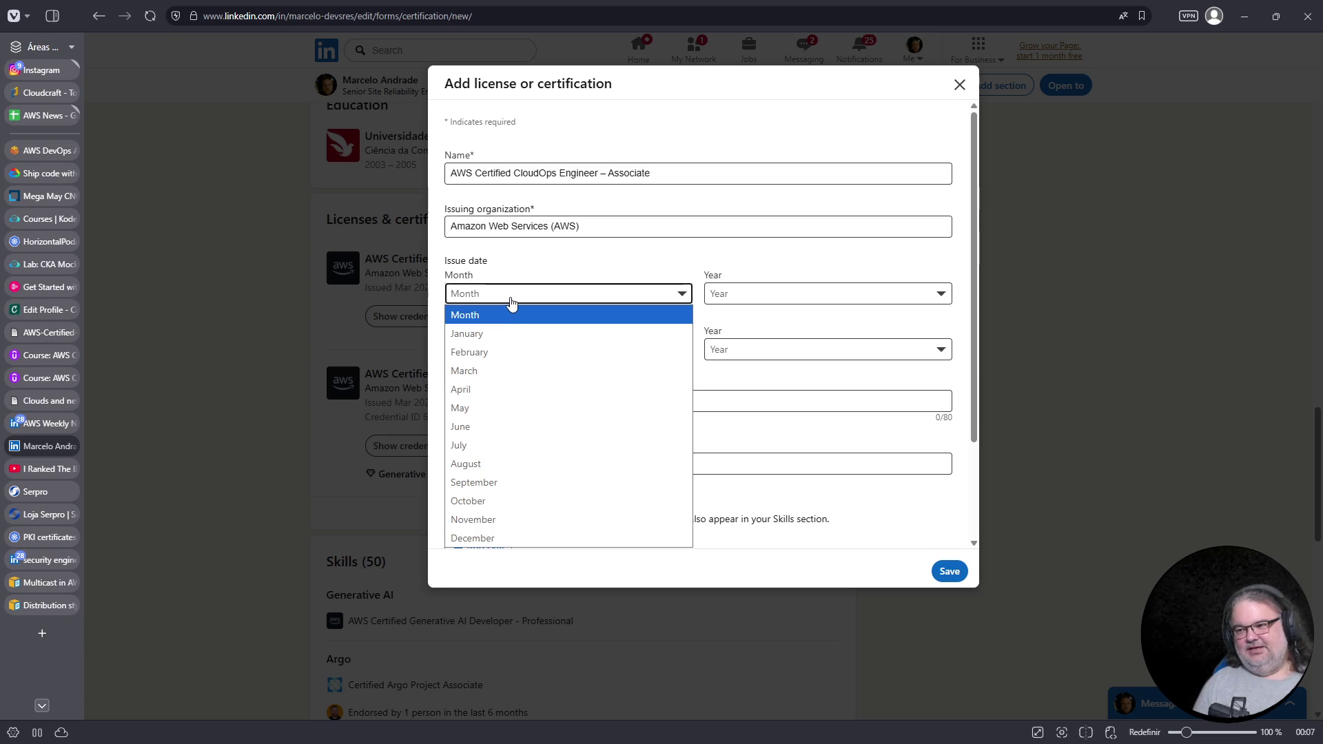
click(482, 413)
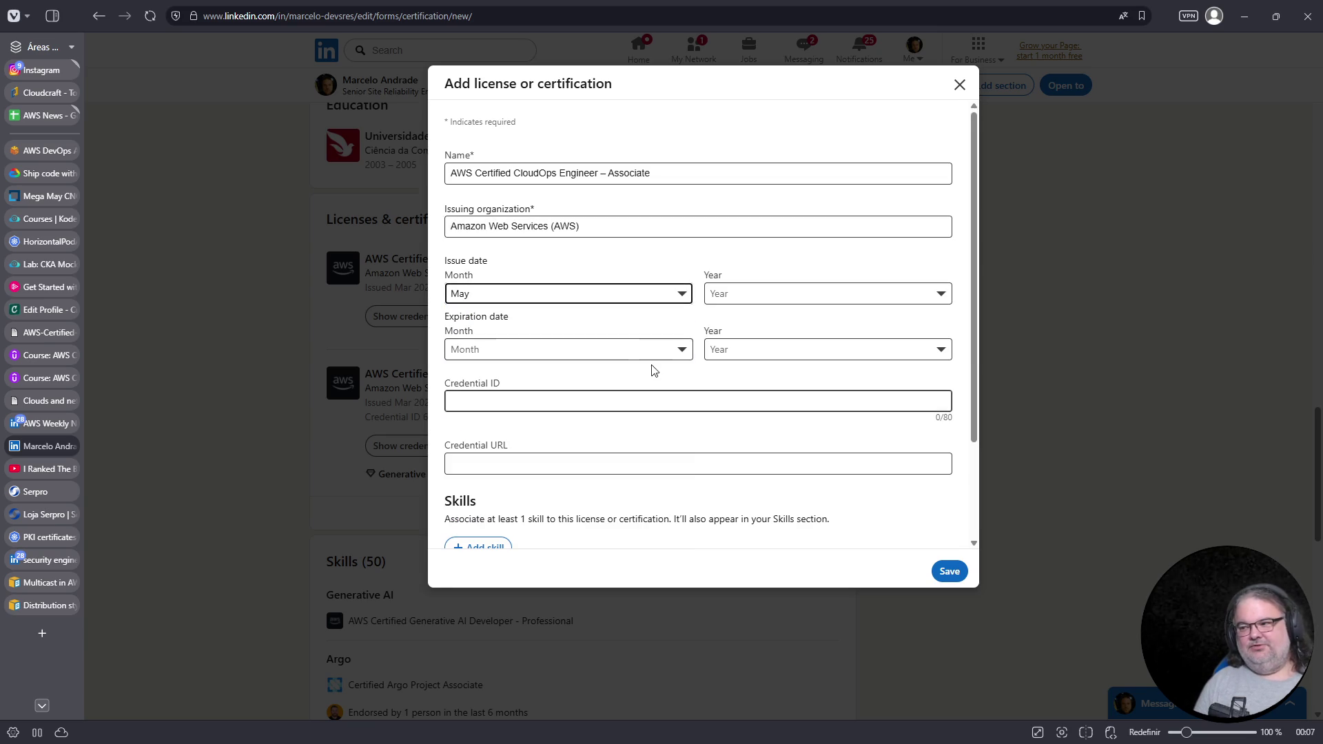
click(789, 293)
click(750, 343)
click(549, 352)
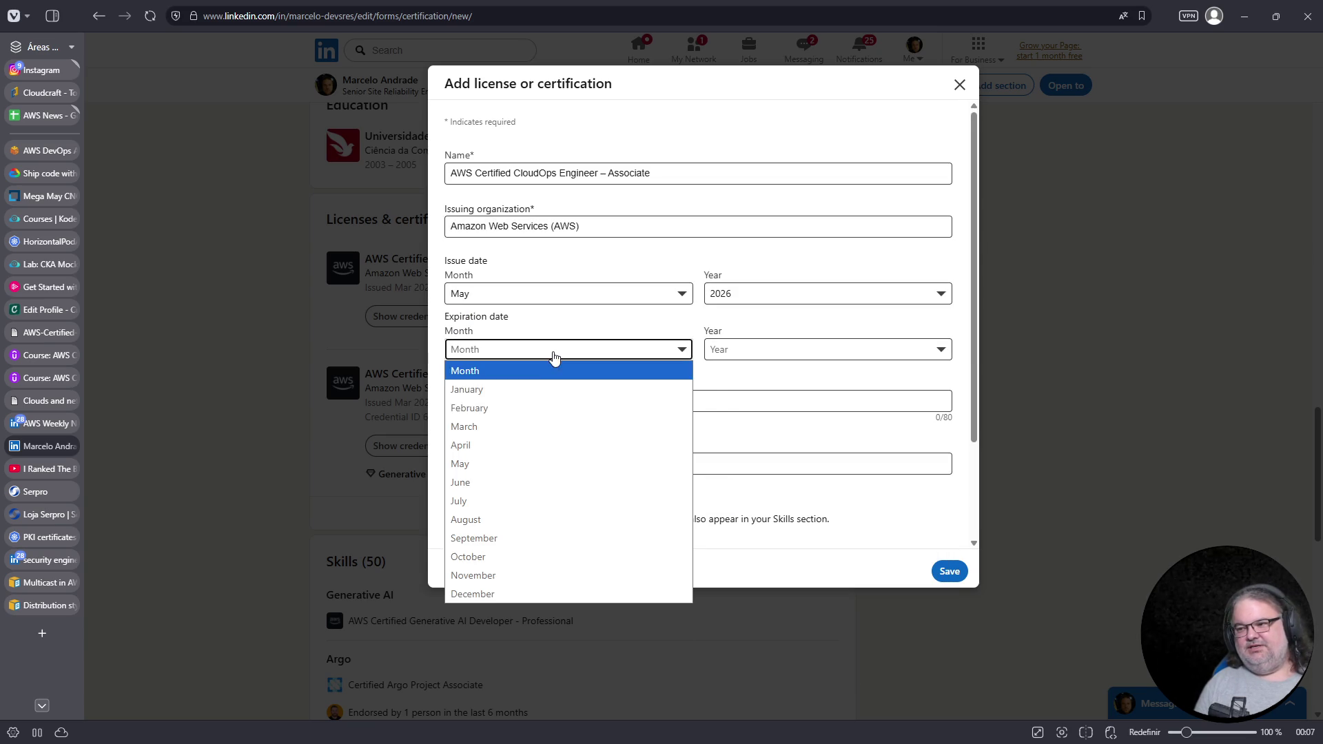
click(490, 456)
click(773, 350)
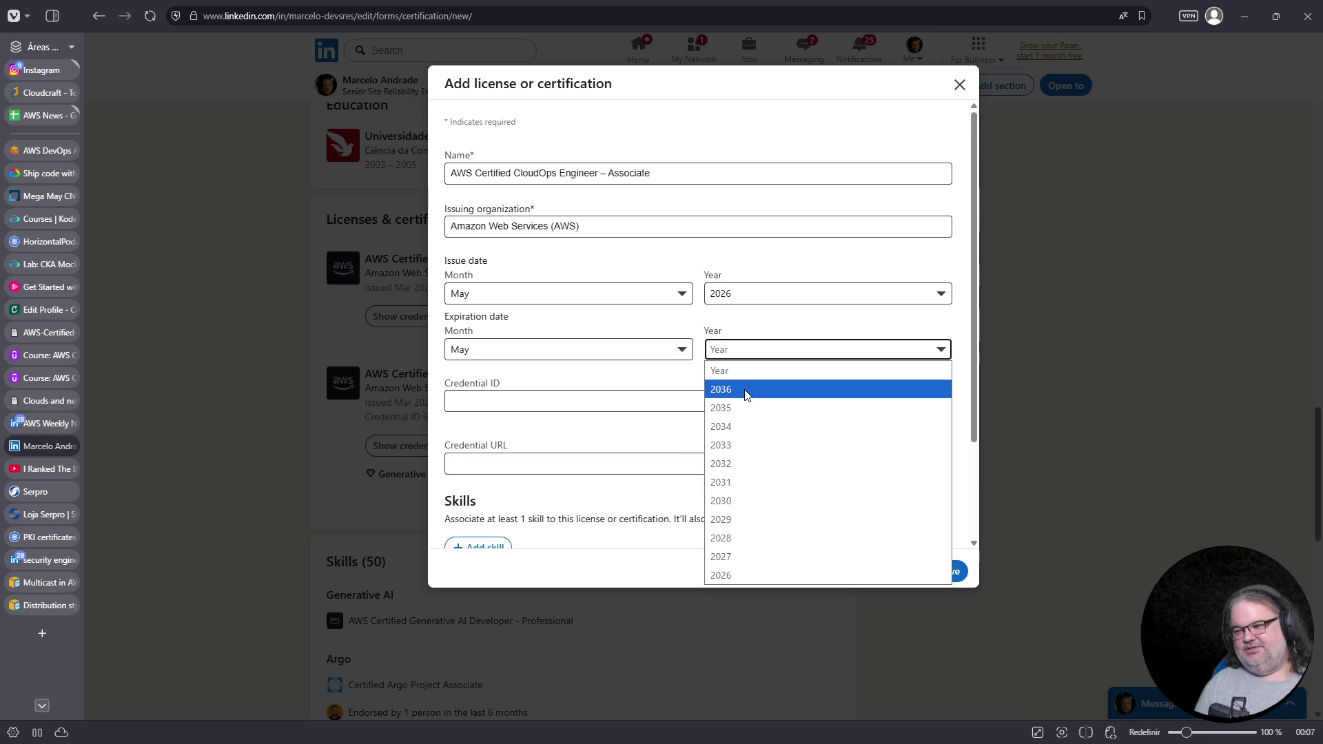
click(751, 520)
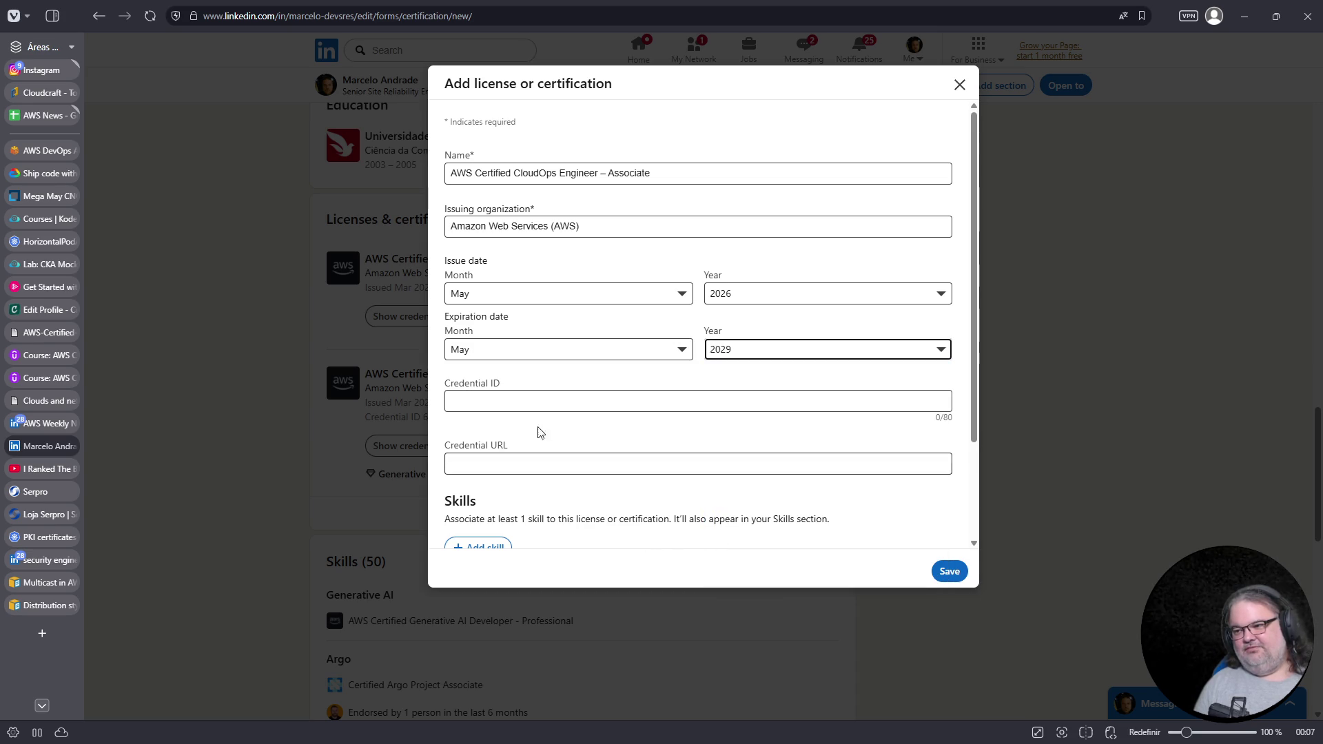
mouse_move(38, 227)
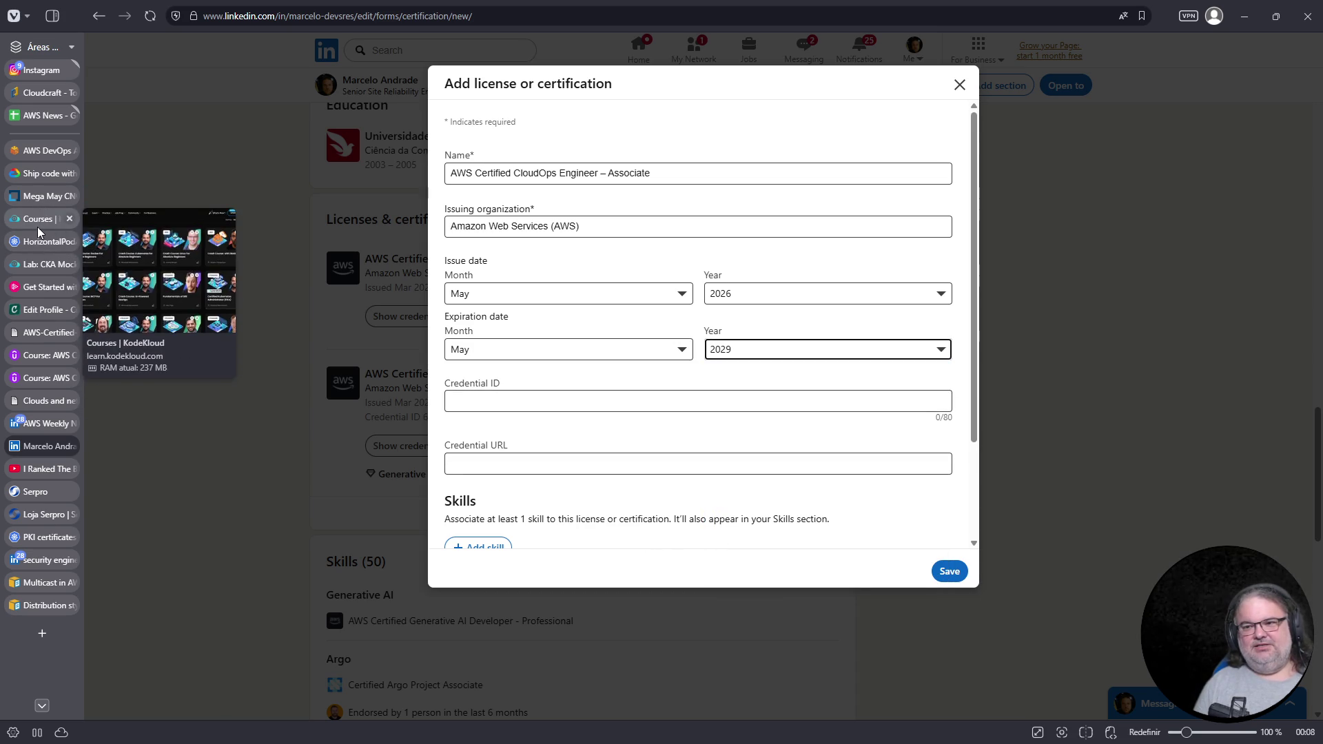
Copy the CloudOps badge's credential ID from Credly into LinkedIn's Credential ID field
click(48, 309)
scroll(621, 434, down, 1)
click(603, 423)
triple_click(603, 422)
key(ctrl+c)
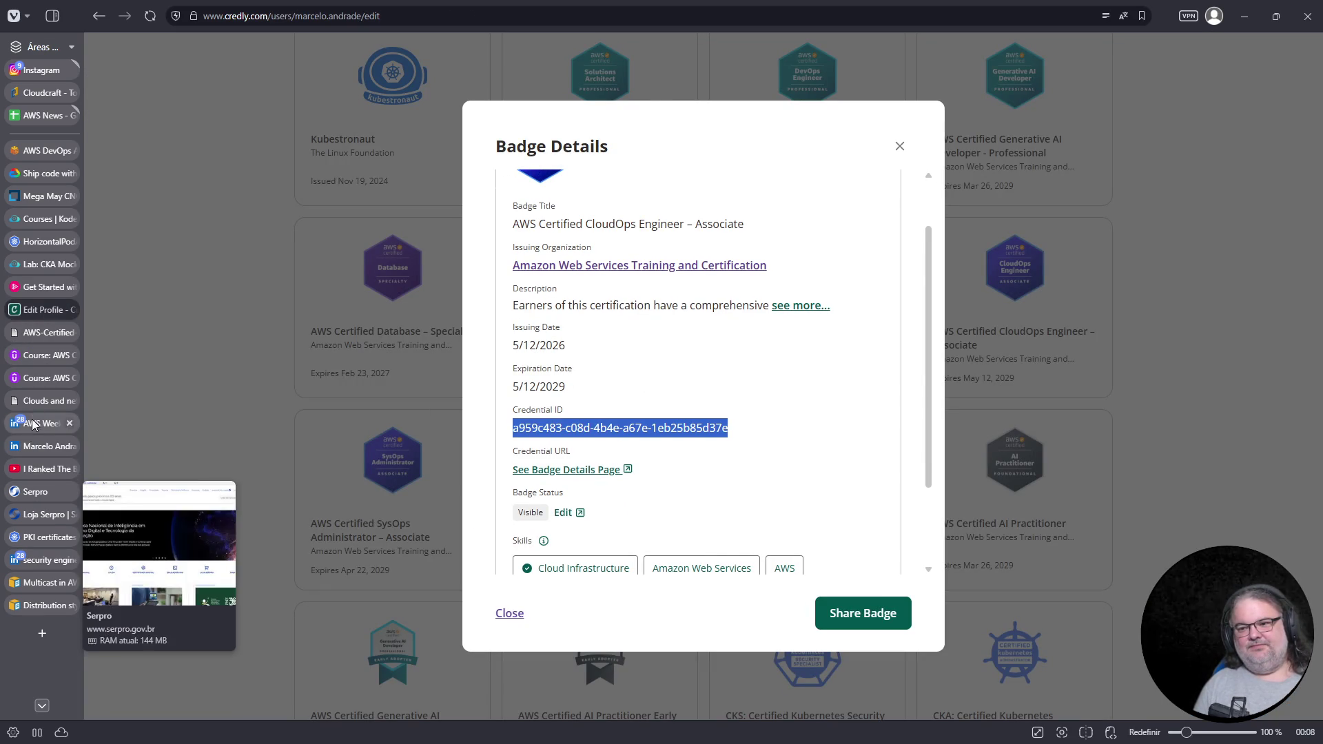
click(31, 430)
click(36, 444)
click(519, 405)
key(ctrl+v)
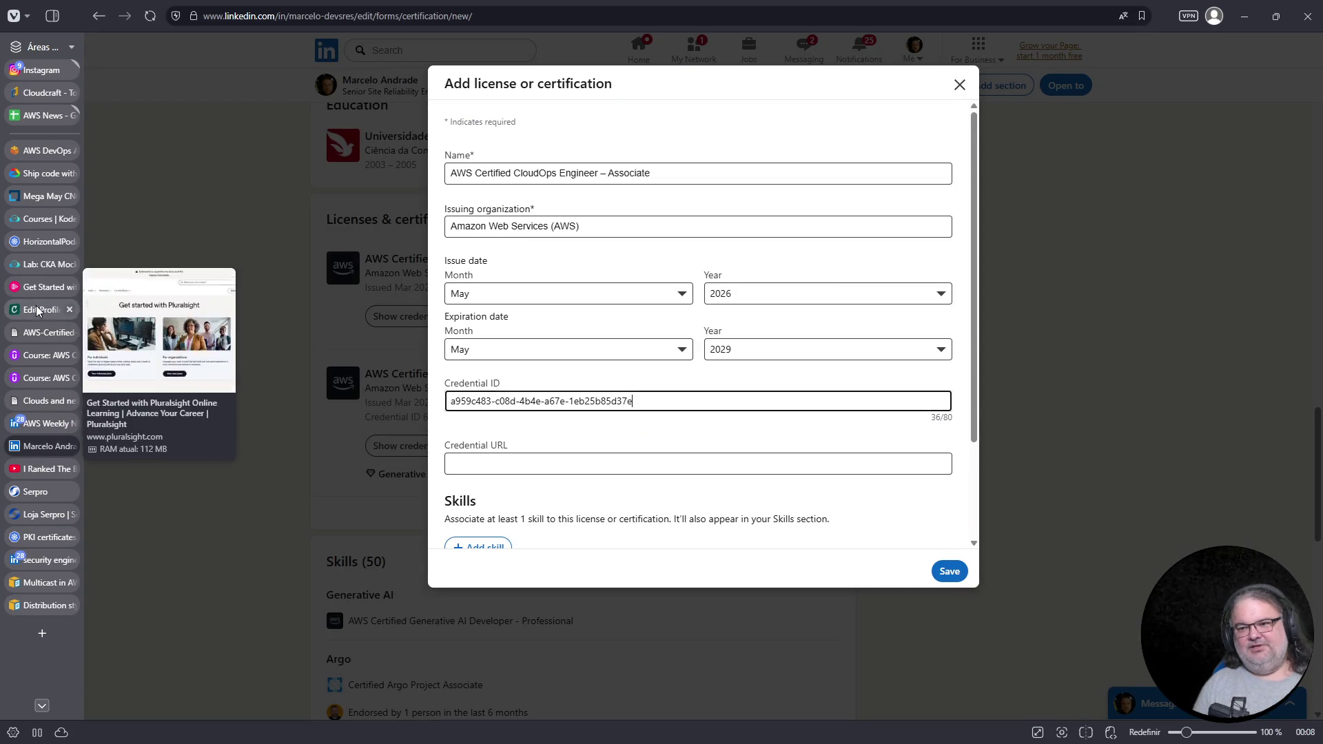
Reopen the CloudOps Engineer – Associate badge details and open its full badge page in a new tab
click(36, 309)
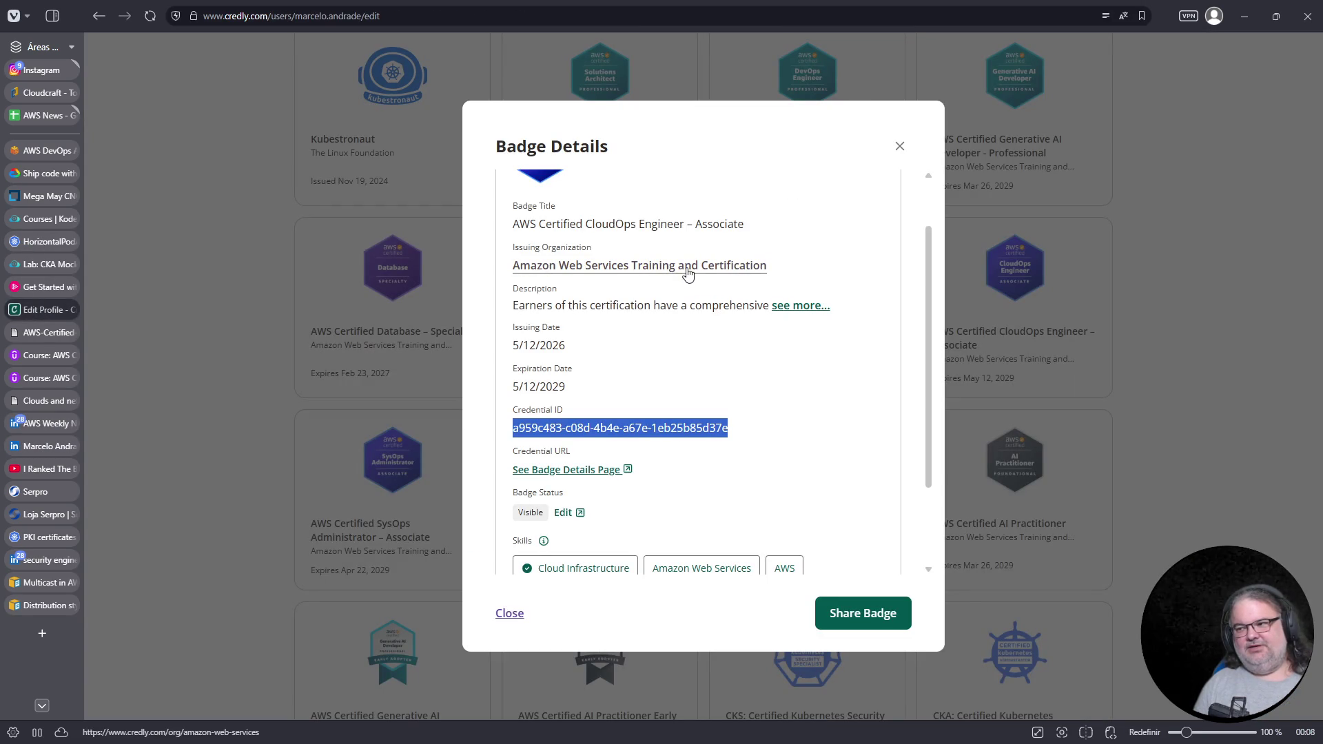
scroll(732, 535, down, 1)
scroll(732, 536, down, 2)
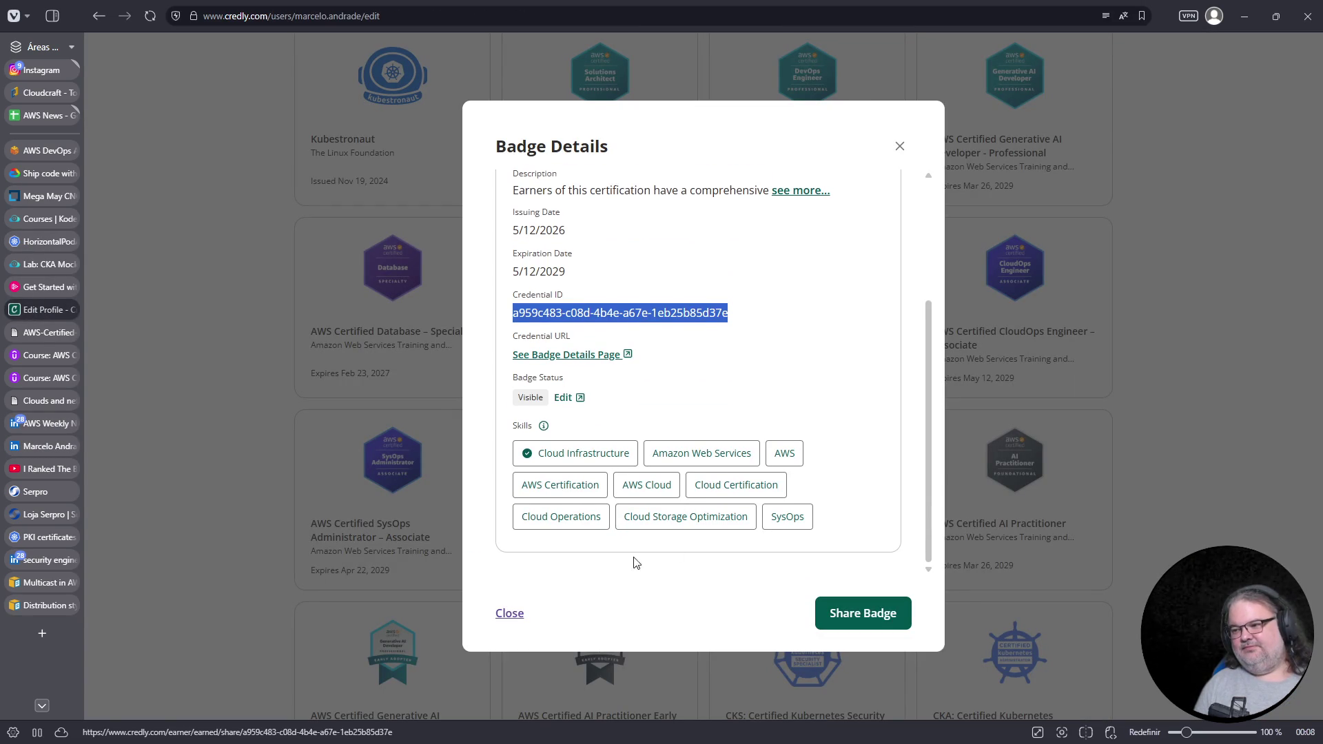
scroll(824, 352, up, 3)
click(899, 146)
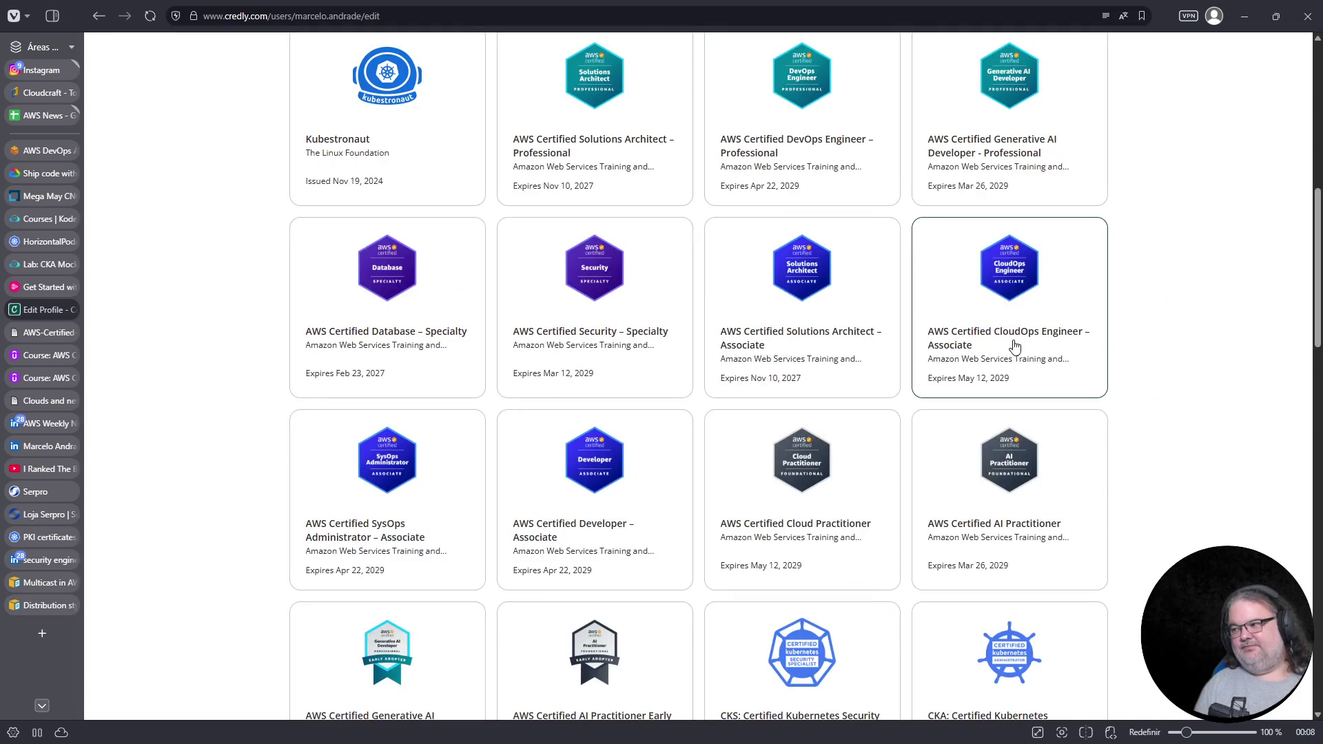
click(1012, 348)
scroll(827, 565, down, 3)
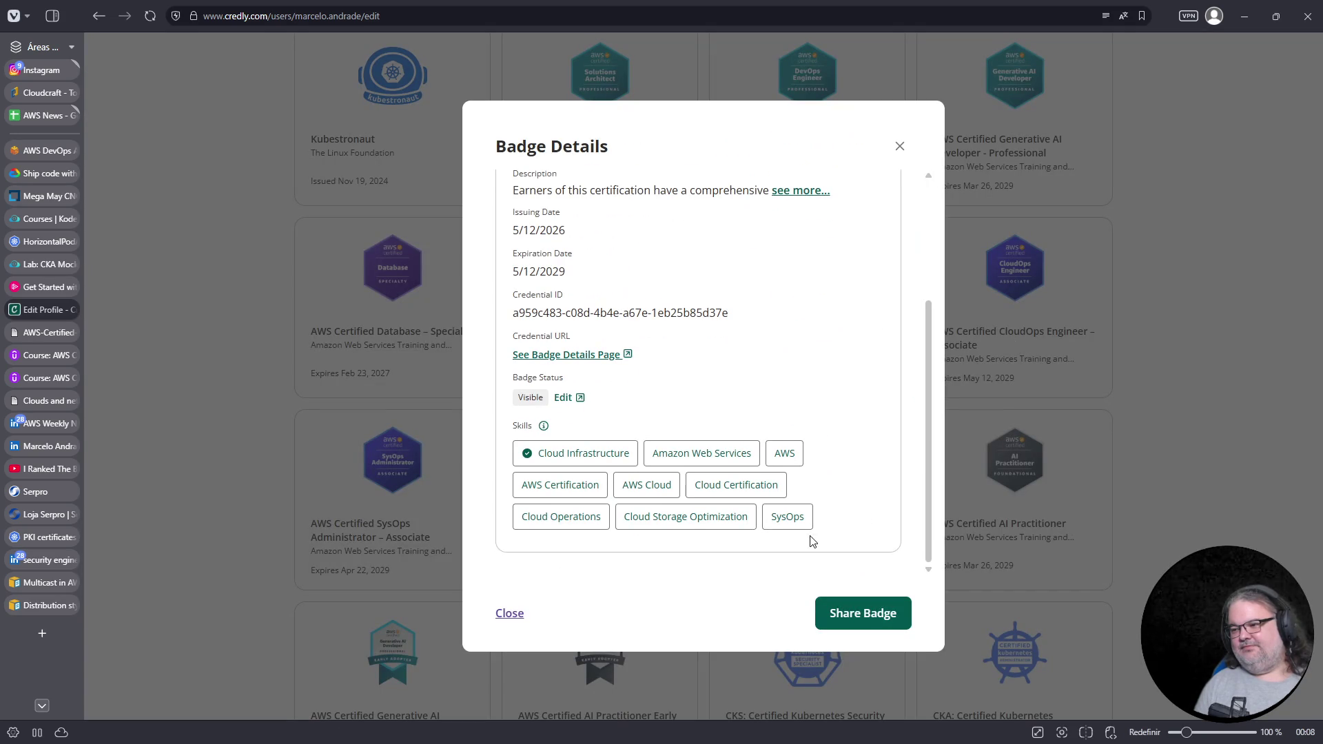
scroll(600, 313, up, 3)
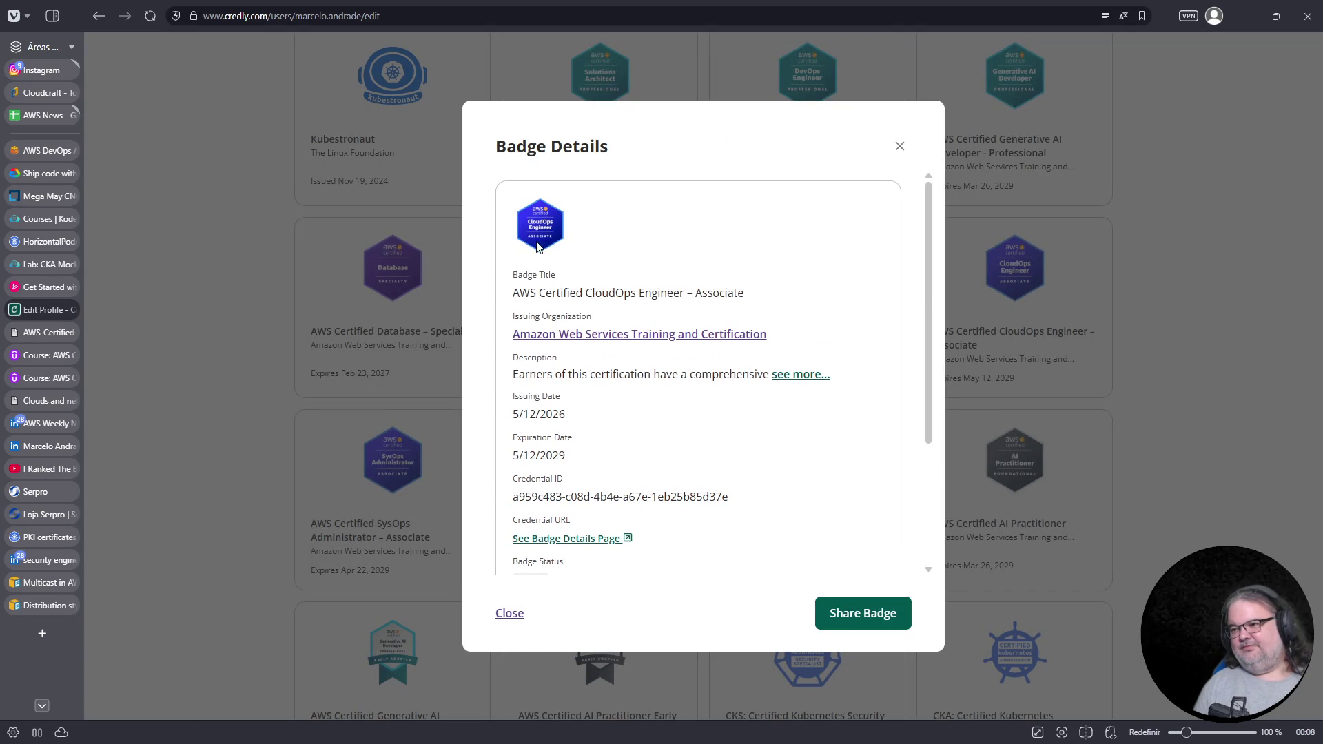
click(785, 375)
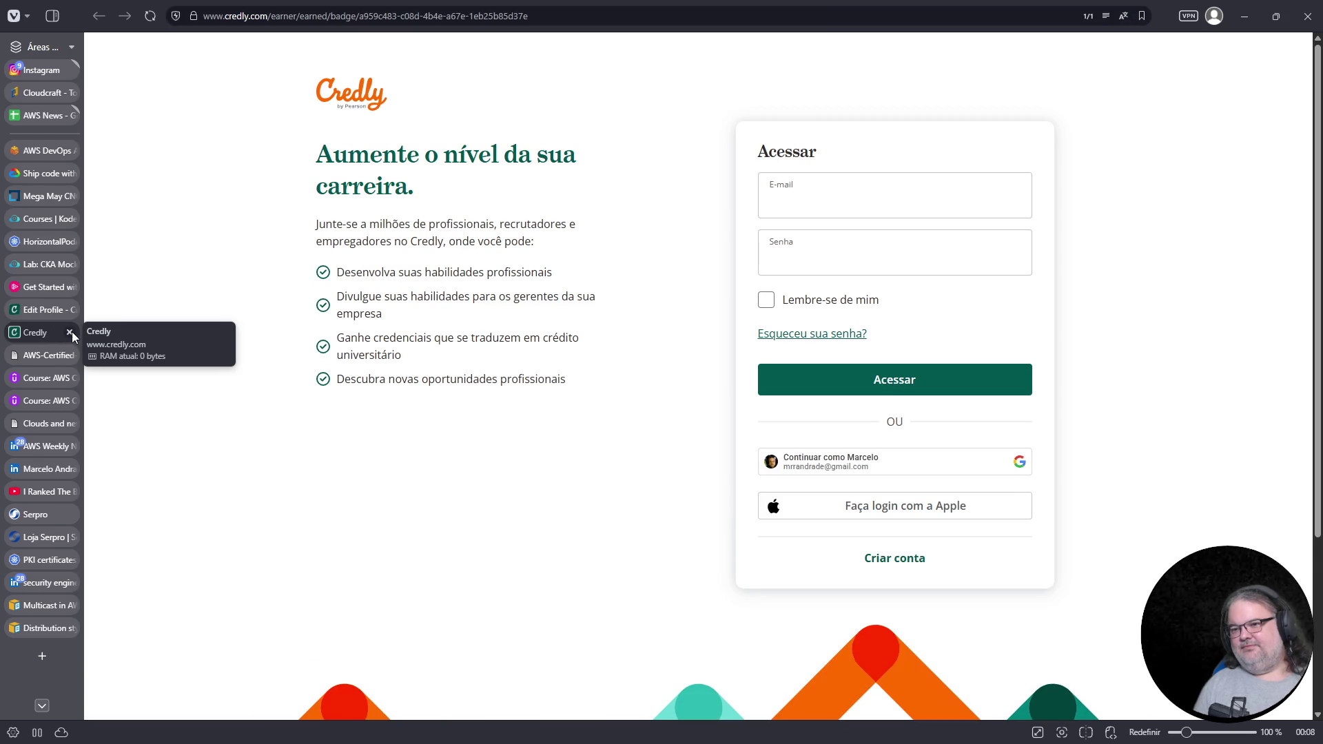
Close the extra Credly tab and the Badge Details dialog
click(69, 333)
click(900, 147)
scroll(1075, 219, up, 8)
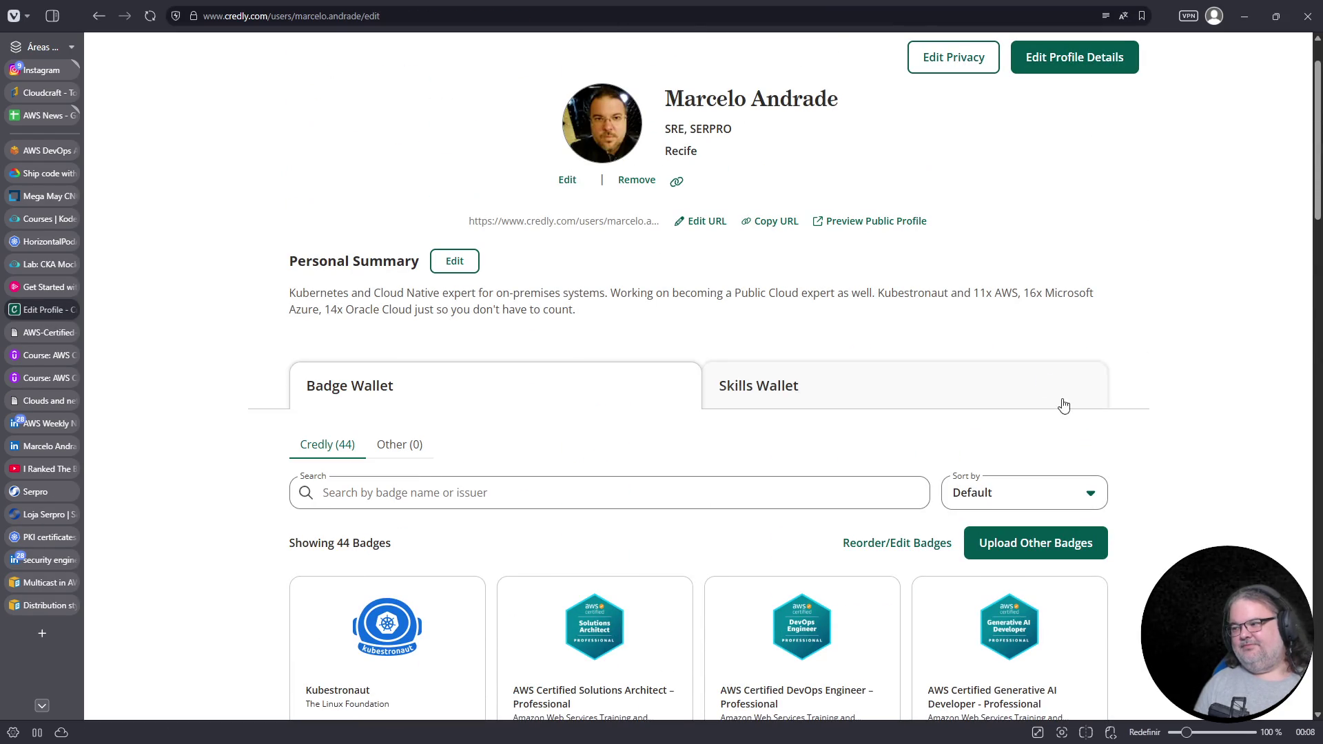
scroll(1055, 413, up, 1)
Check the Credly account menu, then reopen the CloudOps Engineer – Associate badge card
click(1054, 62)
click(959, 131)
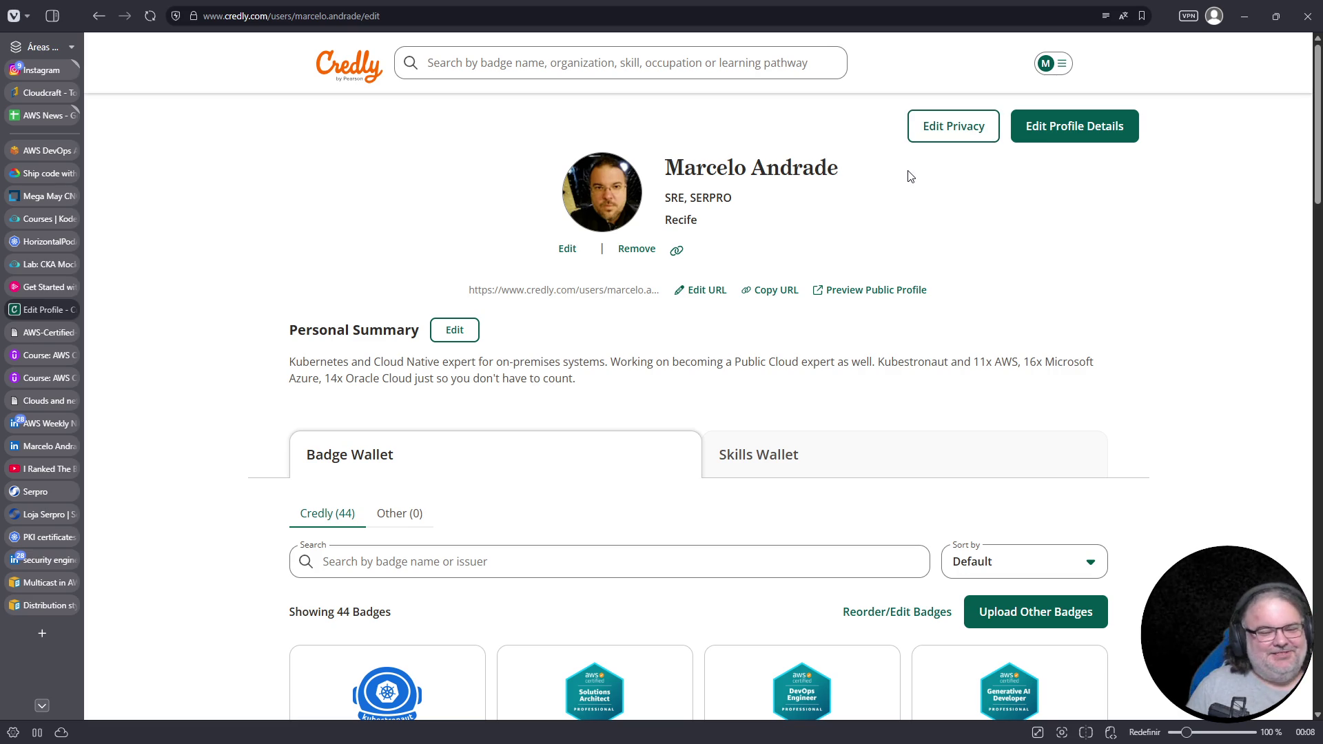
scroll(800, 441, down, 7)
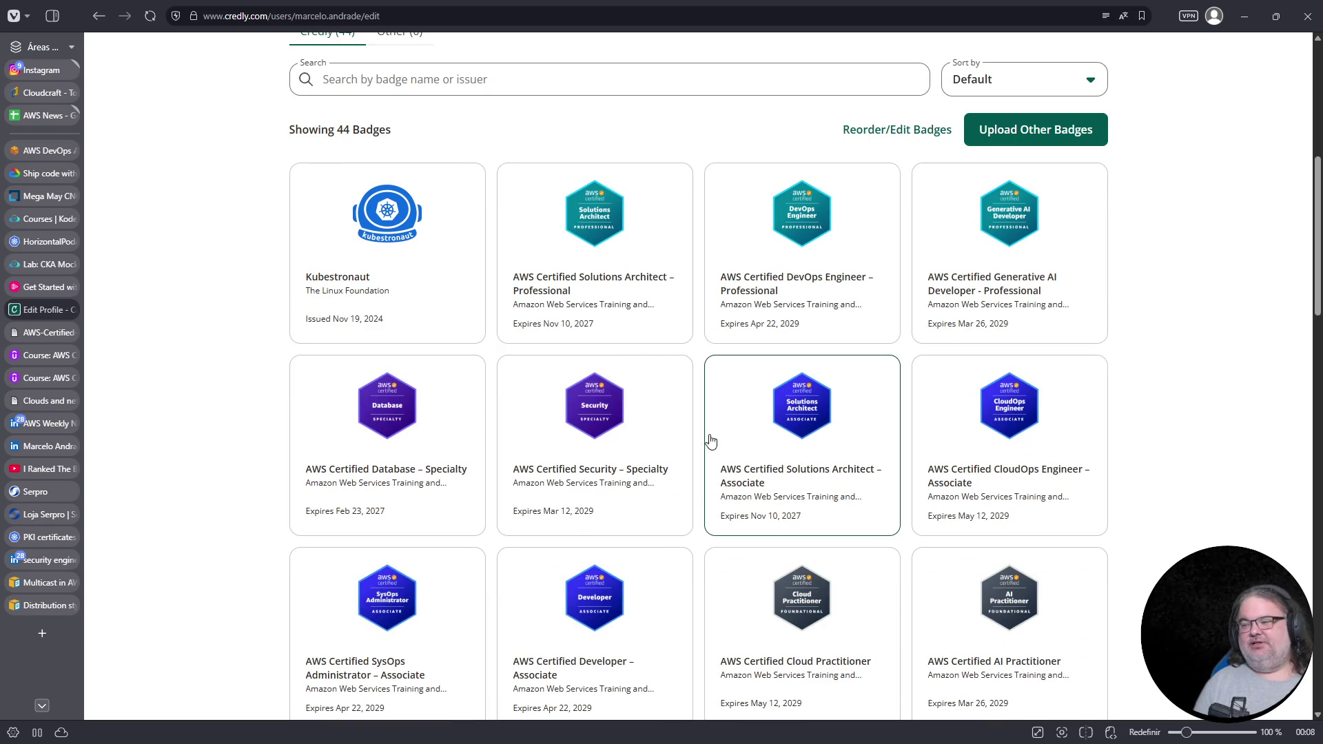
scroll(999, 445, up, 7)
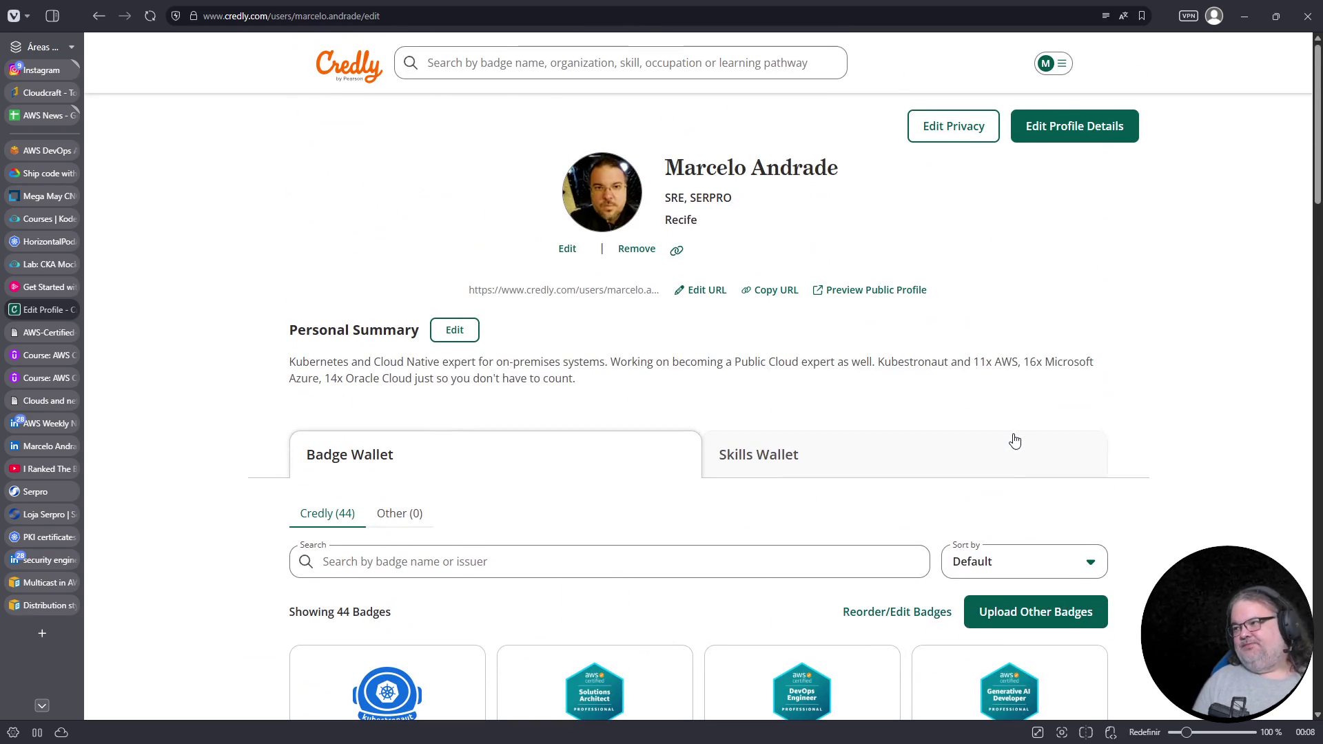
click(1053, 62)
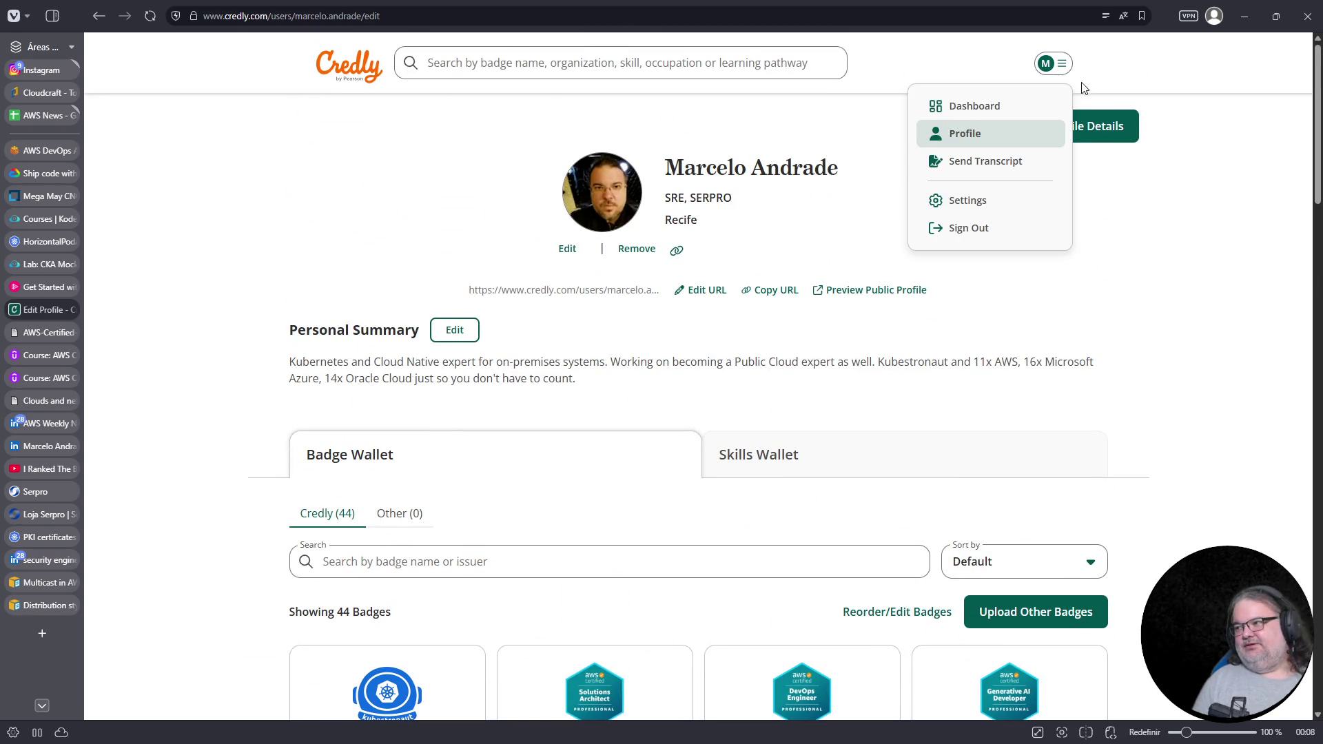
click(1149, 242)
scroll(999, 526, down, 7)
click(1003, 469)
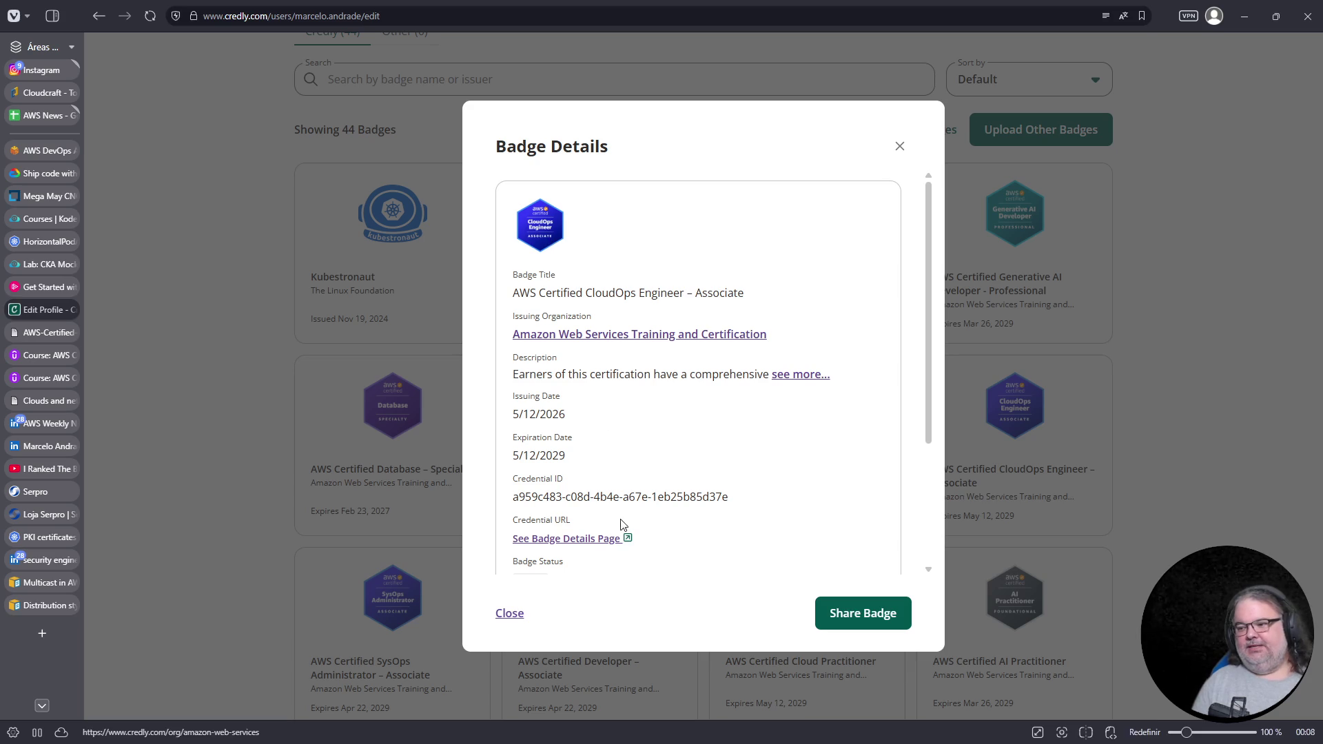
Open the badge's Share Badge page and sign in to Credly with the Google account
scroll(621, 526, down, 3)
click(863, 612)
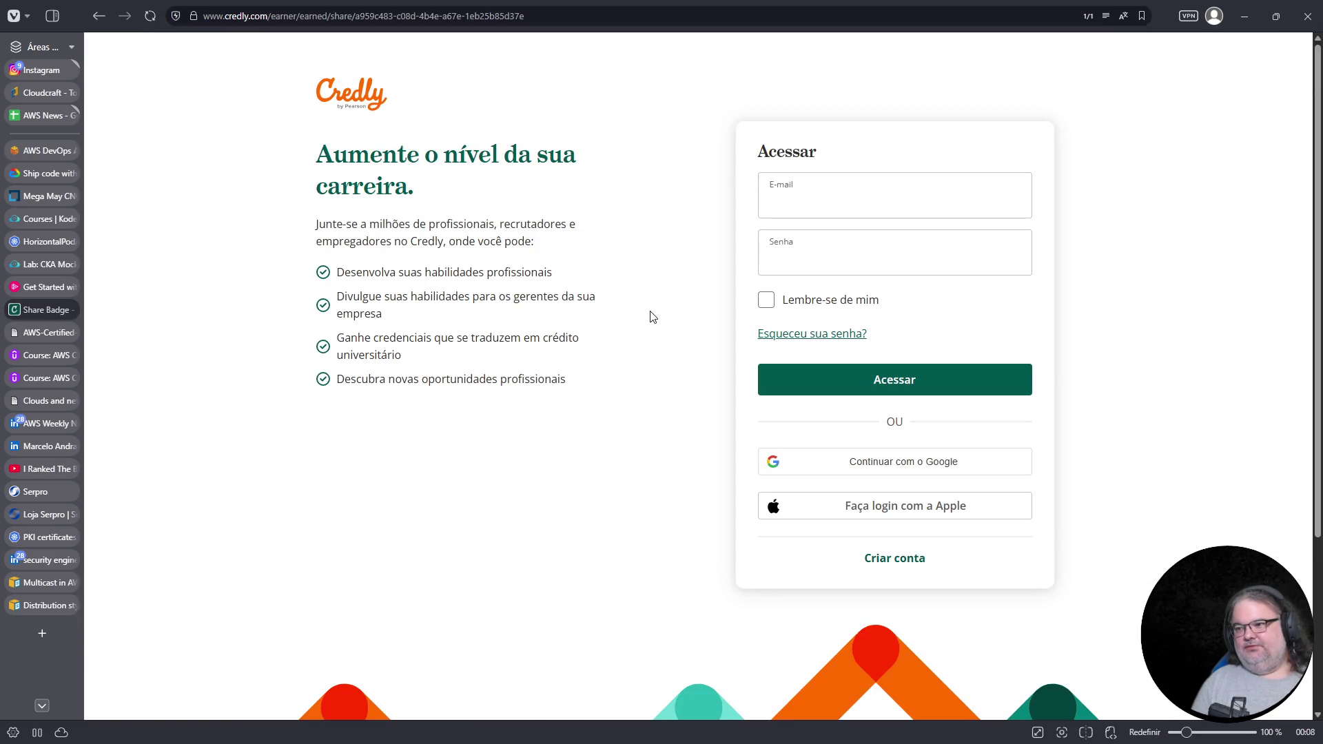
click(854, 472)
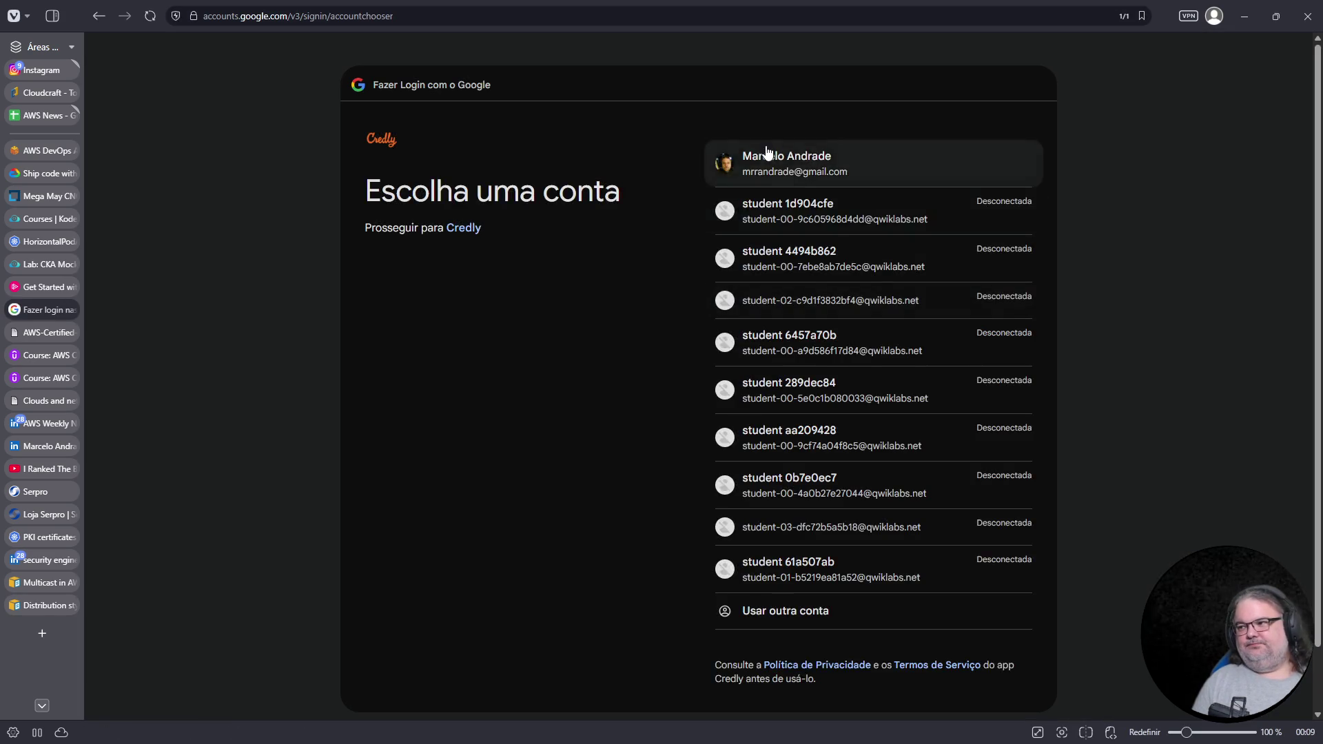
click(755, 158)
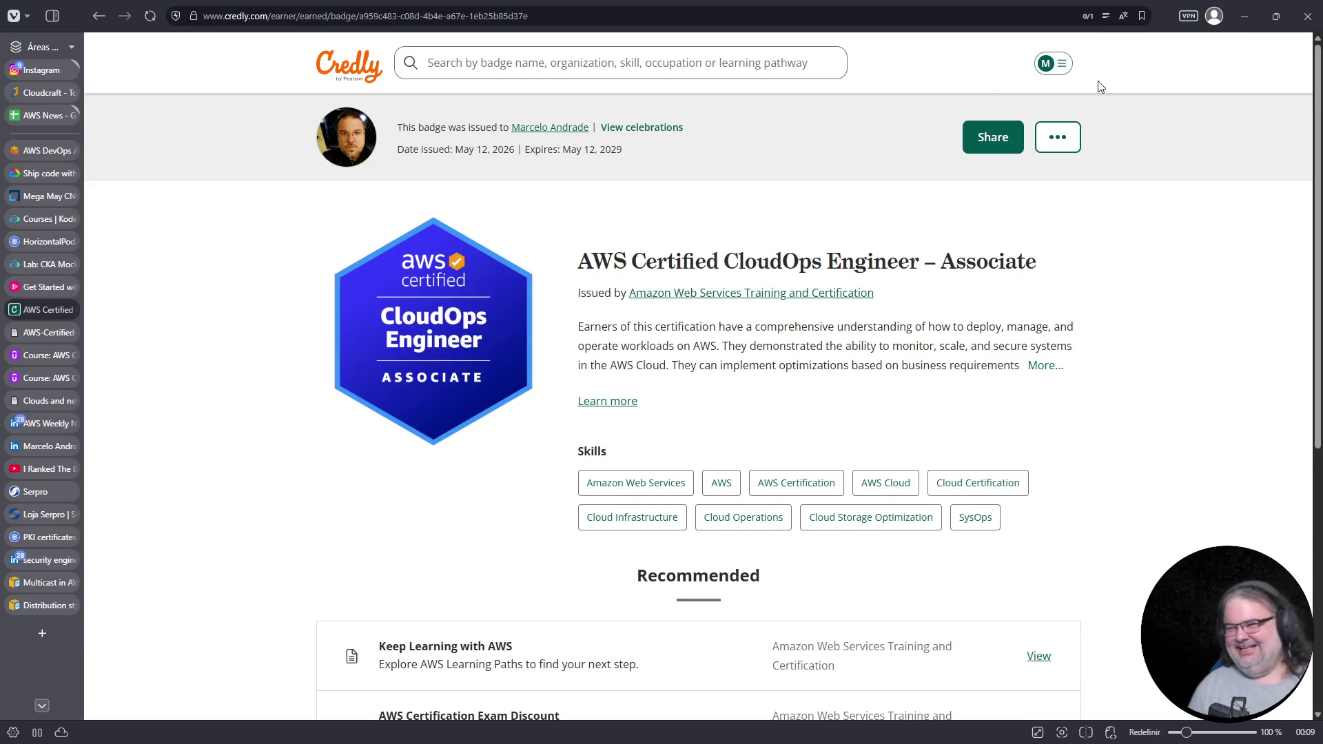
Copy the signed-in CloudOps badge page URL and return to the LinkedIn certification form
click(1058, 138)
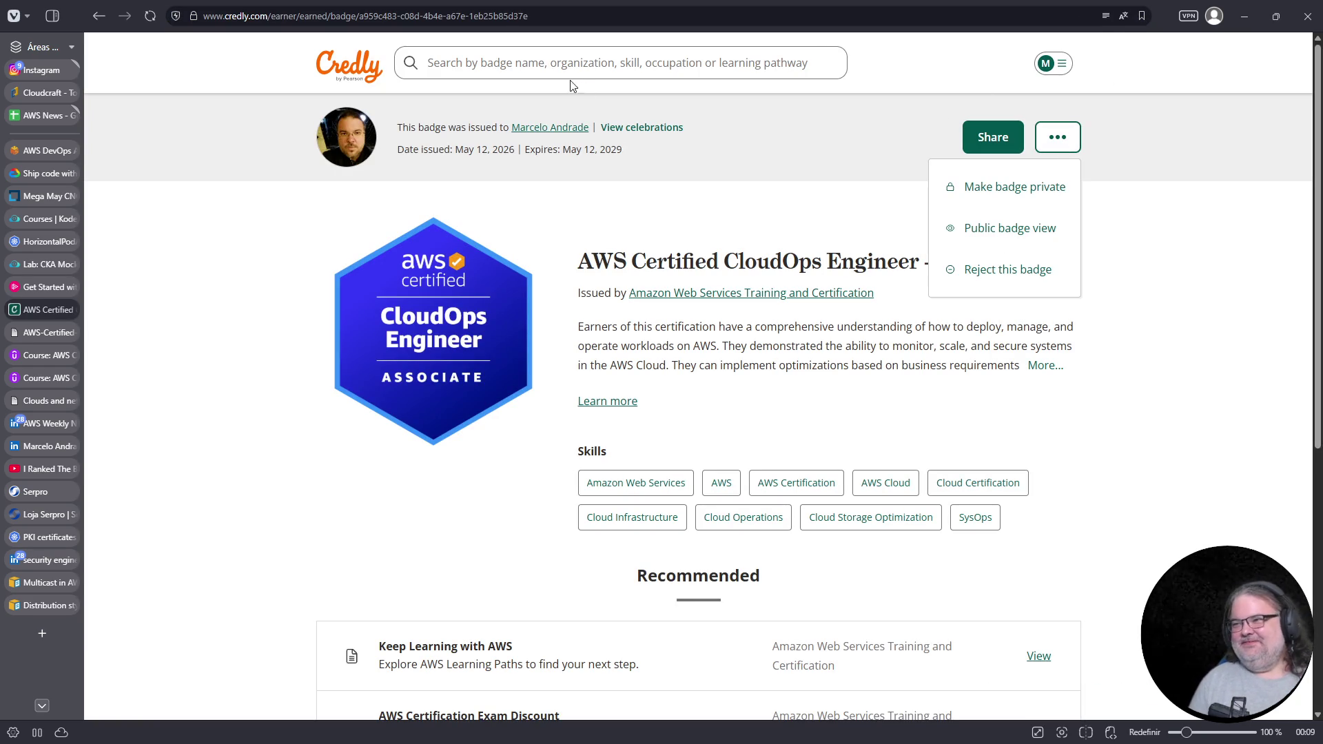
click(515, 17)
right_click(498, 17)
click(563, 108)
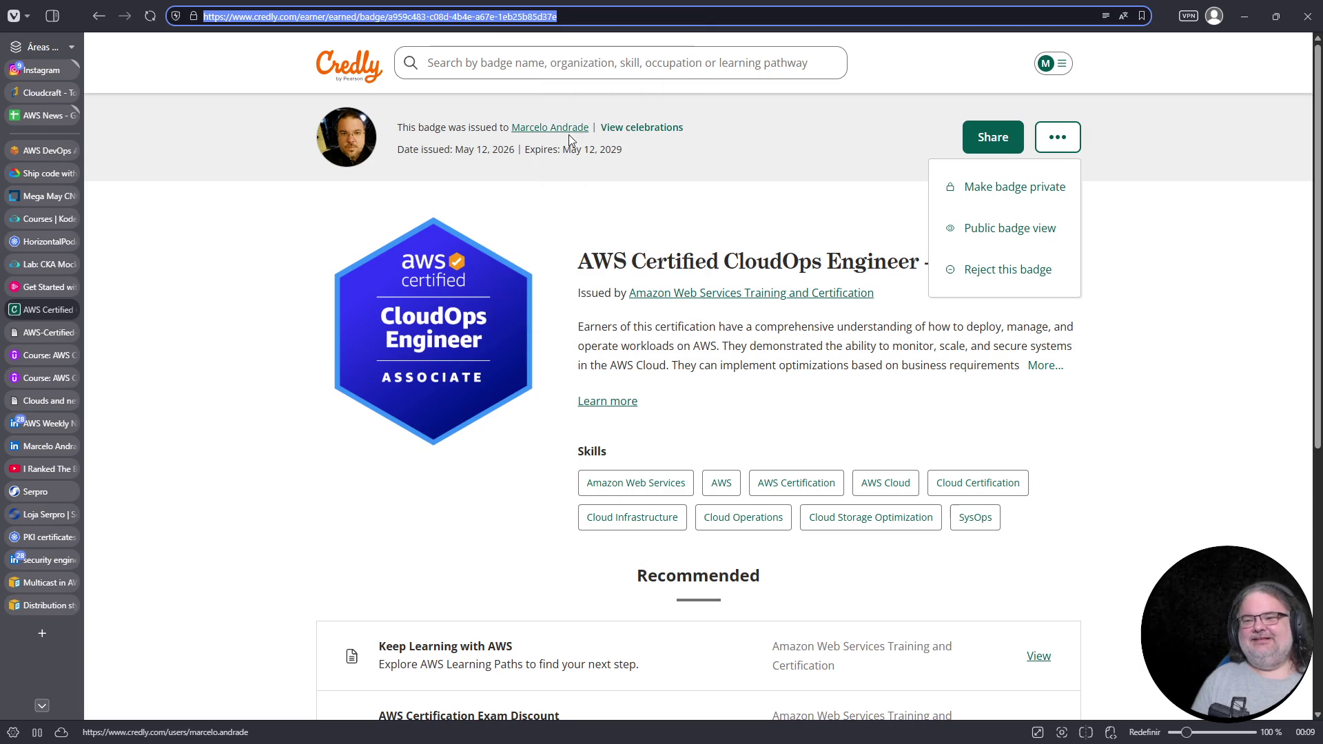
mouse_move(31, 432)
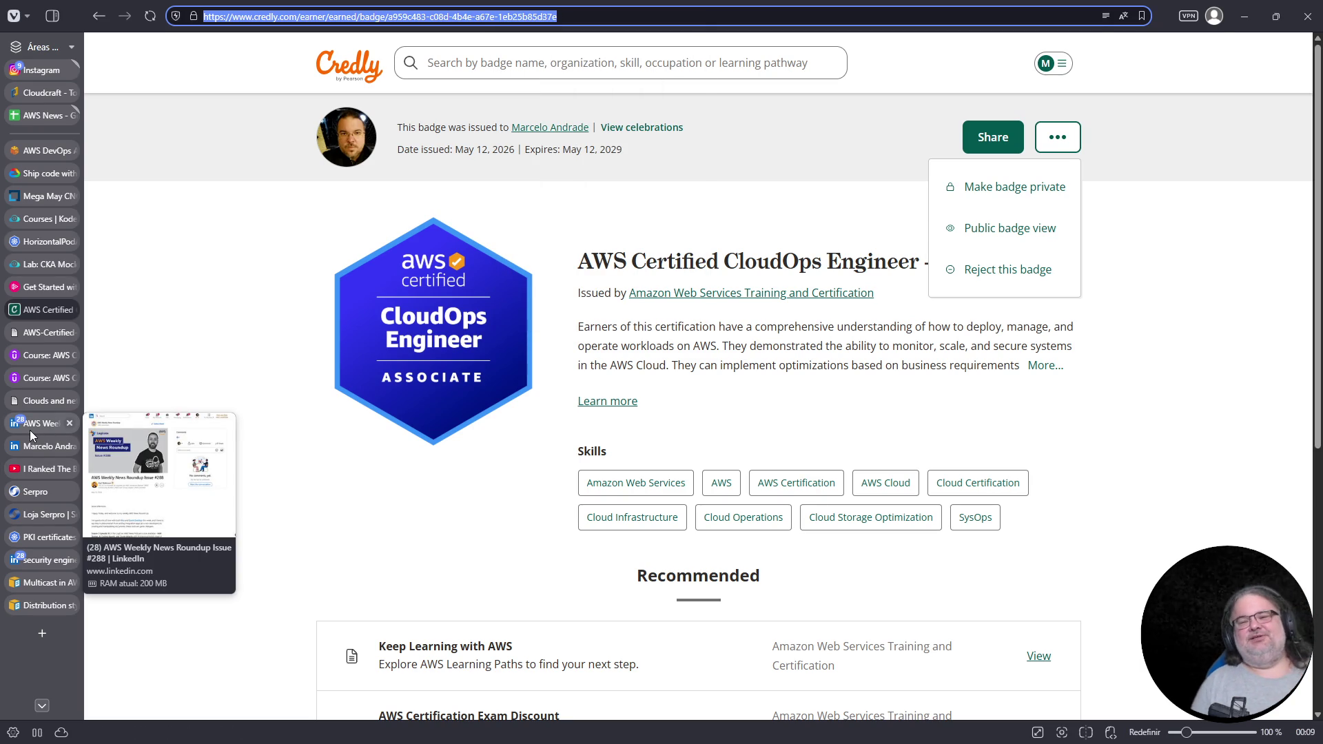
click(51, 446)
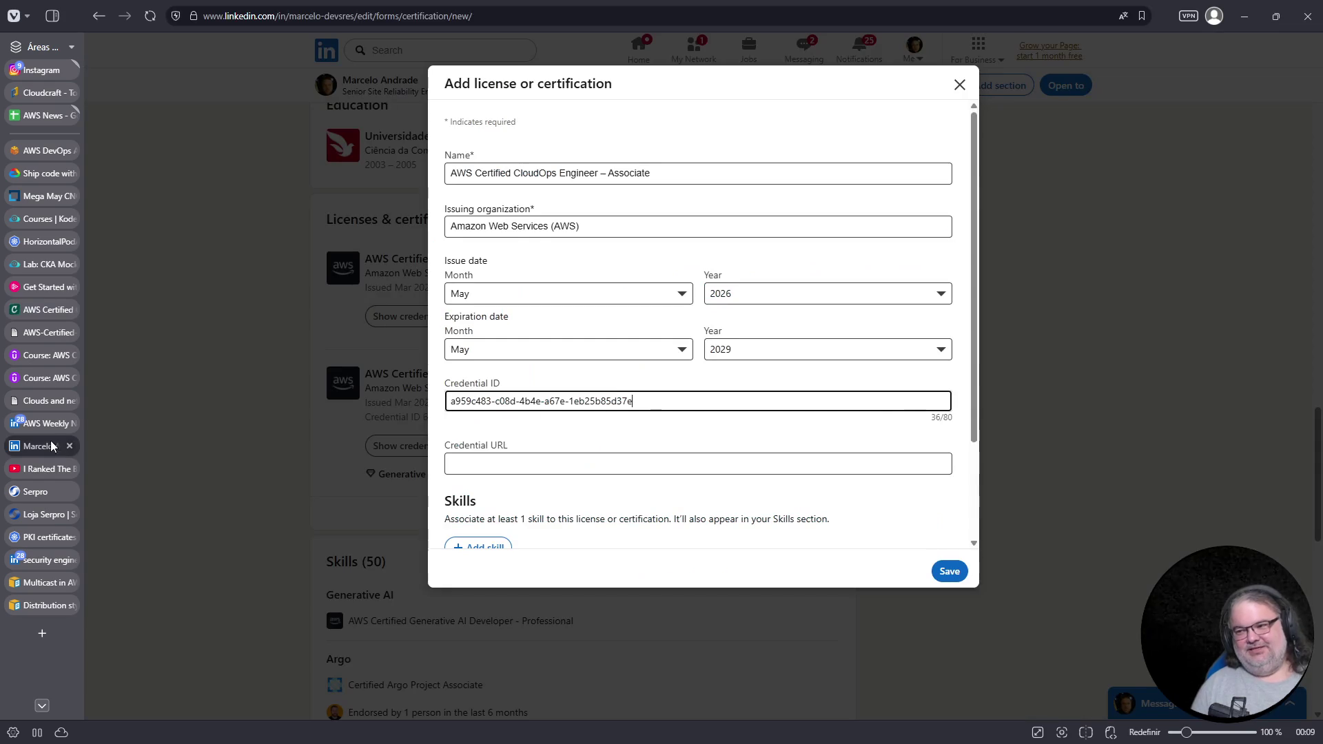
Paste the Credly badge URL as Credential URL, add the Cloud Administration skill, and save
click(531, 465)
key(ctrl+v)
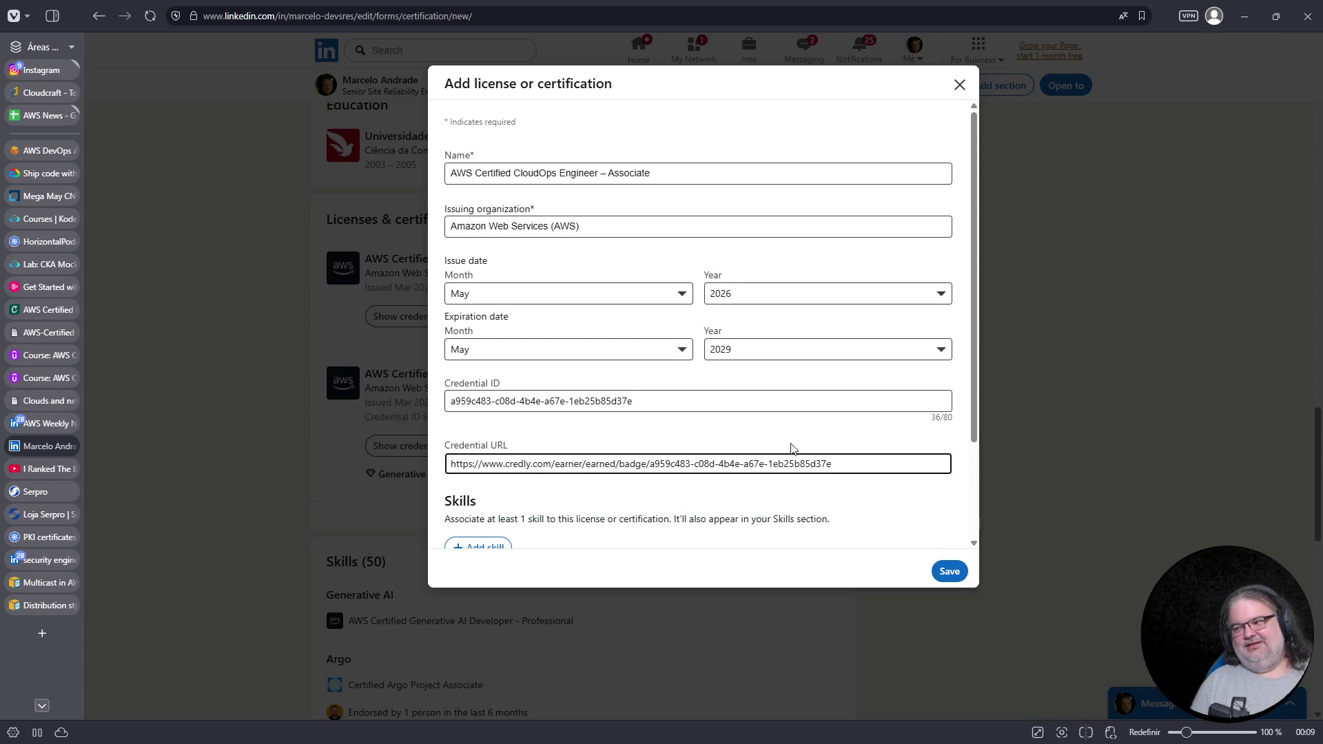
scroll(786, 449, down, 3)
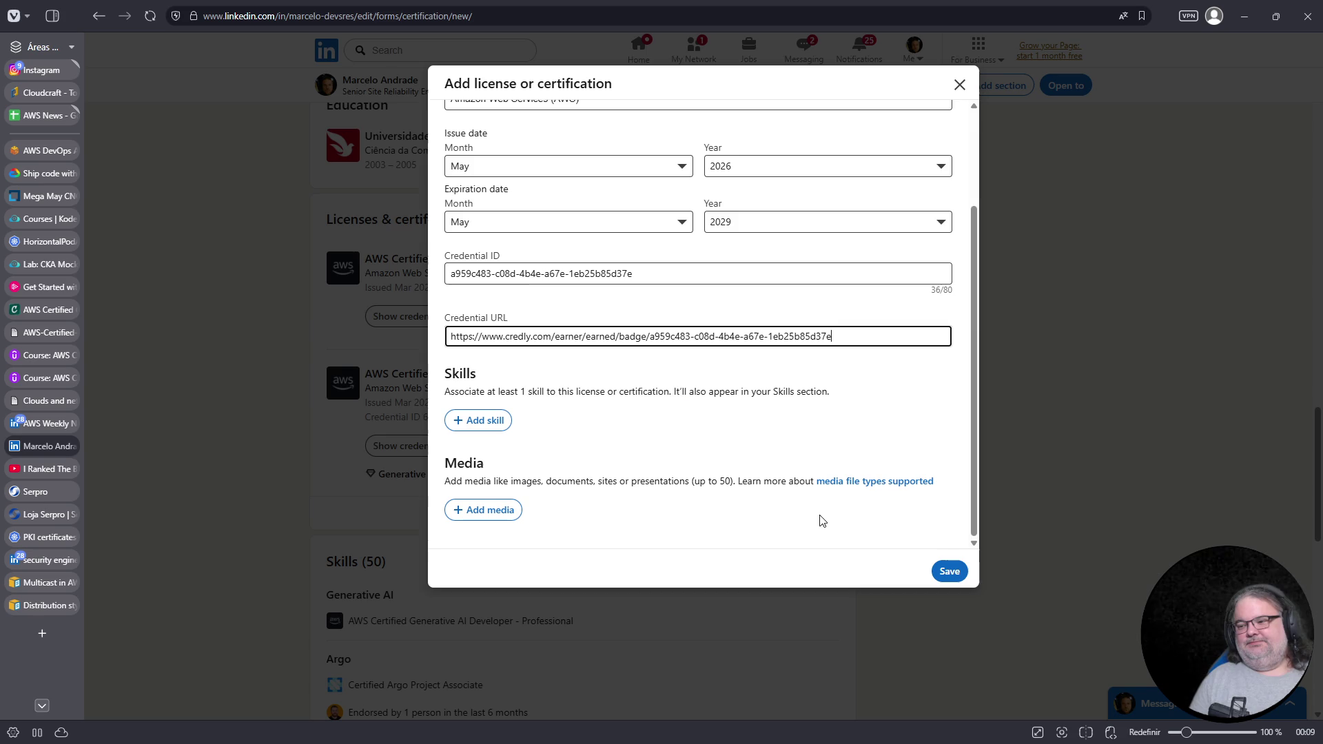
click(485, 426)
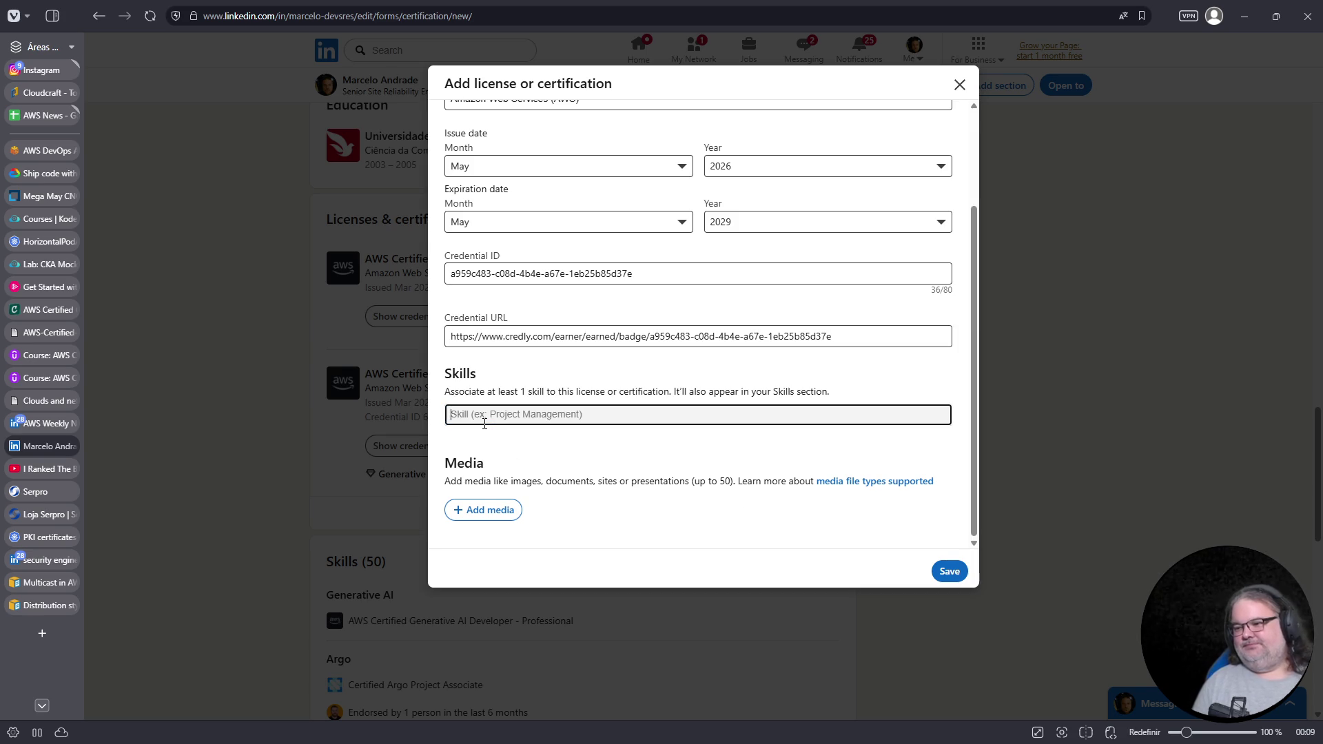
text(cloudops)
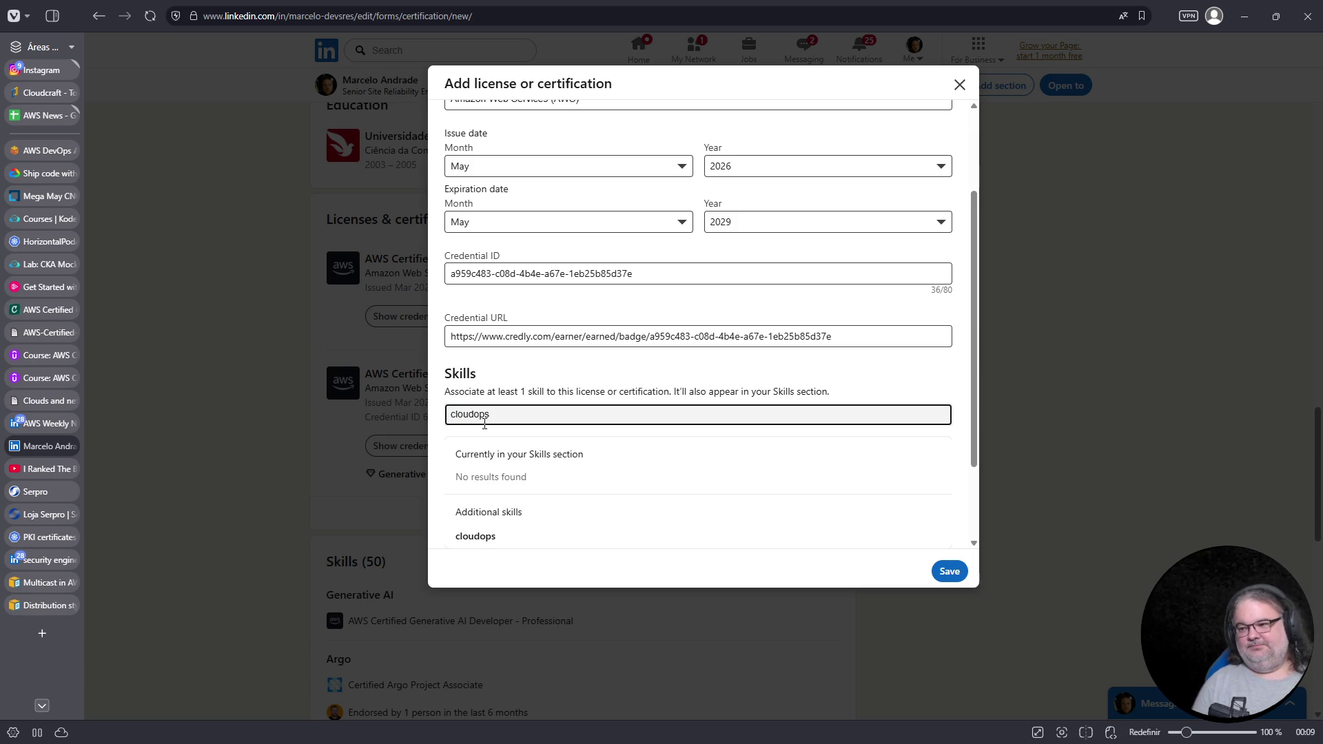
key(BackSpace)
key(BackSpace)
key(BackSpace)
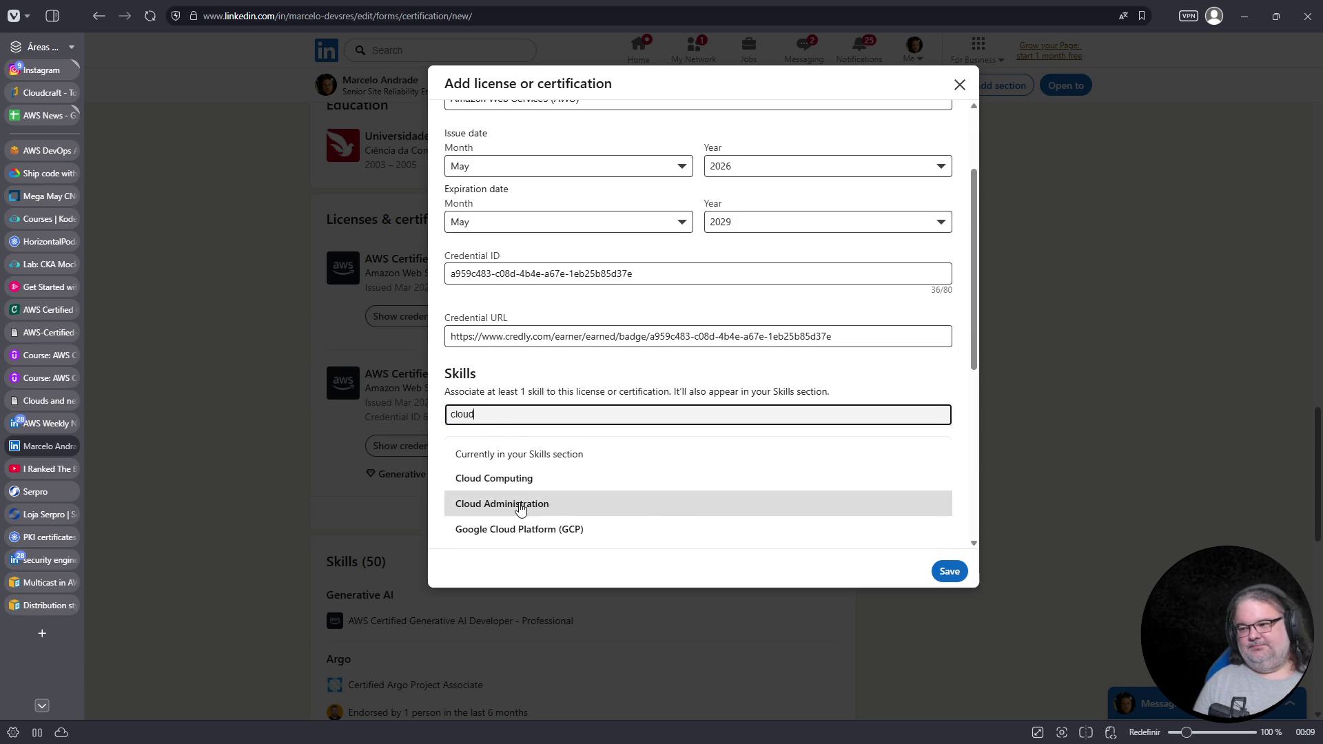
click(520, 505)
click(950, 571)
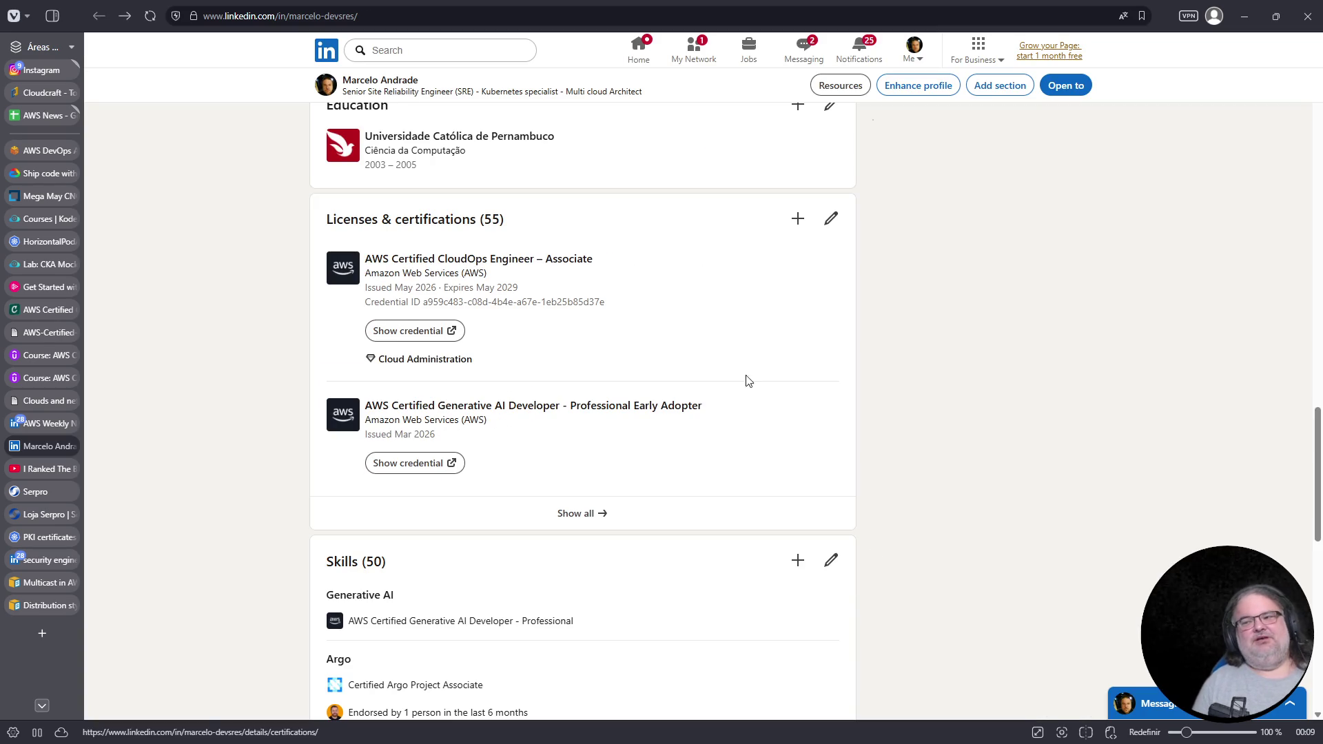
drag(484, 224, 502, 223)
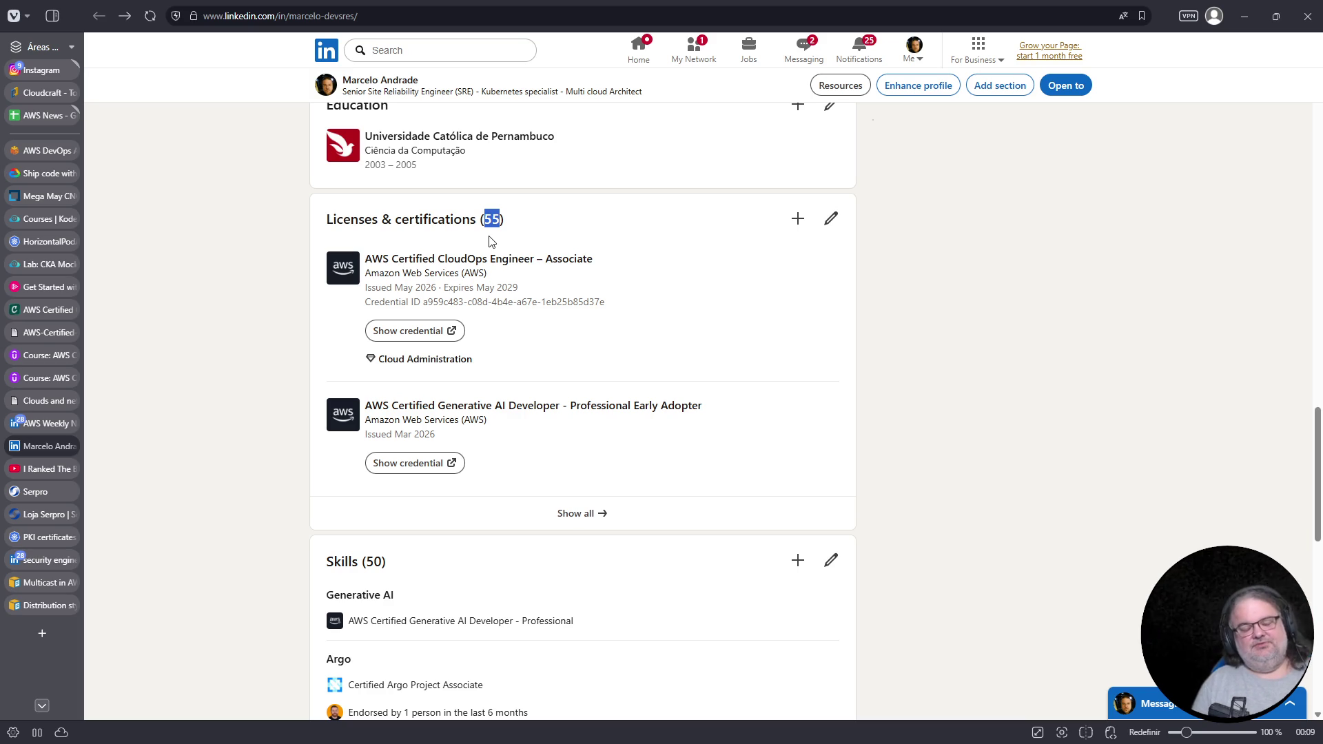
click(577, 516)
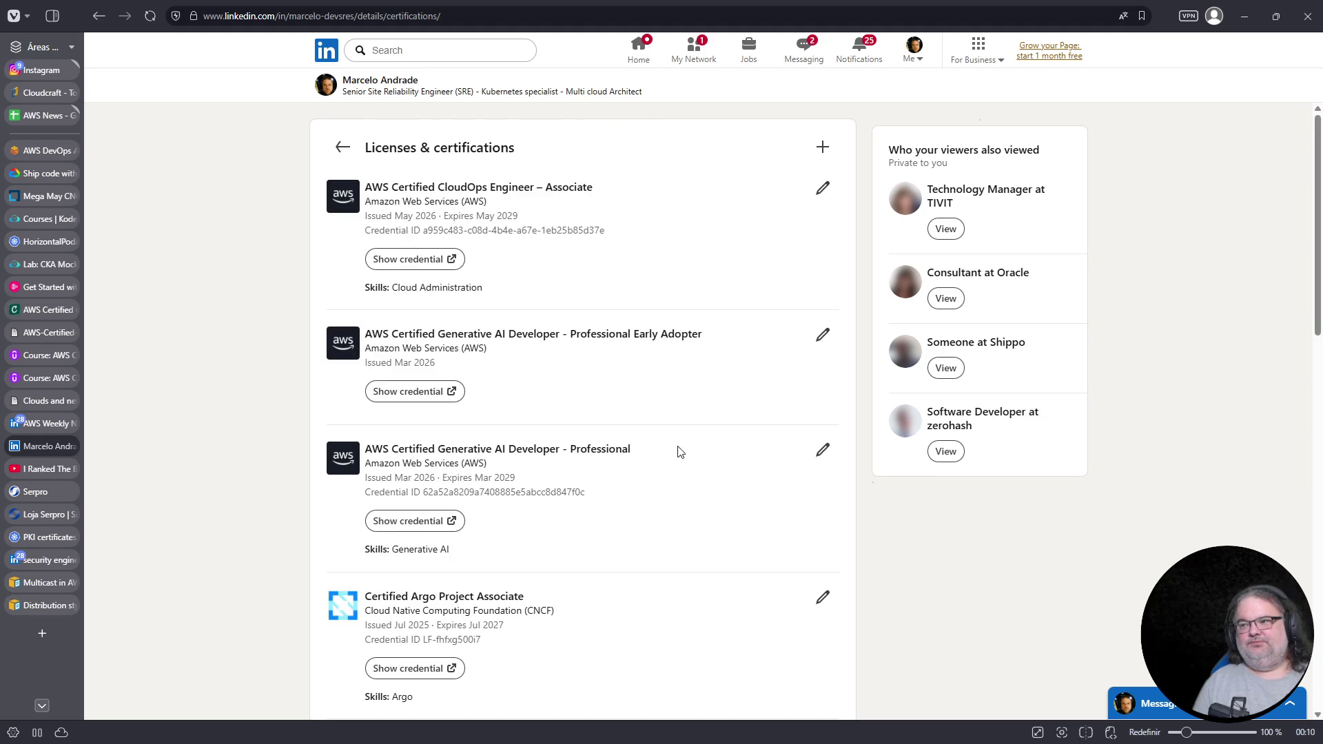
scroll(555, 283, down, 3)
scroll(551, 277, up, 1)
scroll(552, 277, up, 3)
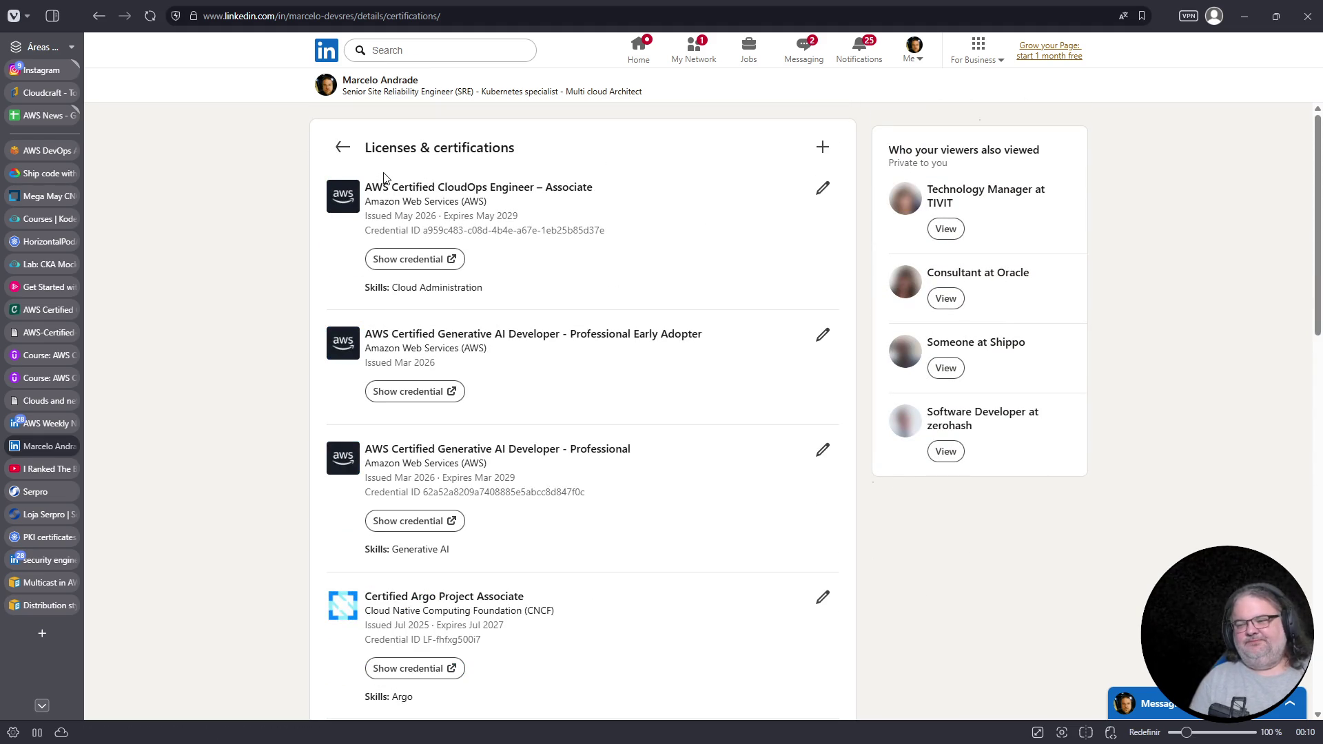
click(343, 148)
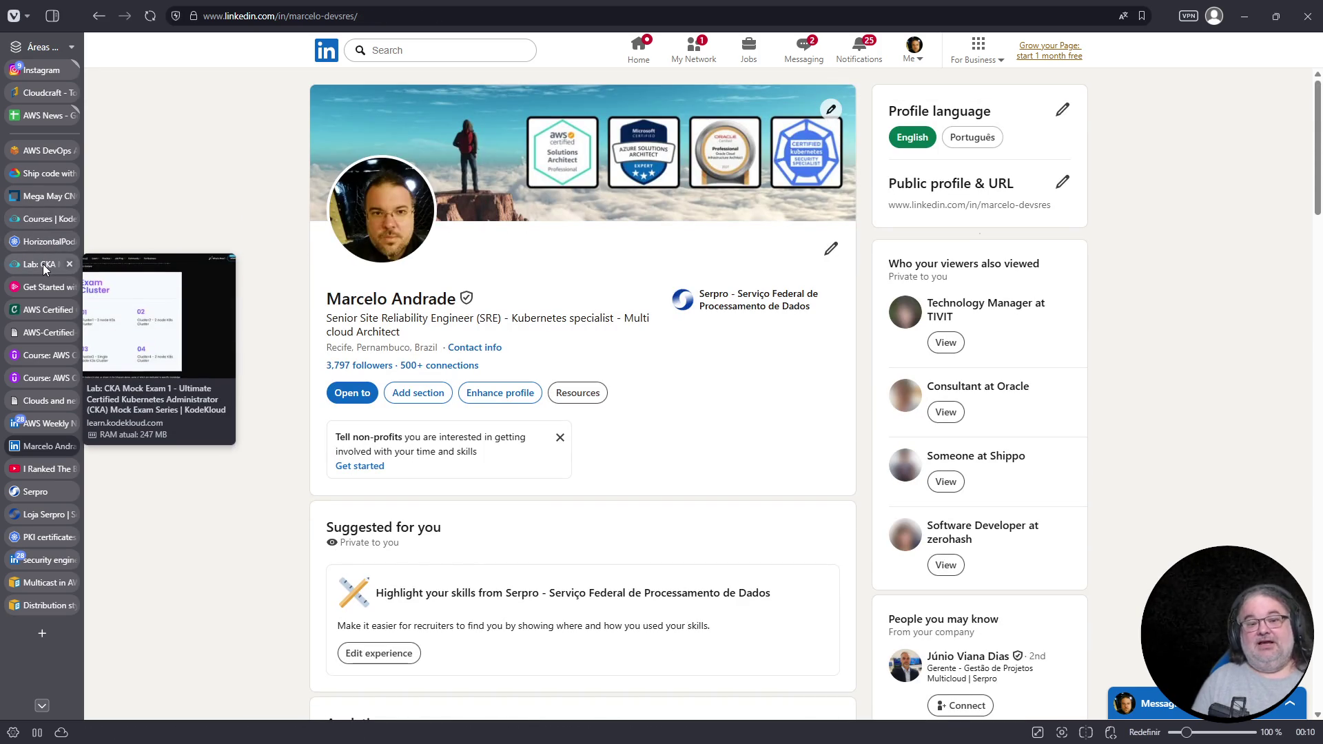
Change papaya-pvc-cka09-str's storage request from 50Mi to 80Mi in the editor and save
click(43, 263)
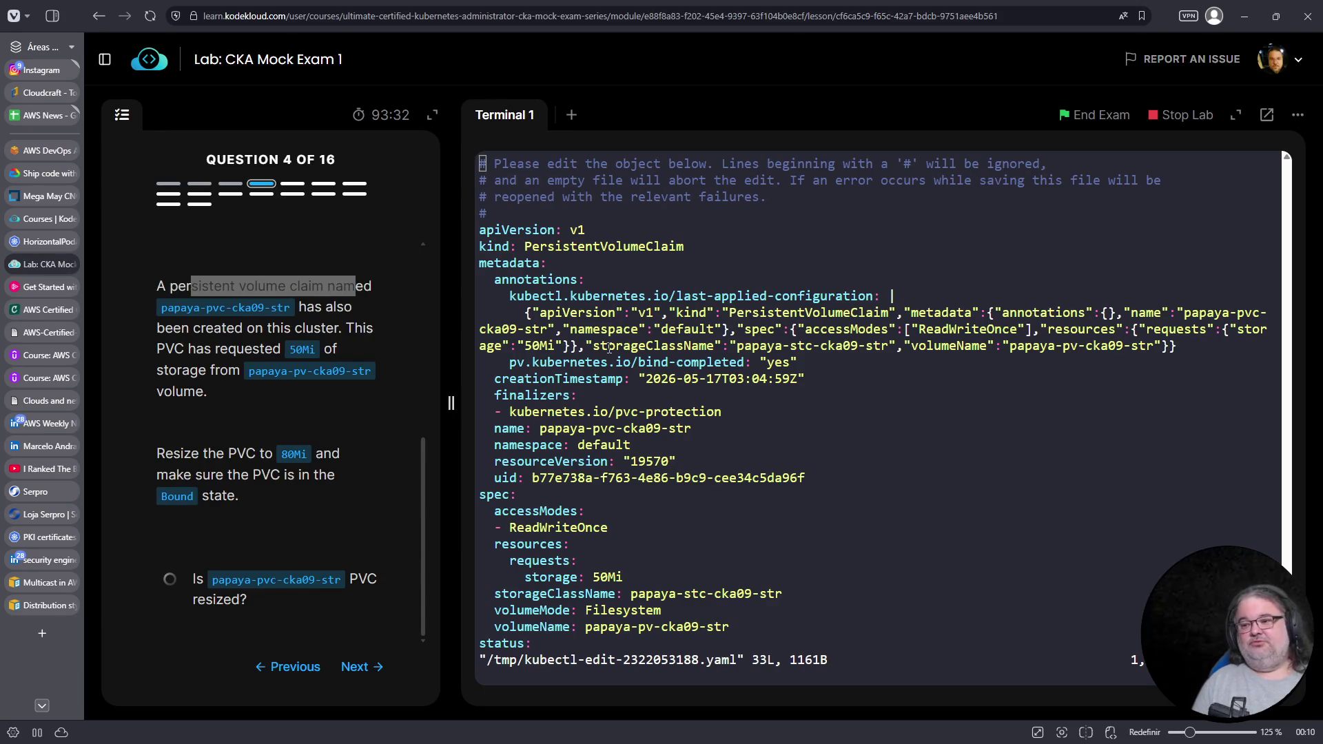
key(Down)
key(Down)
key(Down)
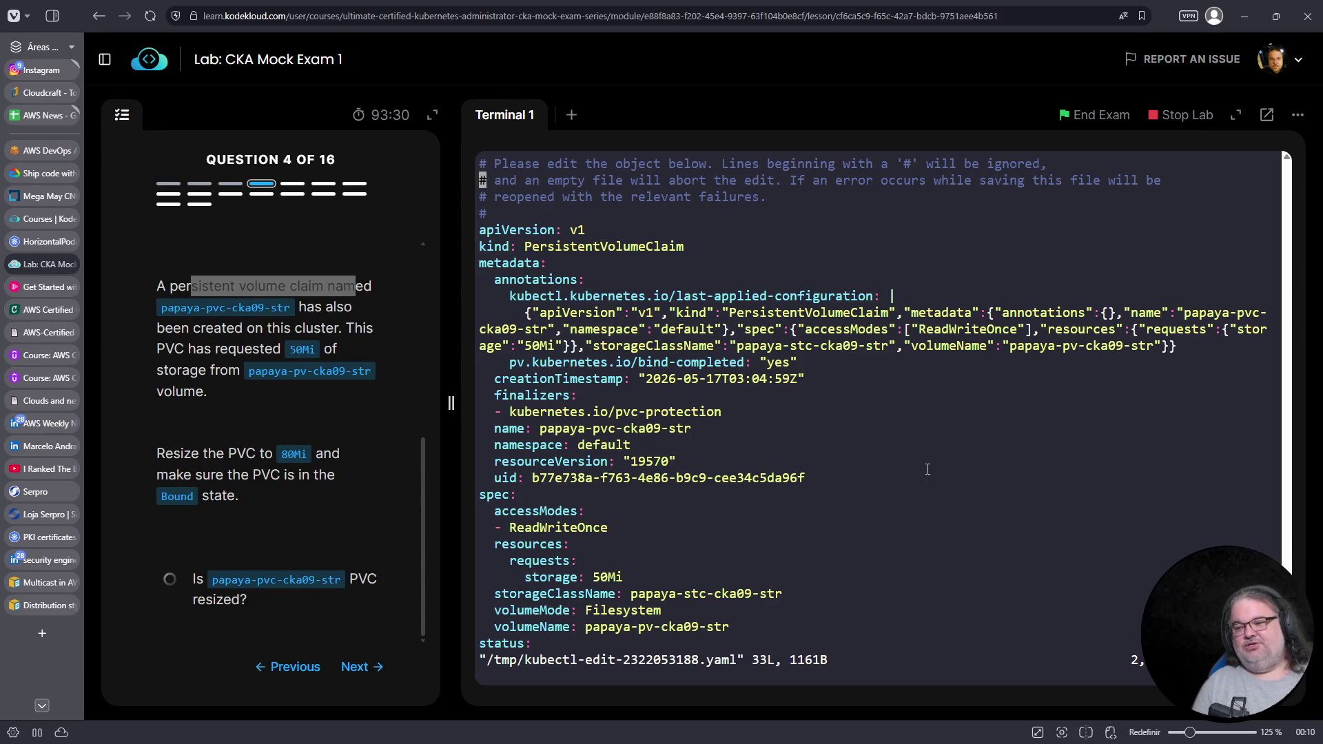
key(Down)
key(Down)
key(Down)
key(End)
key(Up)
key(Left)
key(Left)
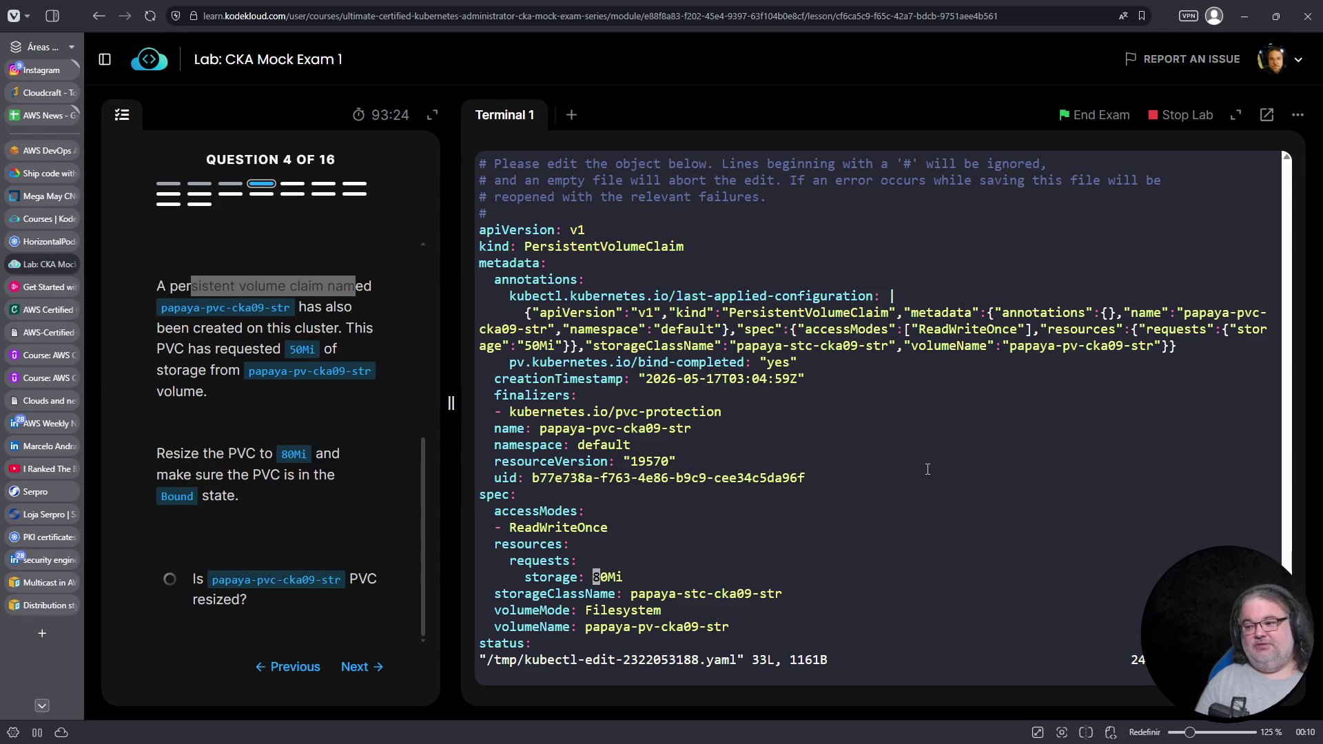
text(r8:wq)
key(Return)
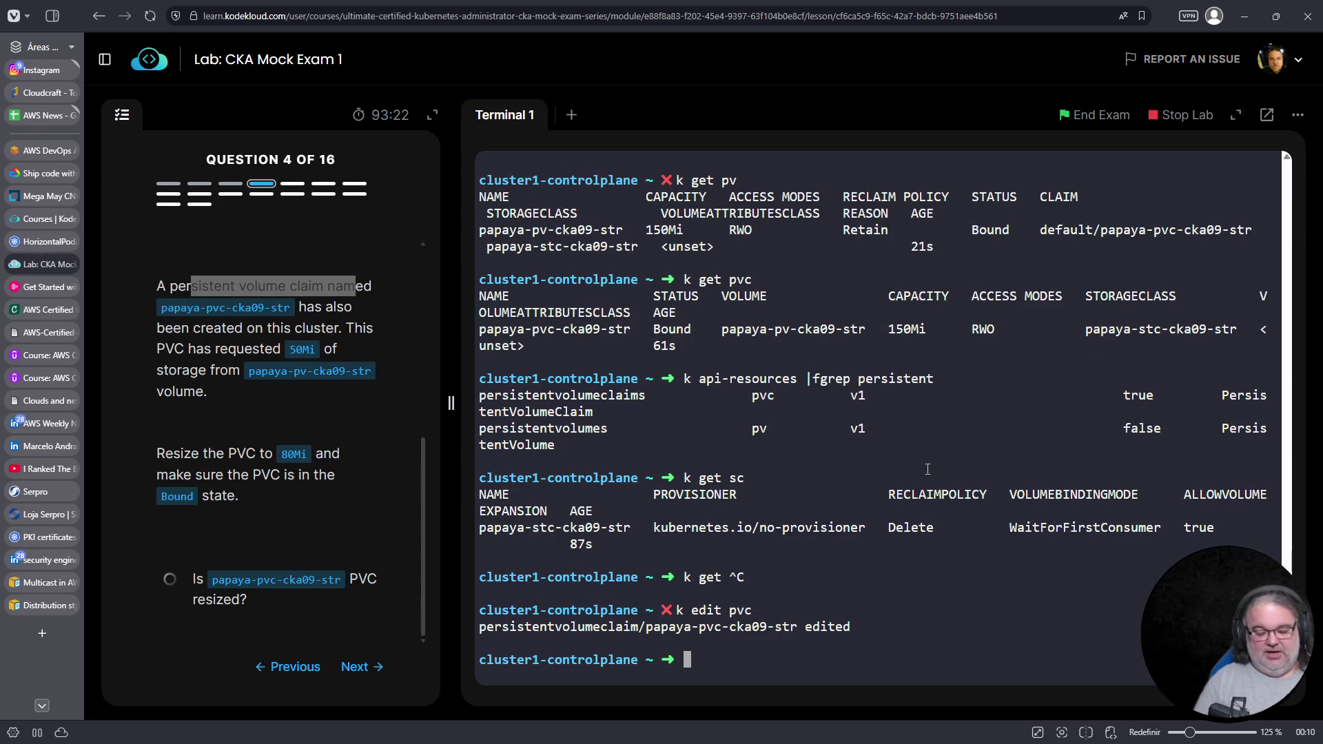
List the PVCs and paste the name papaya-pvc-cka09-str into a new 'k get pvc' command
text(k get pvc)
key(Return)
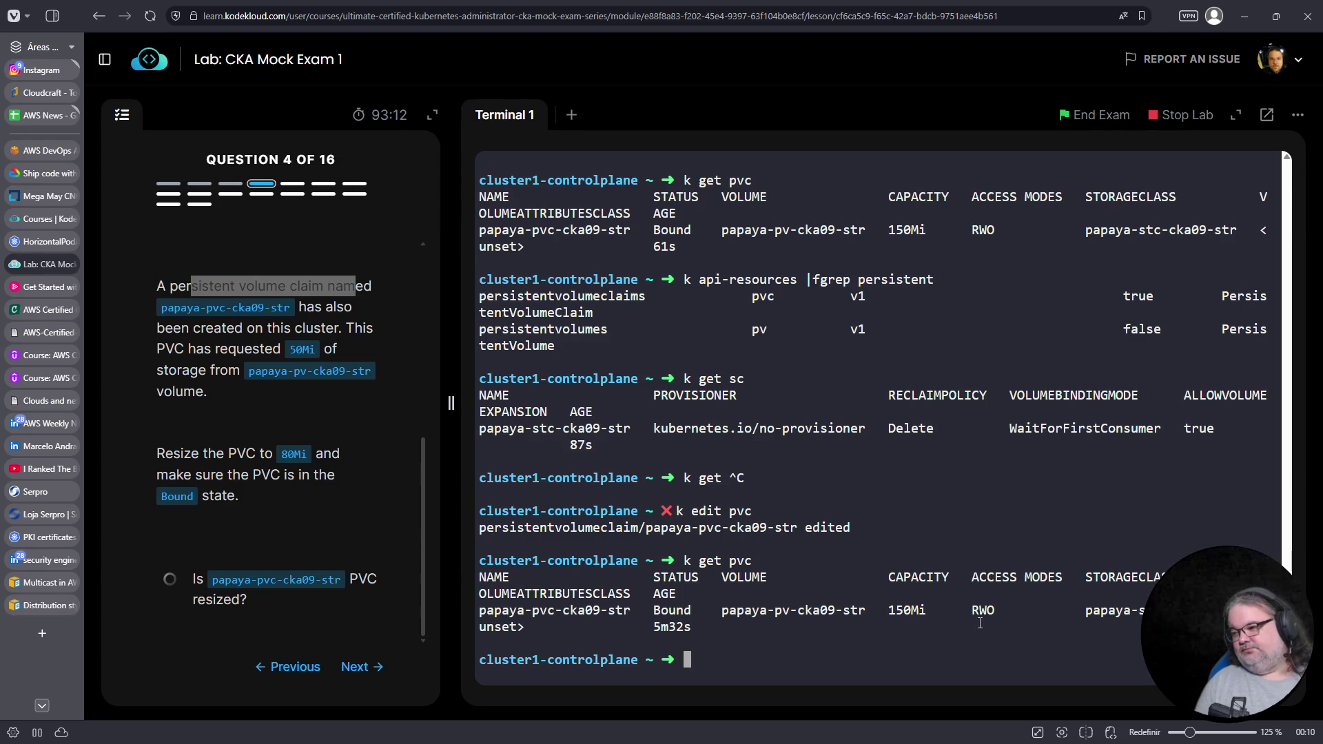
text(k get pvc)
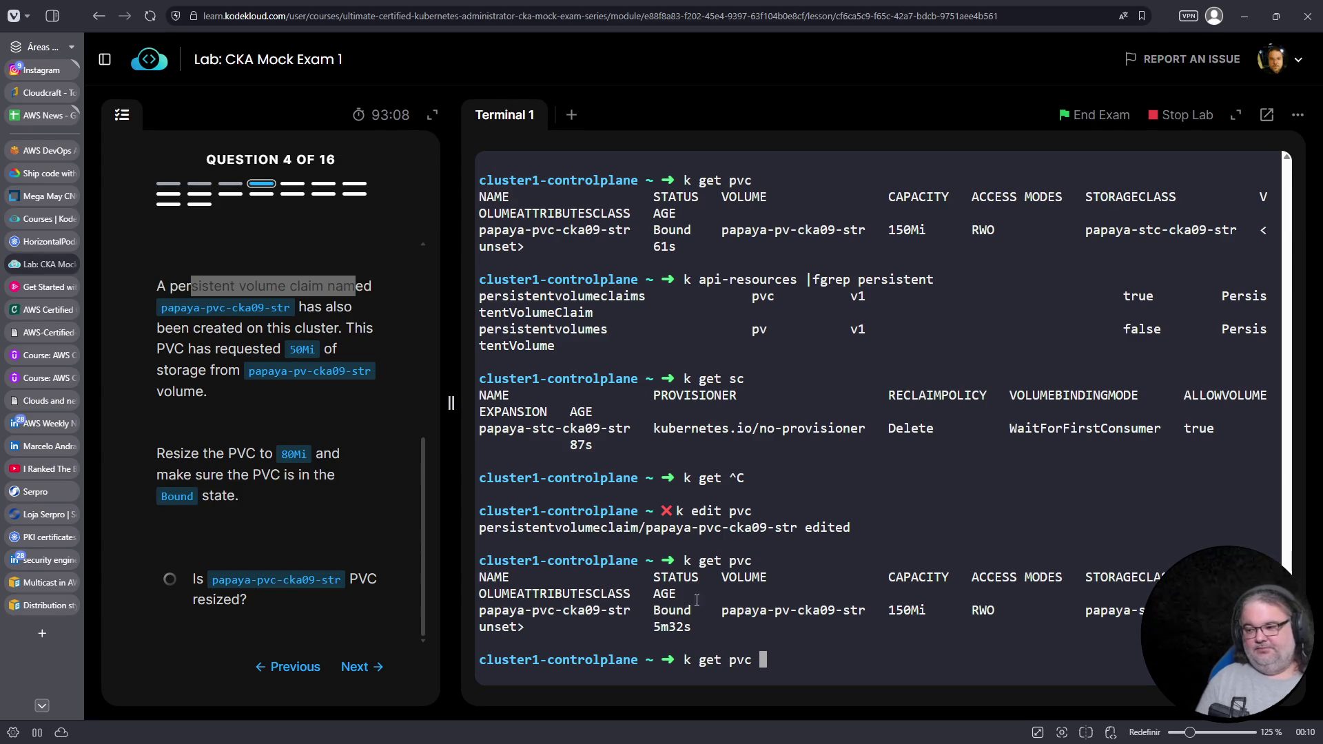
drag(629, 614, 481, 612)
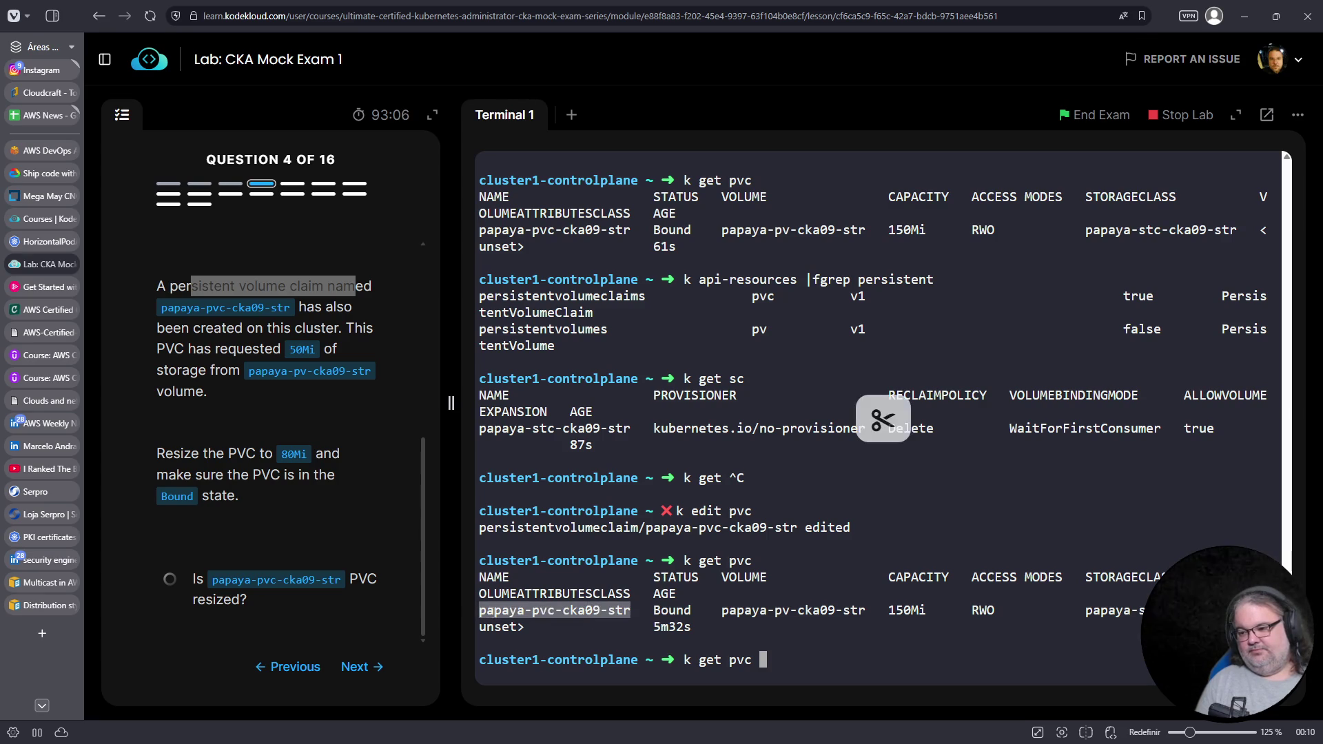
right_click(483, 612)
click(564, 311)
right_click(844, 464)
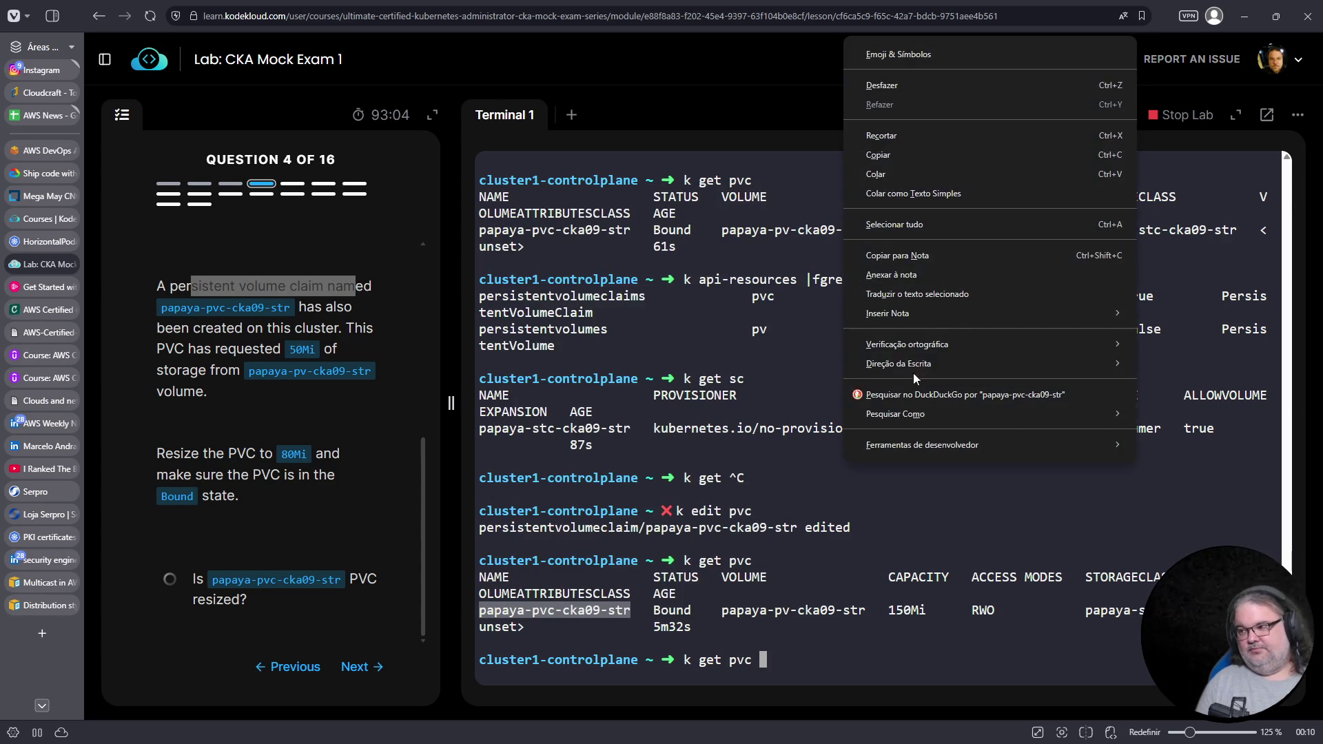
click(937, 174)
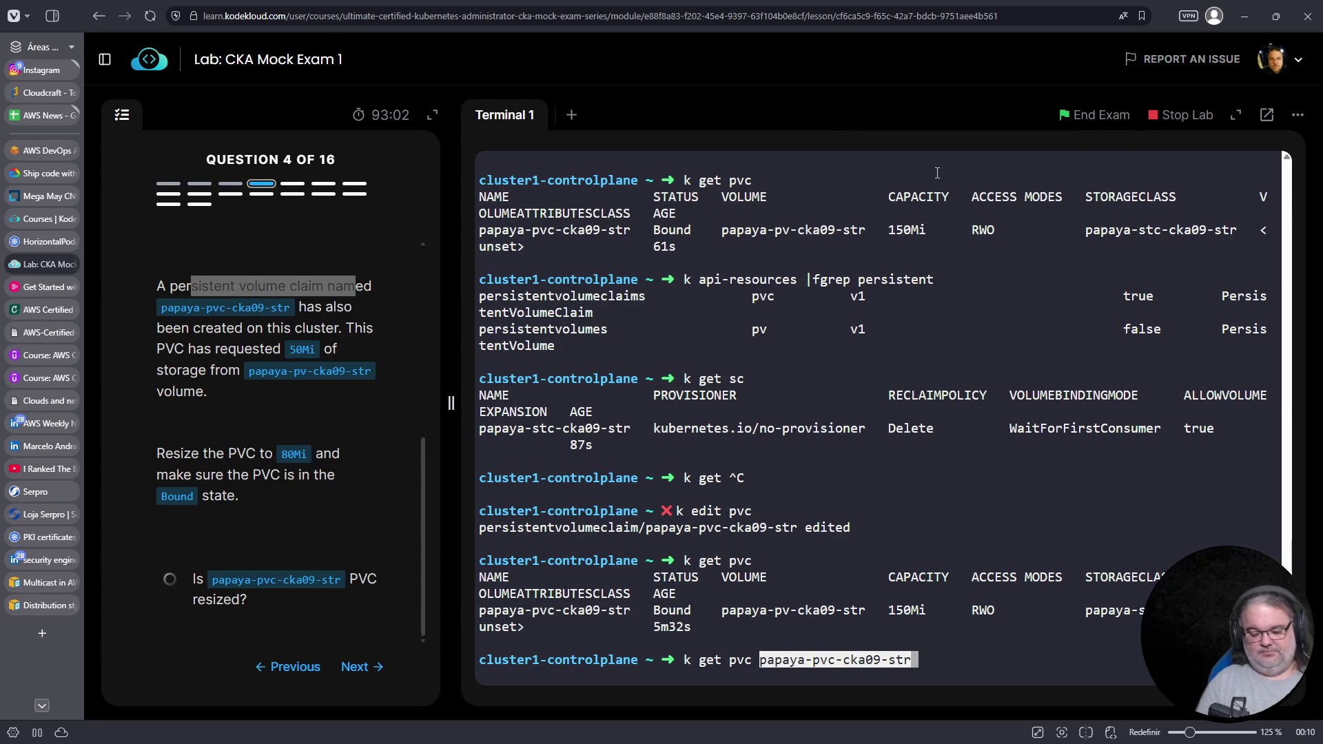
Print papaya-pvc-cka09-str's YAML and confirm the storage: 80Mi request
text(-o yaml)
key(Return)
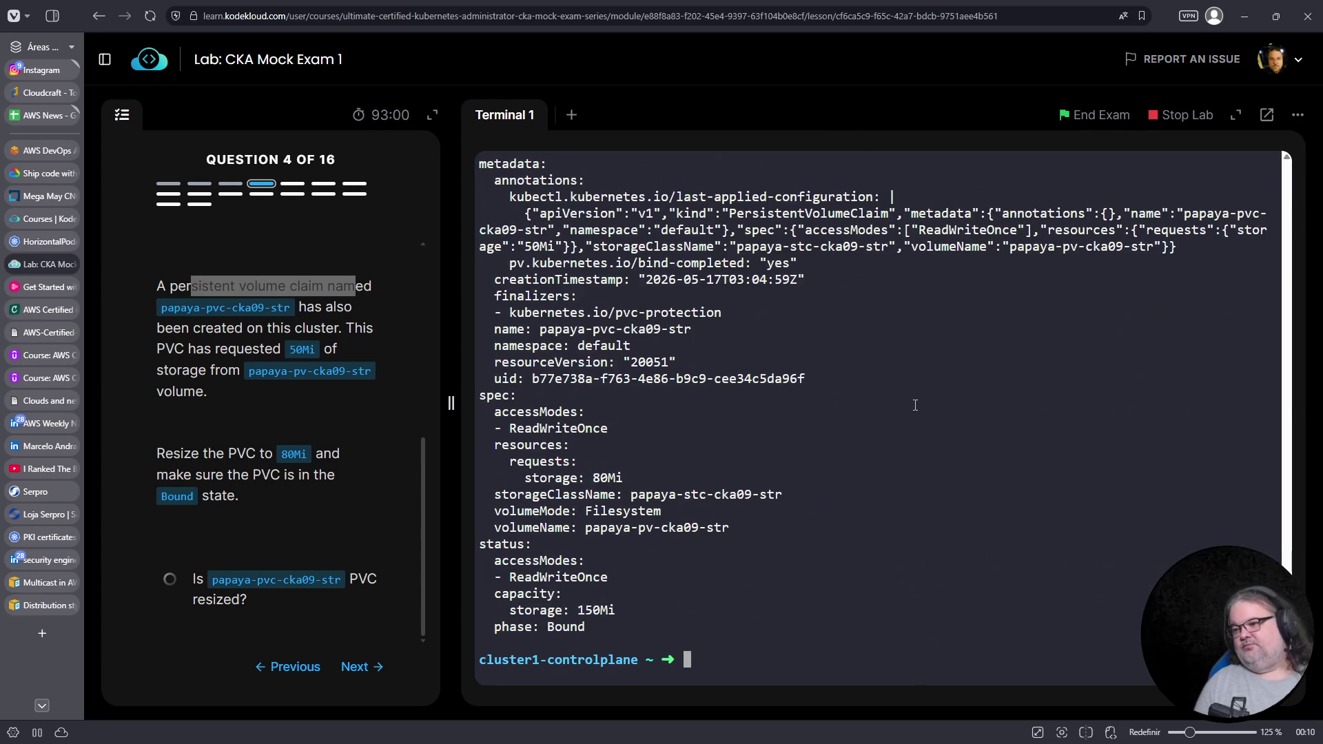
scroll(599, 472, up, 5)
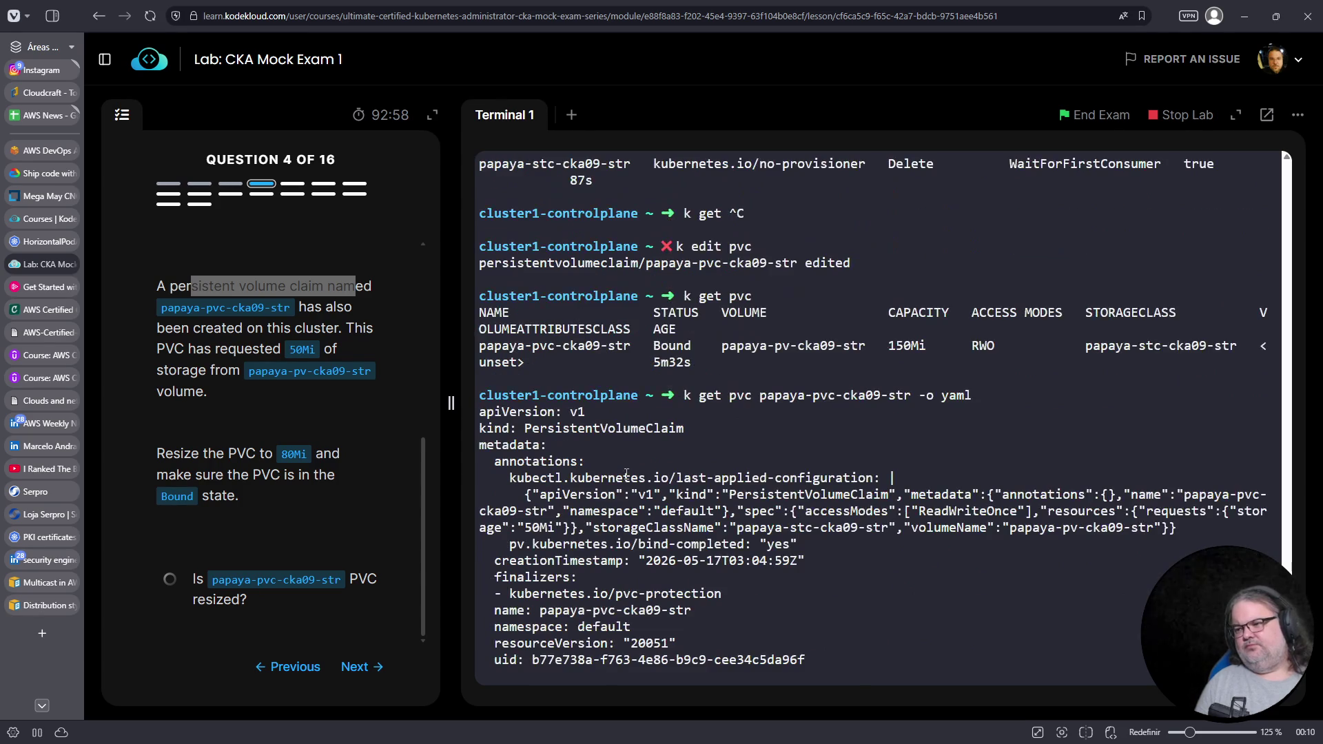
scroll(627, 474, down, 5)
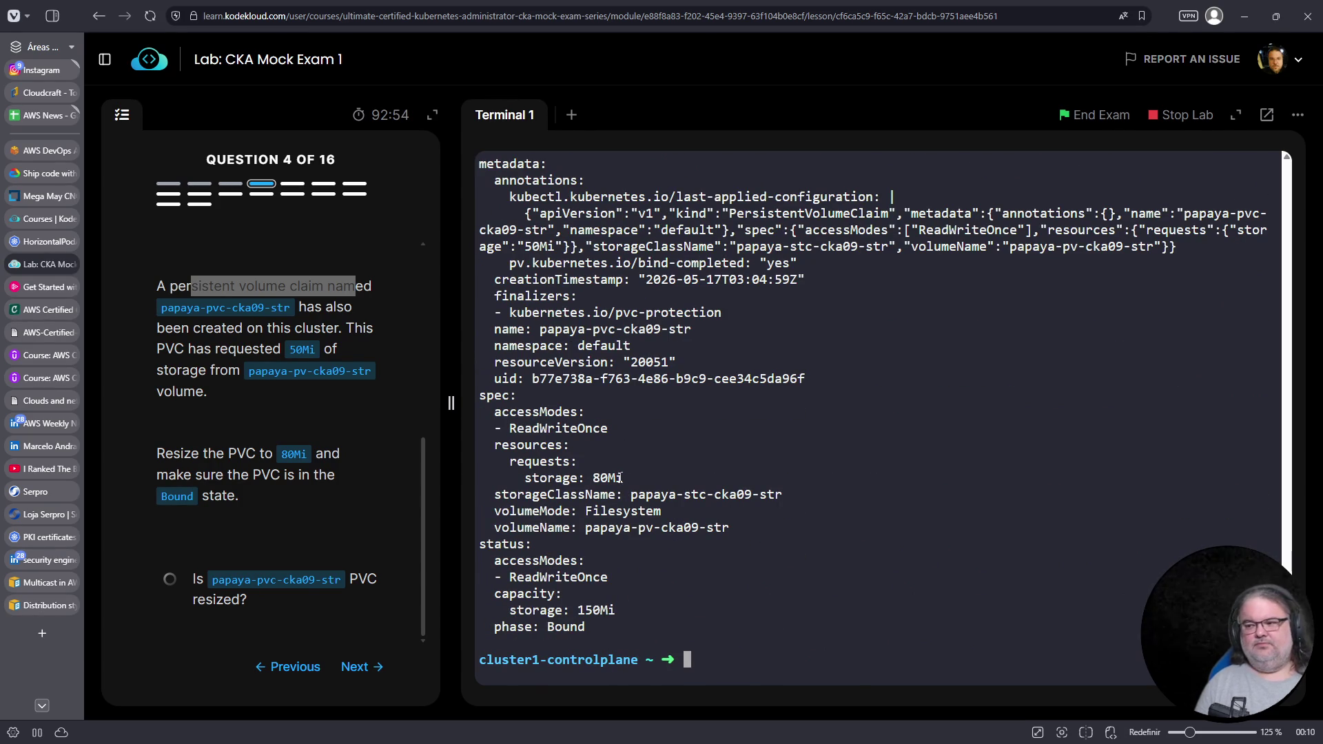
triple_click(624, 478)
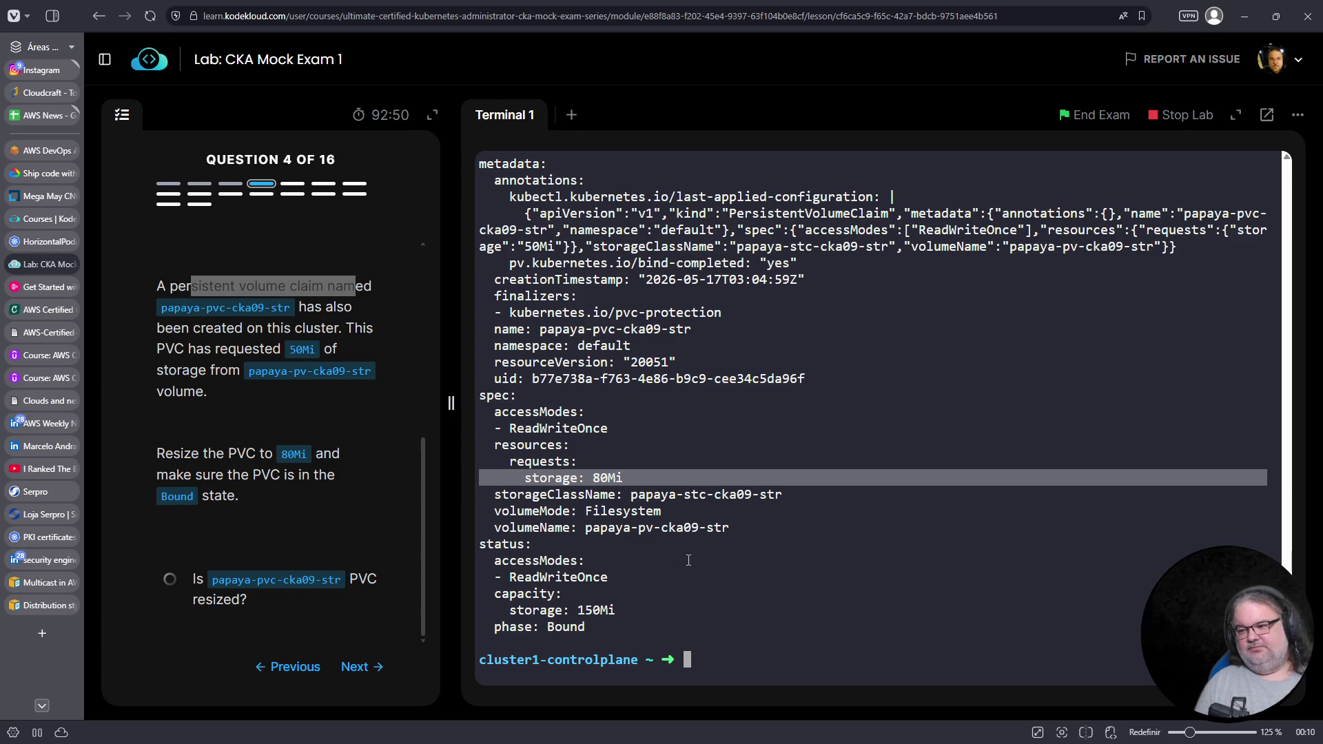
click(790, 437)
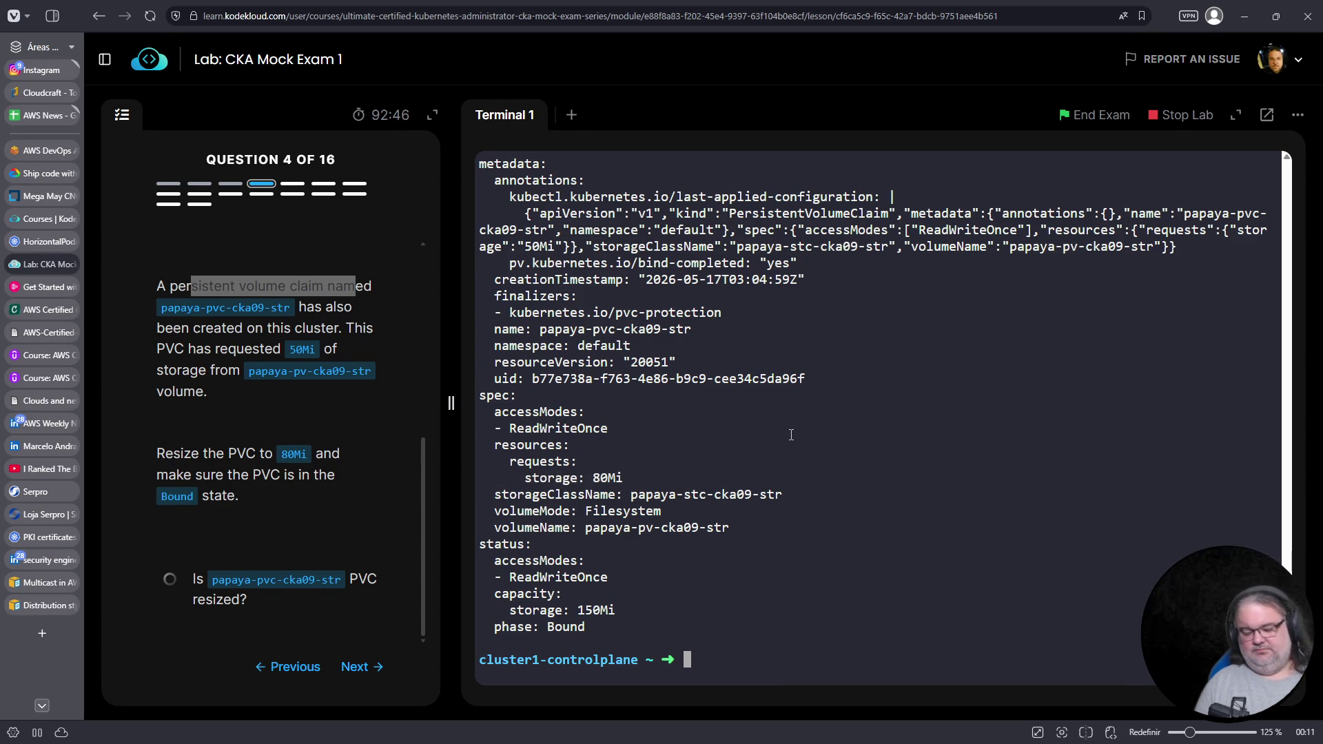
key(ctrl+c)
List the pods and their YAML with 'k get pods -o yaml', then log out of cluster1-controlplane
text(k get pods)
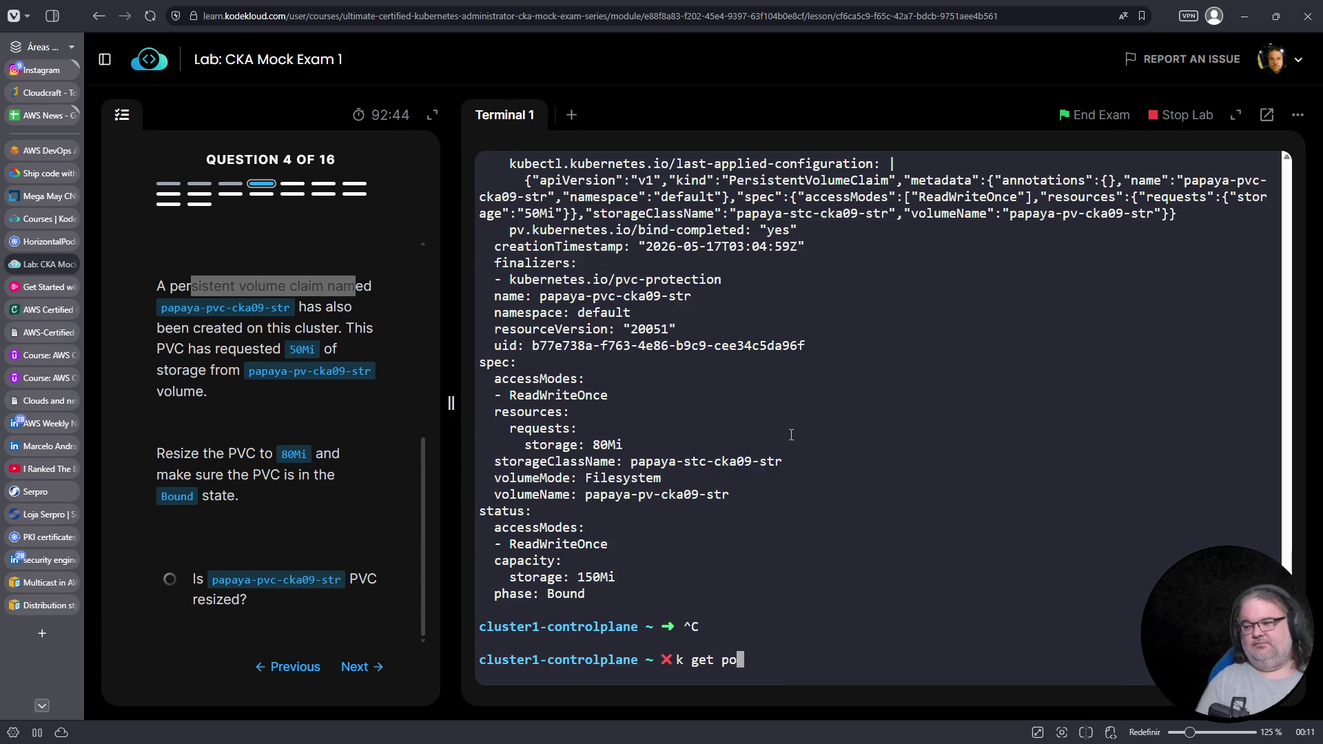
key(Return)
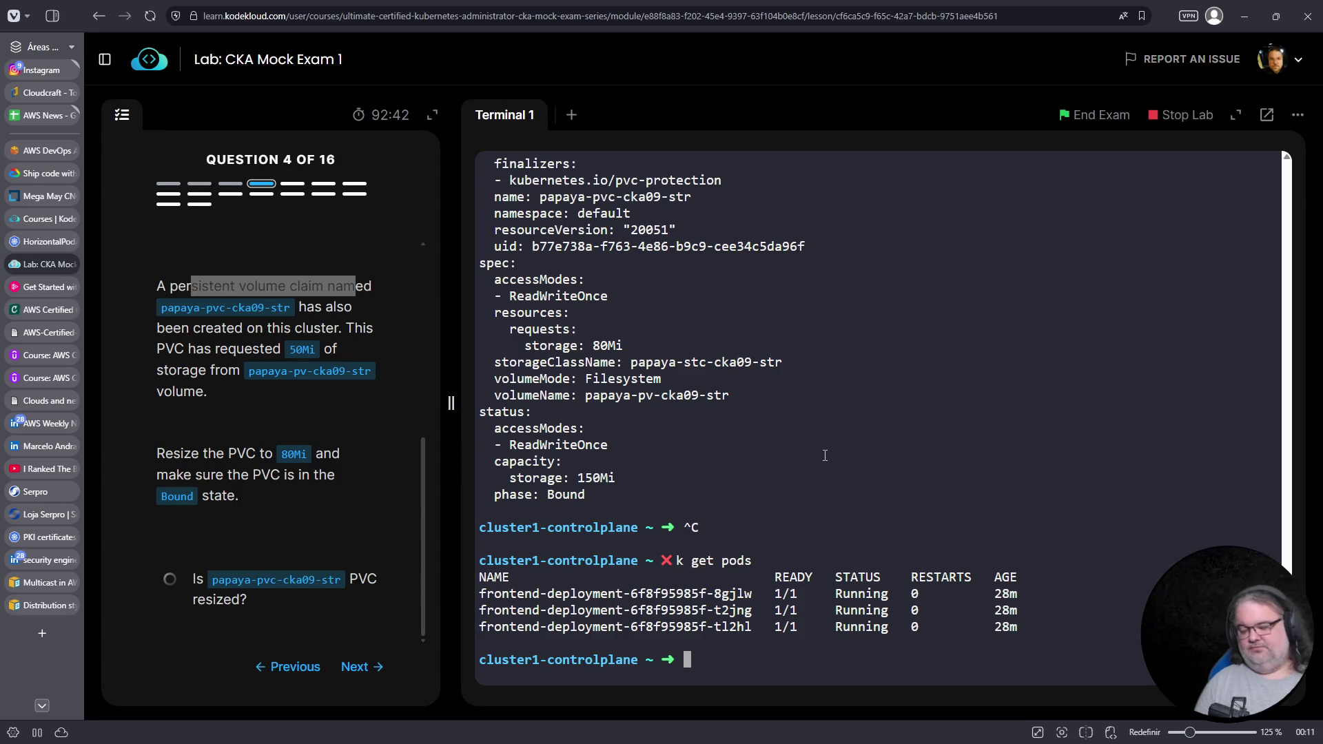
text(k get pods -o yaml)
key(Return)
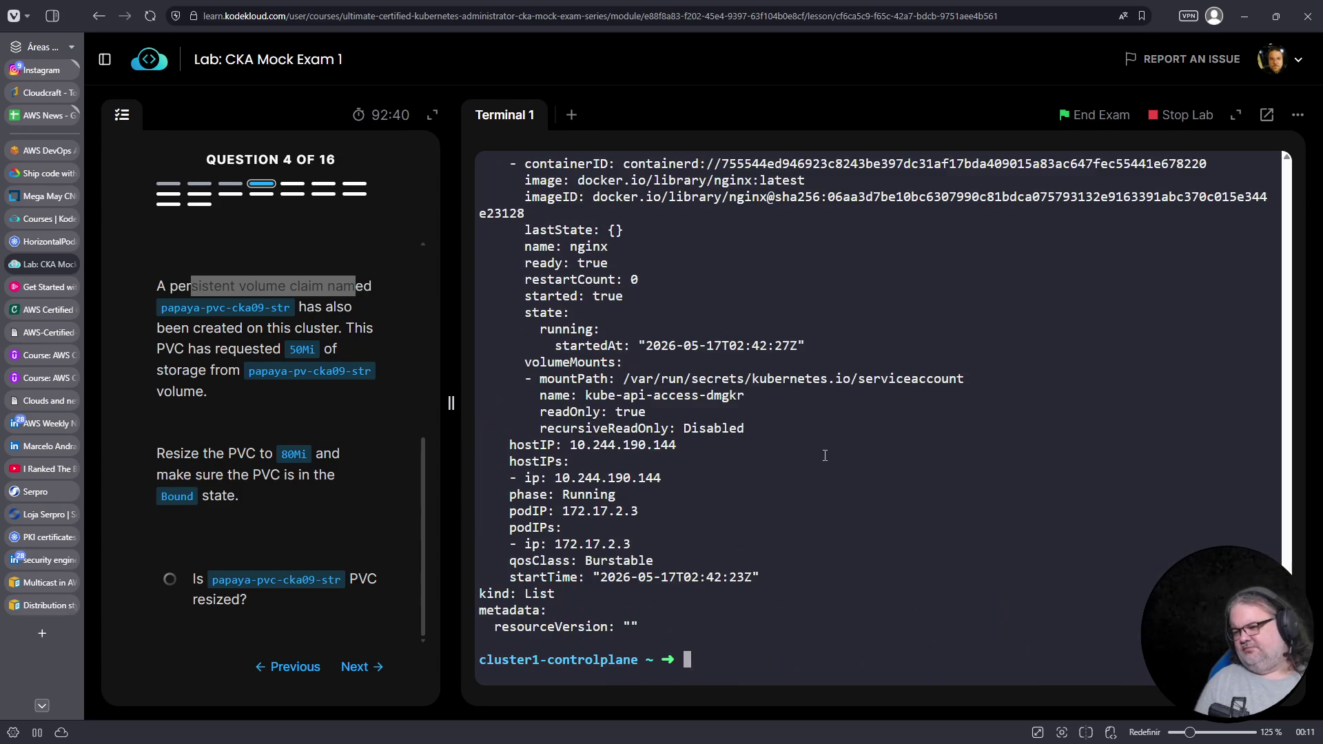
scroll(792, 452, up, 10)
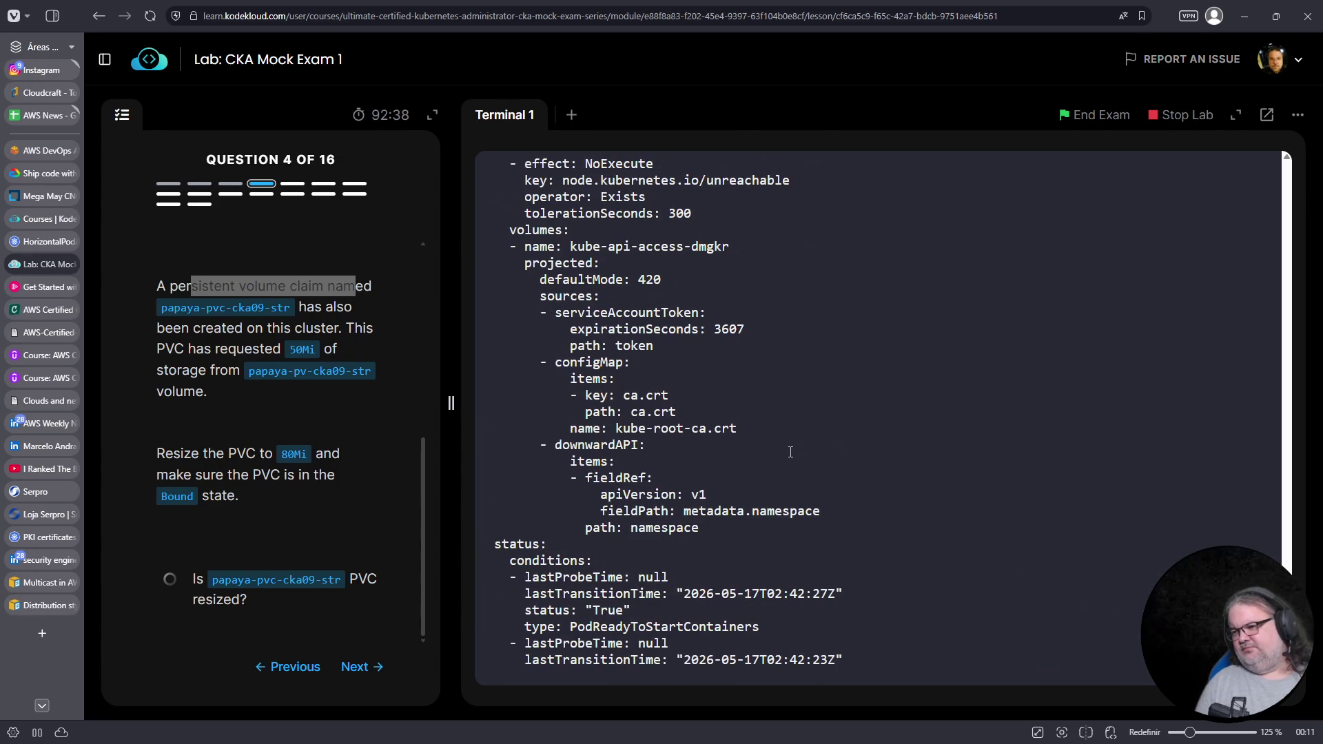
scroll(678, 423, up, 8)
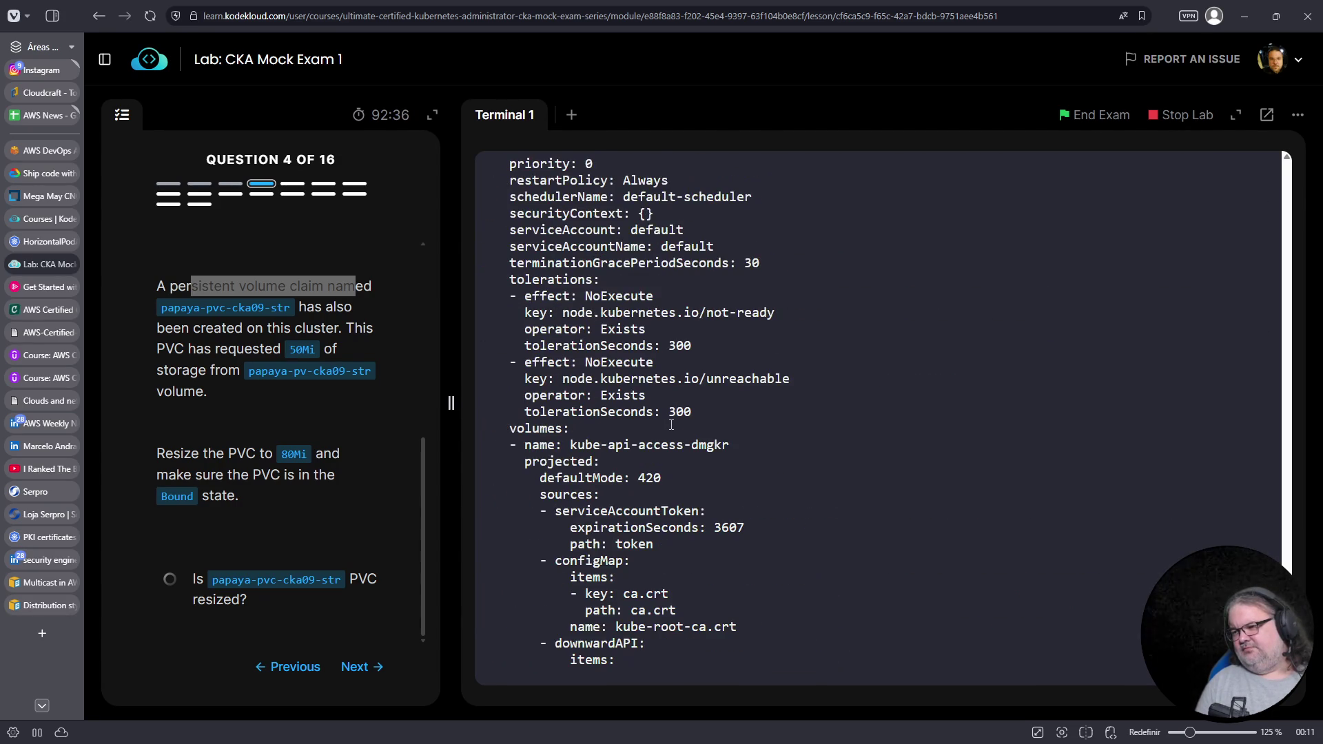
scroll(671, 425, up, 1)
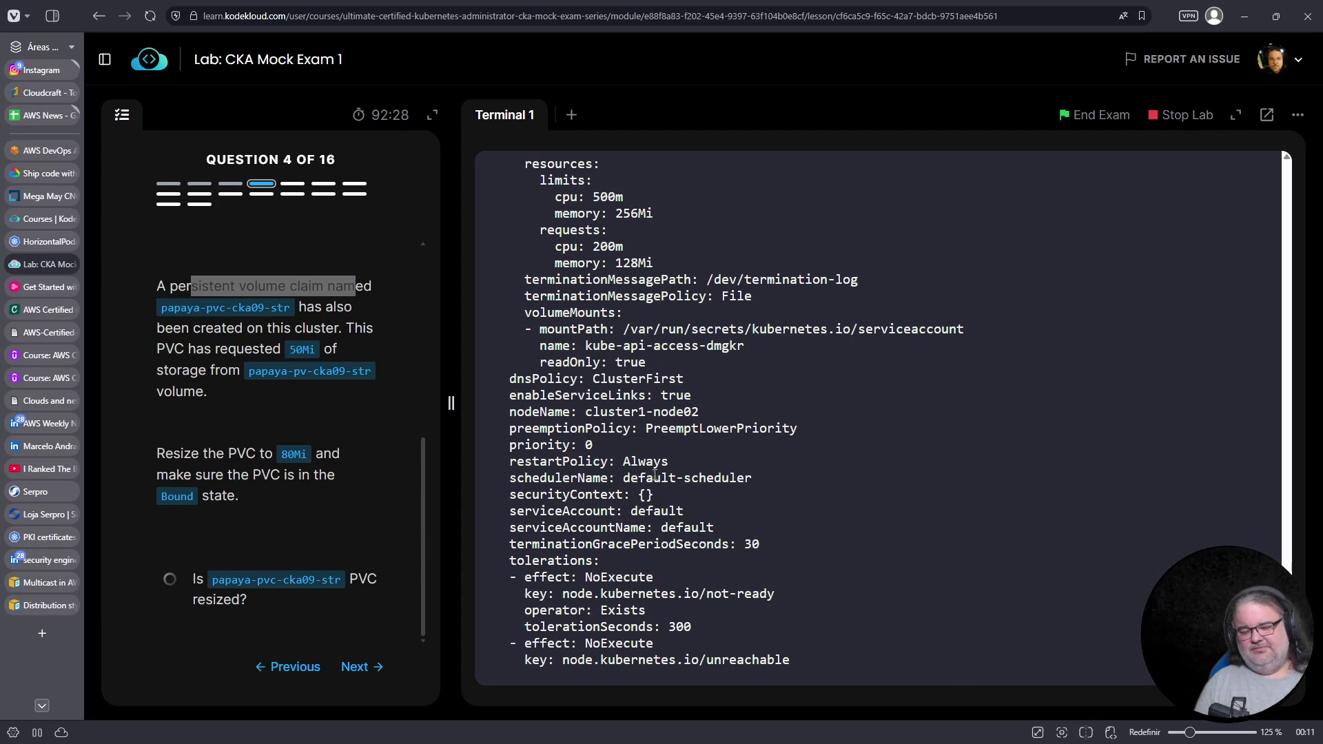
key(ctrl+c)
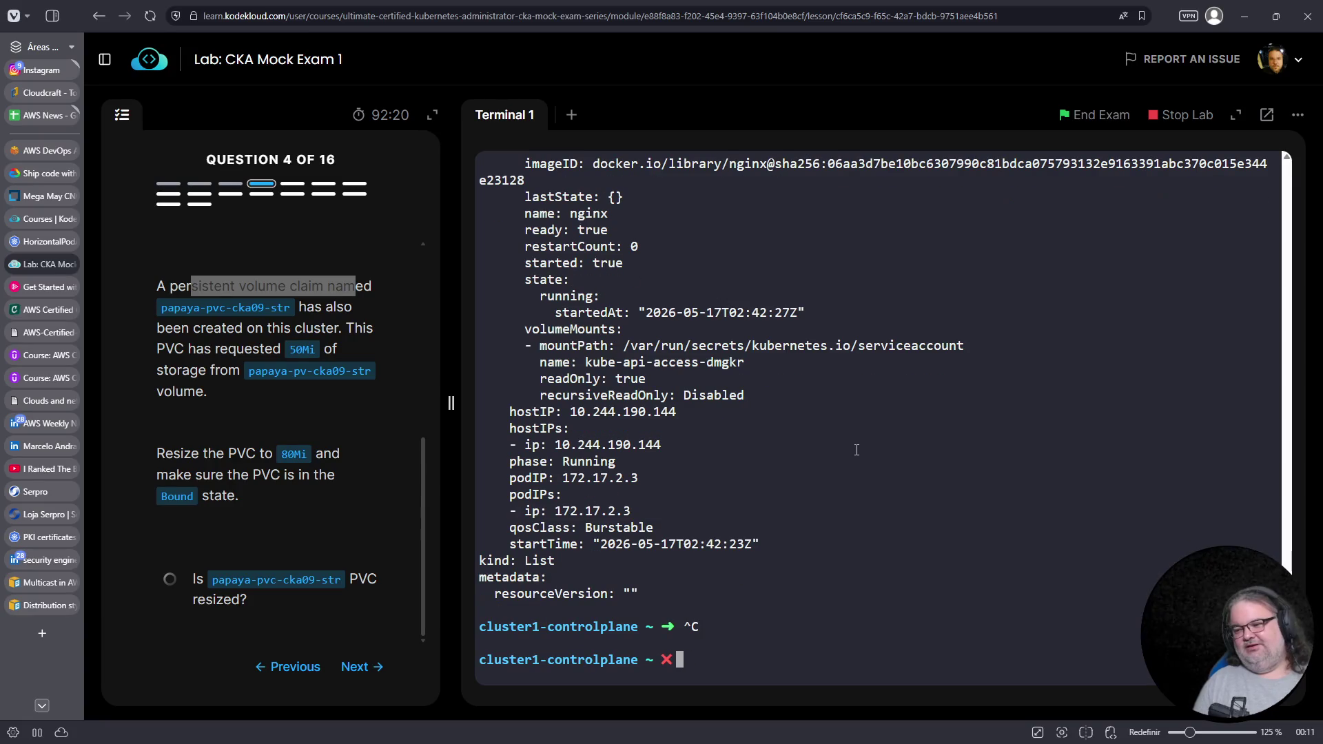
key(ctrl+d)
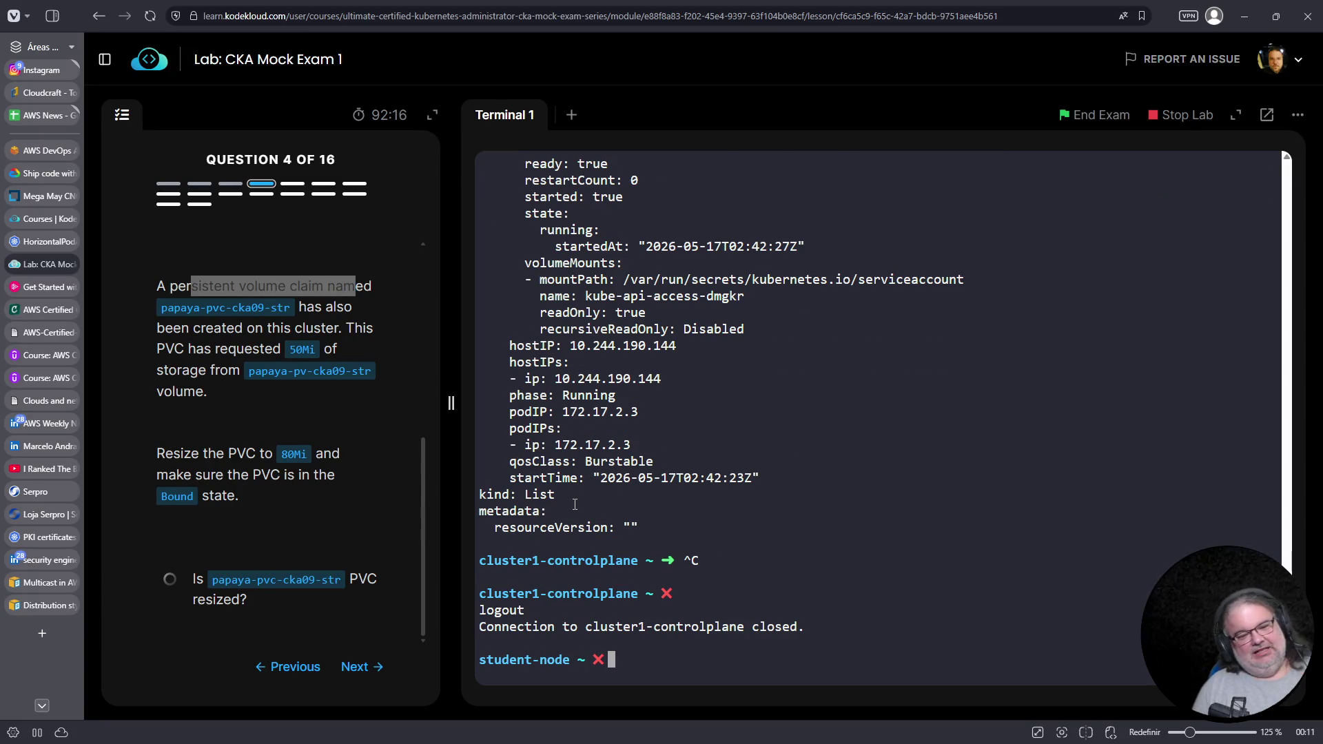
Go to Question 5, connect with 'ssh cluster2-controlplane', and clear the screen
click(356, 666)
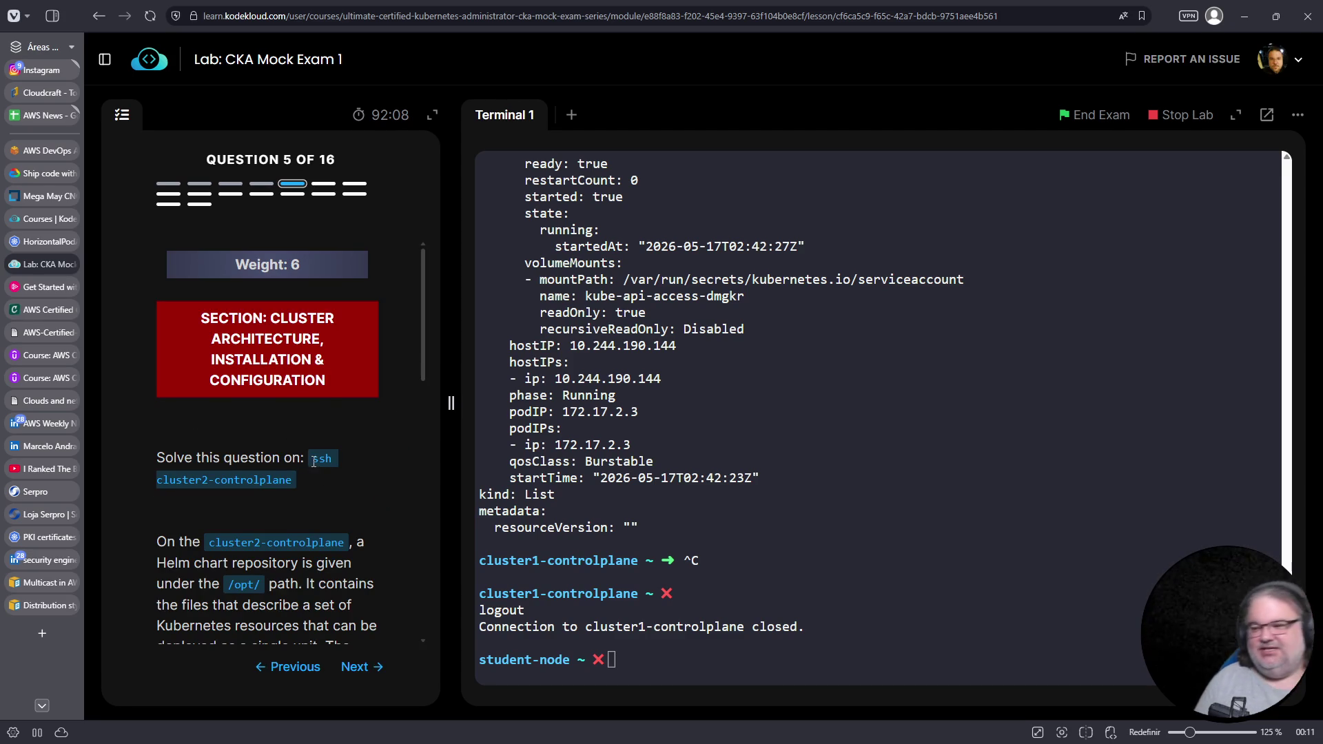
drag(314, 462, 292, 482)
right_click(290, 485)
click(318, 499)
right_click(836, 449)
click(831, 337)
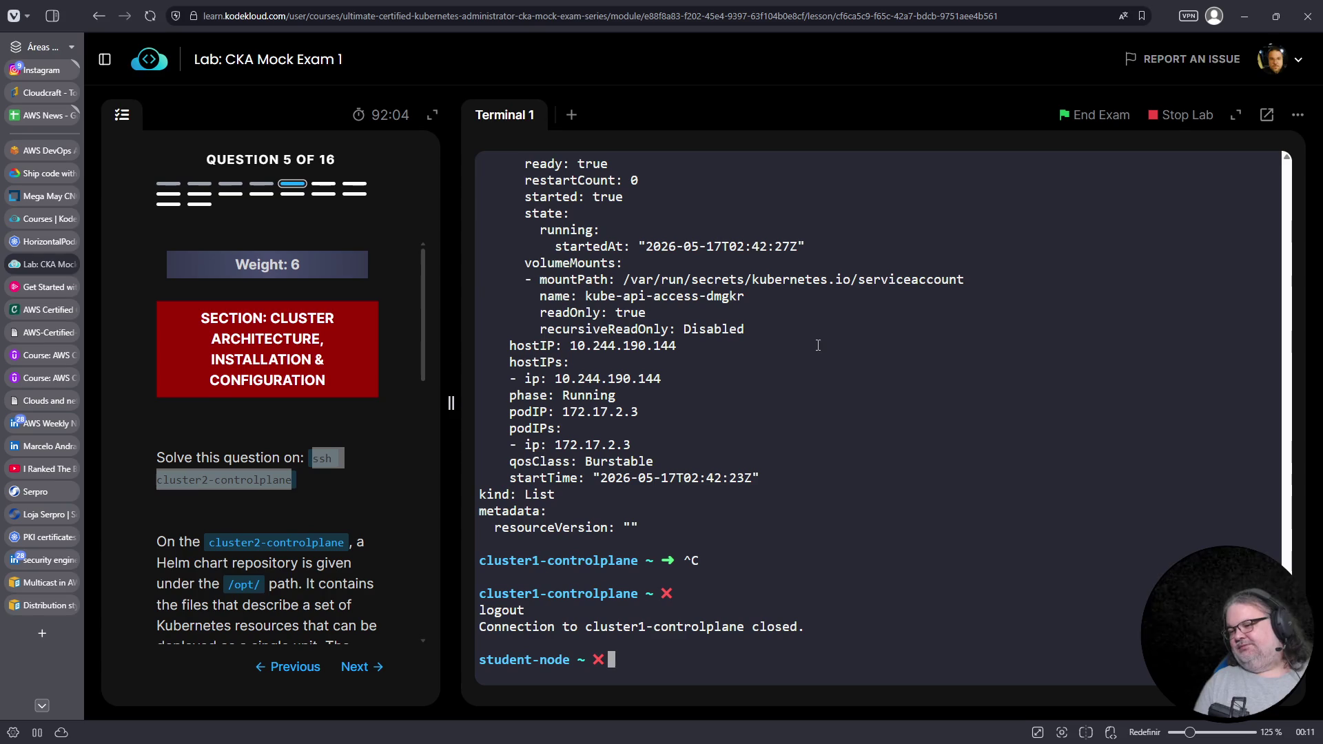
key(ctrl+shift+v)
key(Return)
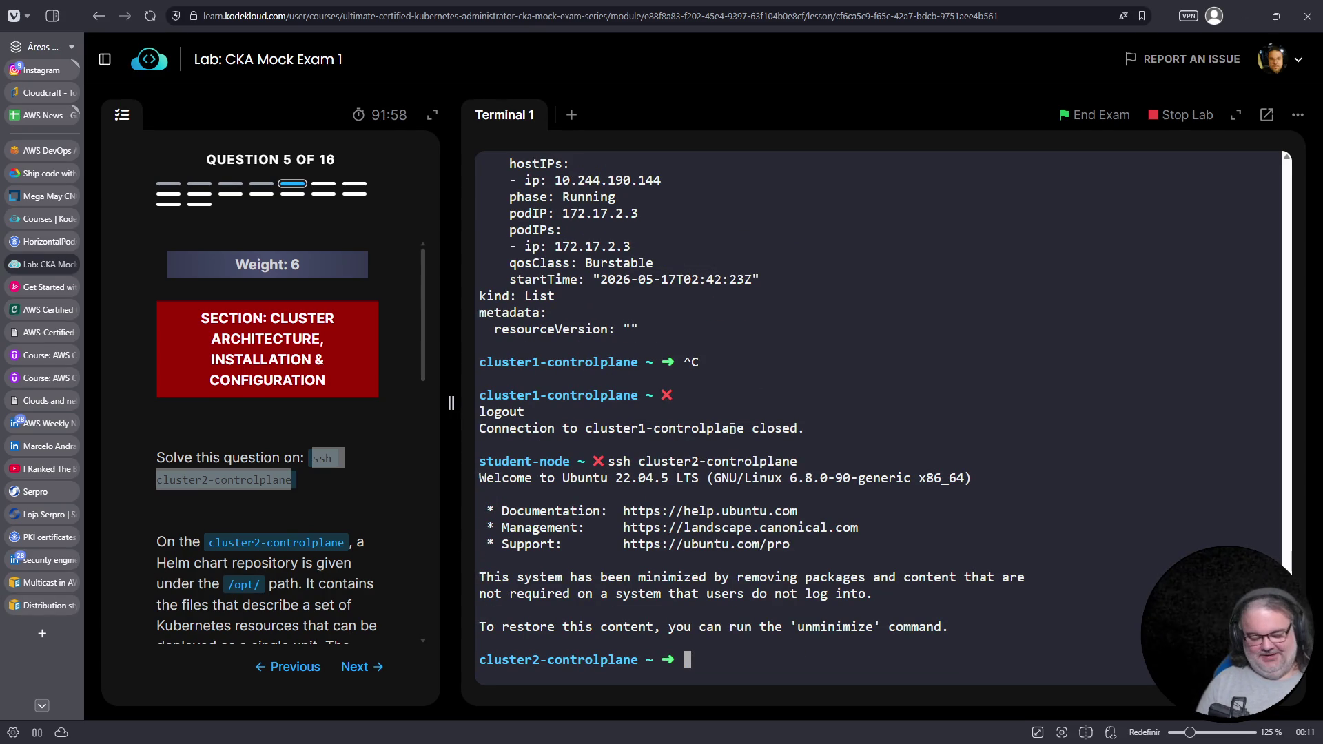
key(ctrl+l)
List /opt/ and then /opt/webapp-color-apd/ with 'ls -la'
scroll(291, 475, down, 4)
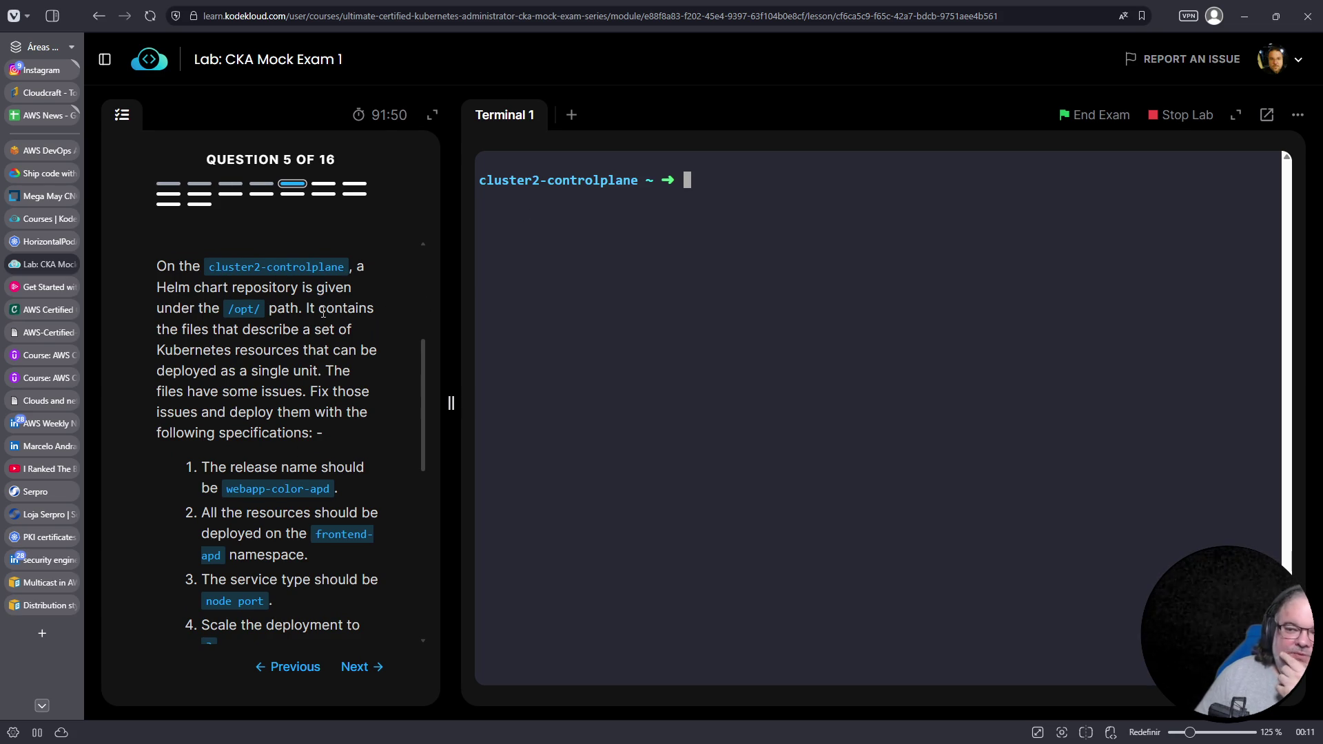
text(ls -la /opt/)
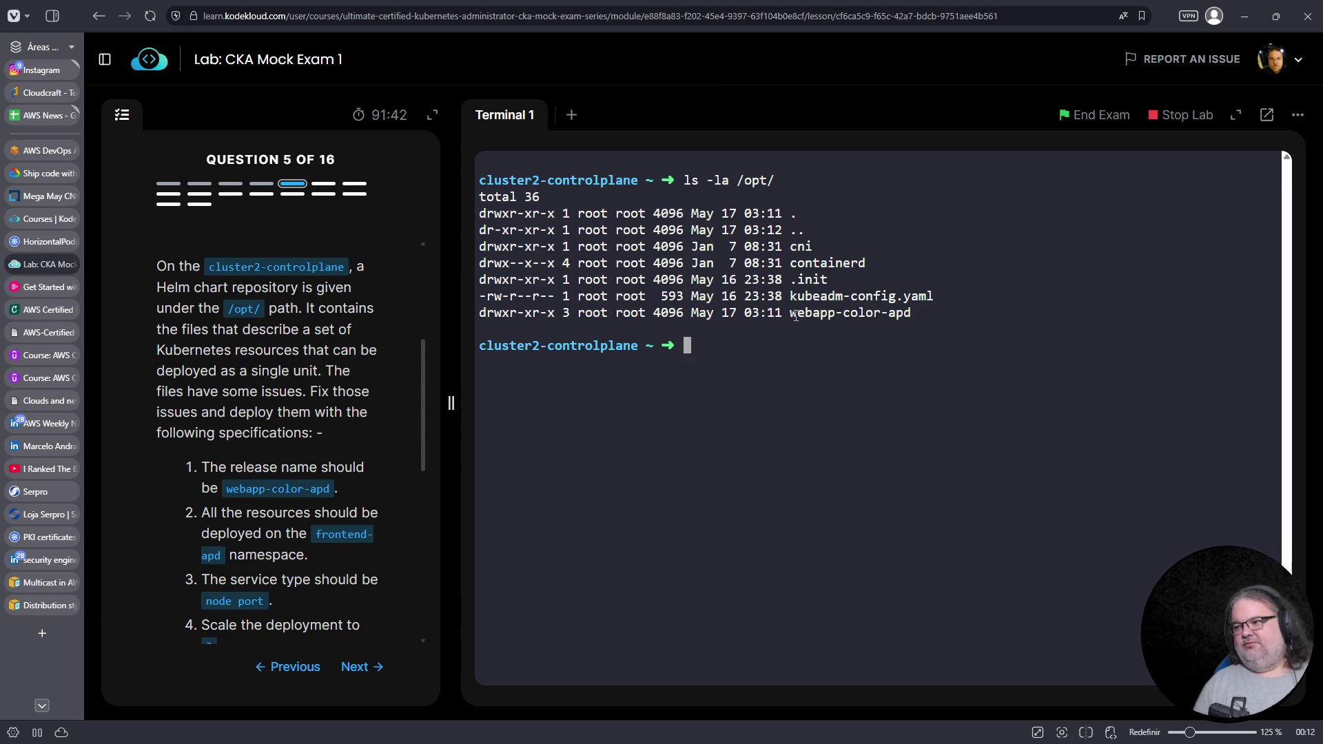
key(Up)
text(web)
key(Tab)
key(Return)
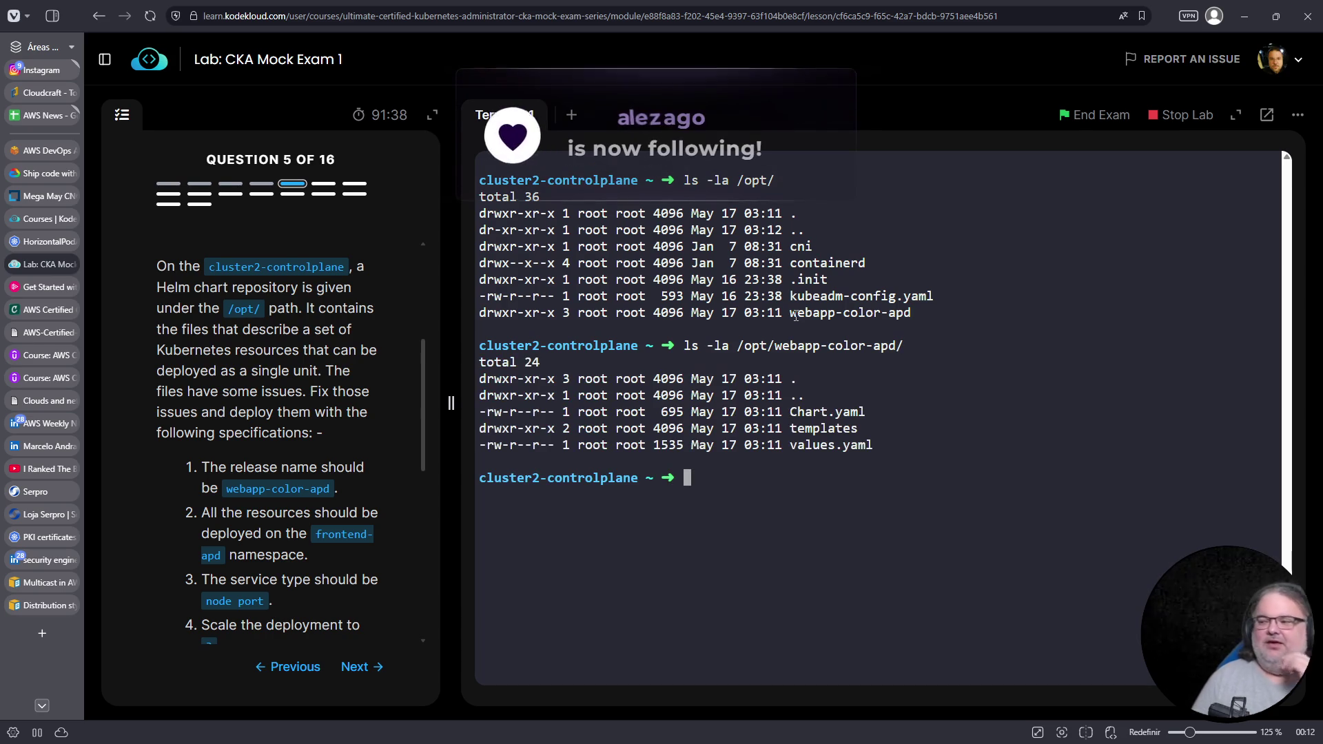
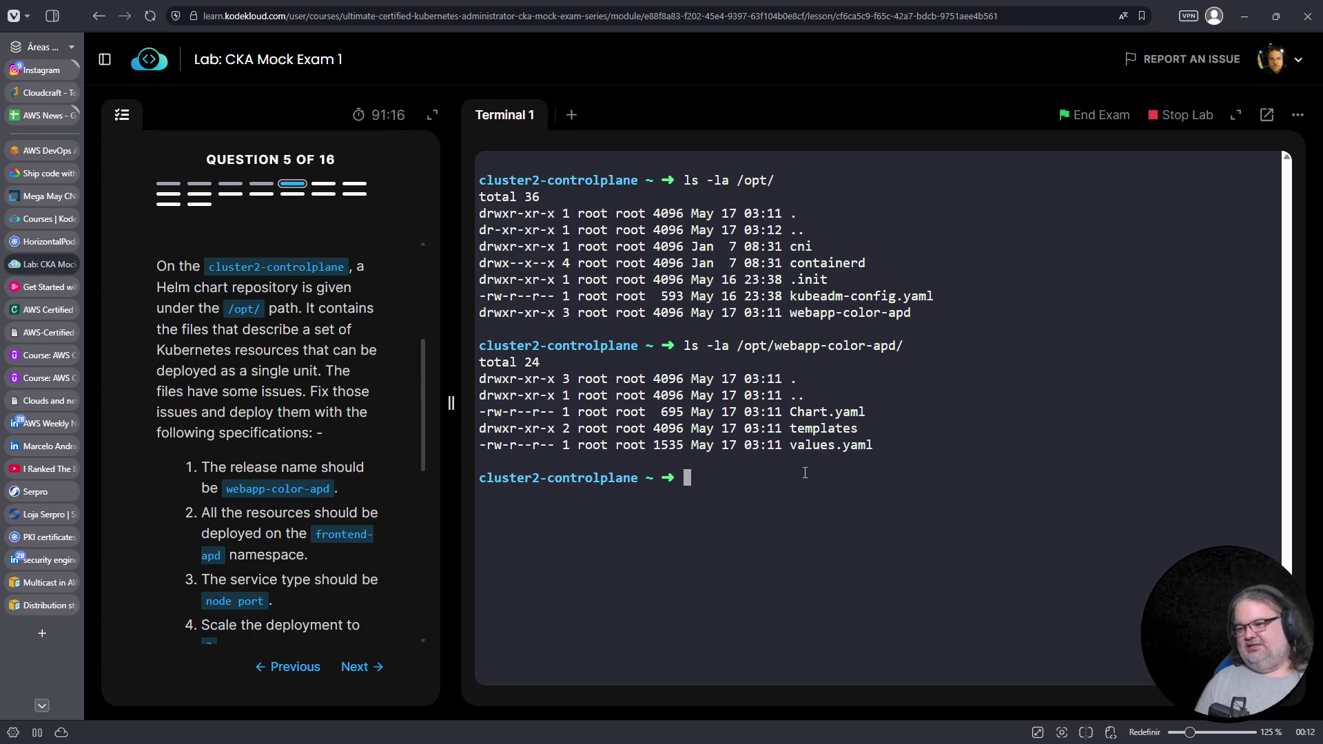
Open Chart.yaml in vim, review it, and quit without saving
key(Up)
key(ctrl+a)
key(Delete)
key(Delete)
key(Delete)
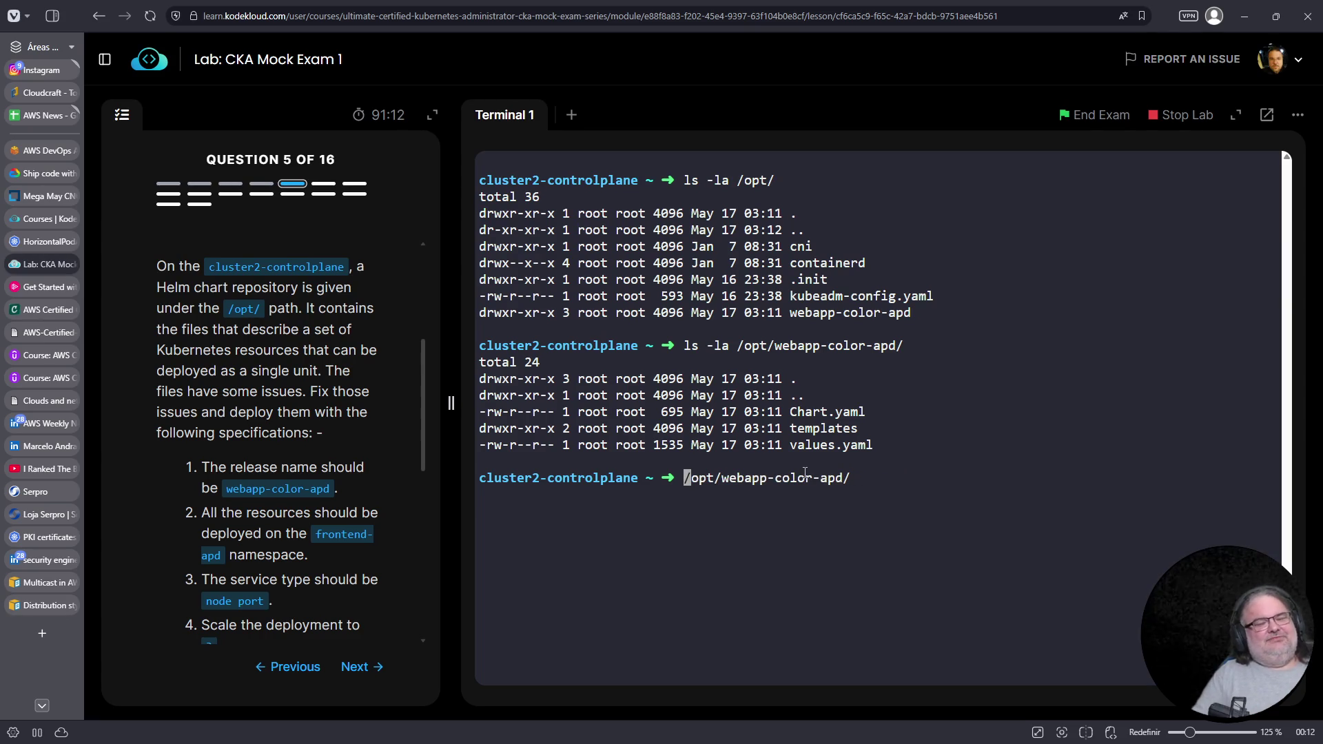
text(vim)
key(ctrl+e)
text(Chart.yaml)
key(Return)
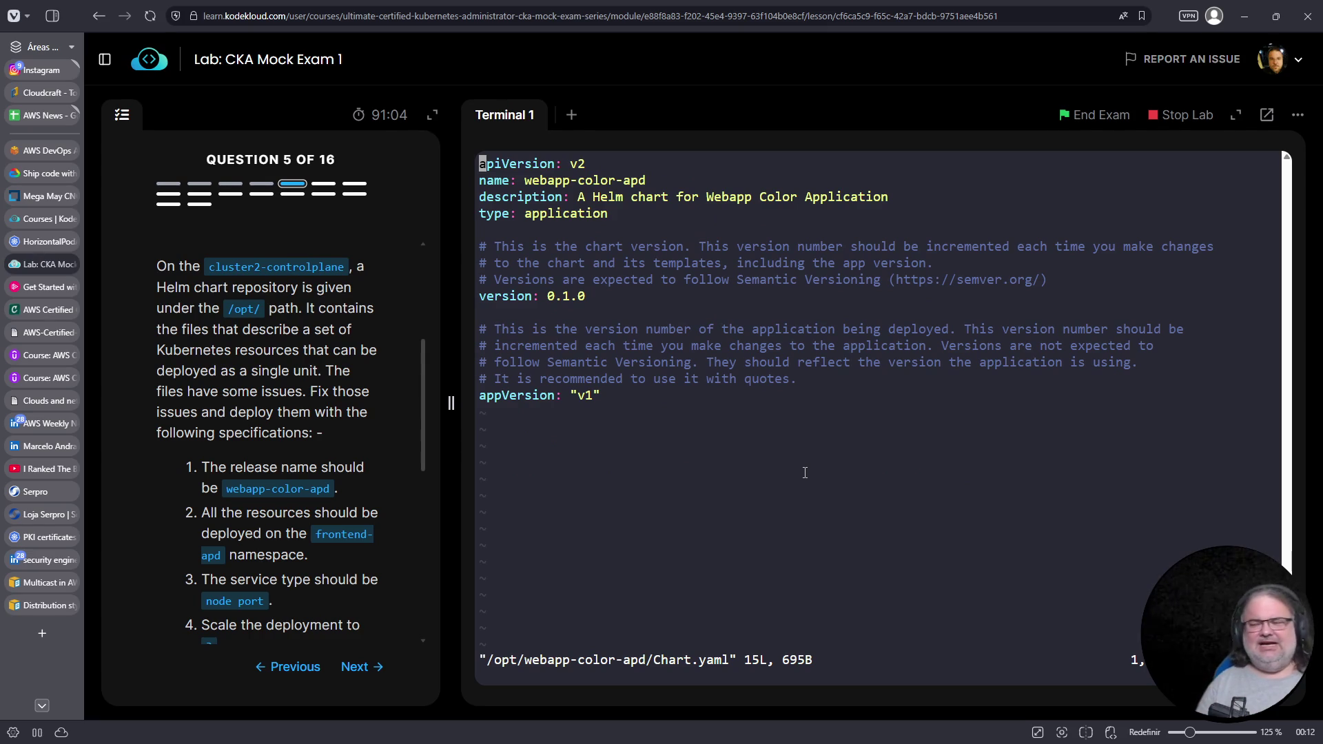
key(Down)
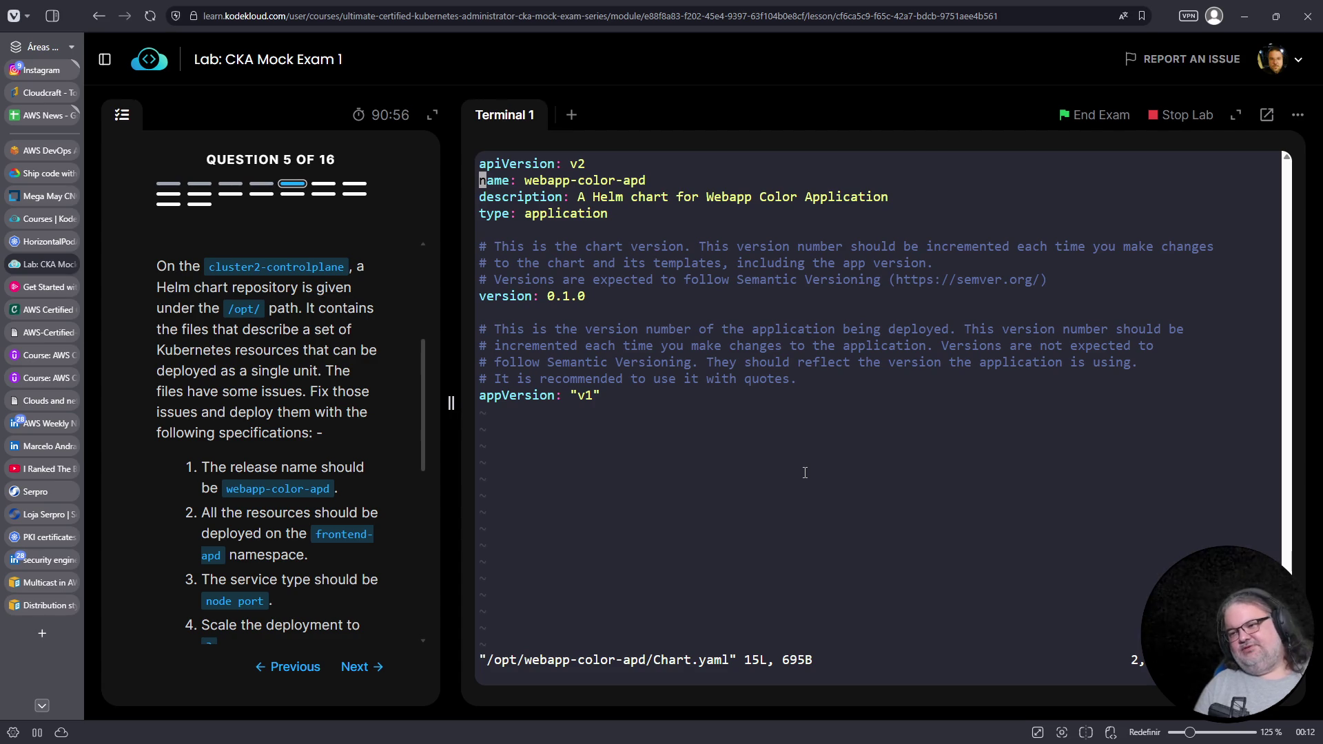
scroll(294, 514, down, 2)
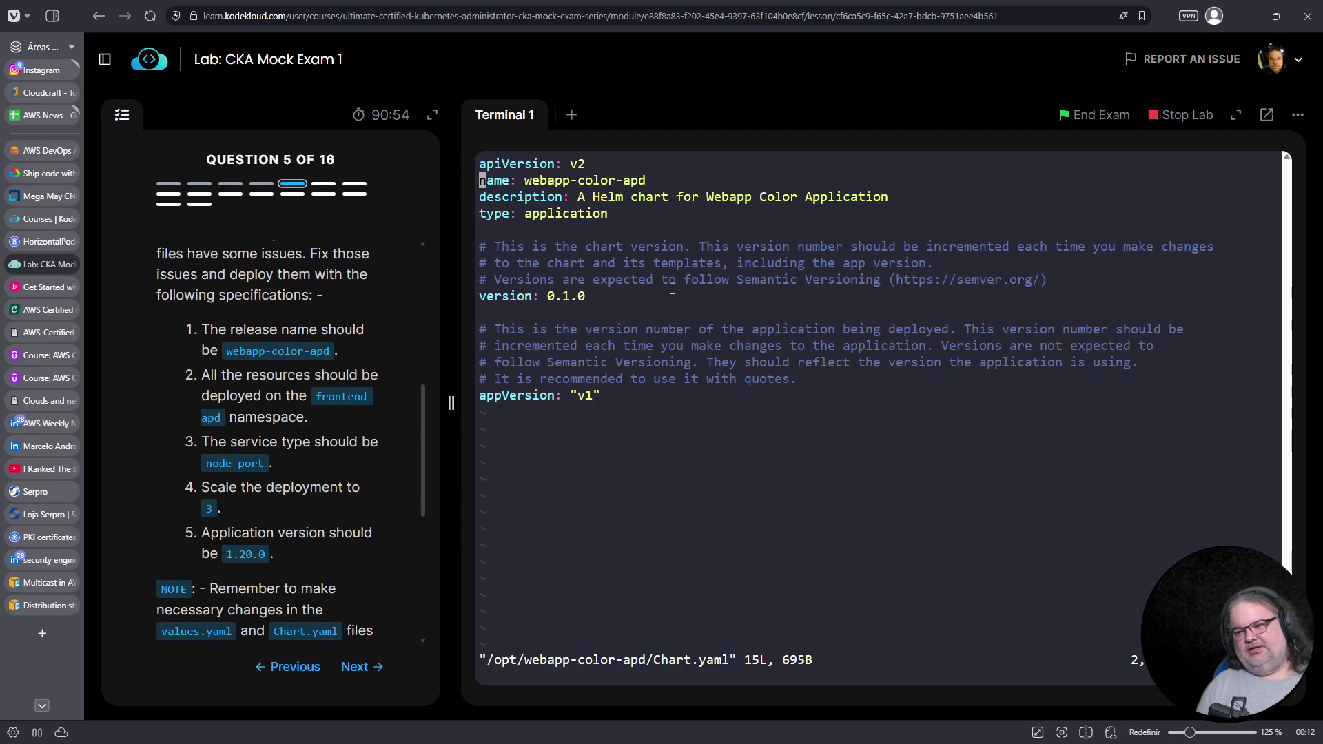
text(:q!)
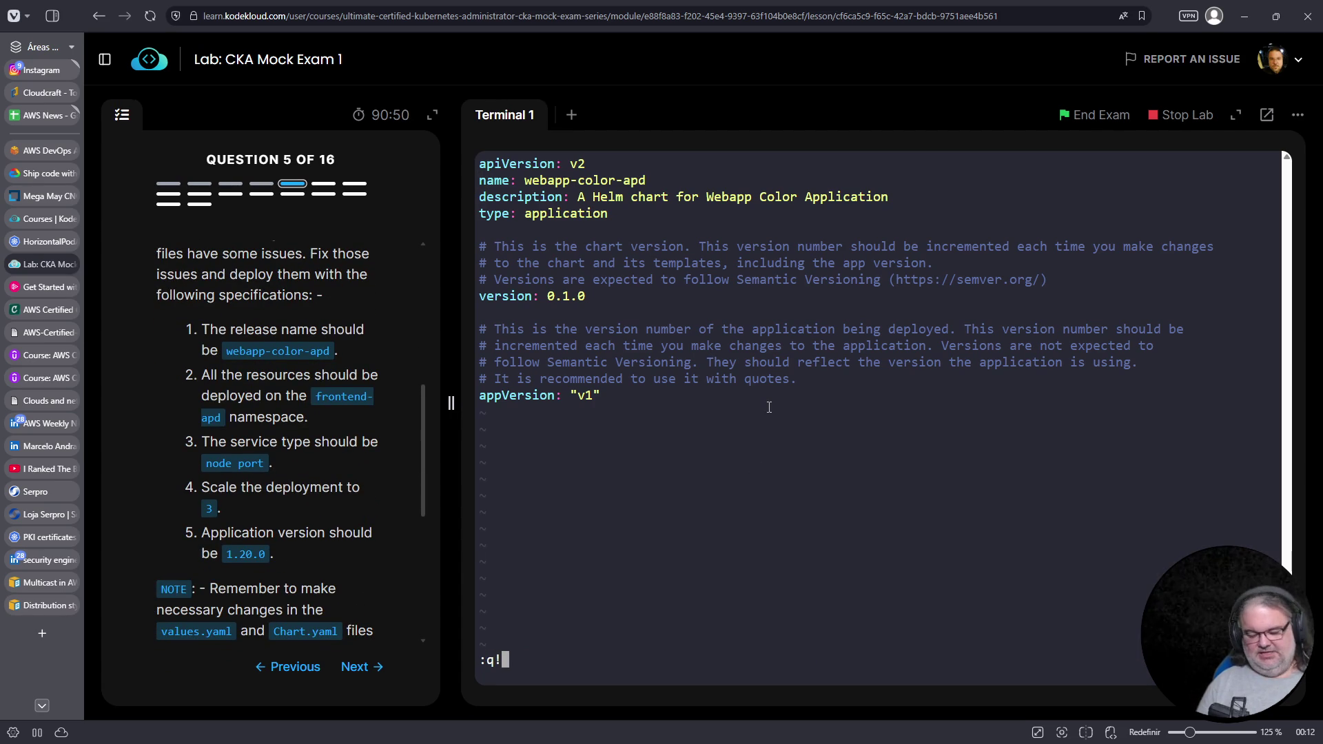
key(Return)
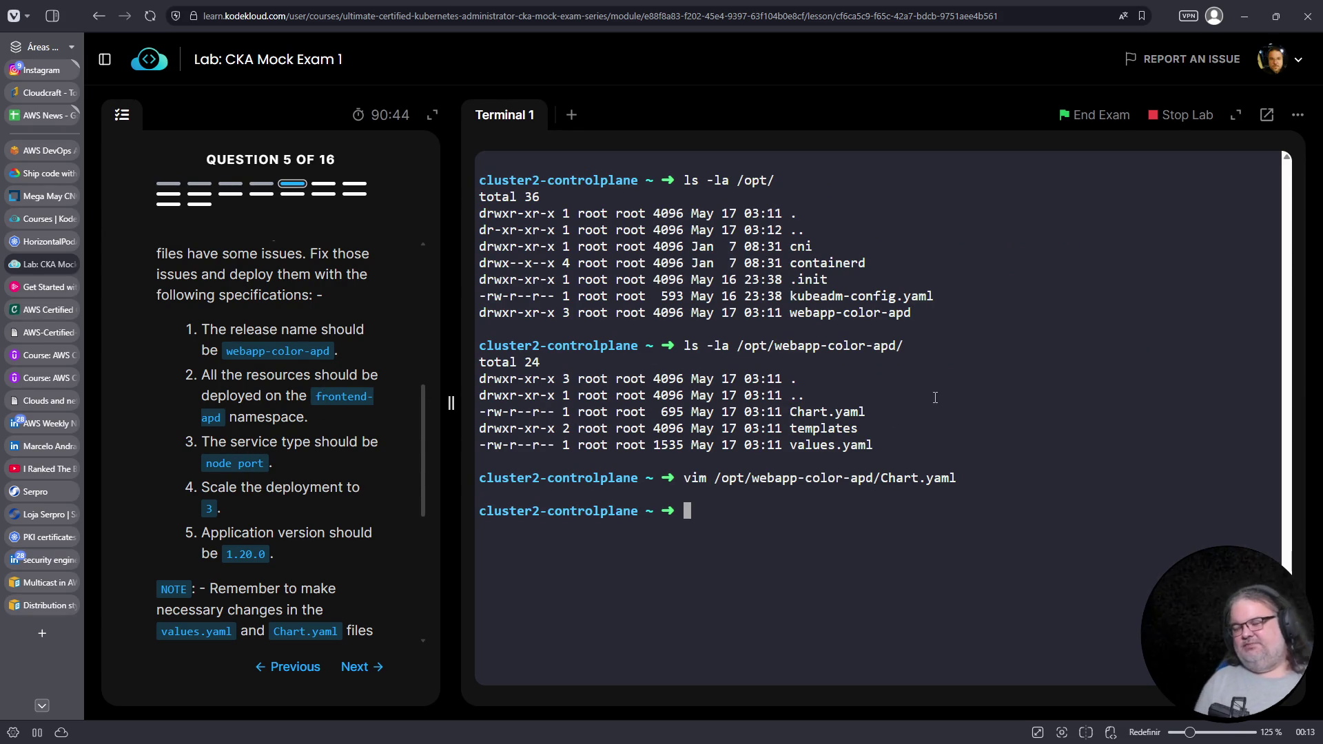
Open values.yaml in vim down to the configMap section, then start a second terminal
text(vim)
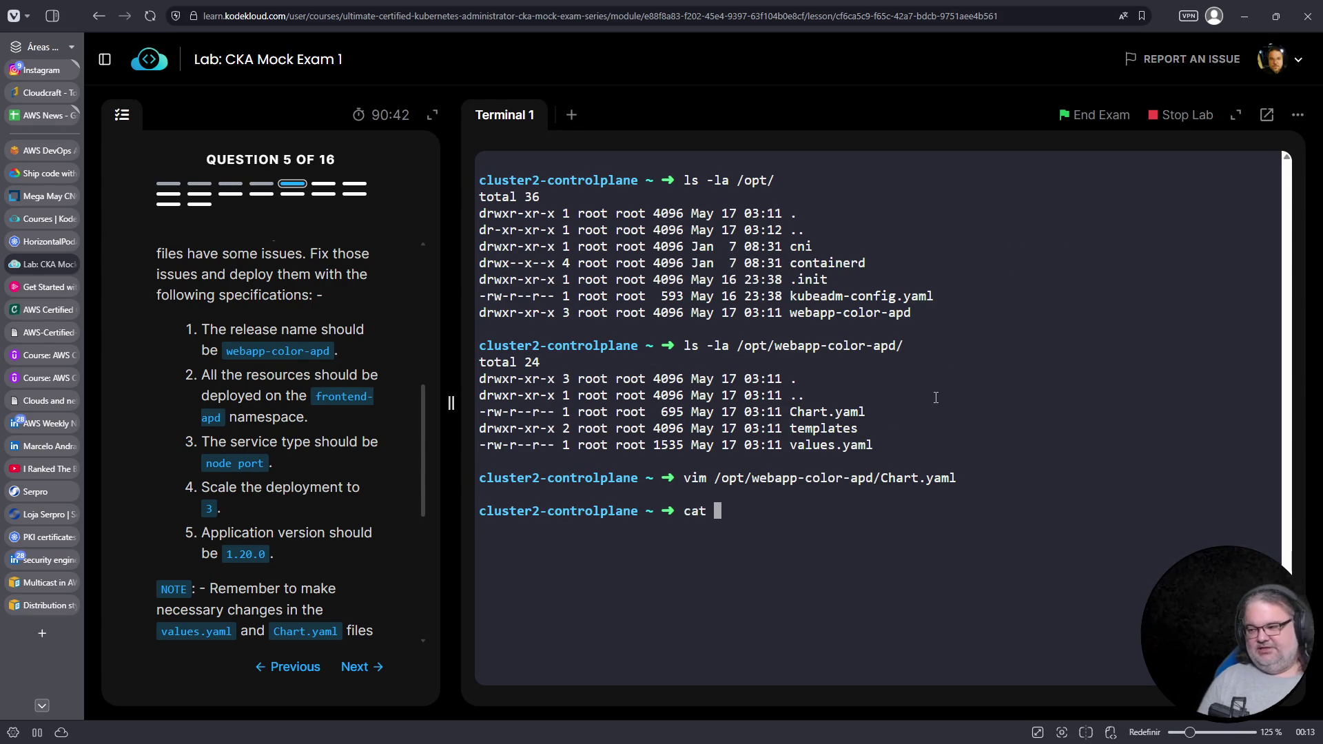
key(Up)
key(BackSpace)
key(BackSpace)
key(BackSpace)
text(values.yaml)
key(Return)
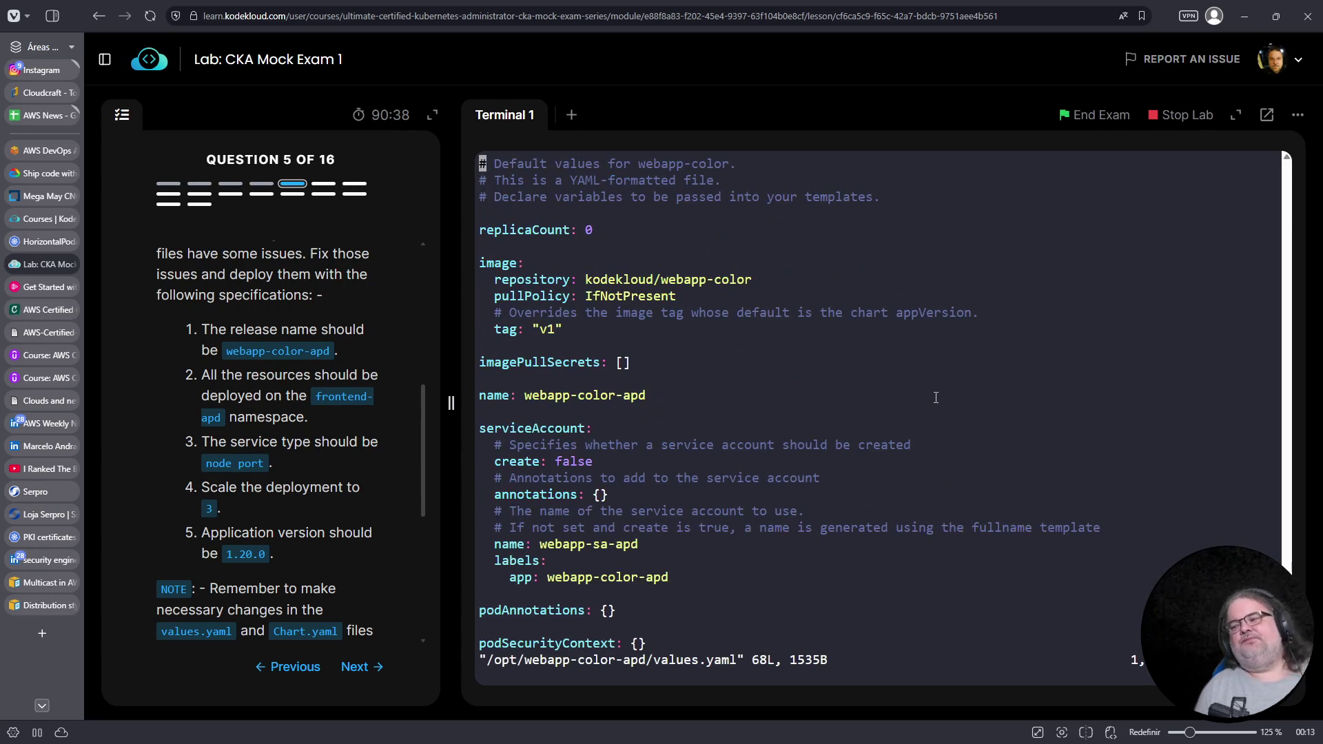
key(Down)
key(Down)
key(Down)
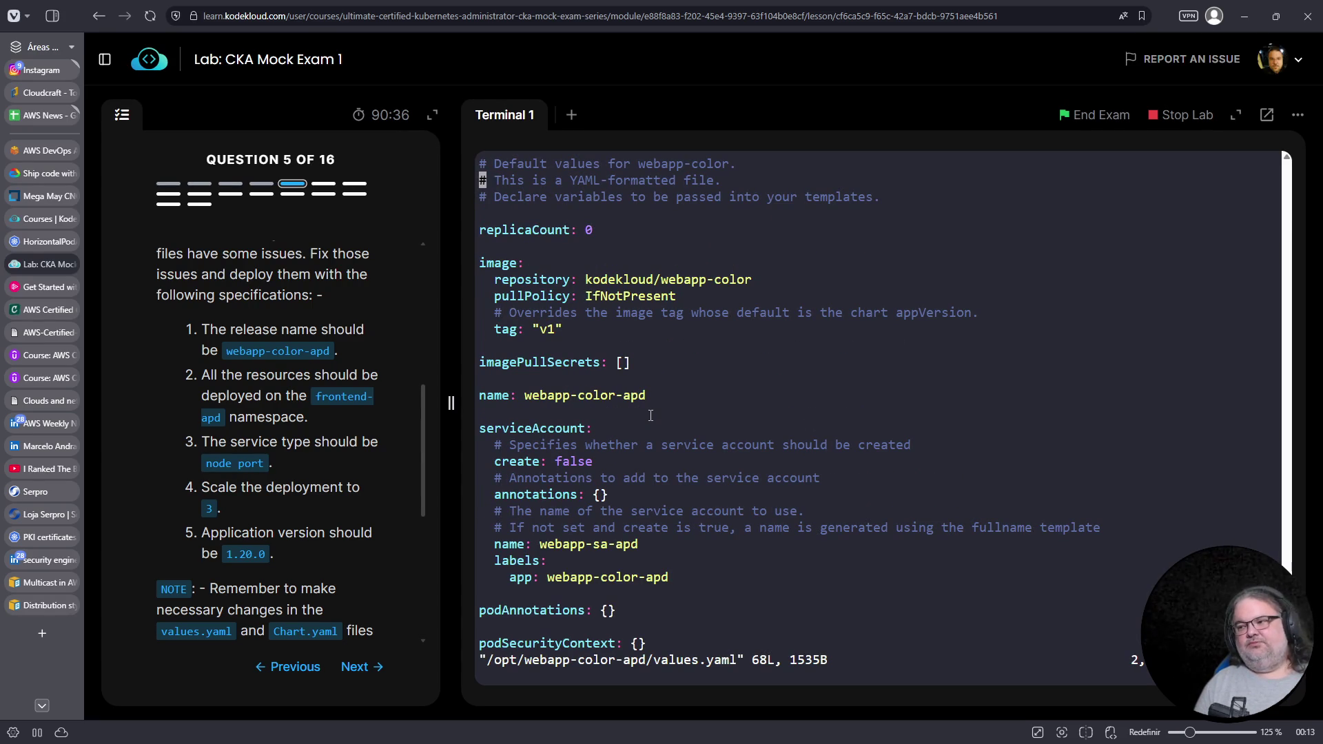
key(Down)
key(Down)
key(Down)
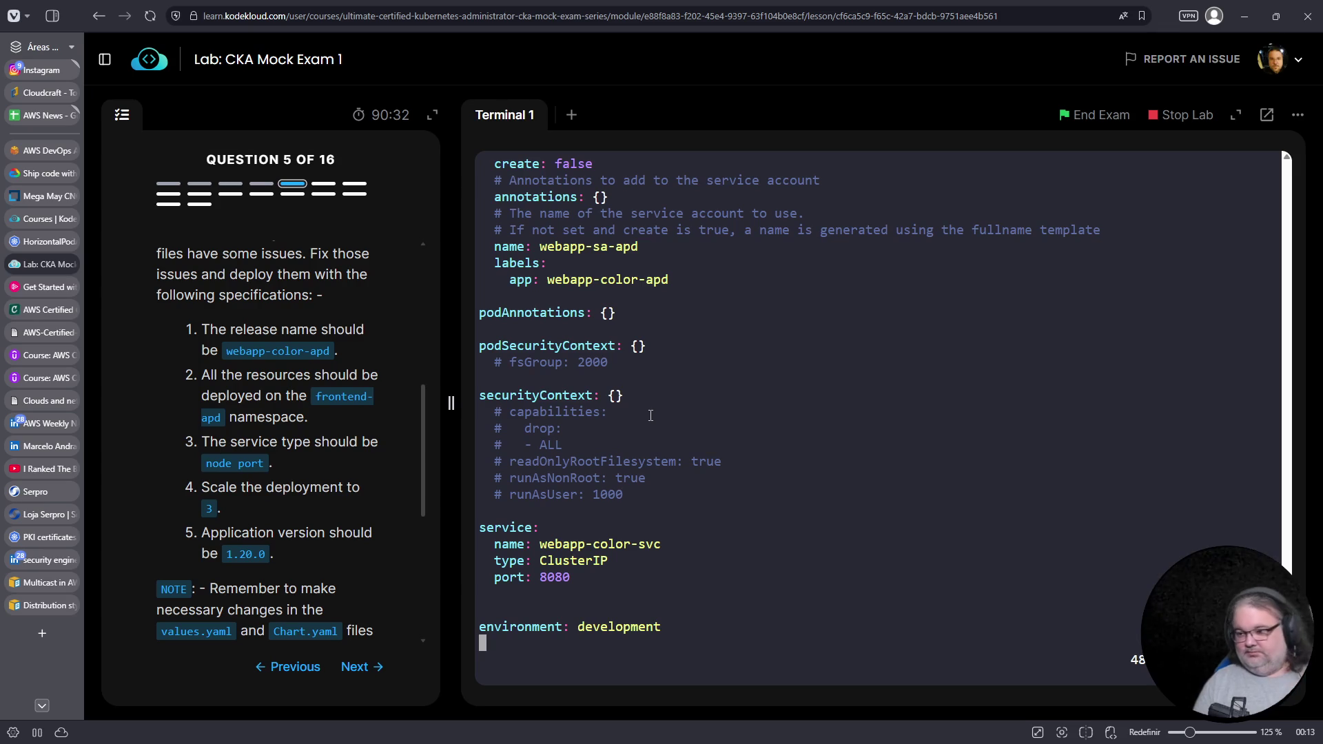
key(Down)
key(Down)
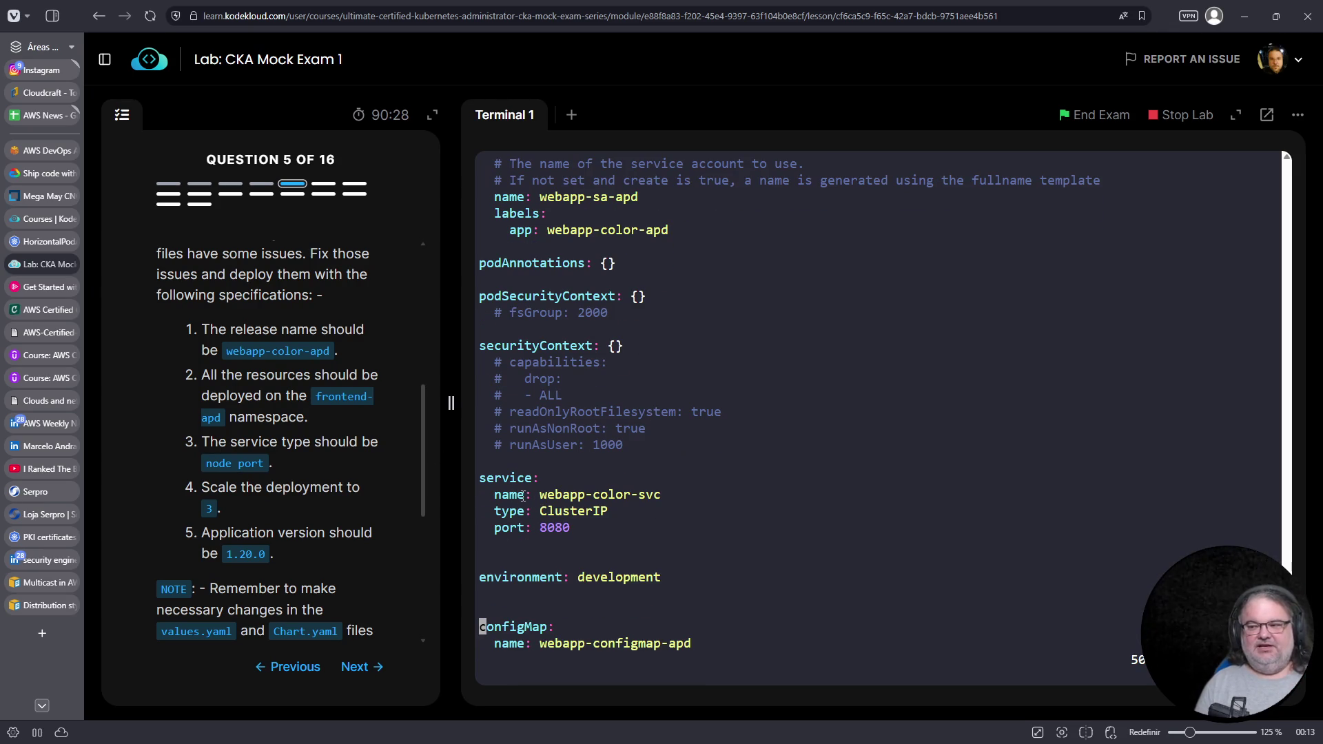
click(571, 114)
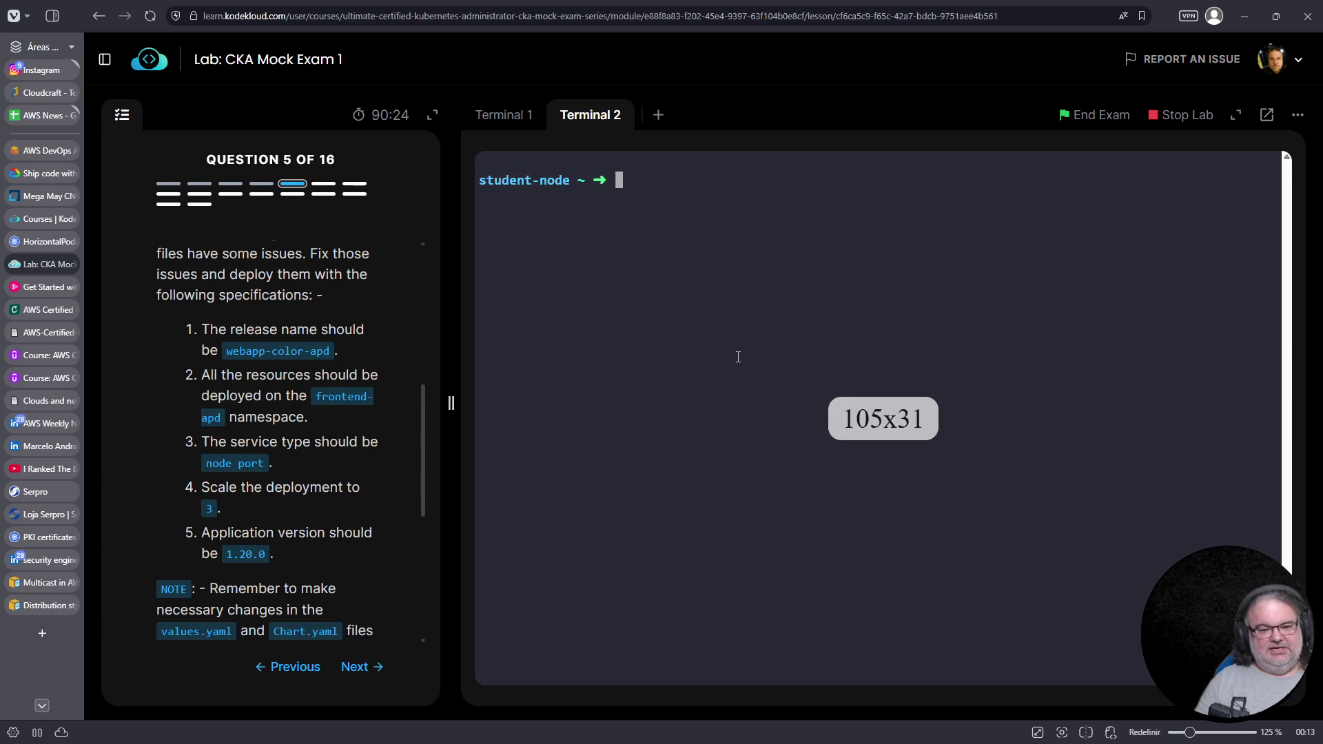
Show the helm install --help usage and mark its NAME argument
text(helm install )
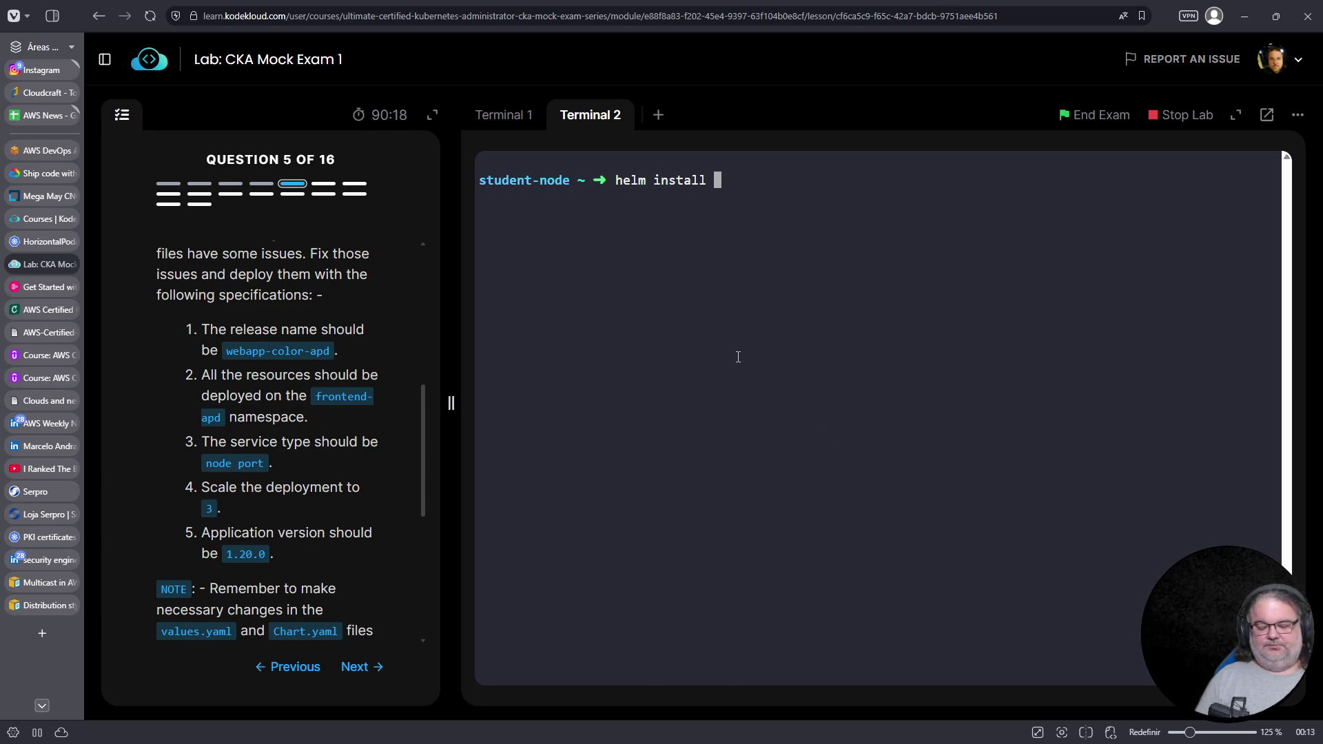
text(--help)
key(Return)
scroll(624, 410, up, 15)
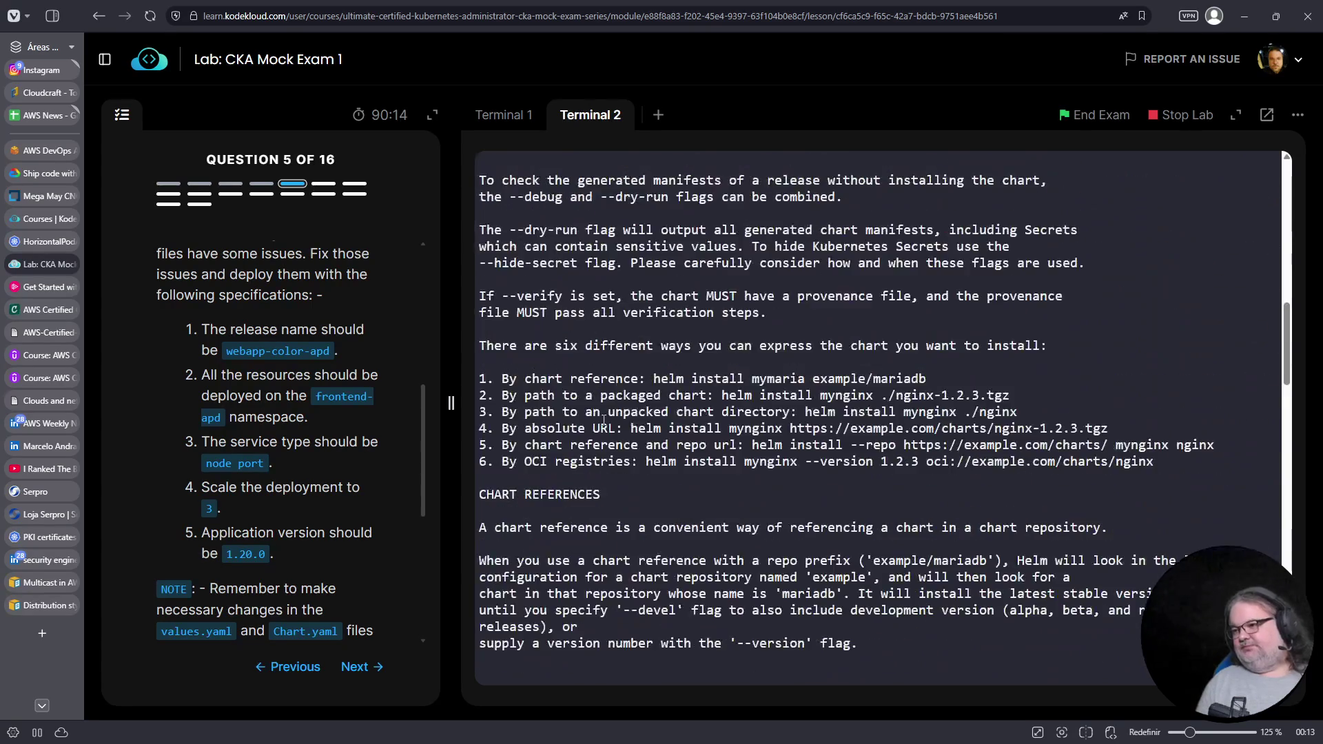
scroll(604, 419, down, 5)
double_click(609, 477)
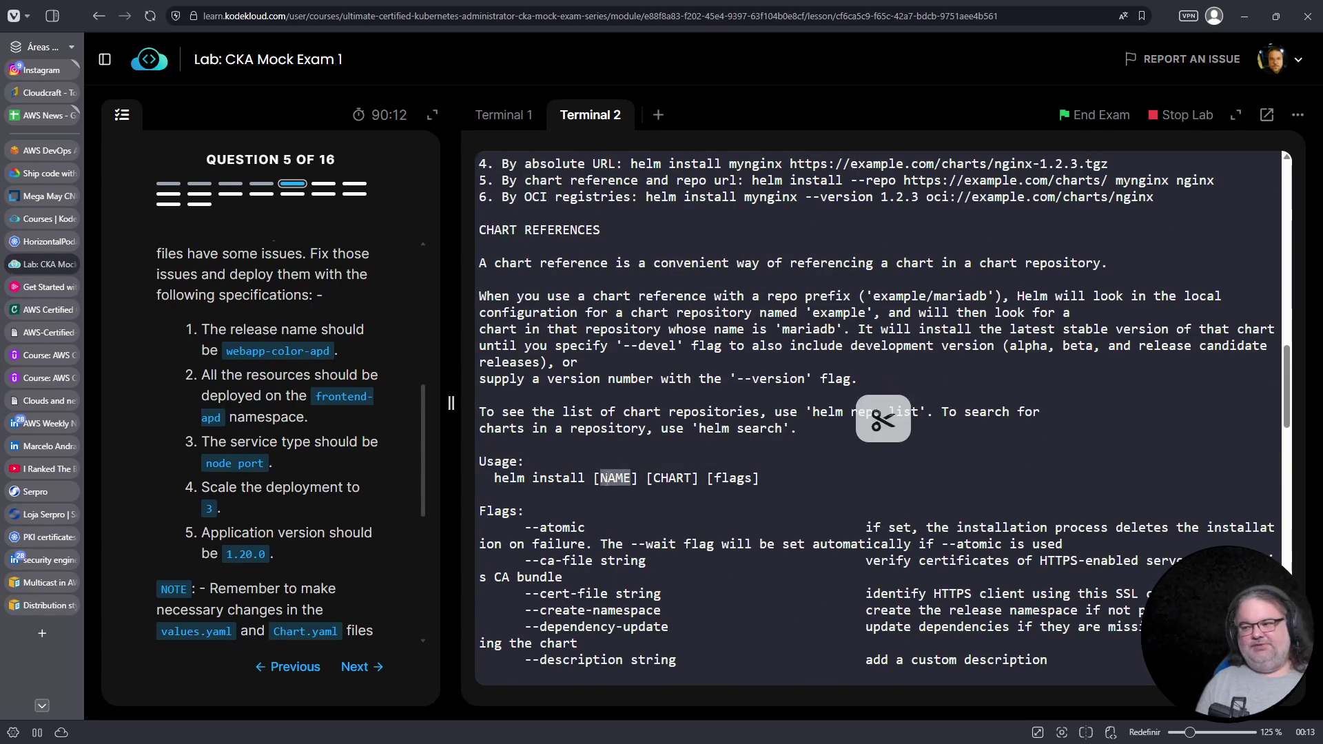
Copy the release name webapp-color-apd from the question and paste it at the prompt
drag(226, 353, 328, 354)
right_click(313, 350)
click(320, 361)
click(865, 460)
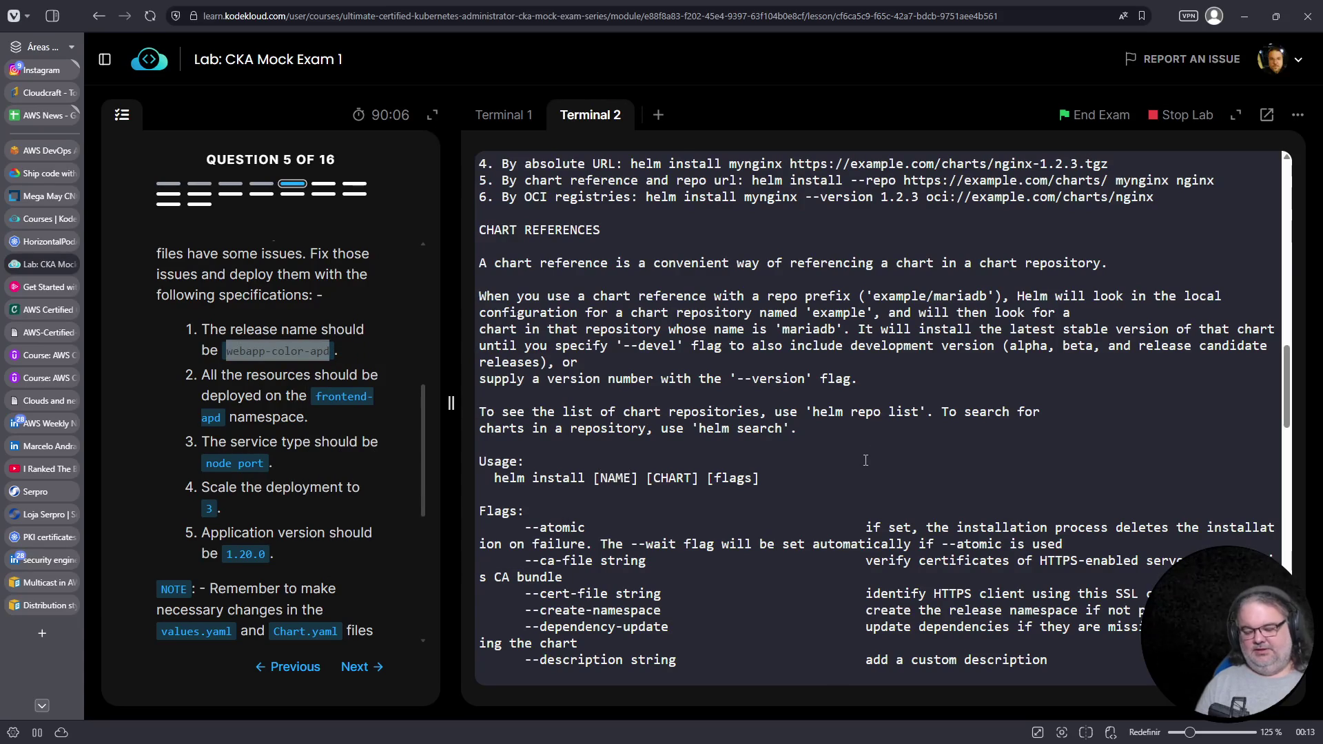
key(Up)
right_click(864, 460)
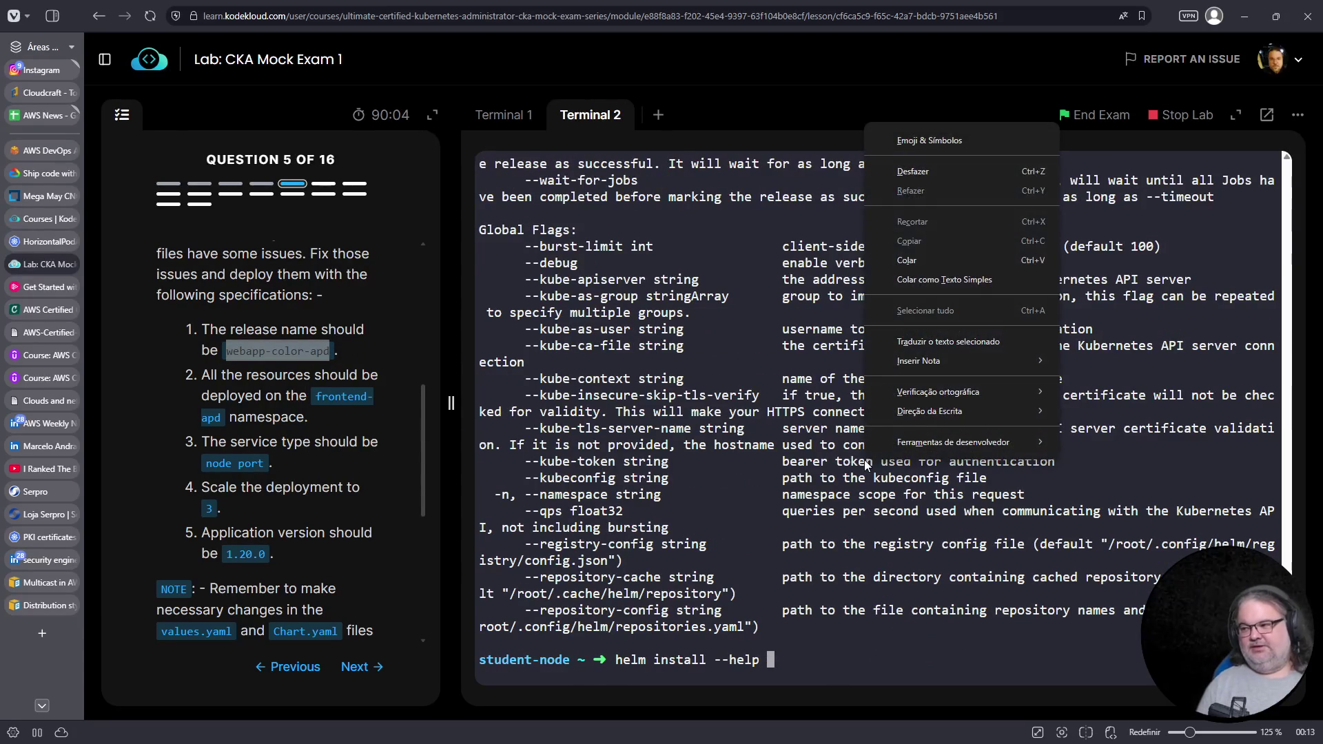
click(922, 261)
Edit the recalled line into 'helm install webapp-color-apd /opt/'
key(Left)
key(Left)
key(Left)
key(BackSpace)
key(BackSpace)
key(Delete)
key(Delete)
key(Delete)
text(ll)
key(End)
text(/opt/)
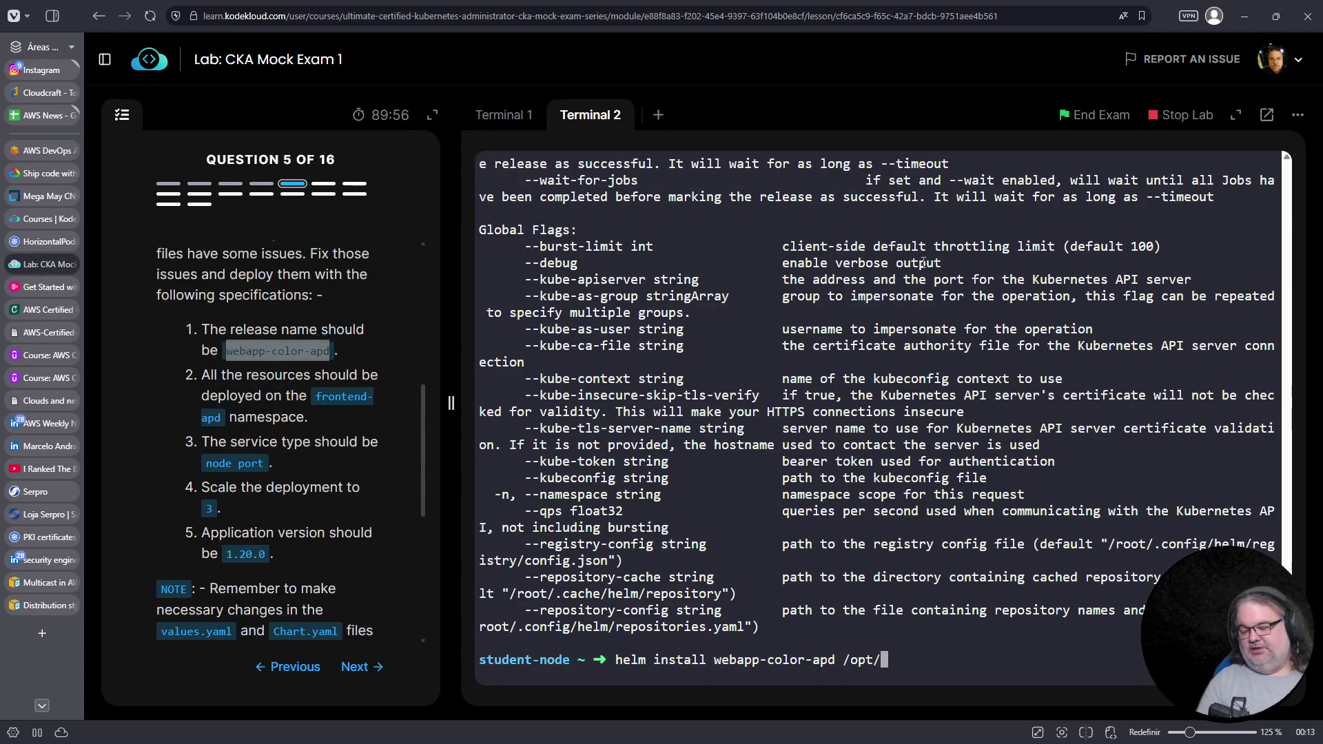
text(webq)
key(BackSpace)
key(BackSpace)
key(BackSpace)
key(BackSpace)
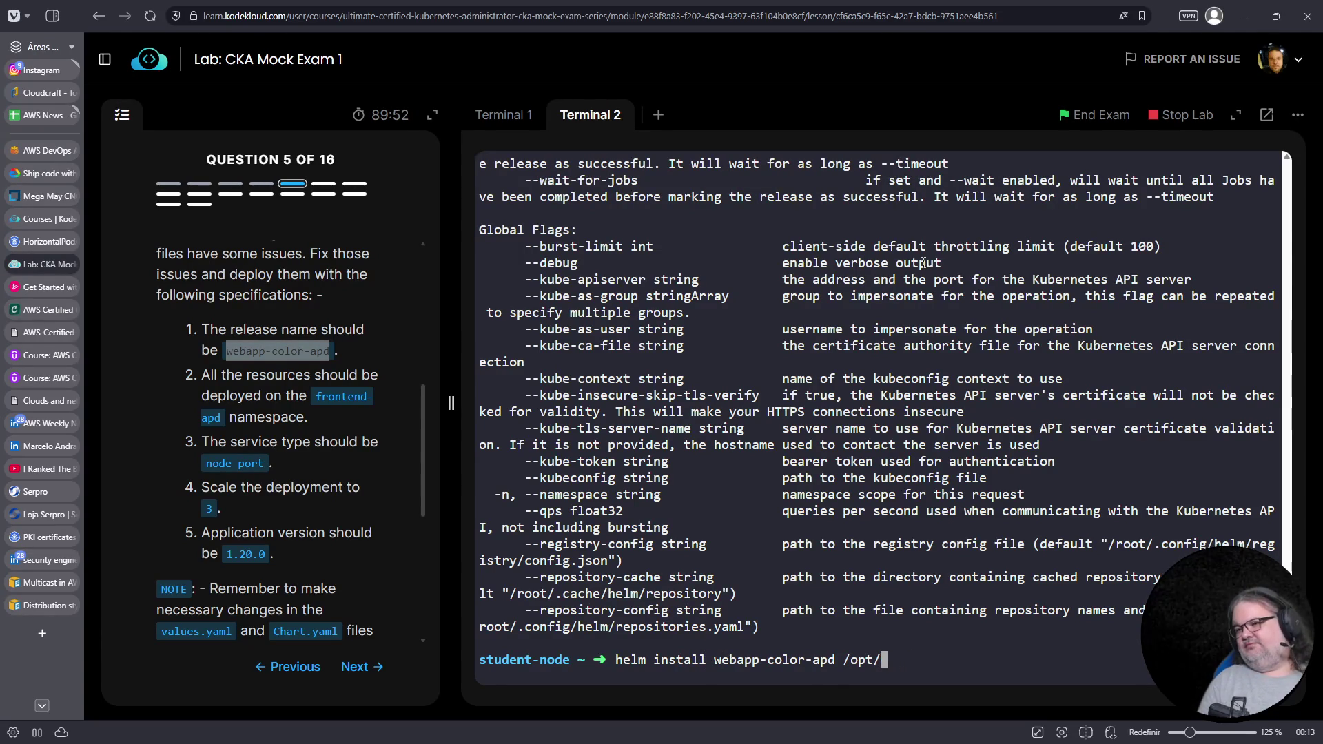
text(.i)
key(Tab)
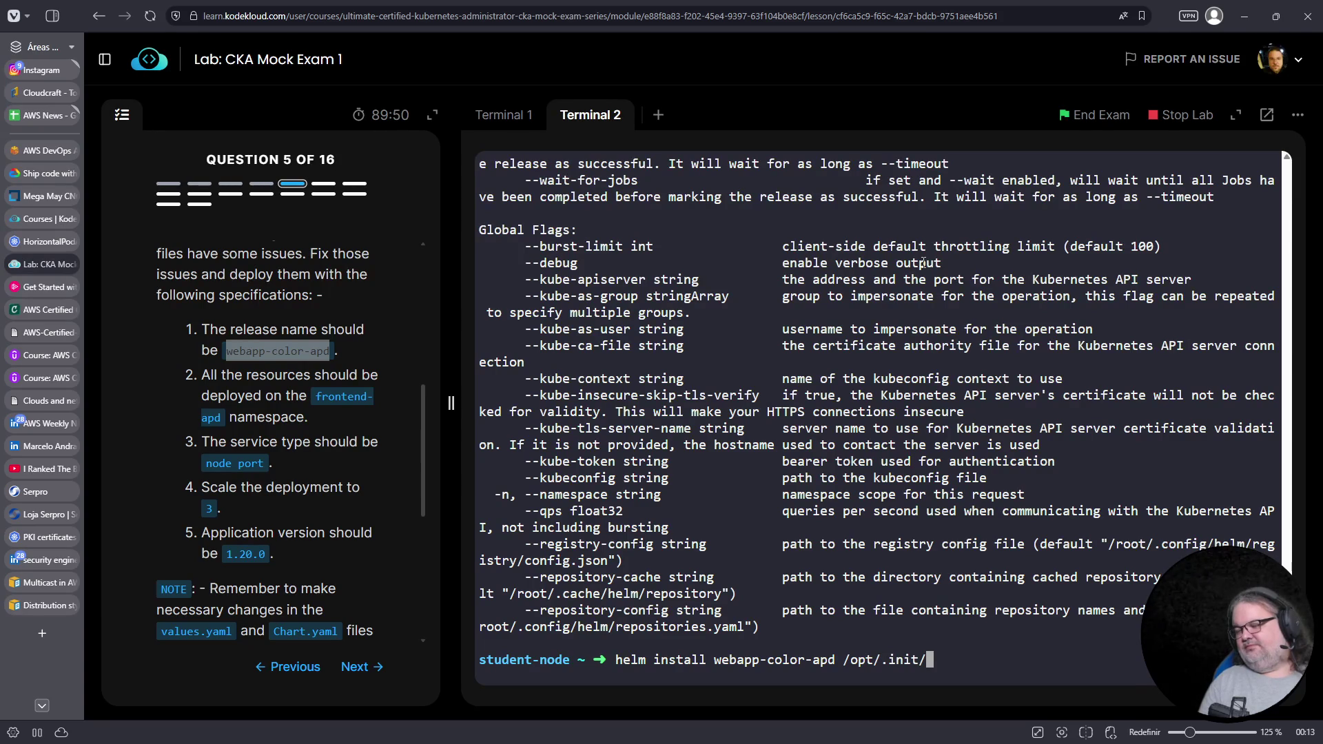
key(BackSpace)
key(BackSpace)
key(BackSpace)
key(BackSpace)
key(BackSpace)
Review the help output, then clear and restore the drafted helm command
scroll(924, 262, up, 5)
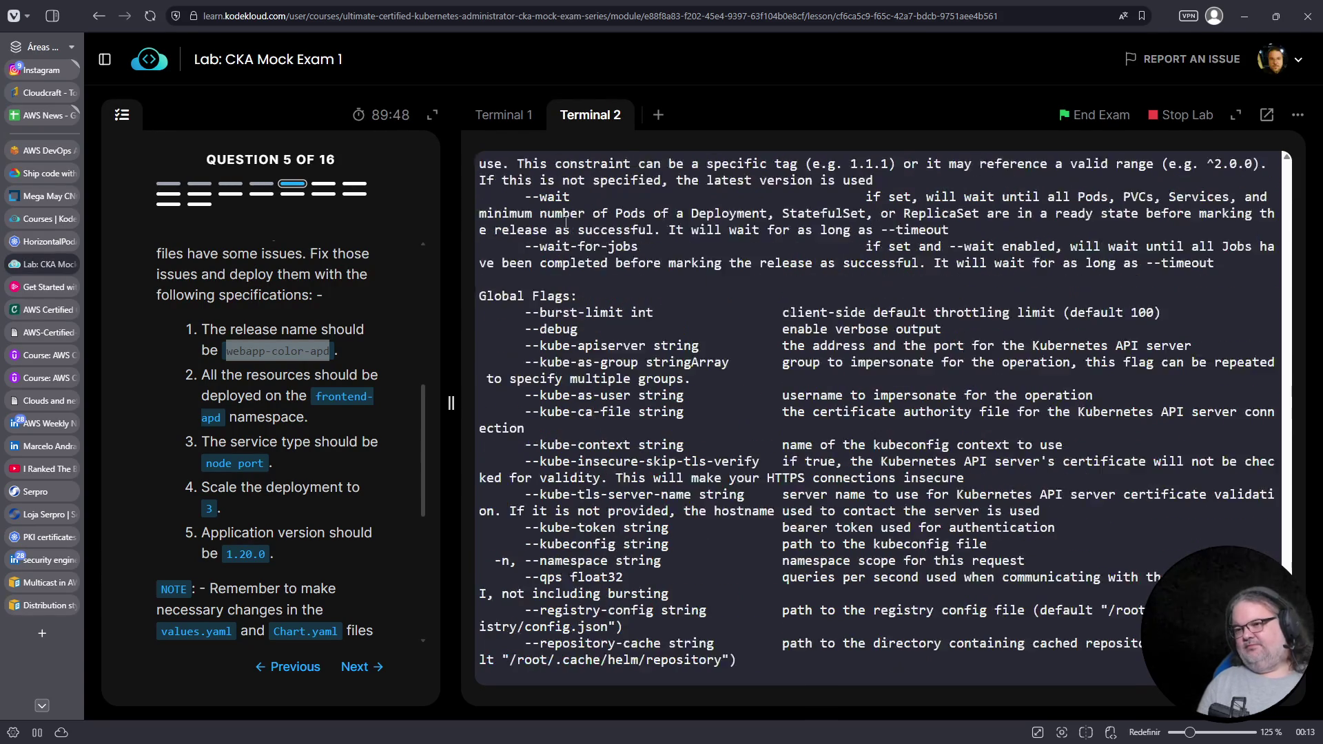
scroll(297, 334, up, 3)
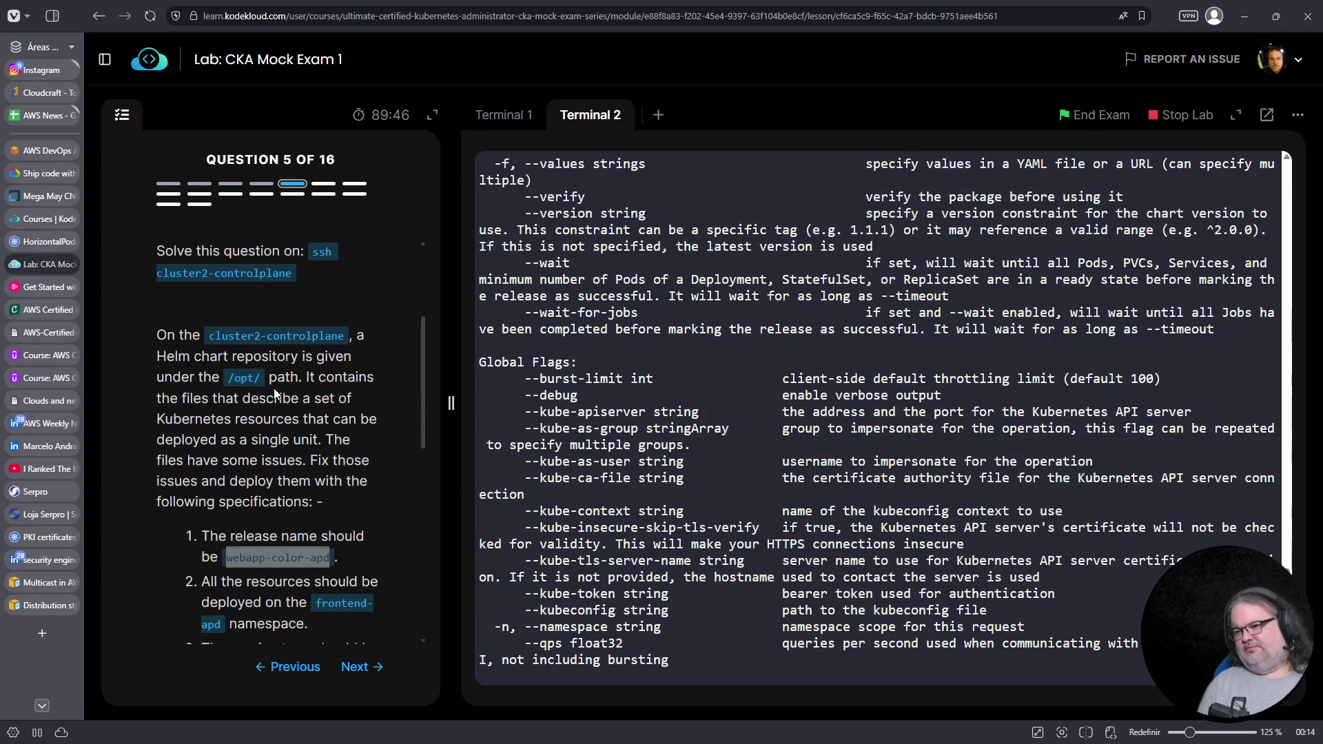
scroll(297, 335, down, 8)
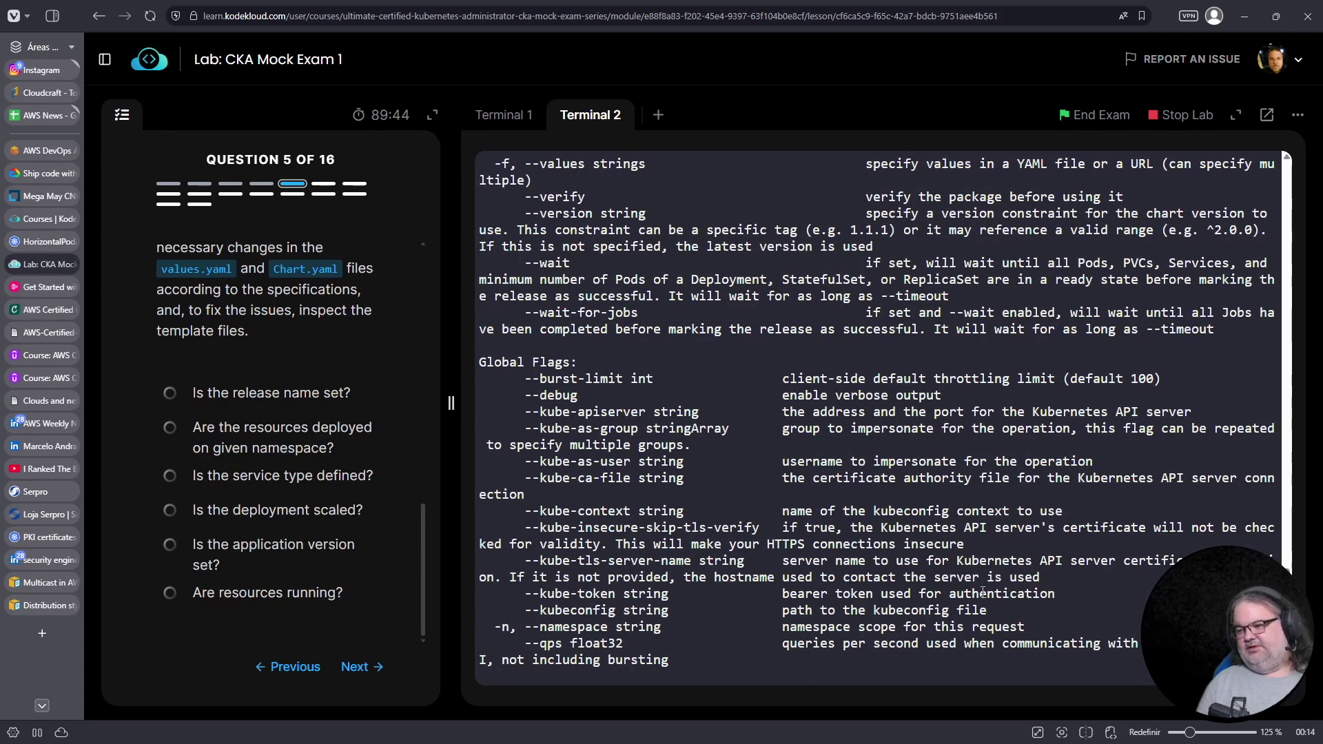
scroll(760, 627, down, 4)
key(ctrl+u)
key(ctrl+y)
key(ctrl+a)
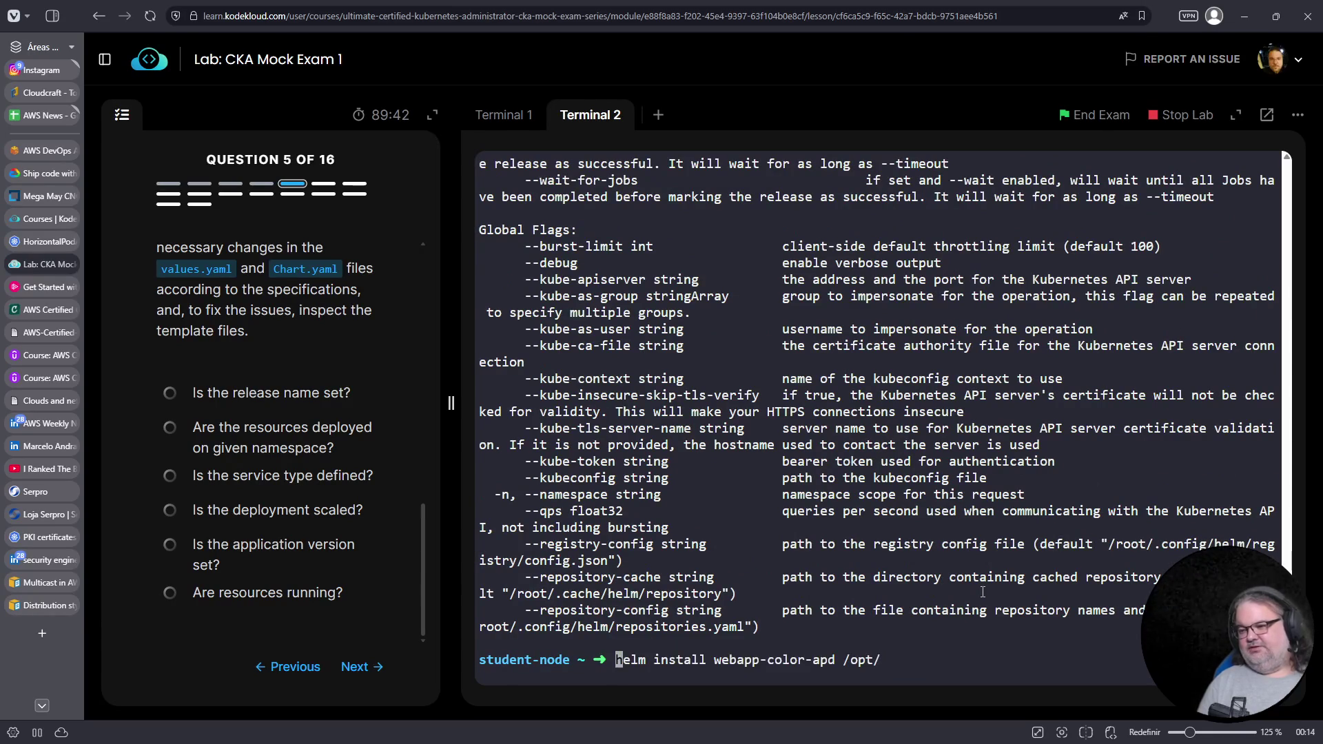
Comment out the draft and list the contents of /opt
text(#)
key(Return)
text(ls )
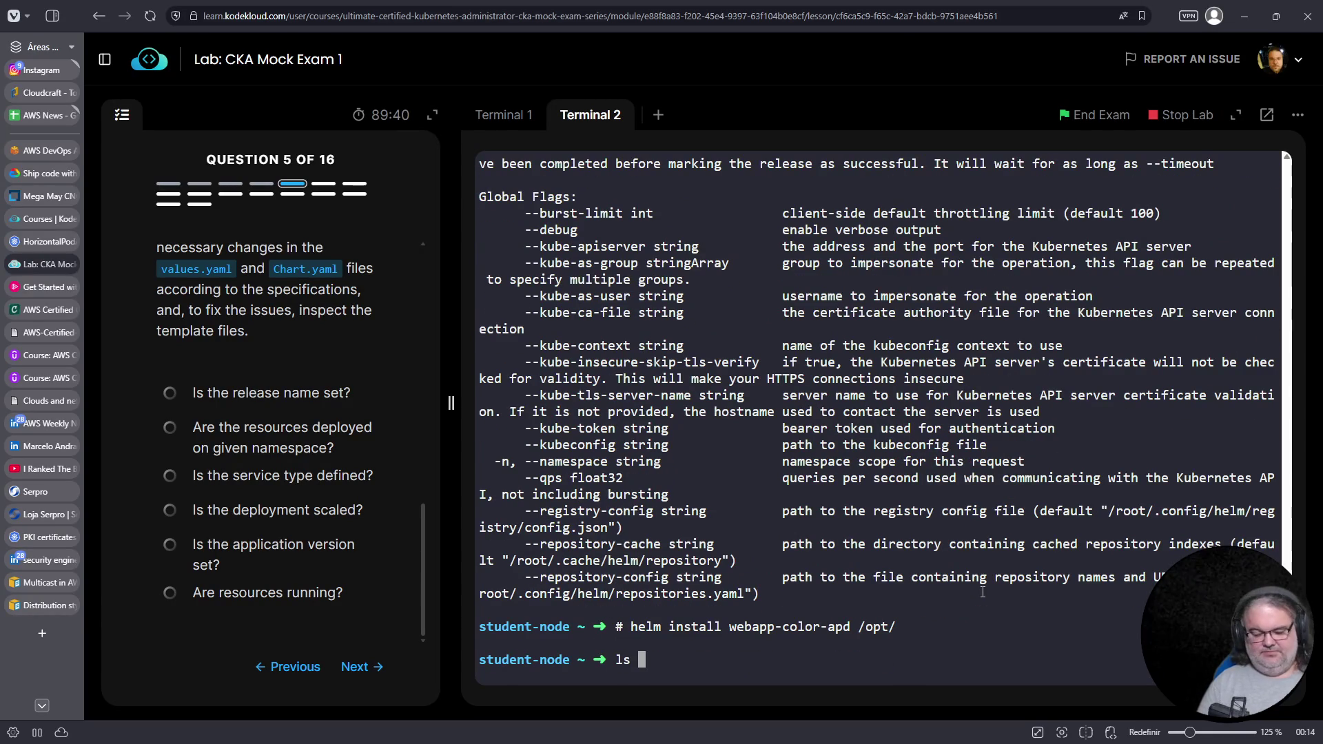
text(/opt/.init/web)
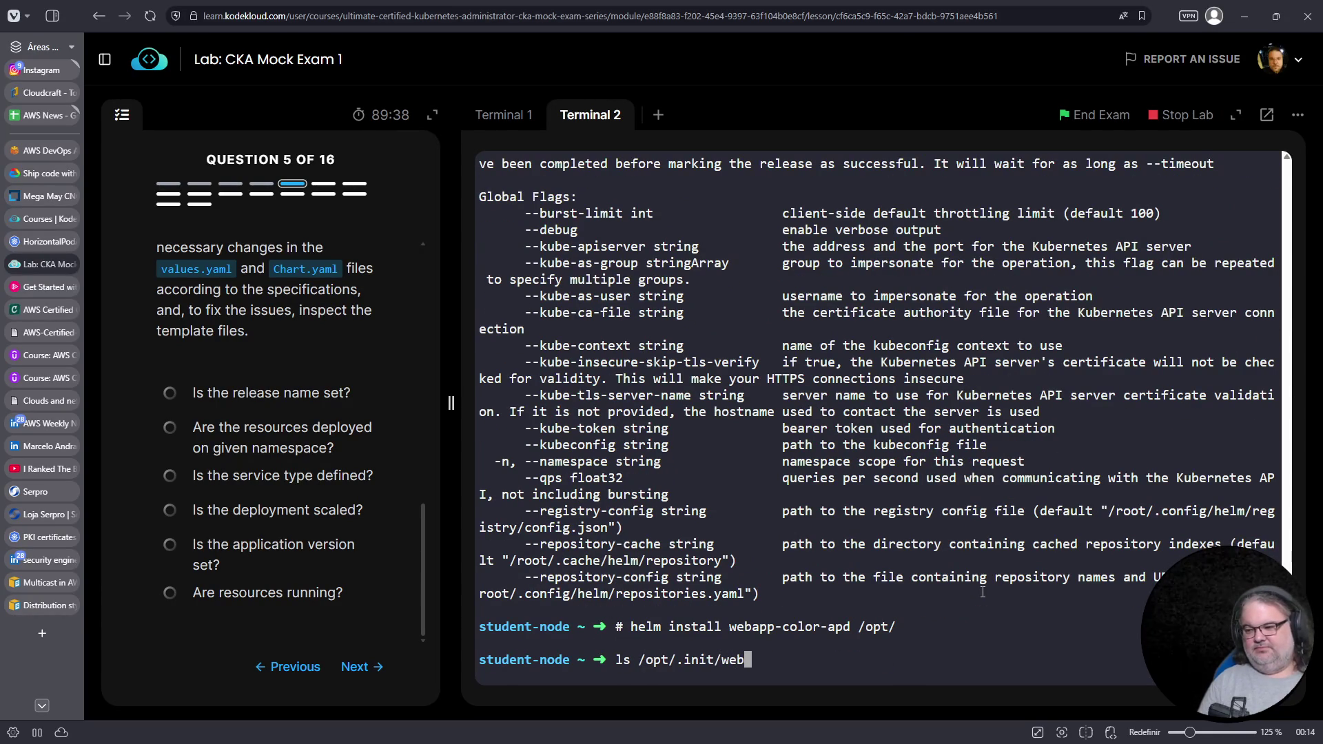
key(ctrl+c)
text(ls /opt/.init/)
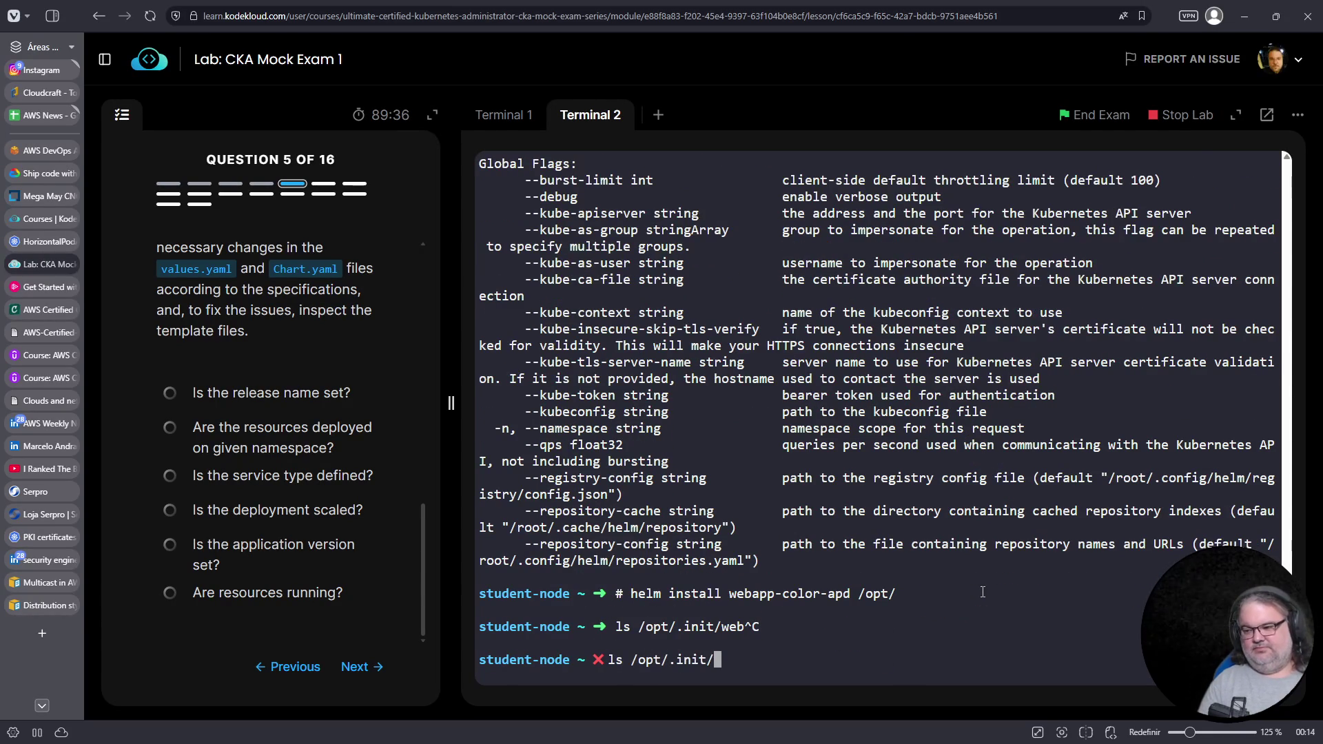
key(BackSpace)
key(BackSpace)
key(BackSpace)
text(web)
key(BackSpace)
key(BackSpace)
key(BackSpace)
key(Return)
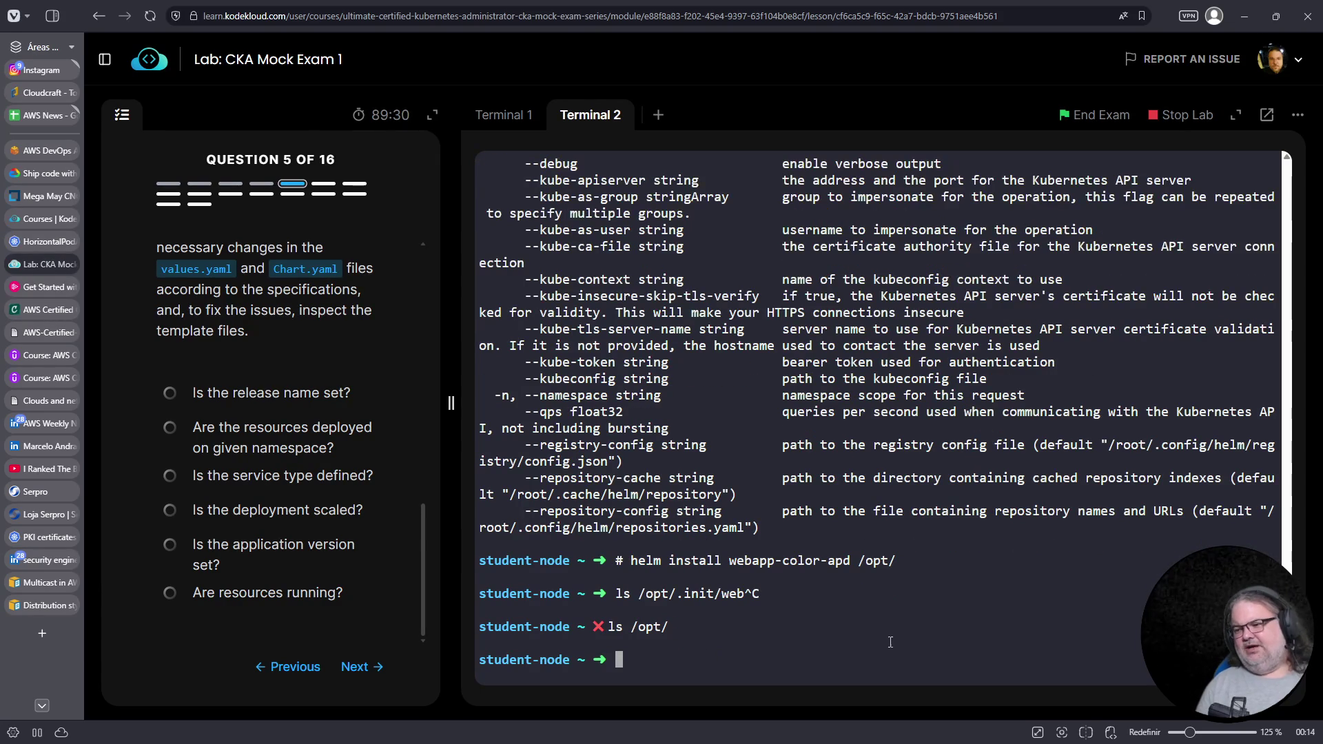
Copy 'ssh cluster2-controlplane' from the question, paste it, and connect
scroll(892, 644, up, 15)
scroll(888, 631, up, 12)
scroll(282, 376, up, 6)
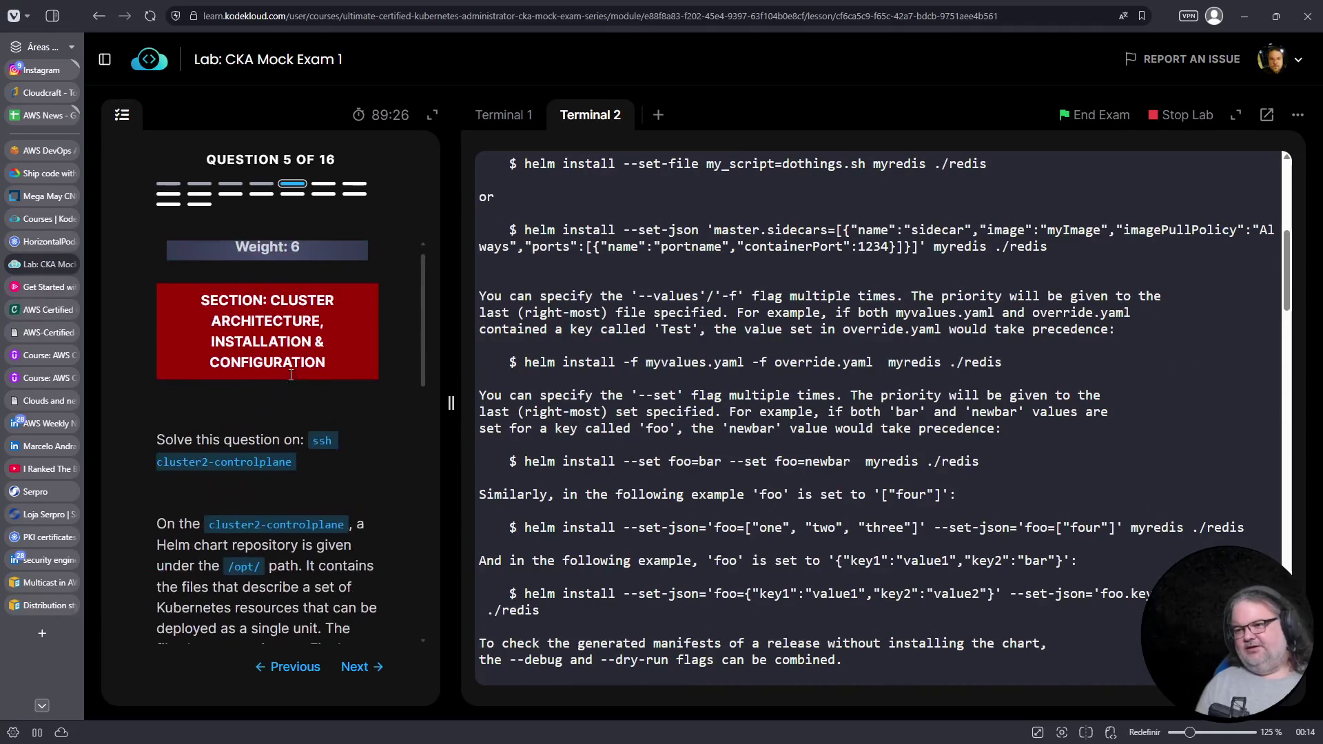
drag(311, 441, 295, 466)
right_click(277, 474)
click(280, 480)
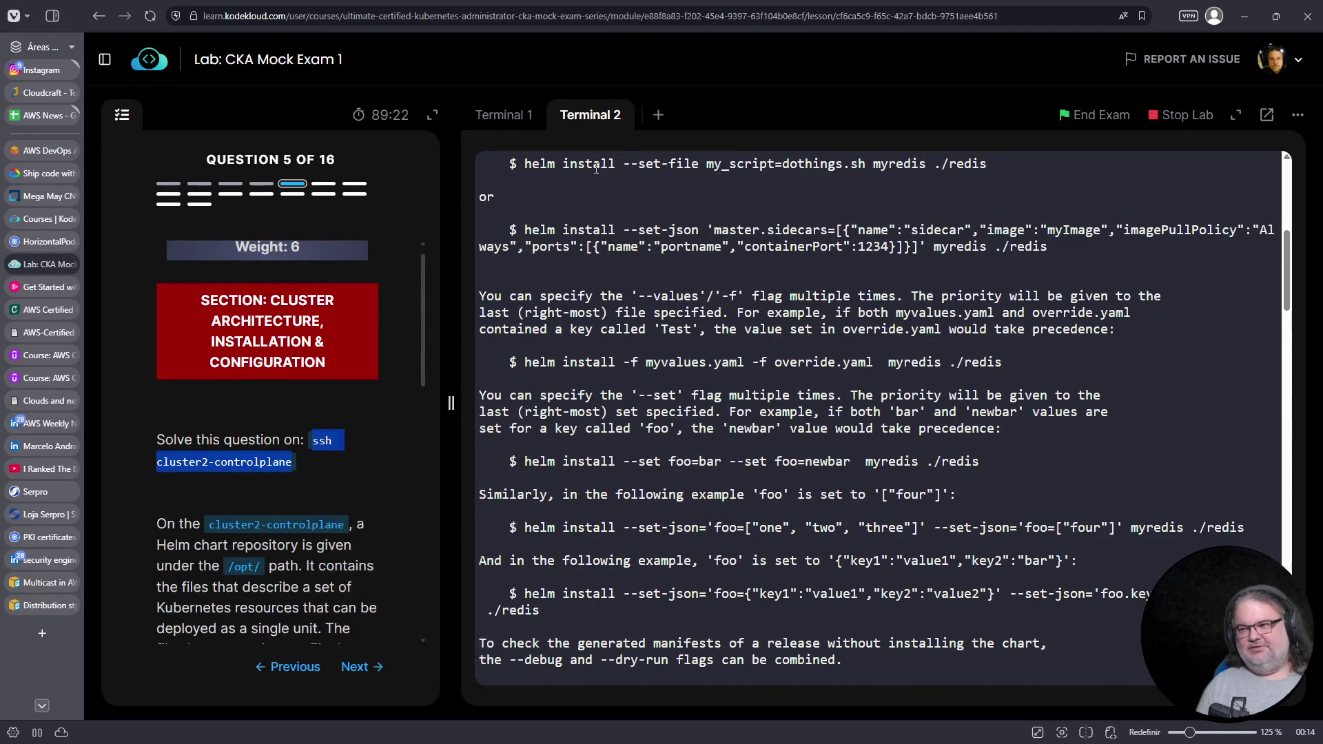
click(780, 468)
key(ctrl+c)
right_click(973, 461)
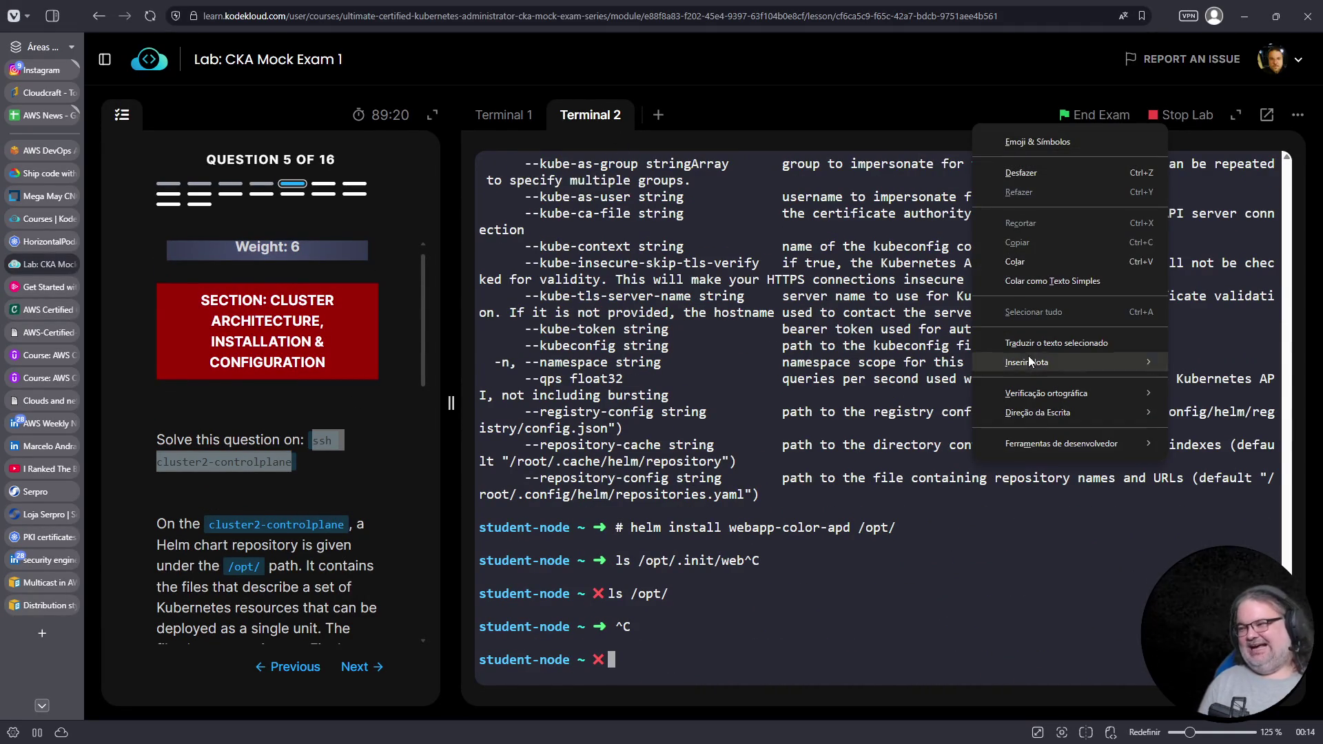
click(1034, 263)
key(Return)
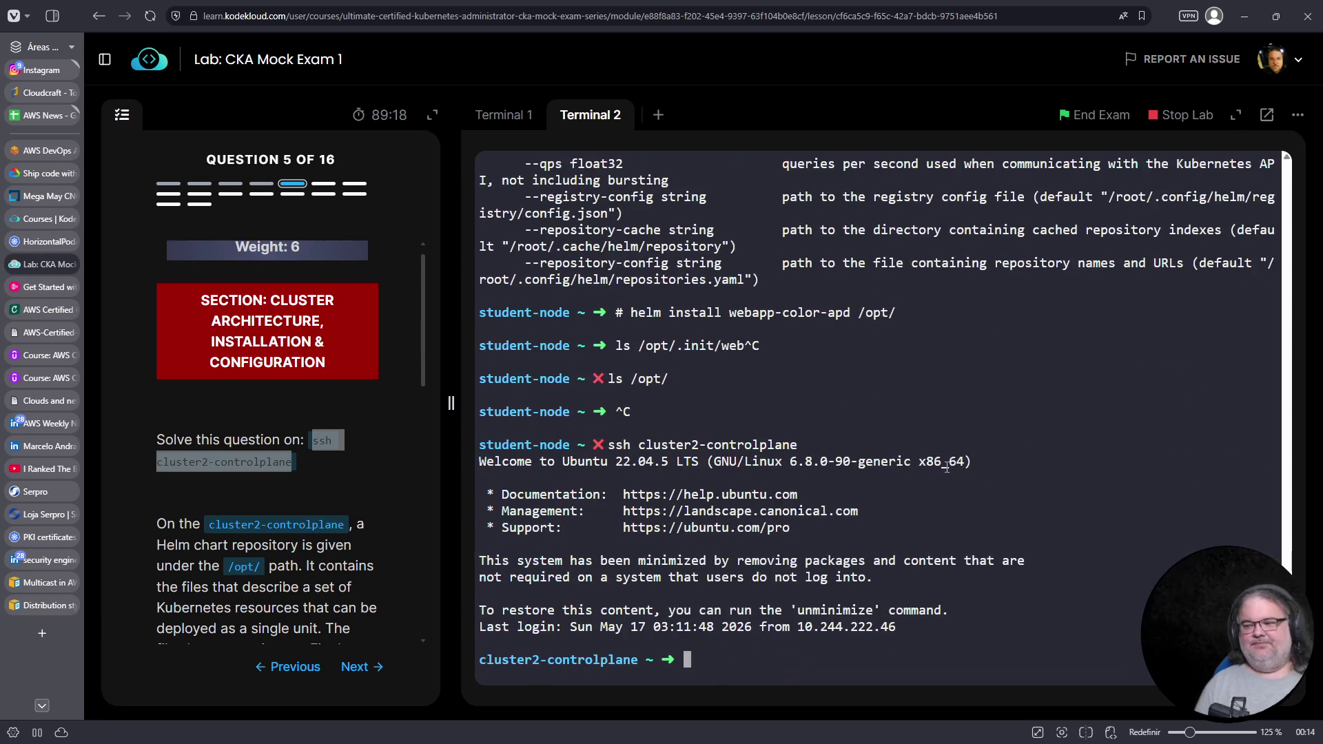
Draft 'helm install webapp-color-apd /opt/webapp-color-apd' using the copied release name
text(helm install)
scroll(262, 504, down, 2)
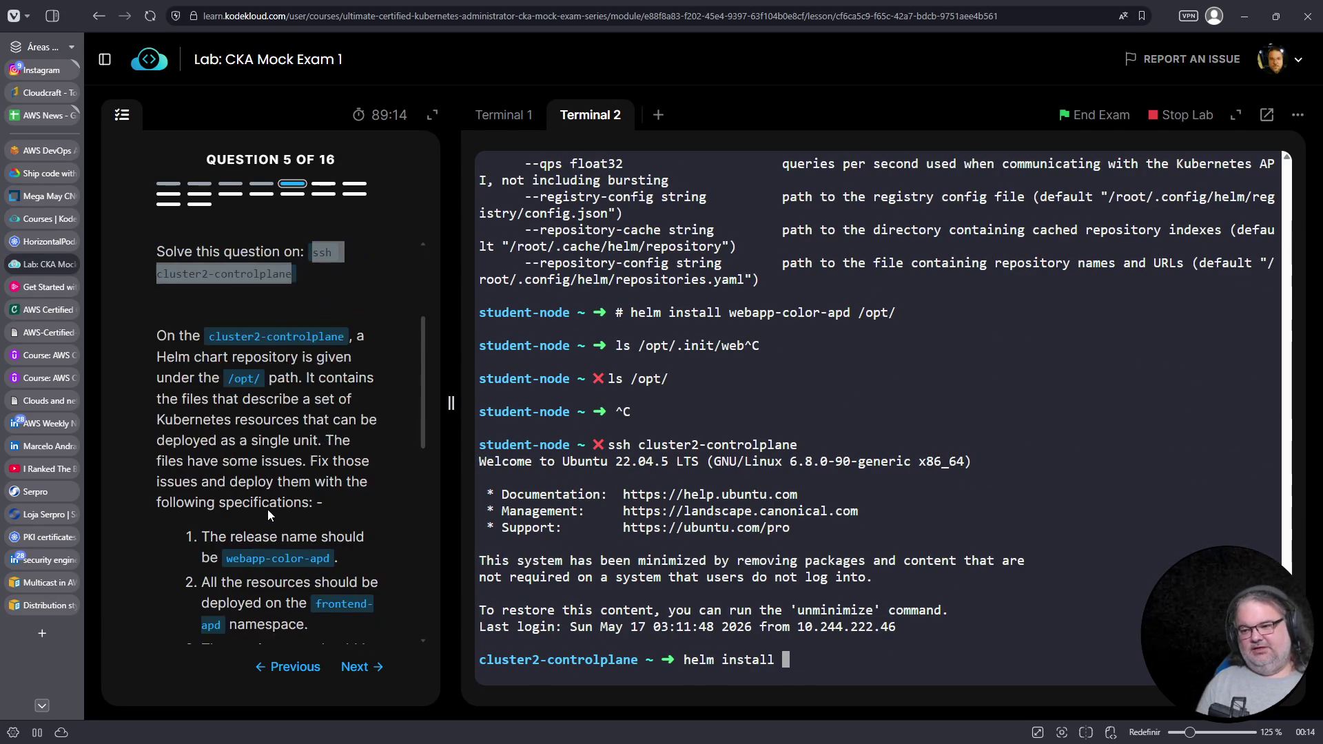
drag(227, 558, 318, 559)
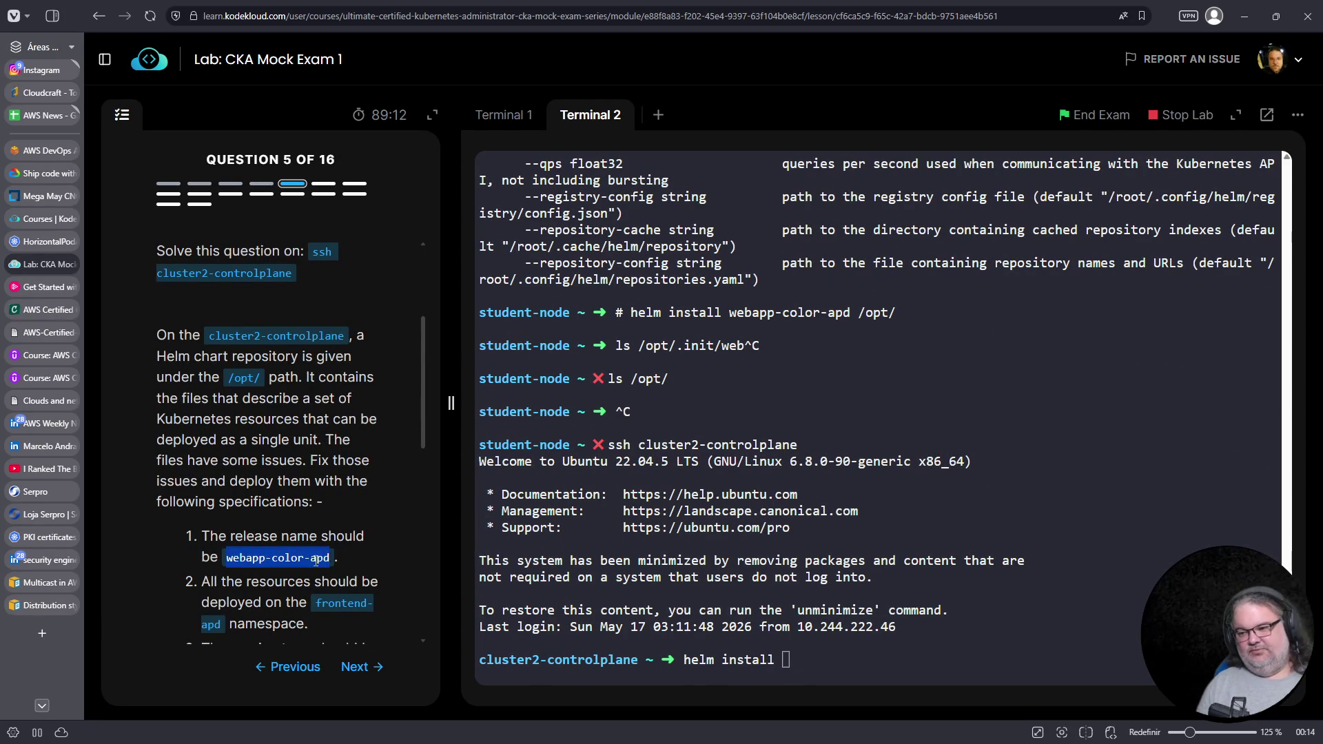
right_click(318, 560)
click(371, 364)
right_click(918, 451)
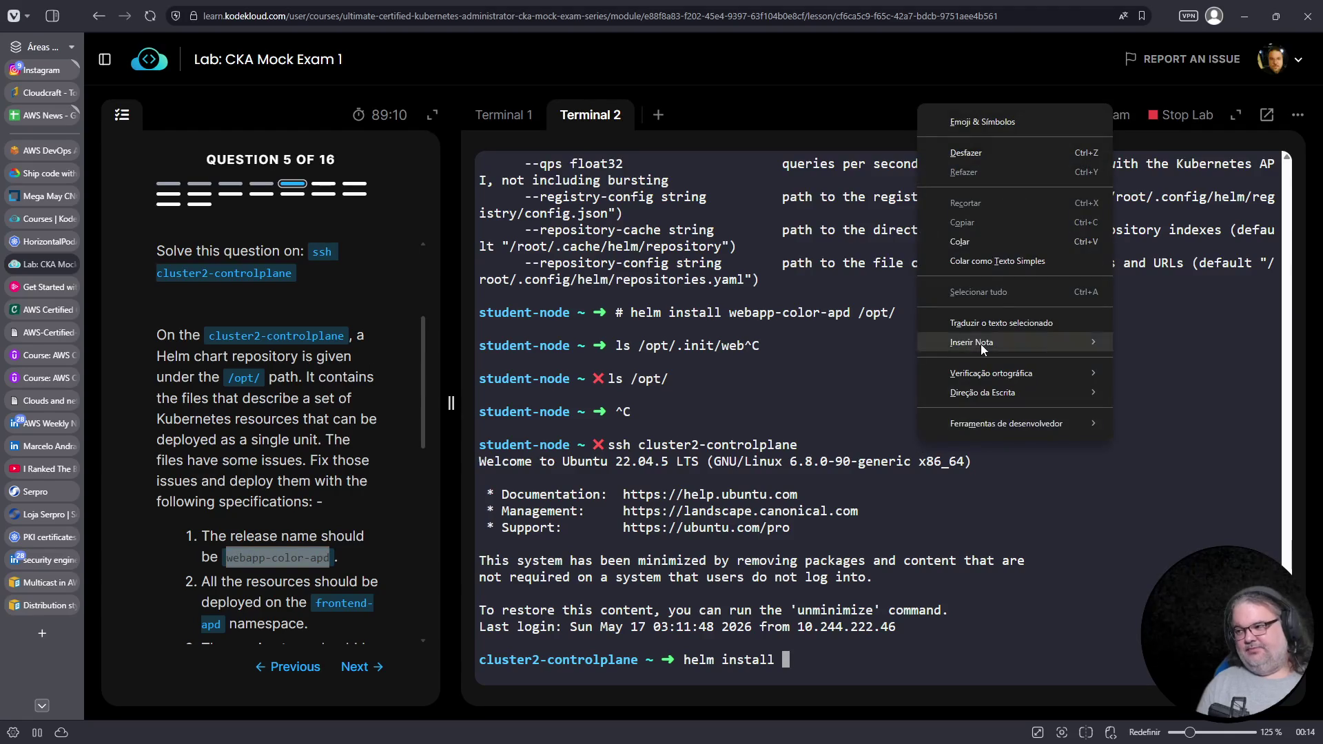
click(977, 243)
text(/opt/webapp-color-apd/)
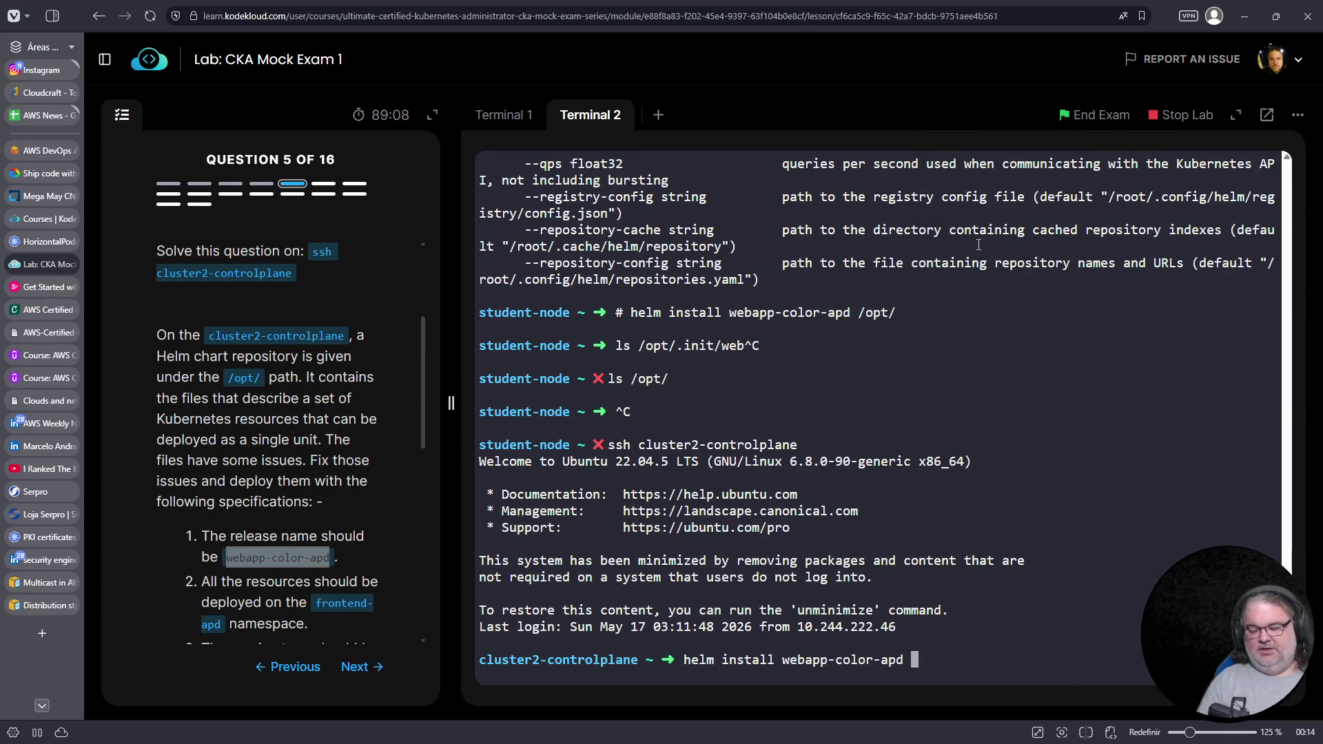
key(Tab)
key(Tab)
key(Tab)
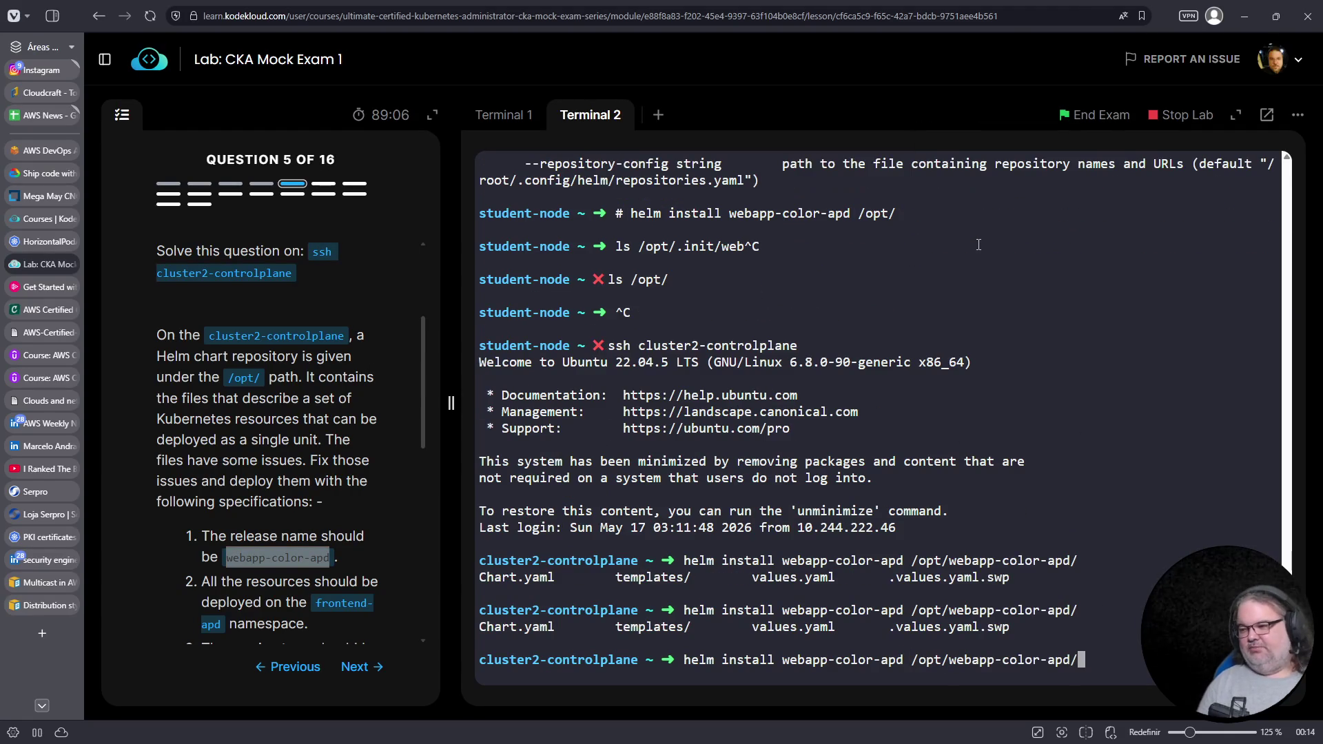
key(BackSpace)
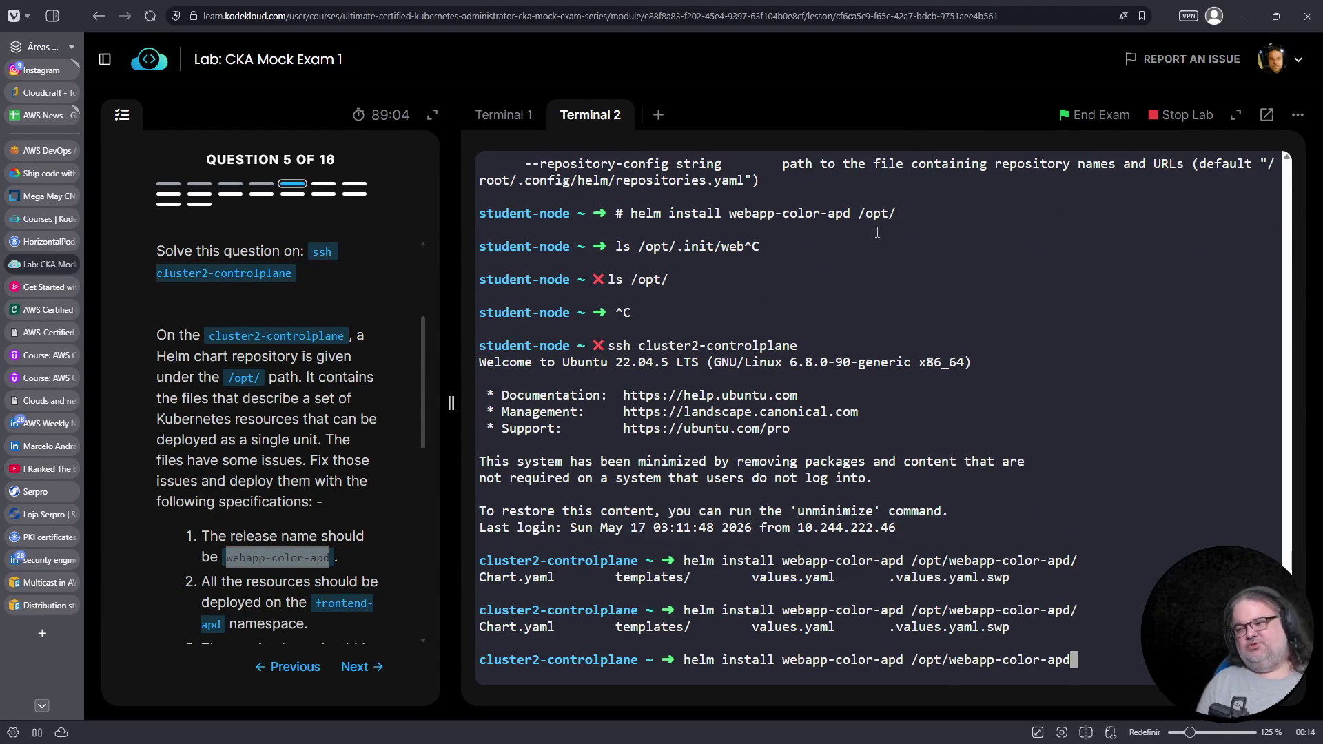
Add a --set service type option, checking the service settings in values.yaml
text( --set)
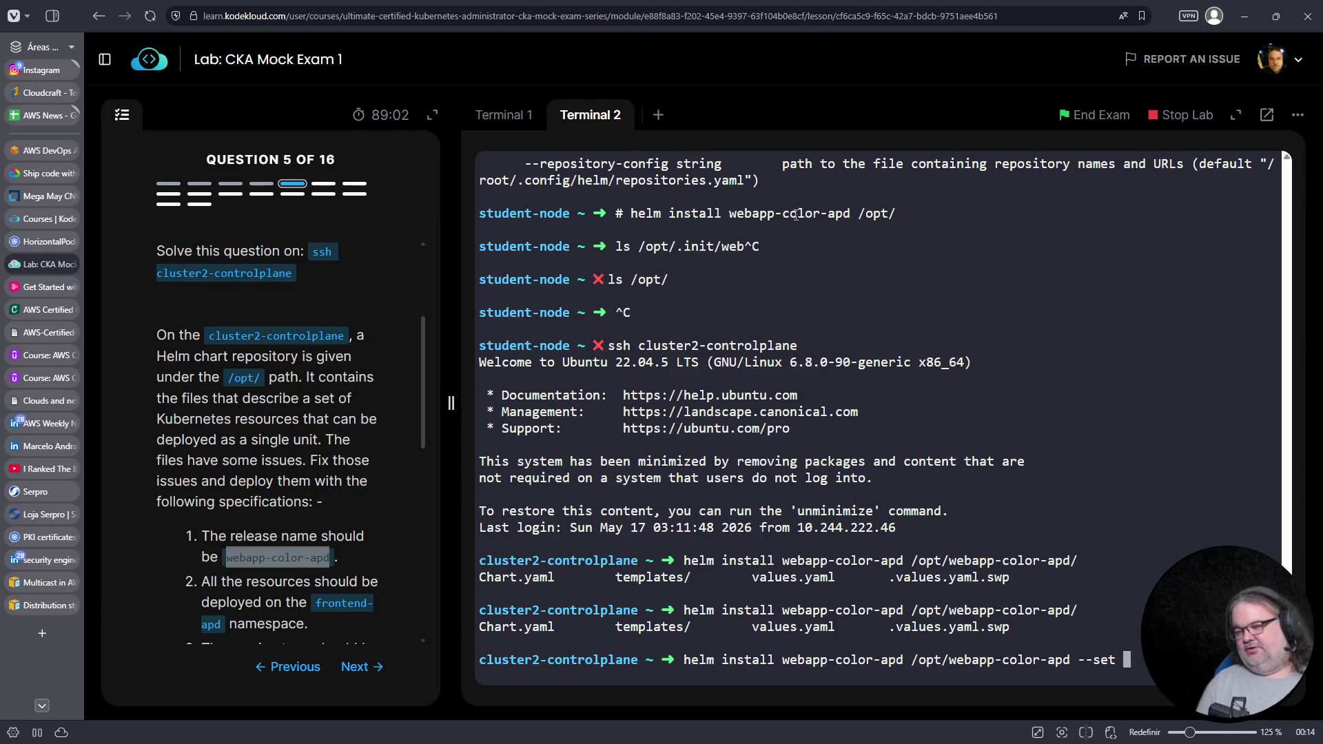
click(516, 118)
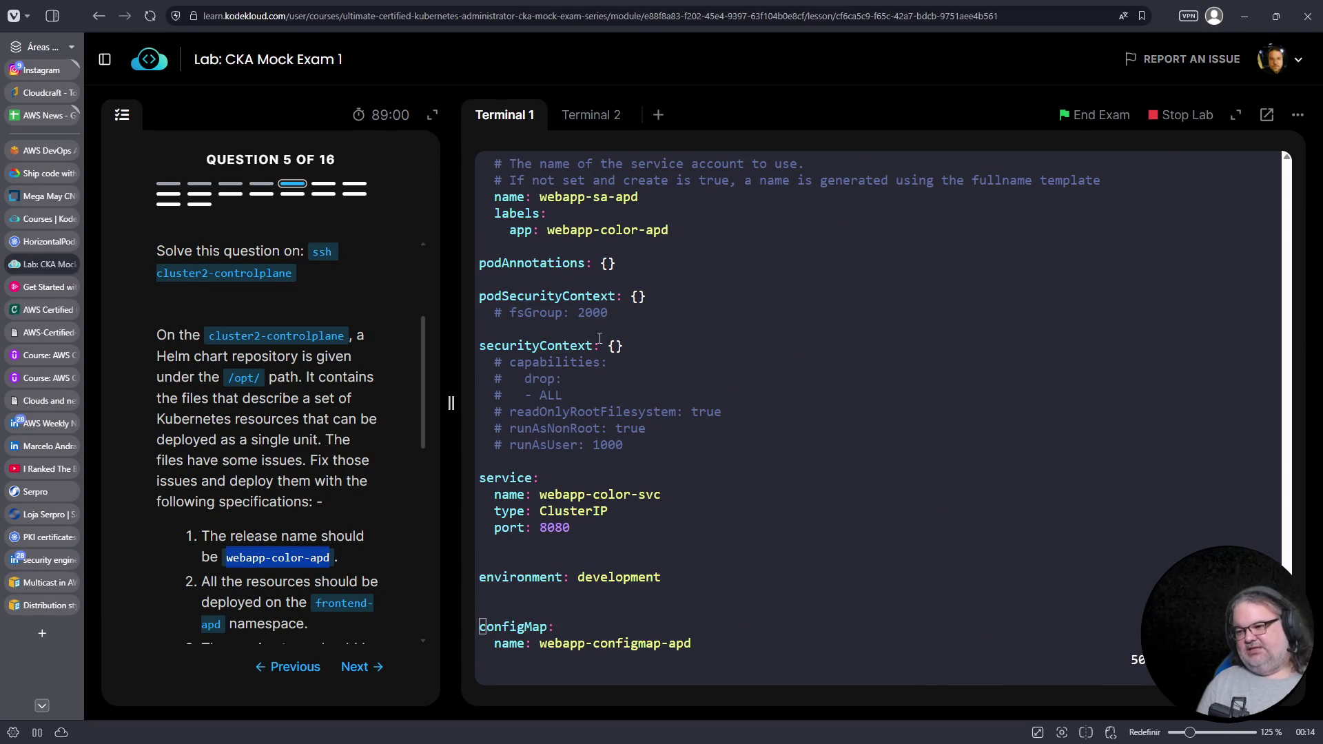
click(598, 116)
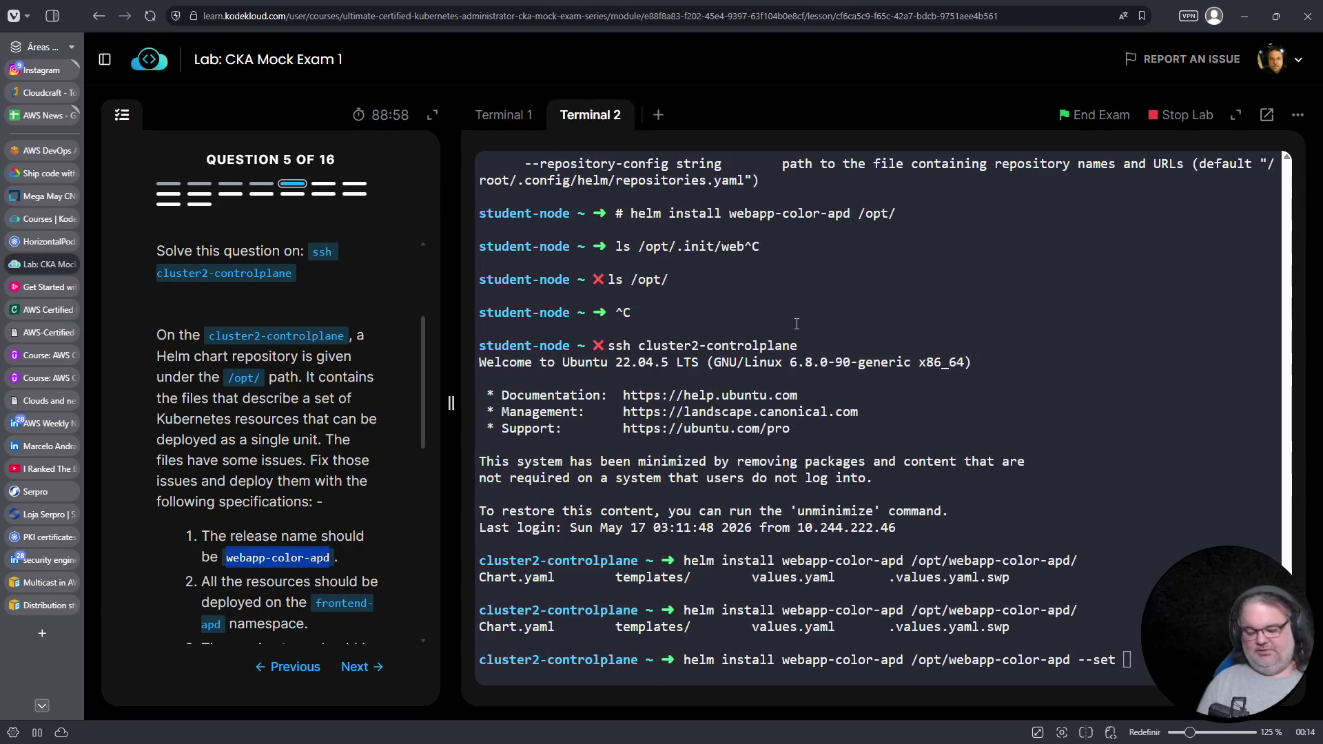
click(865, 483)
text(ser)
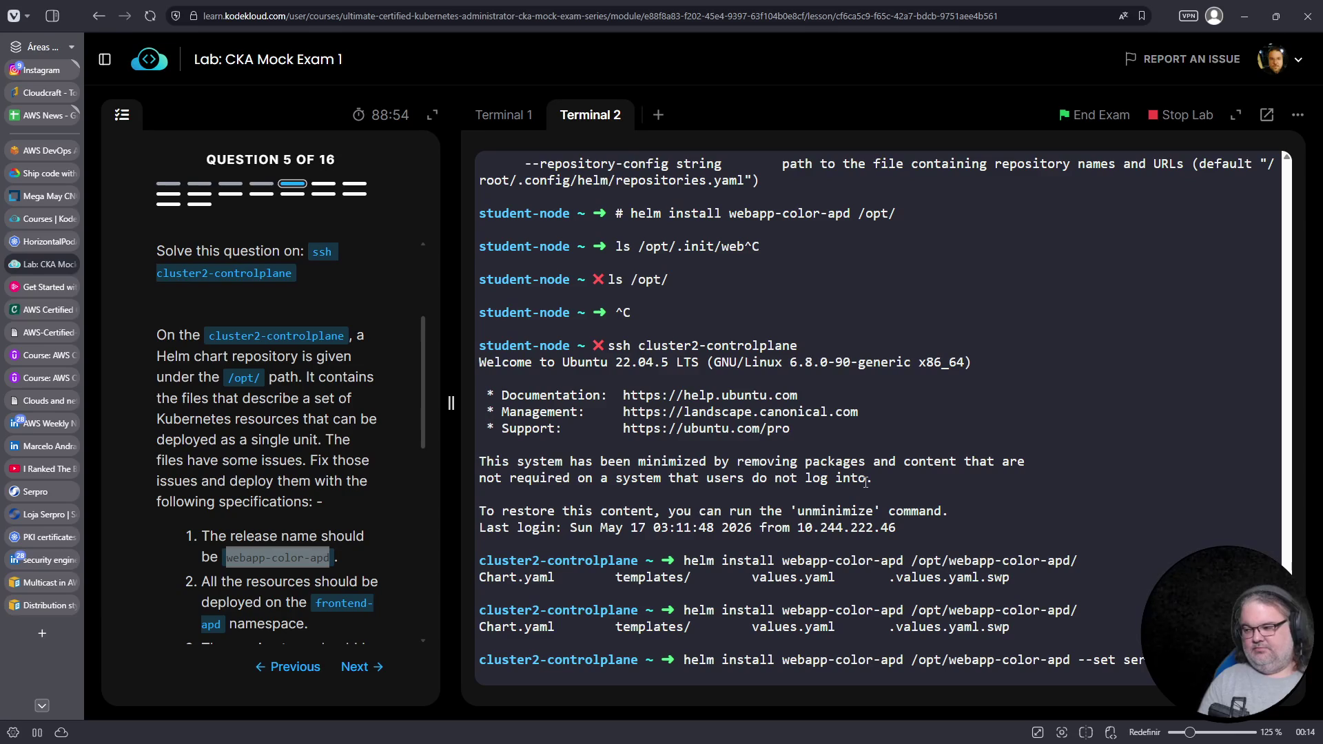
click(512, 118)
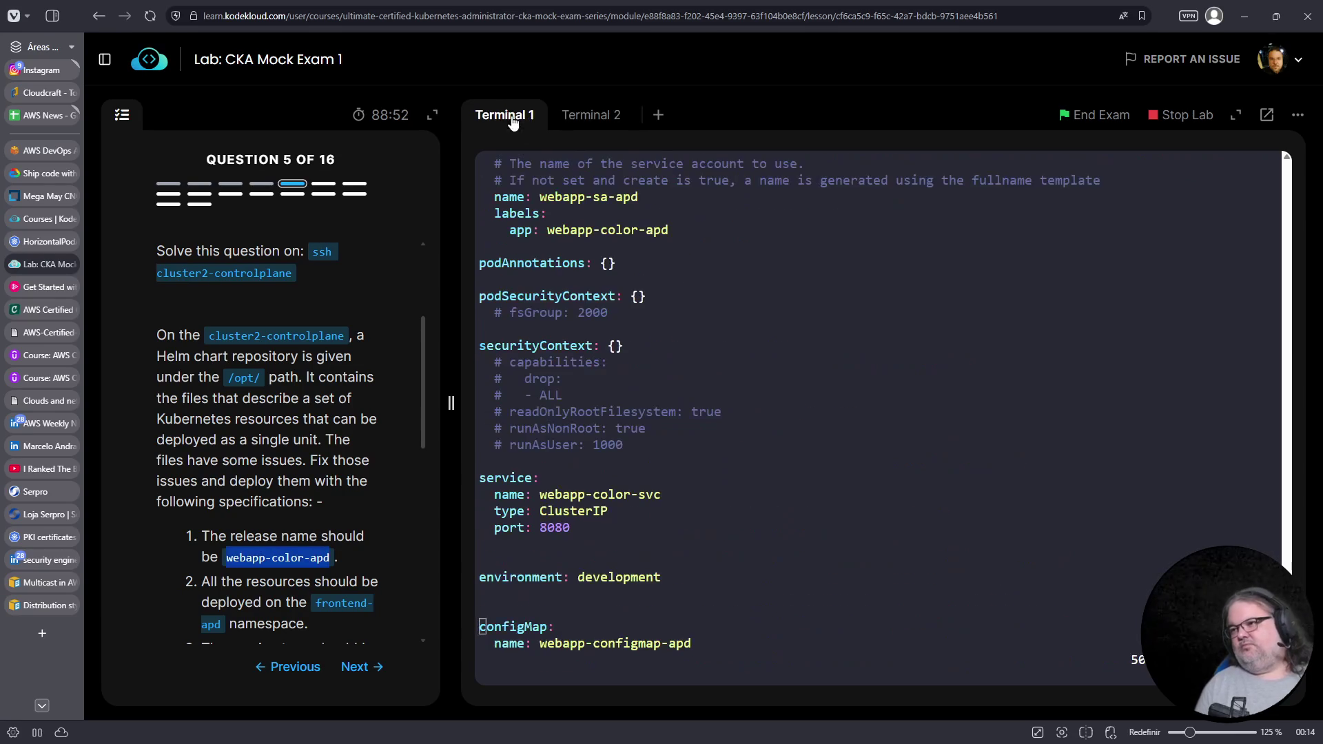
click(586, 111)
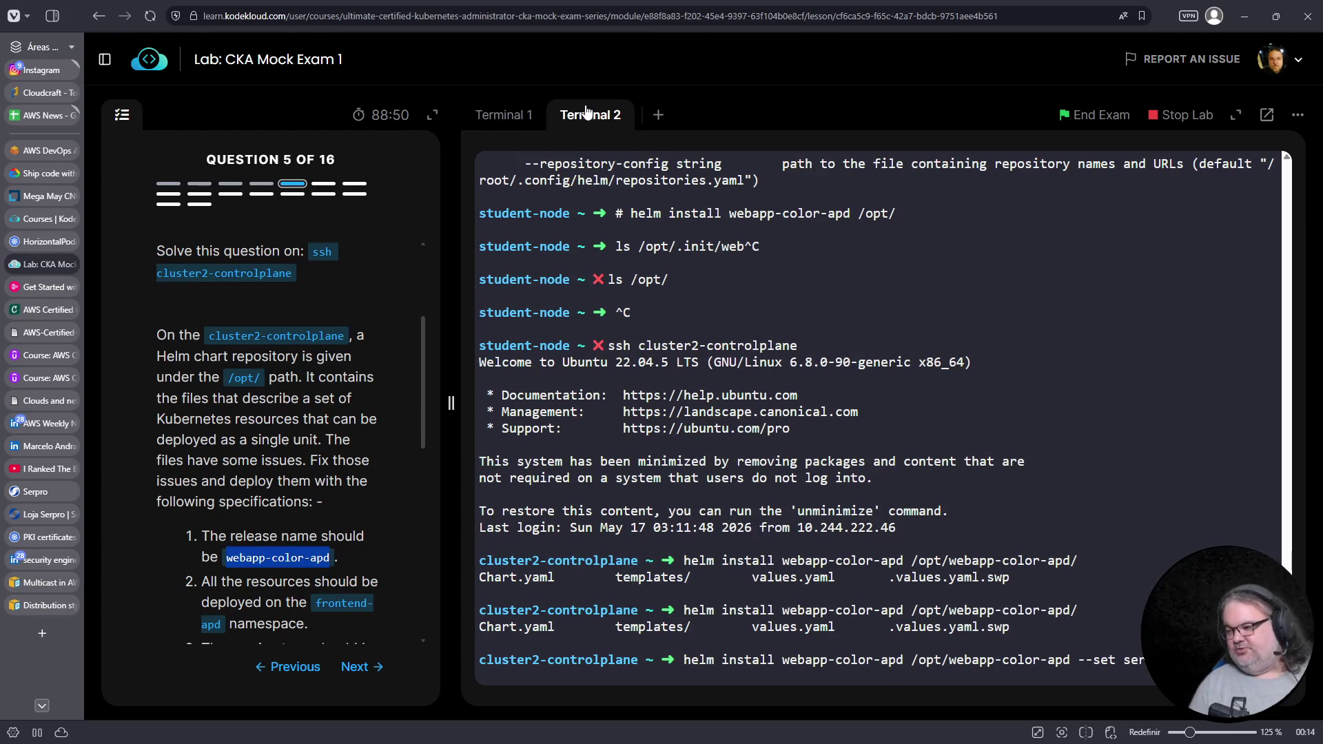
click(1083, 308)
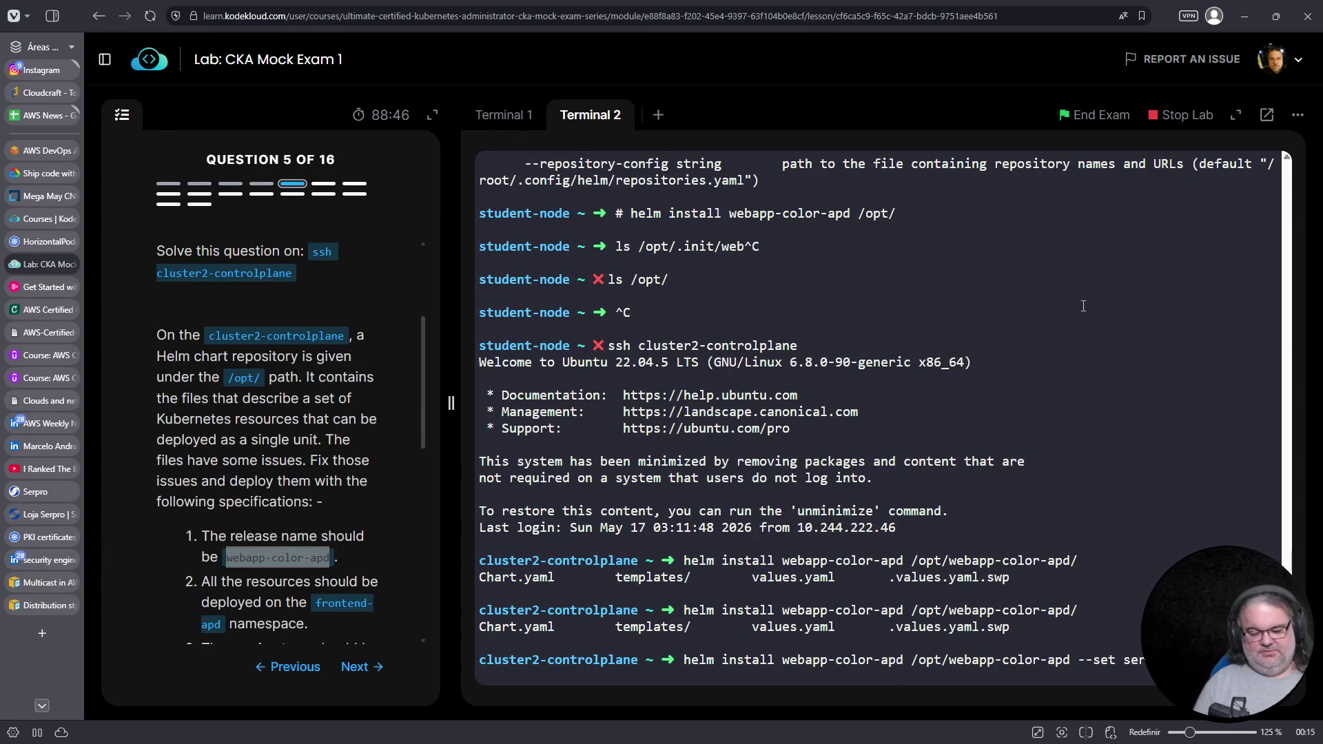
text(t)
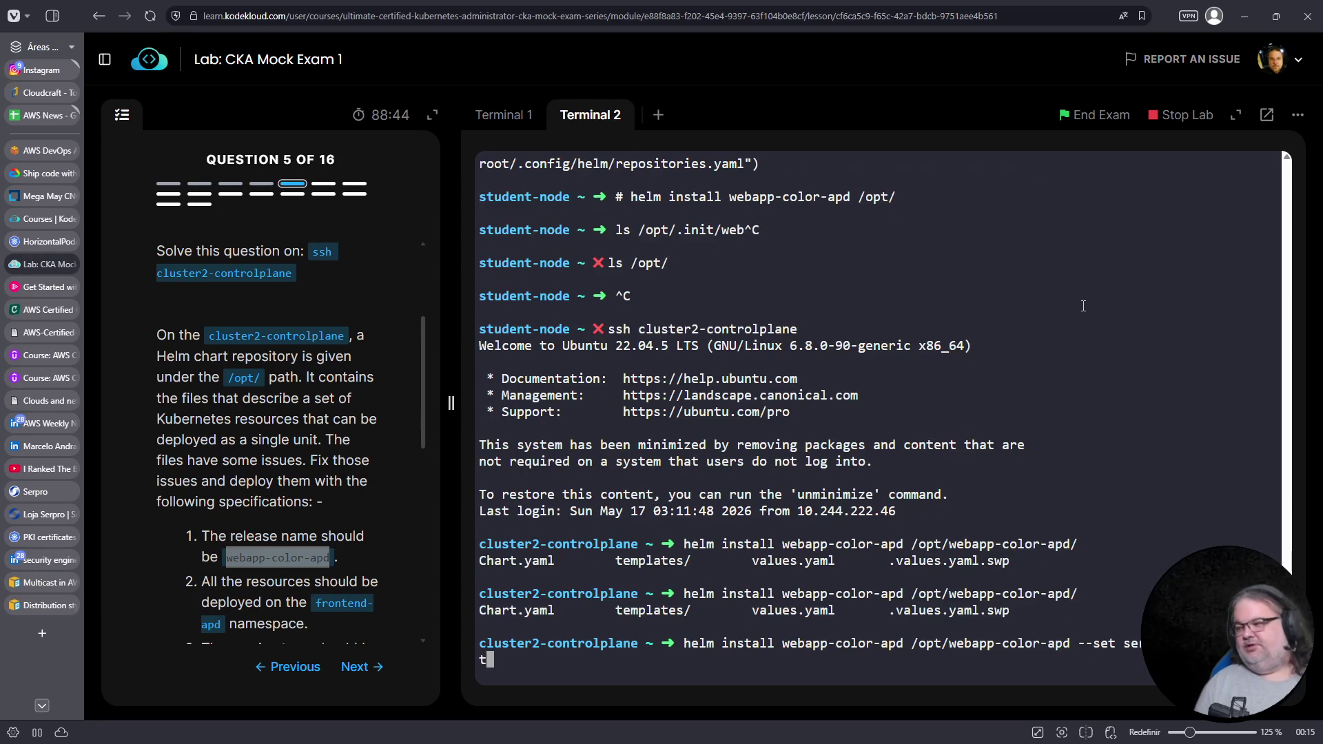
click(514, 119)
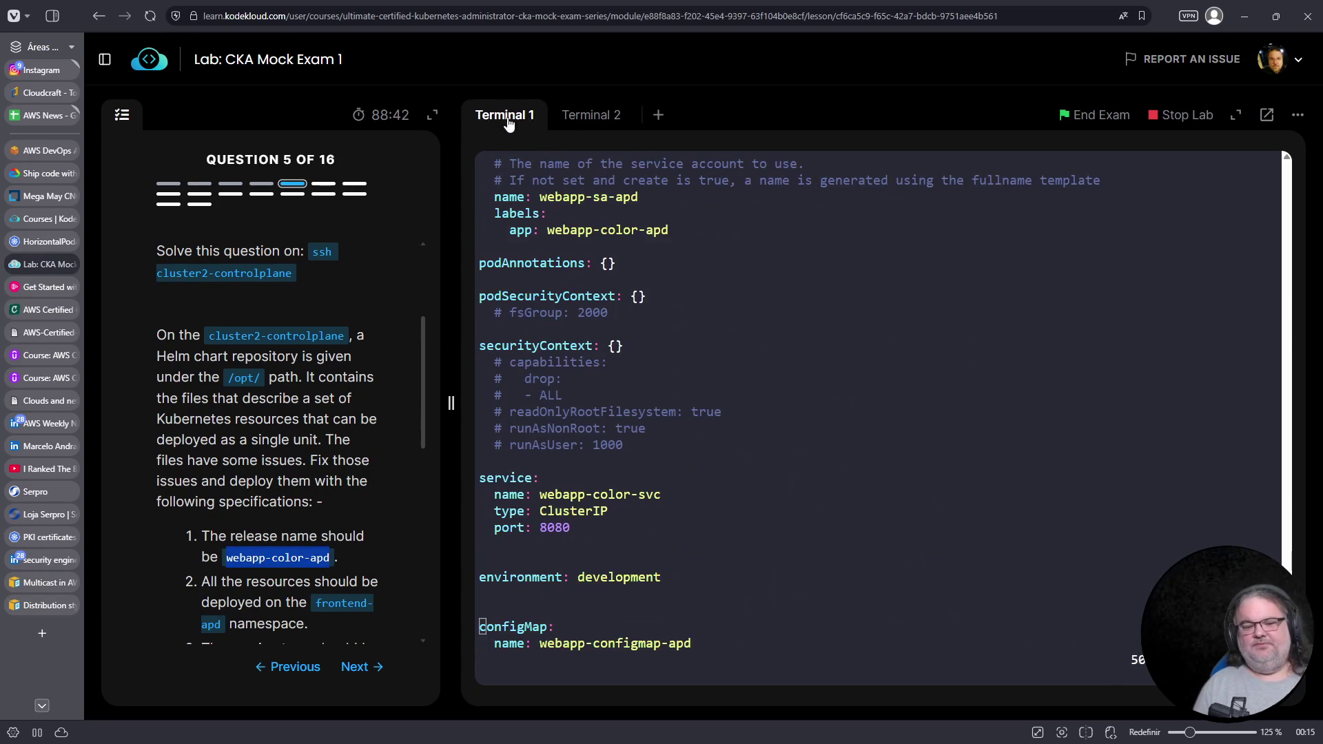
click(602, 117)
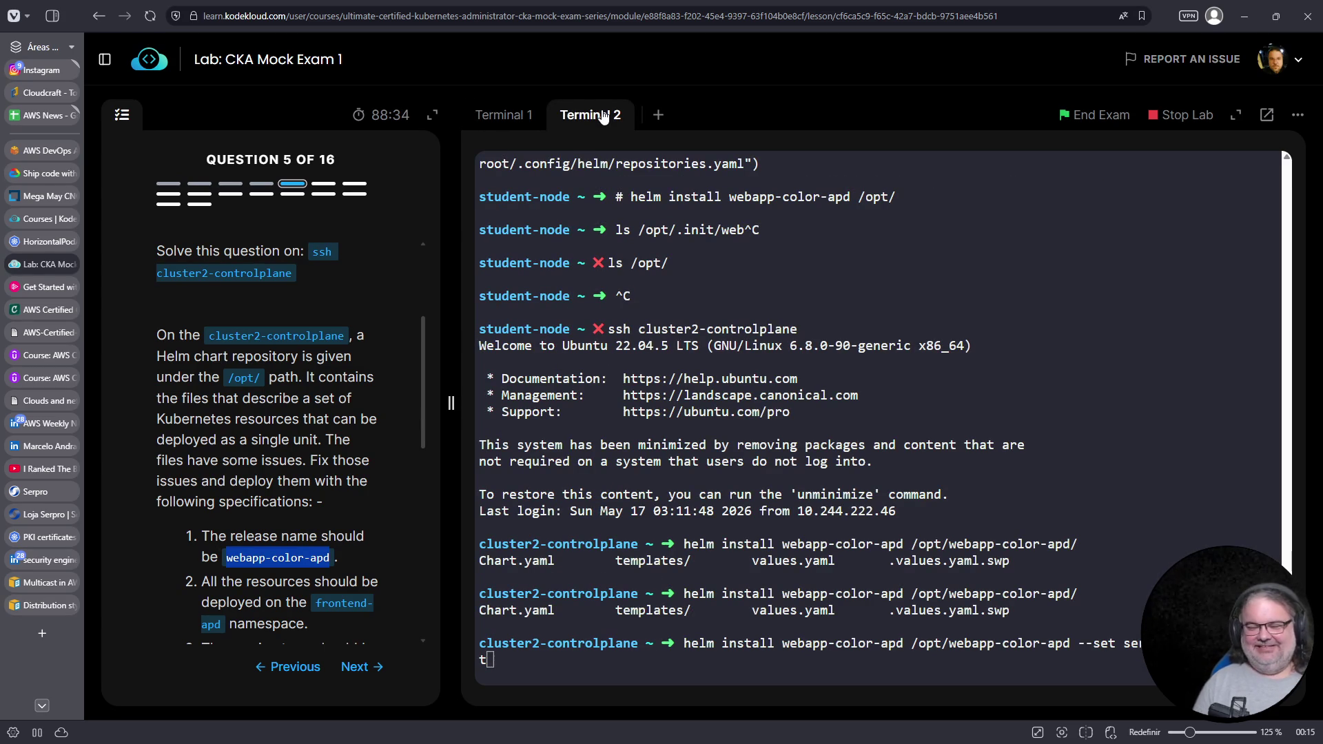
click(993, 292)
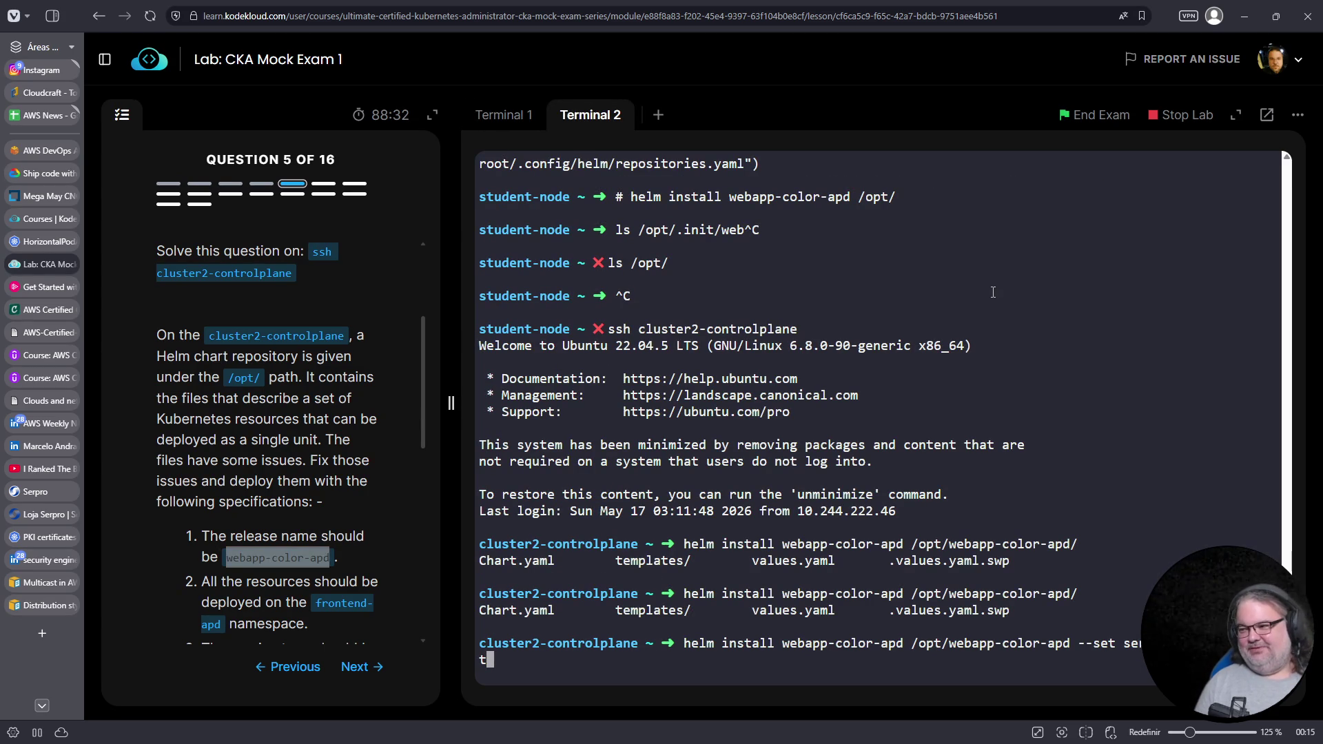
Insert the -n frontend-apd namespace flag before install
key(ctrl+a)
key(Right)
key(Right)
key(Right)
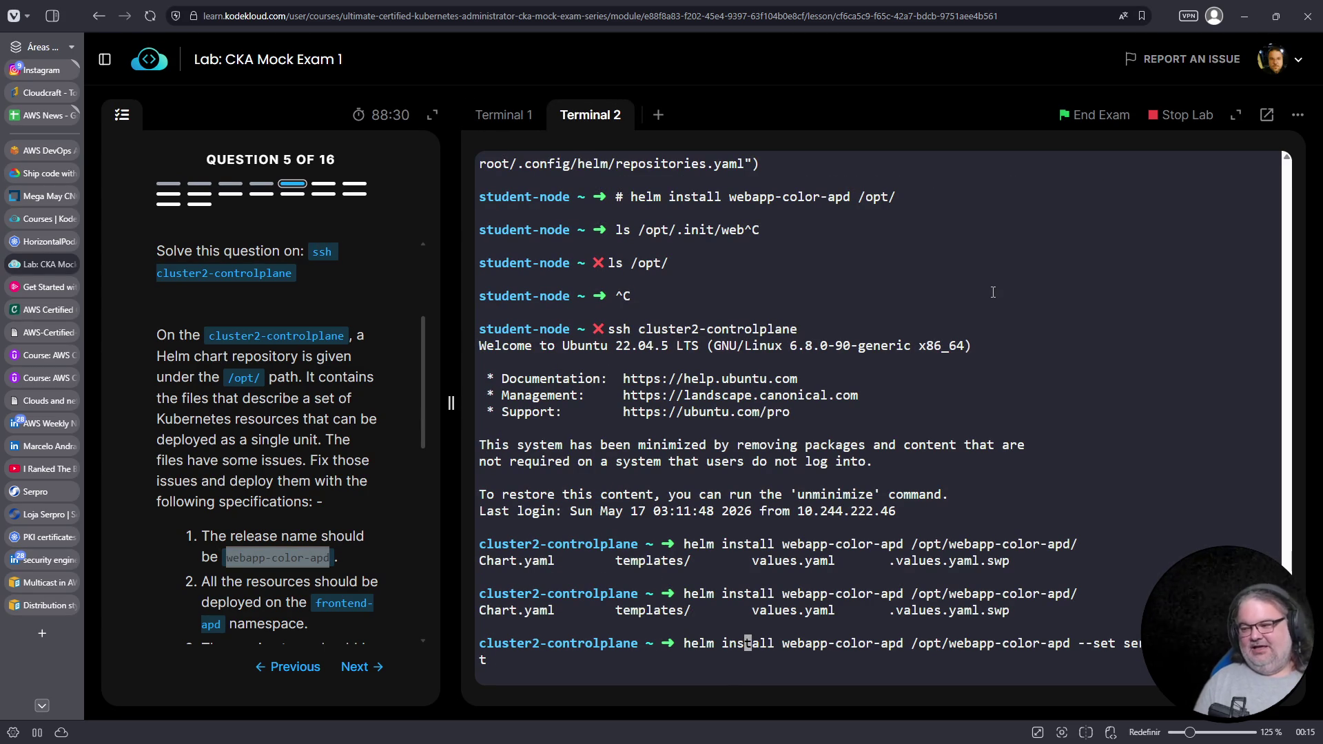
key(Left)
key(Left)
text(-n fr)
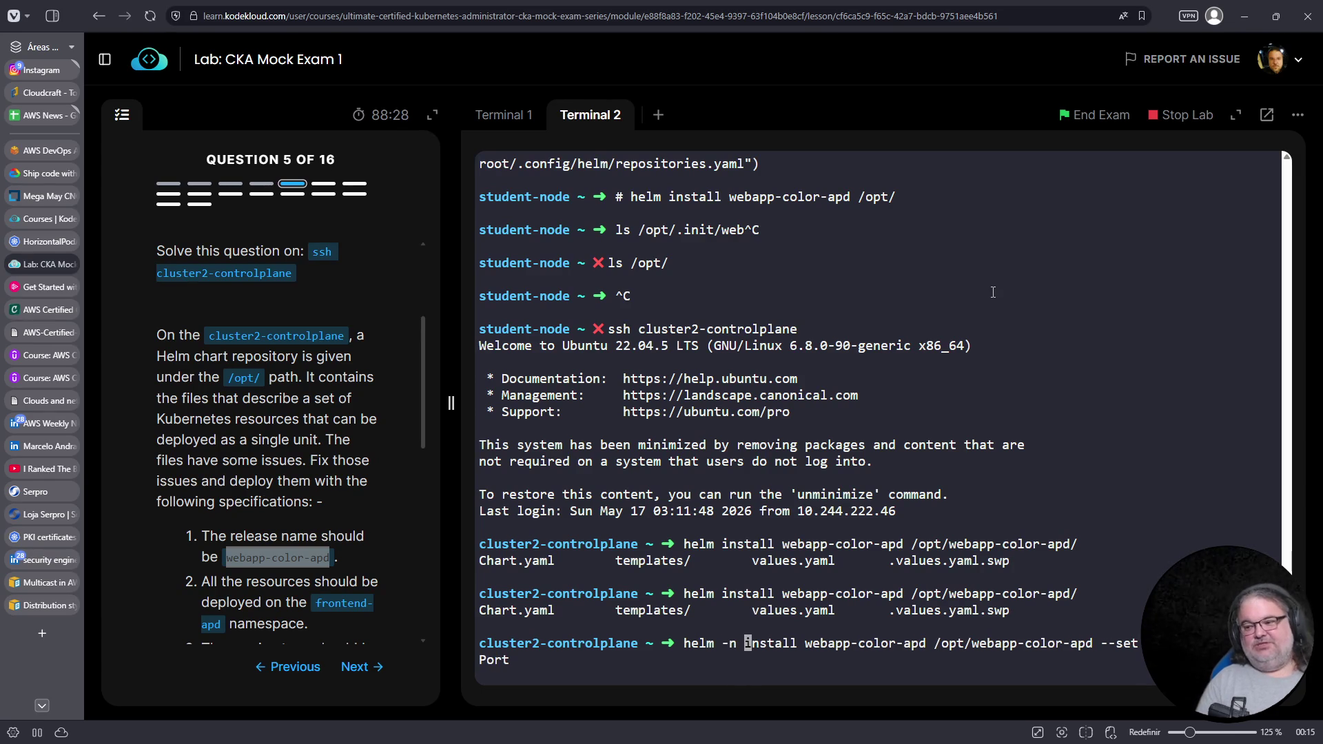
text(d-apd)
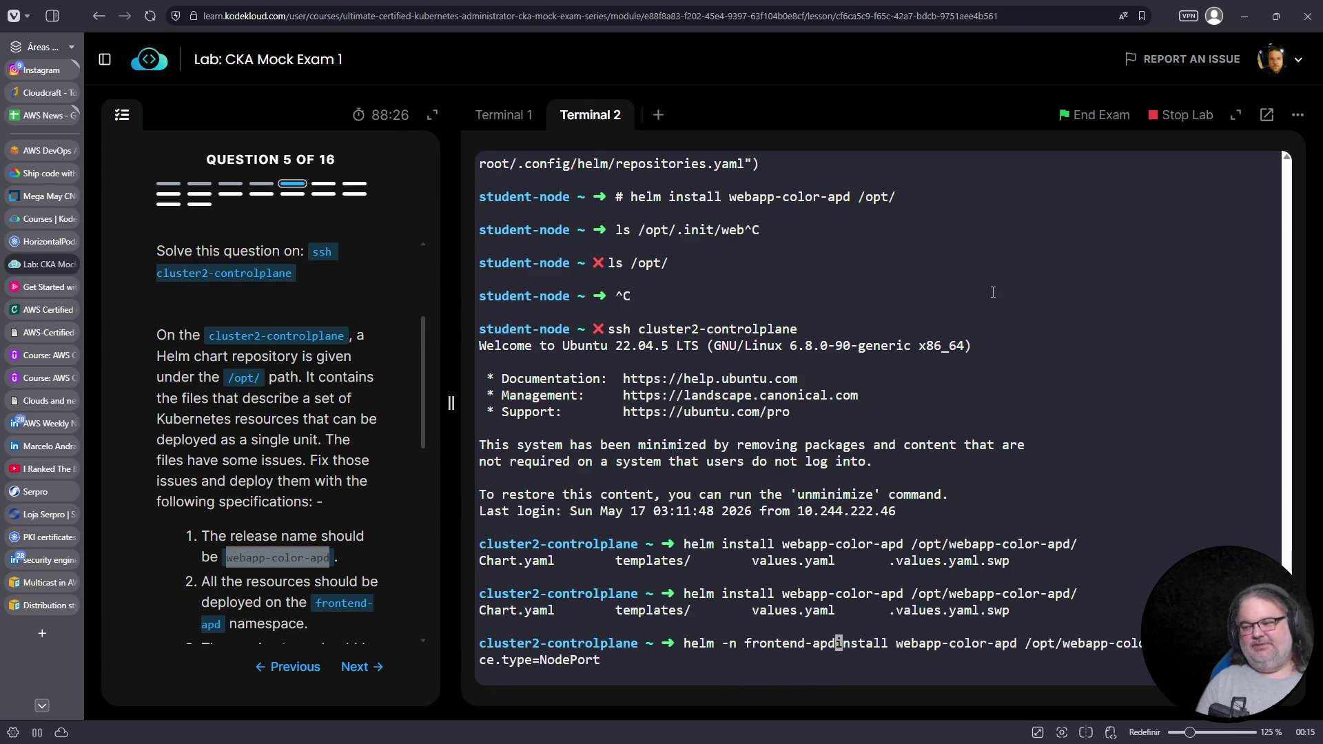
Append --set replicaCount after checking the replica setting in values.yaml
scroll(283, 386, down, 3)
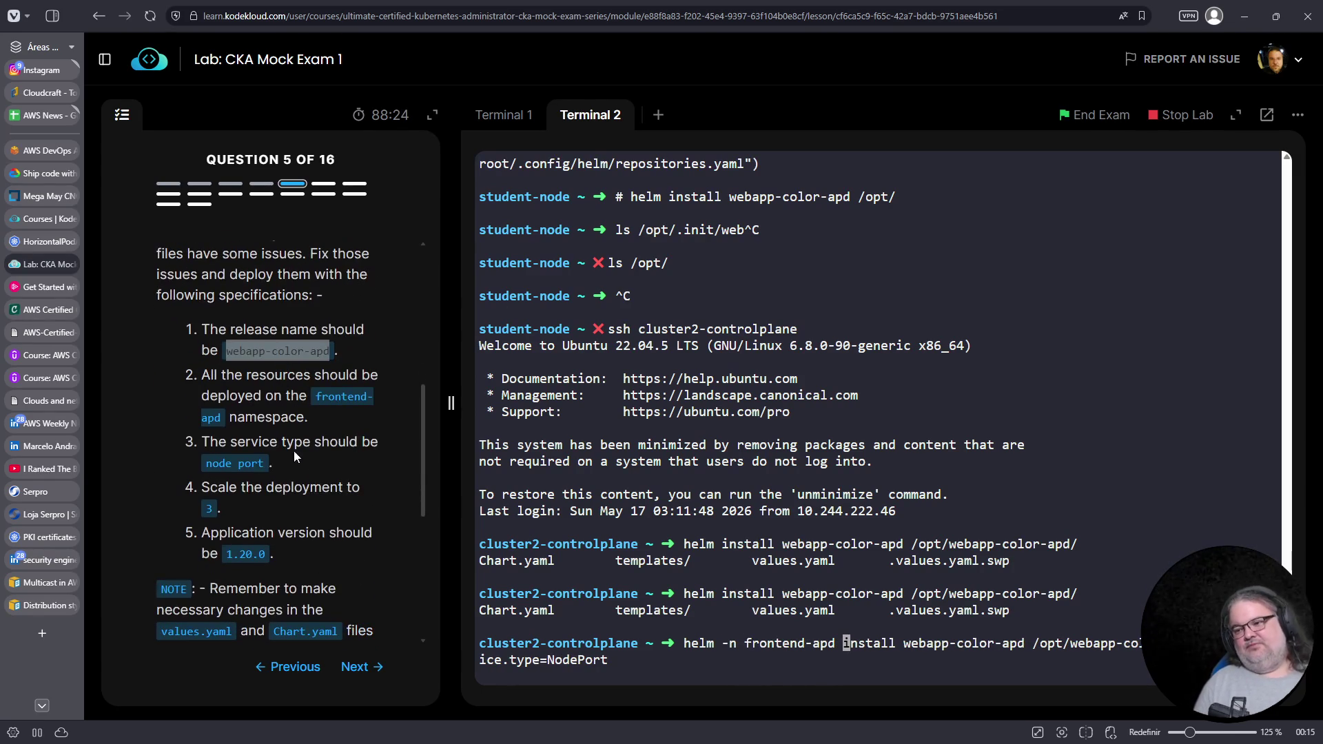
click(501, 116)
scroll(767, 343, up, 7)
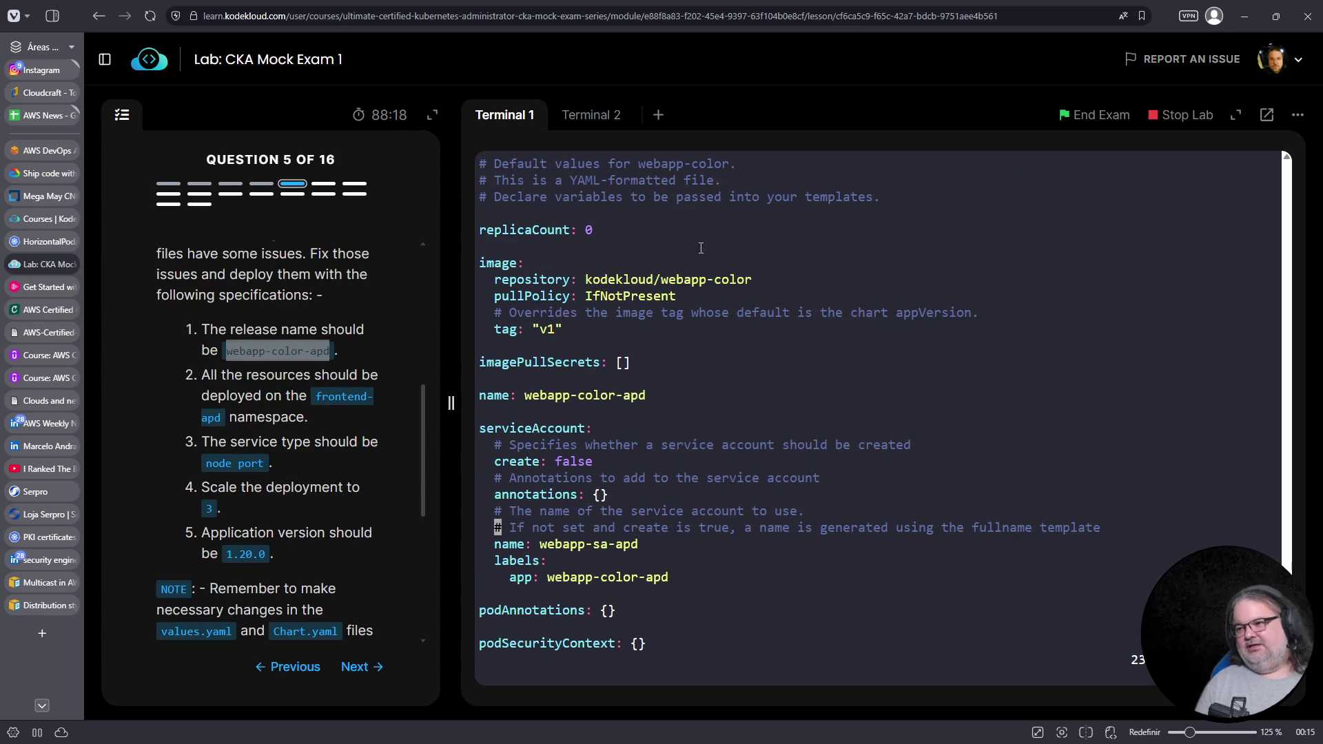
click(591, 115)
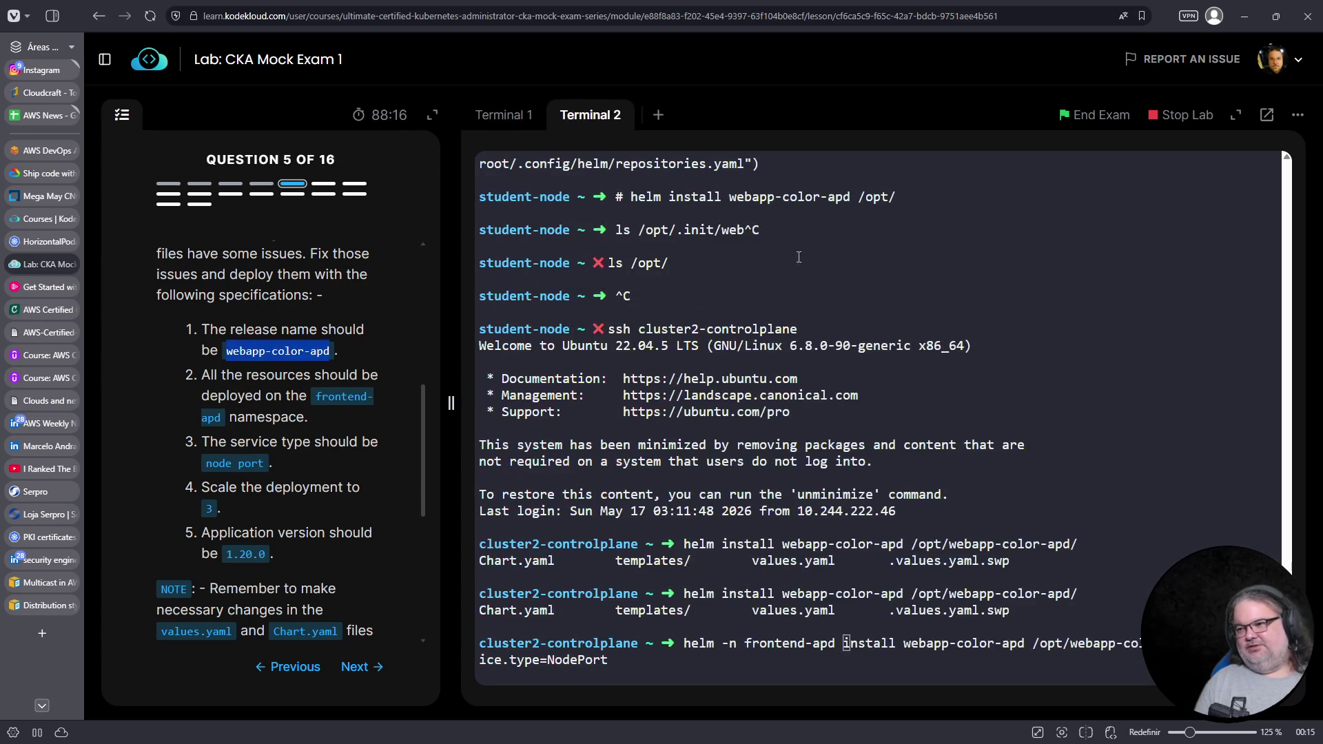
key(End)
text(--set replicaCount)
click(513, 115)
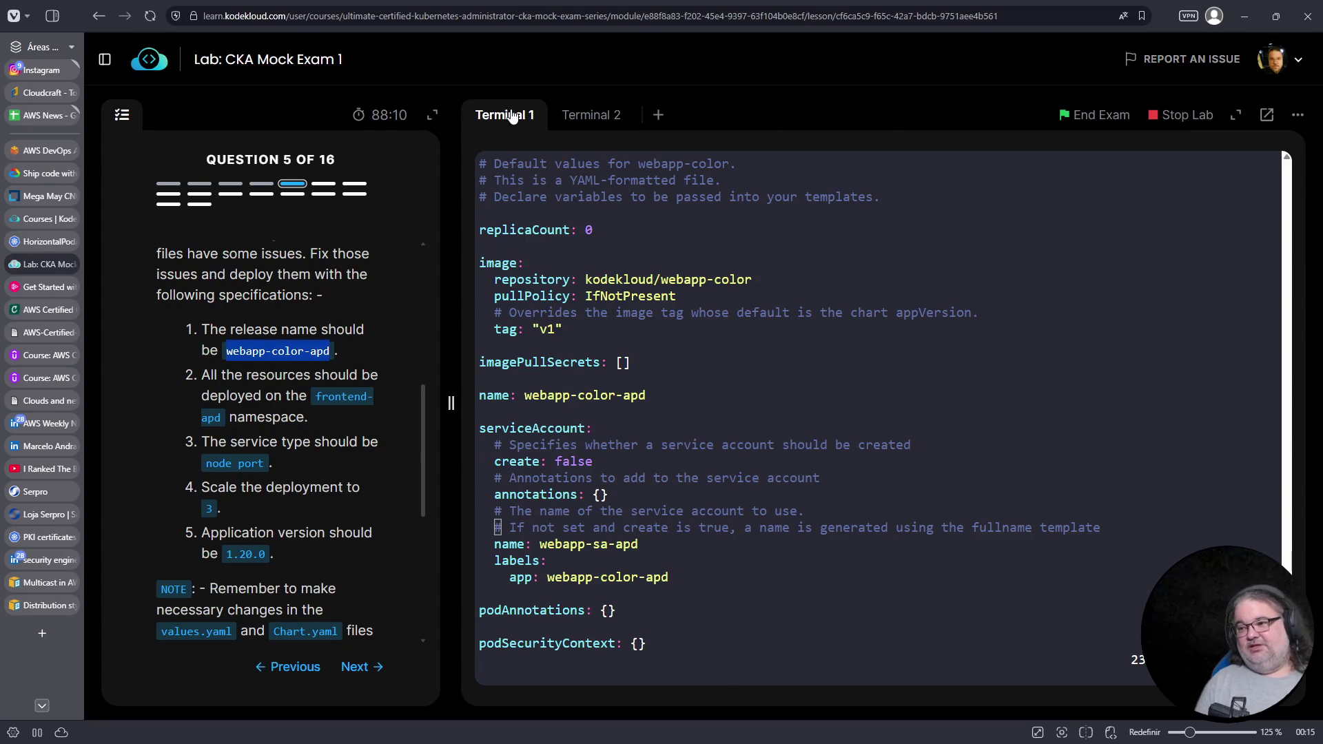
click(589, 117)
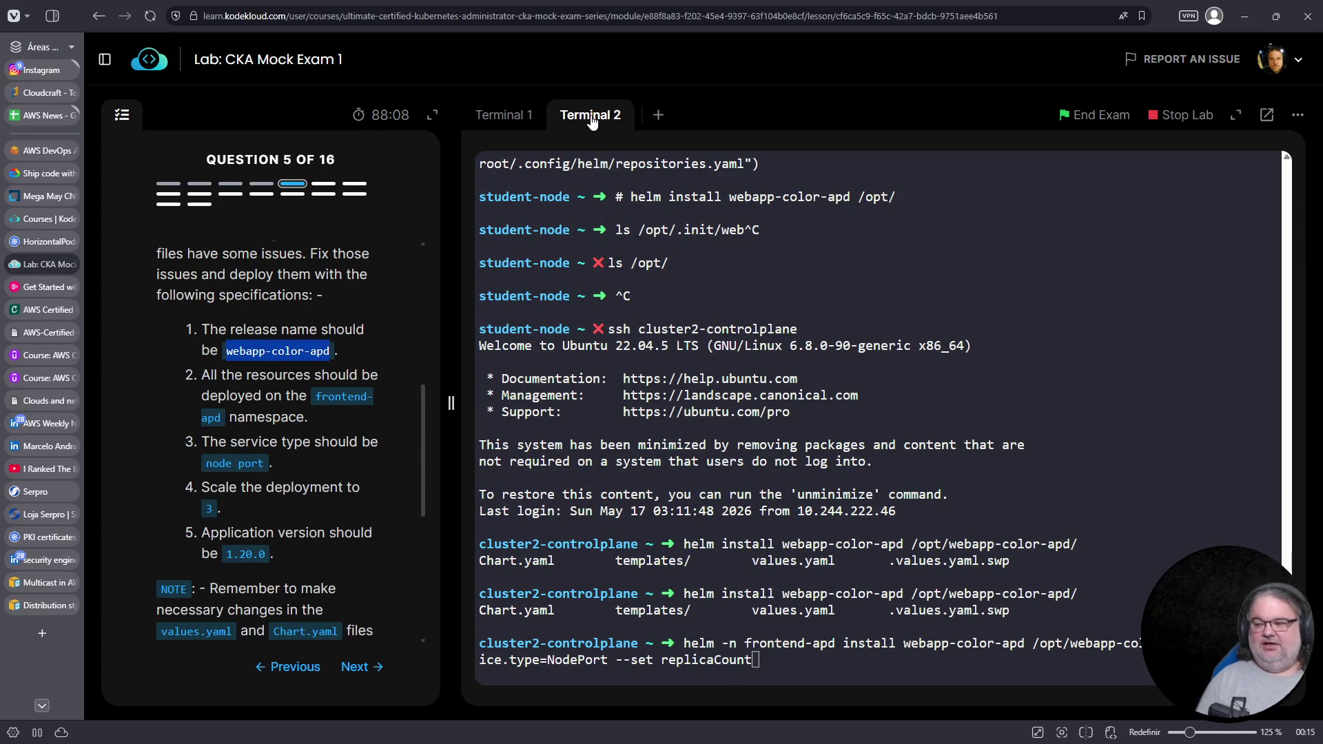
Set replicaCount=3 and look up the current image tag v1 in values.yaml
click(981, 390)
text(=)
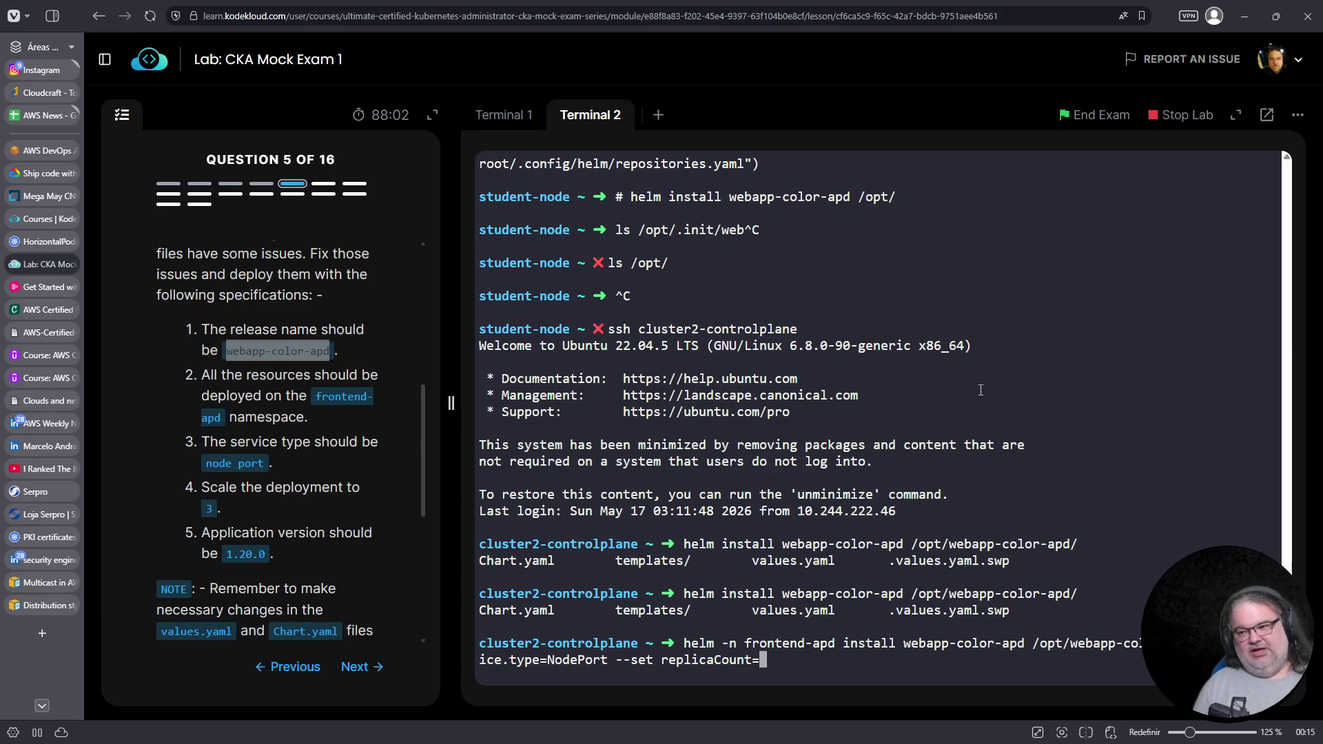
text(3)
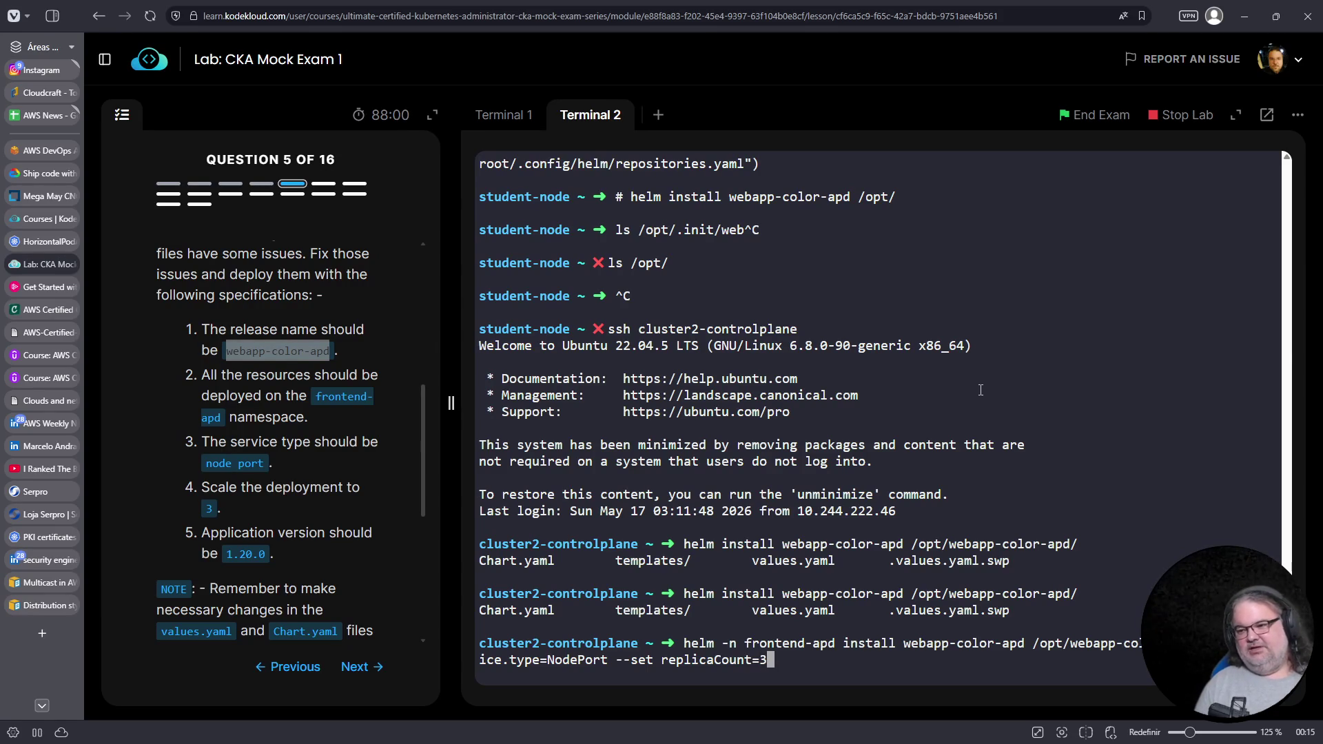
click(504, 117)
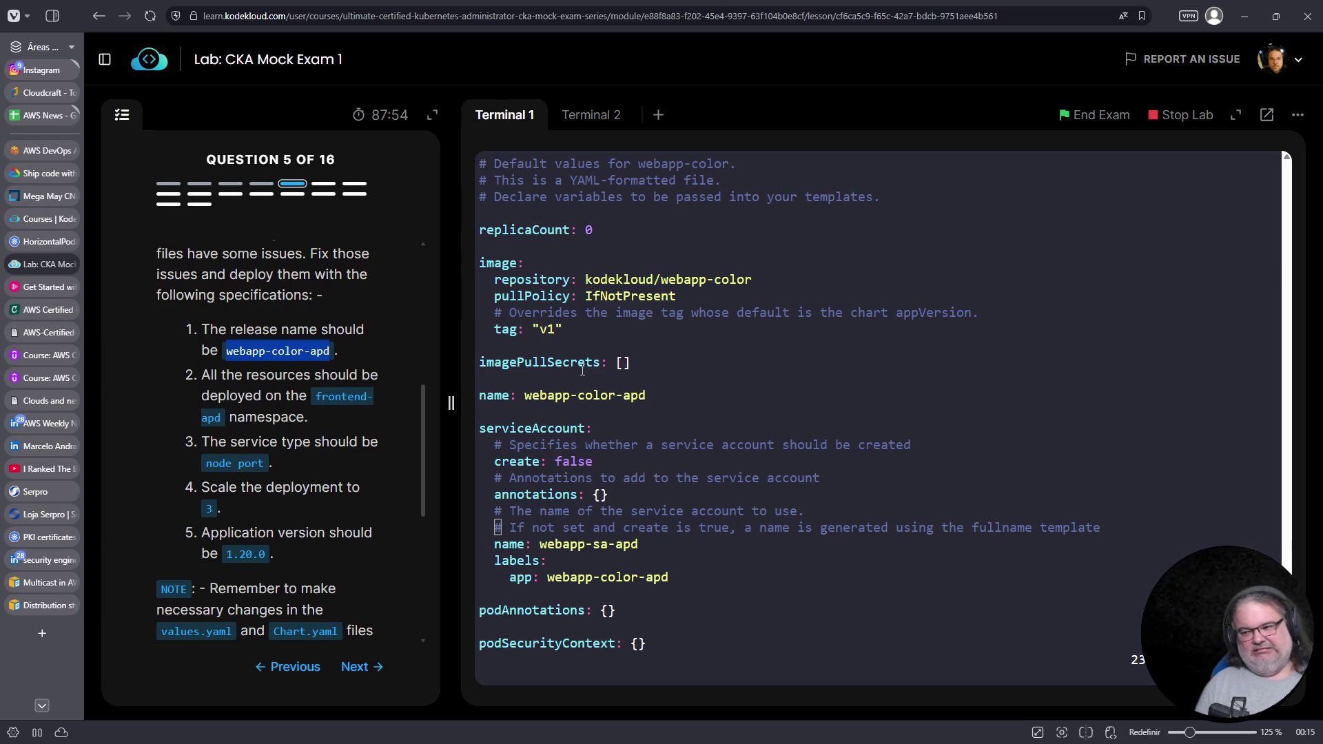
double_click(548, 329)
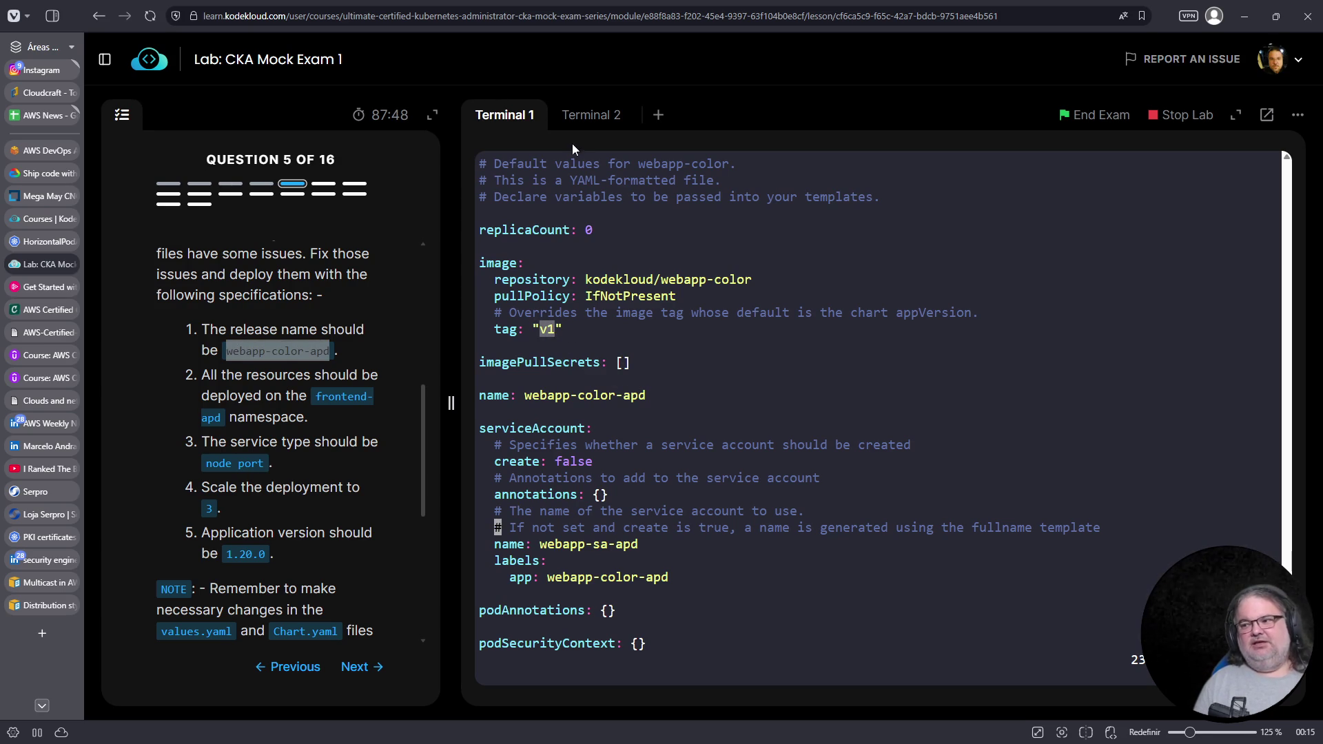
click(590, 117)
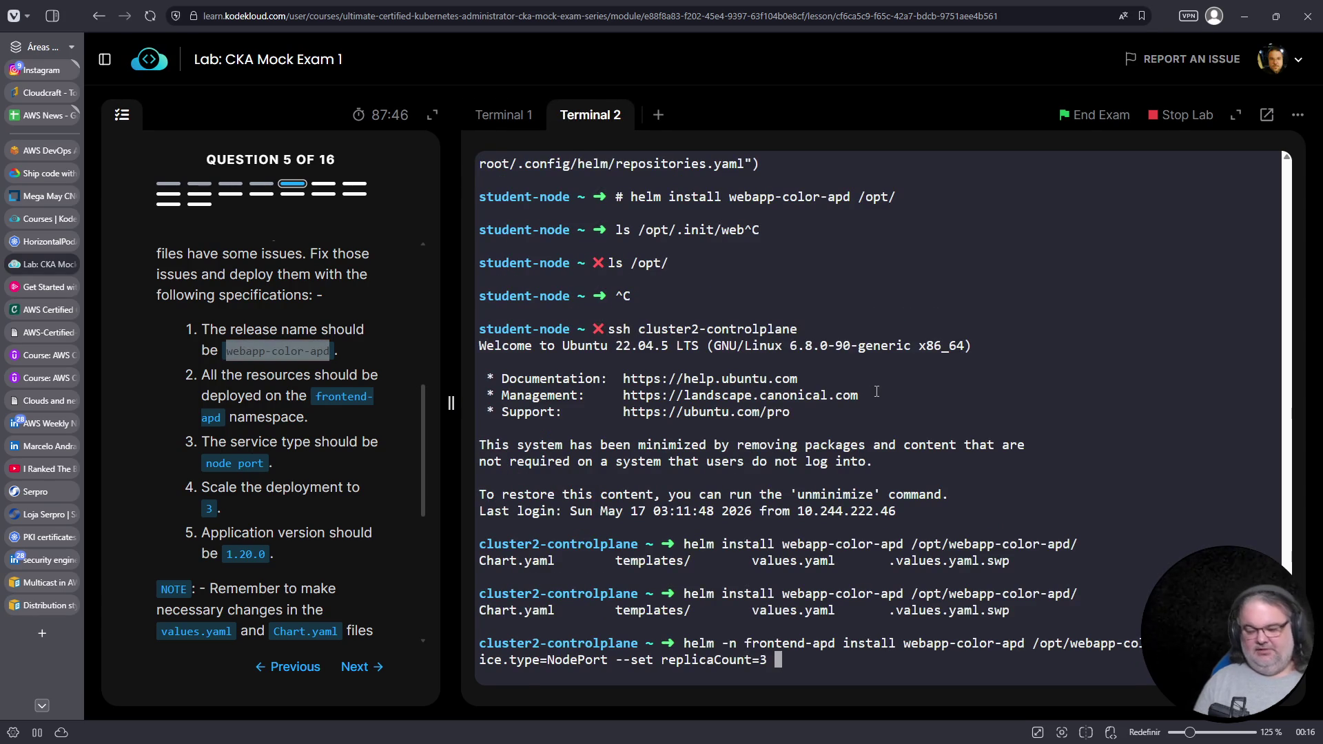
Append --set image.tag=1.20.0, pasting the version from the task
text(--set image.)
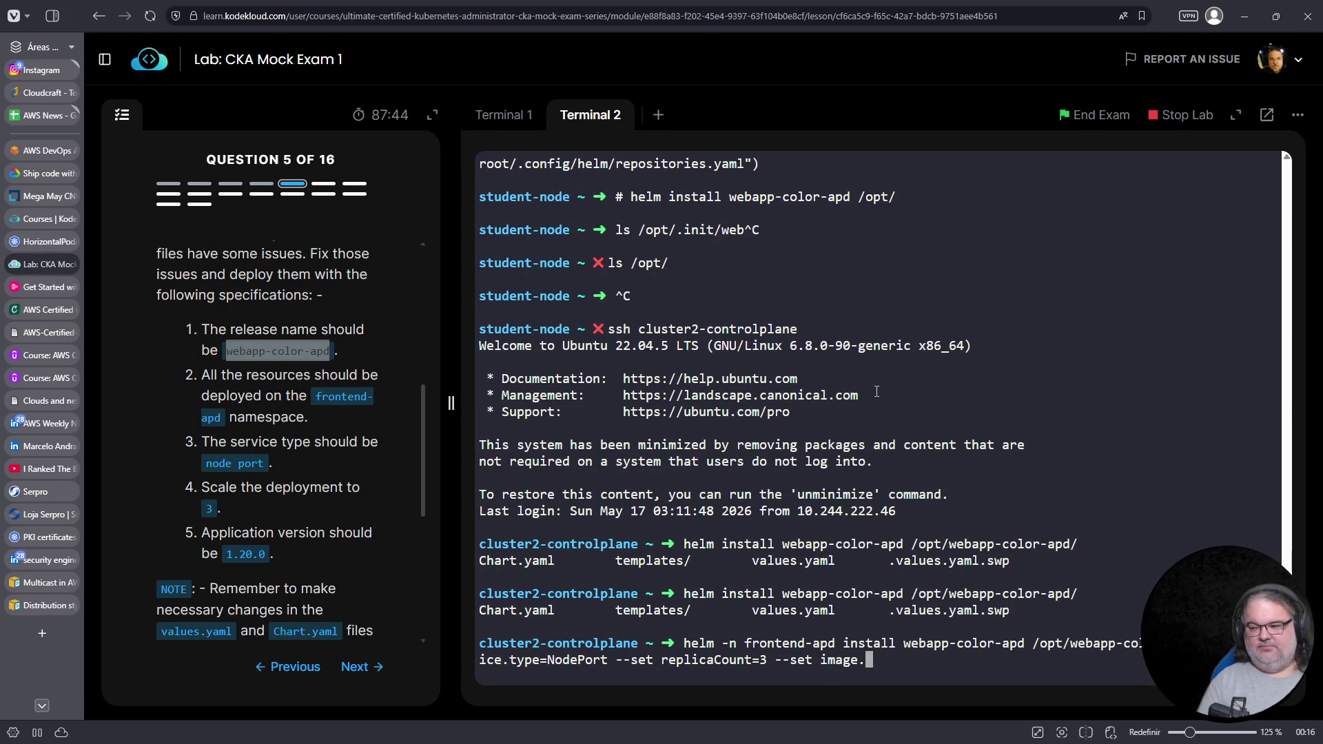
text(tag=)
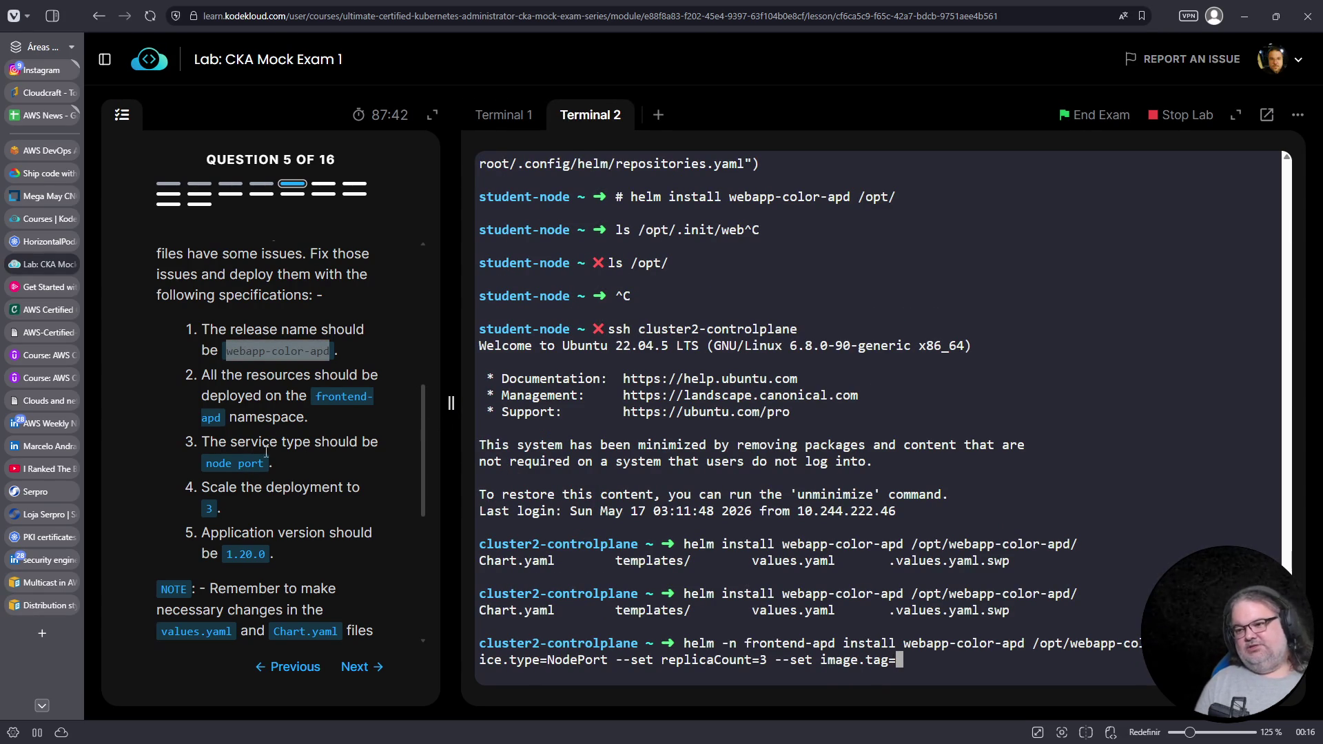
drag(226, 555, 269, 554)
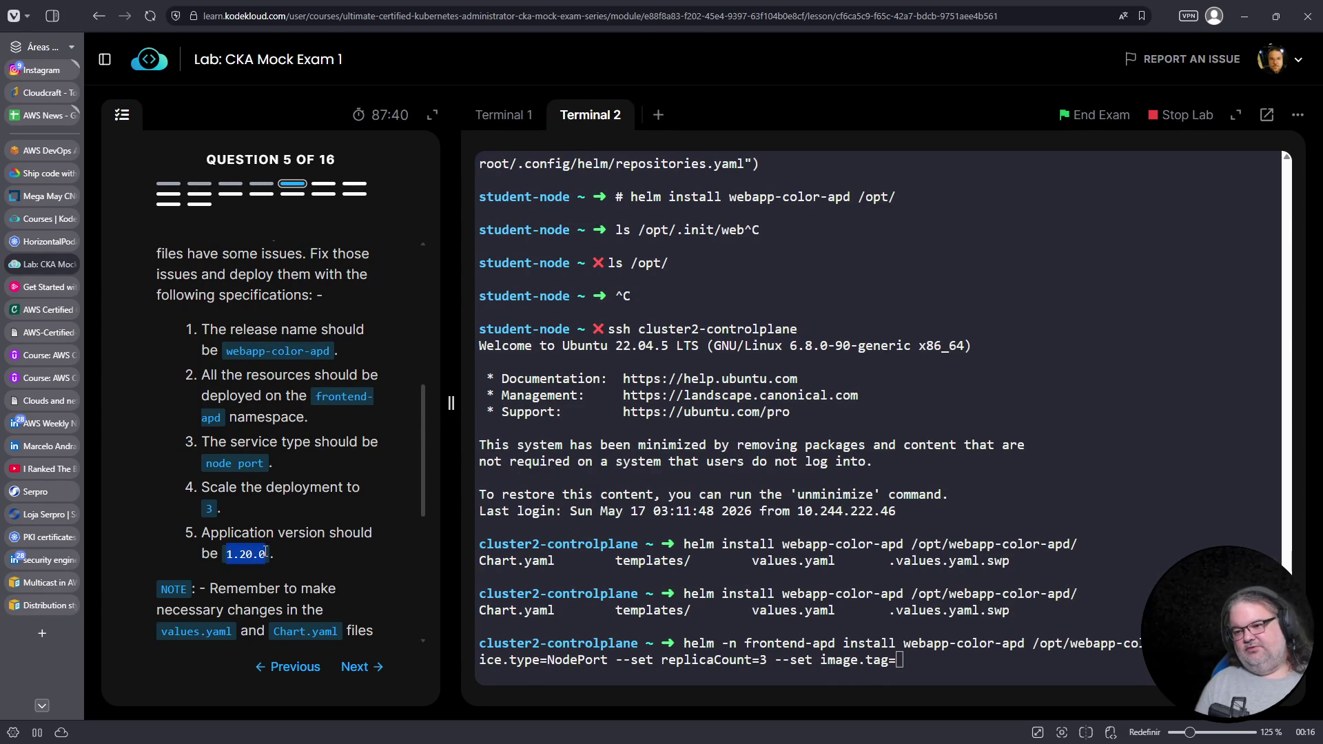
right_click(249, 554)
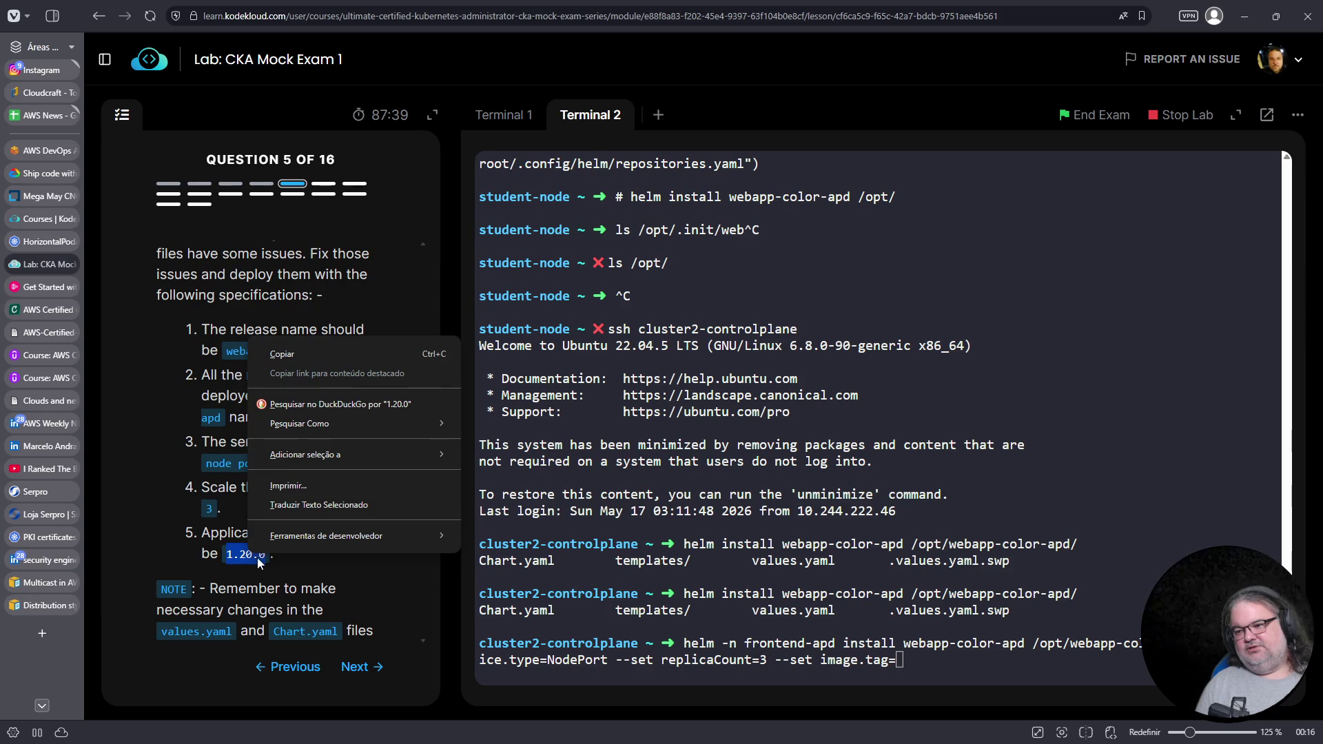
click(300, 350)
scroll(269, 555, down, 3)
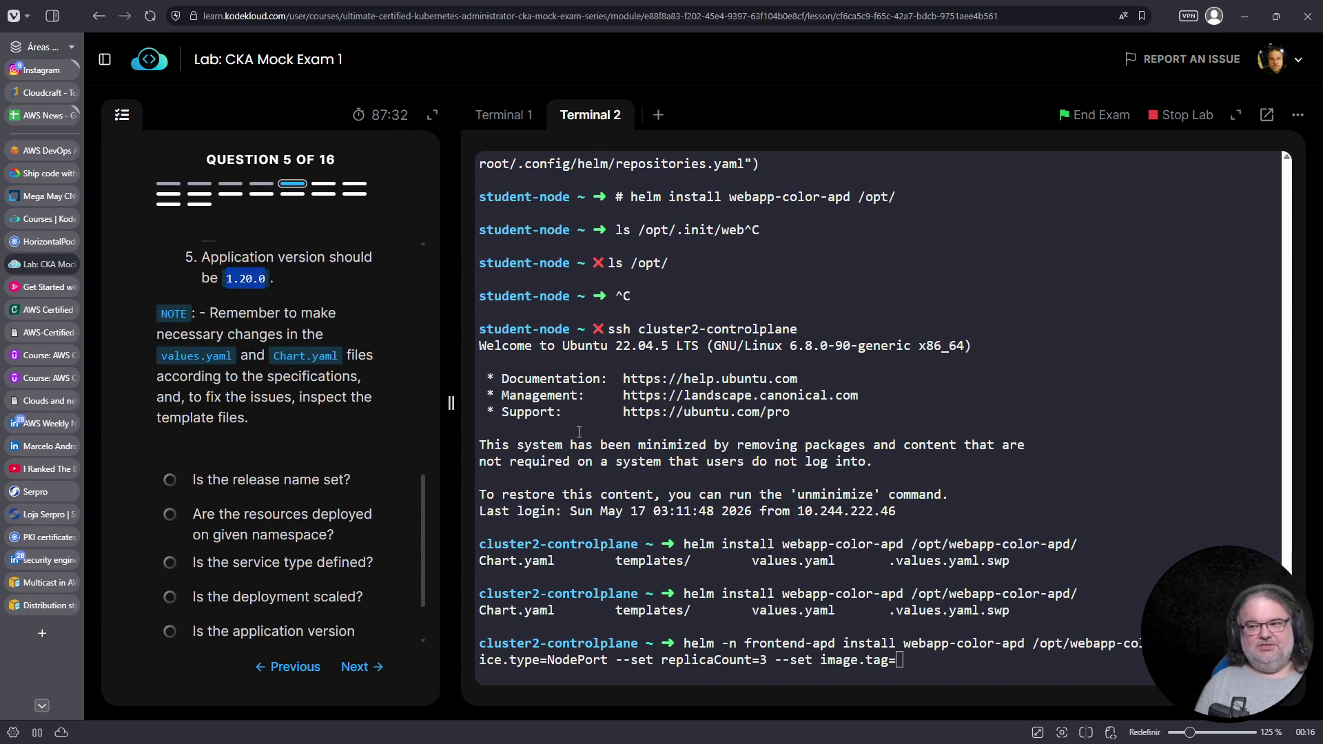
click(1148, 449)
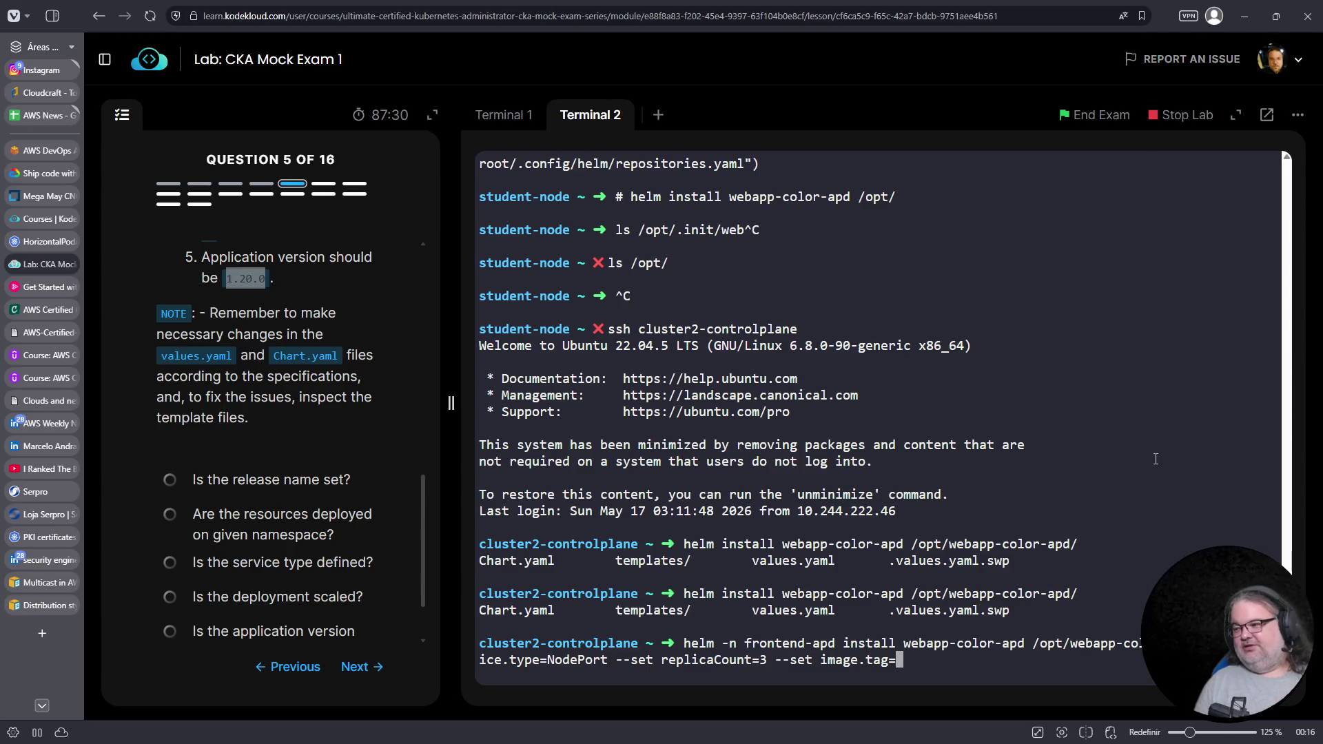
right_click(1148, 450)
click(1023, 249)
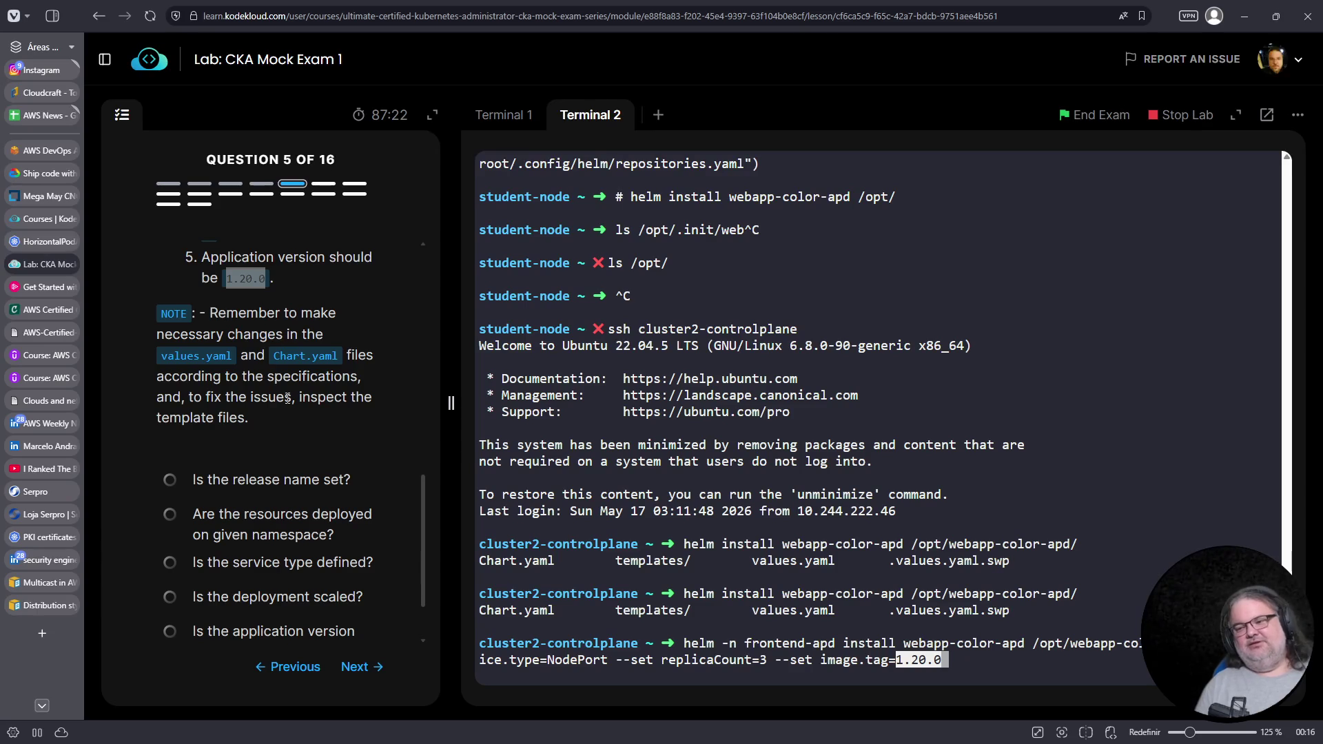
Enter the full helm install command as a # comment line
key(ctrl+a)
text(#)
key(Return)
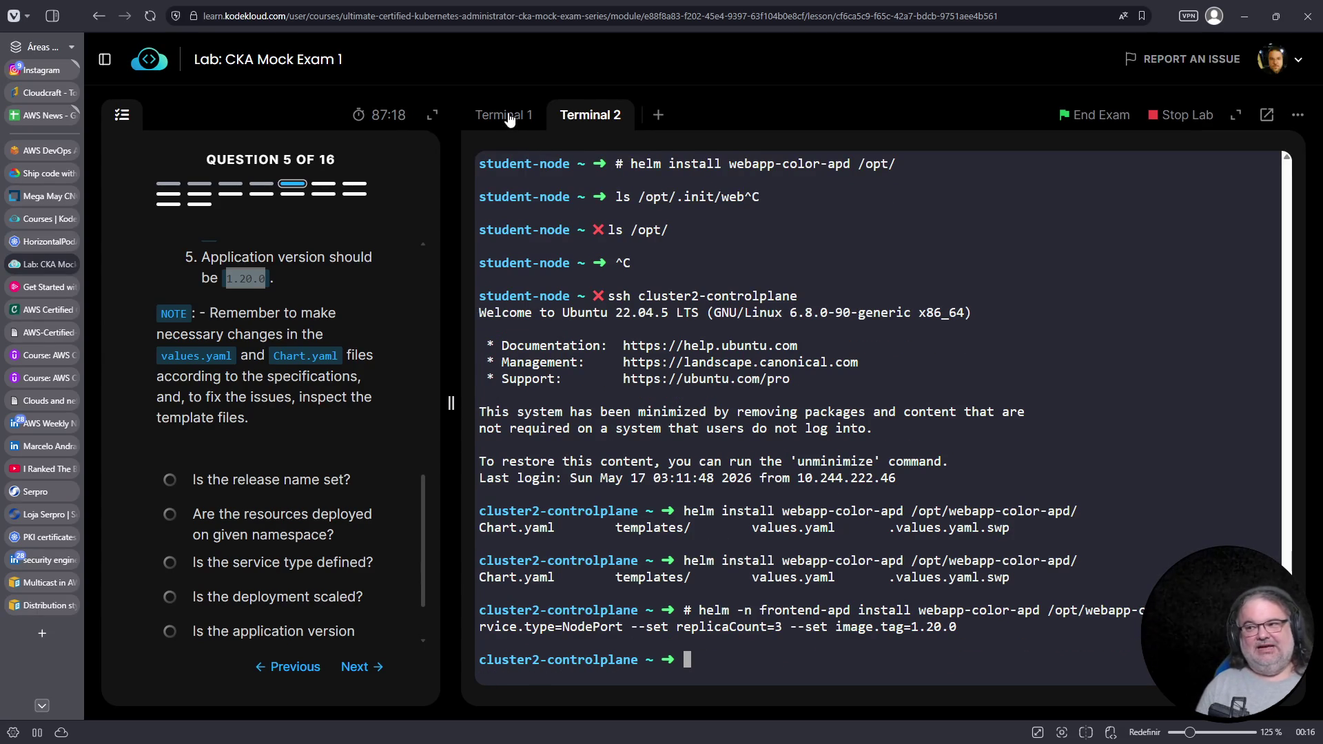
Return to values.yaml in Terminal 1 and clear the old image tag v1
click(509, 117)
key(End)
key(Down)
key(Up)
key(Up)
key(Up)
key(Up)
key(Down)
key(Down)
key(Down)
key(Down)
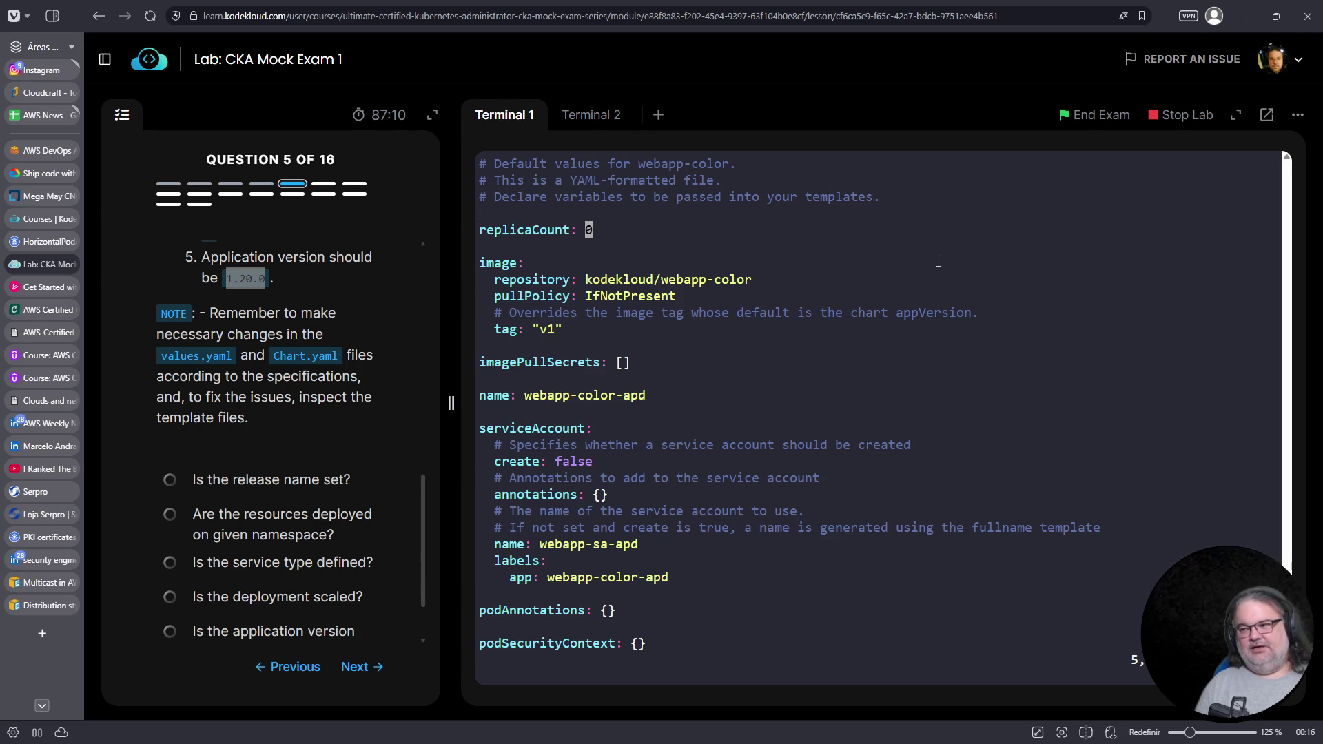
key(Down)
key(Down)
key(Down)
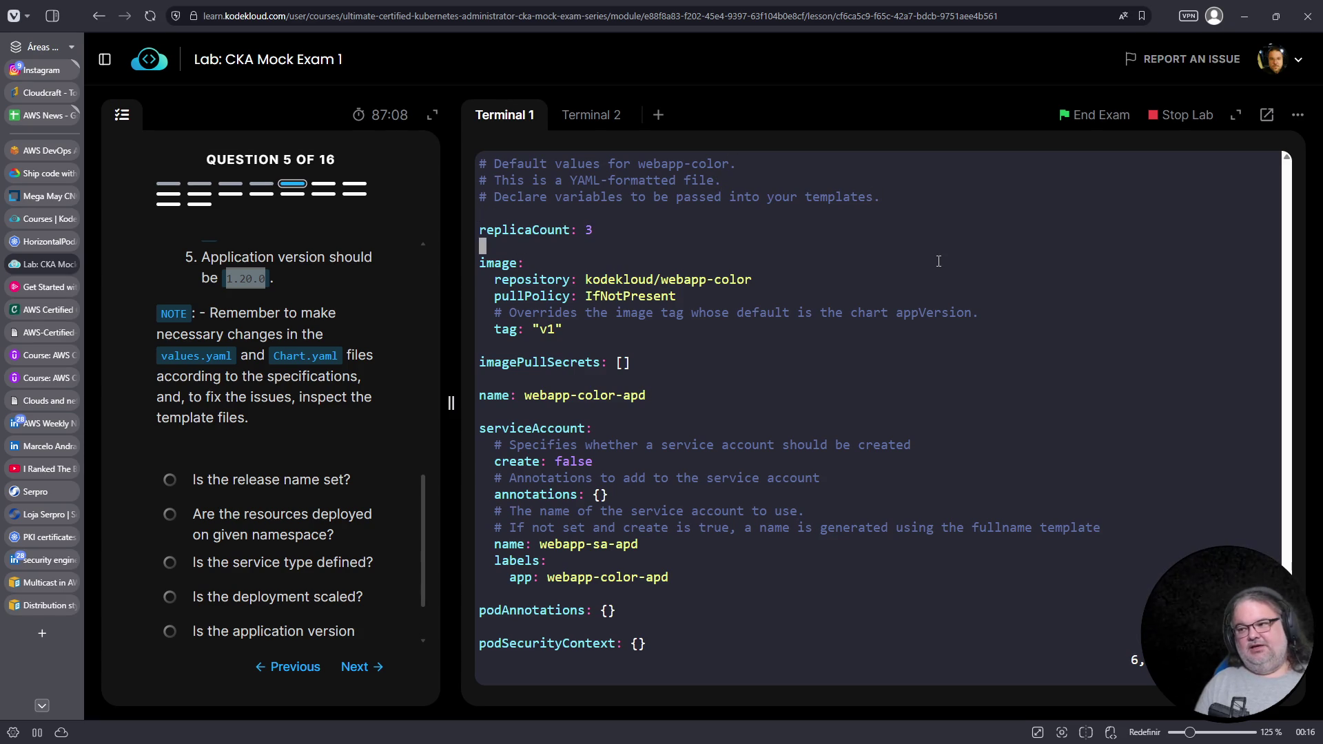
key(BackSpace)
key(BackSpace)
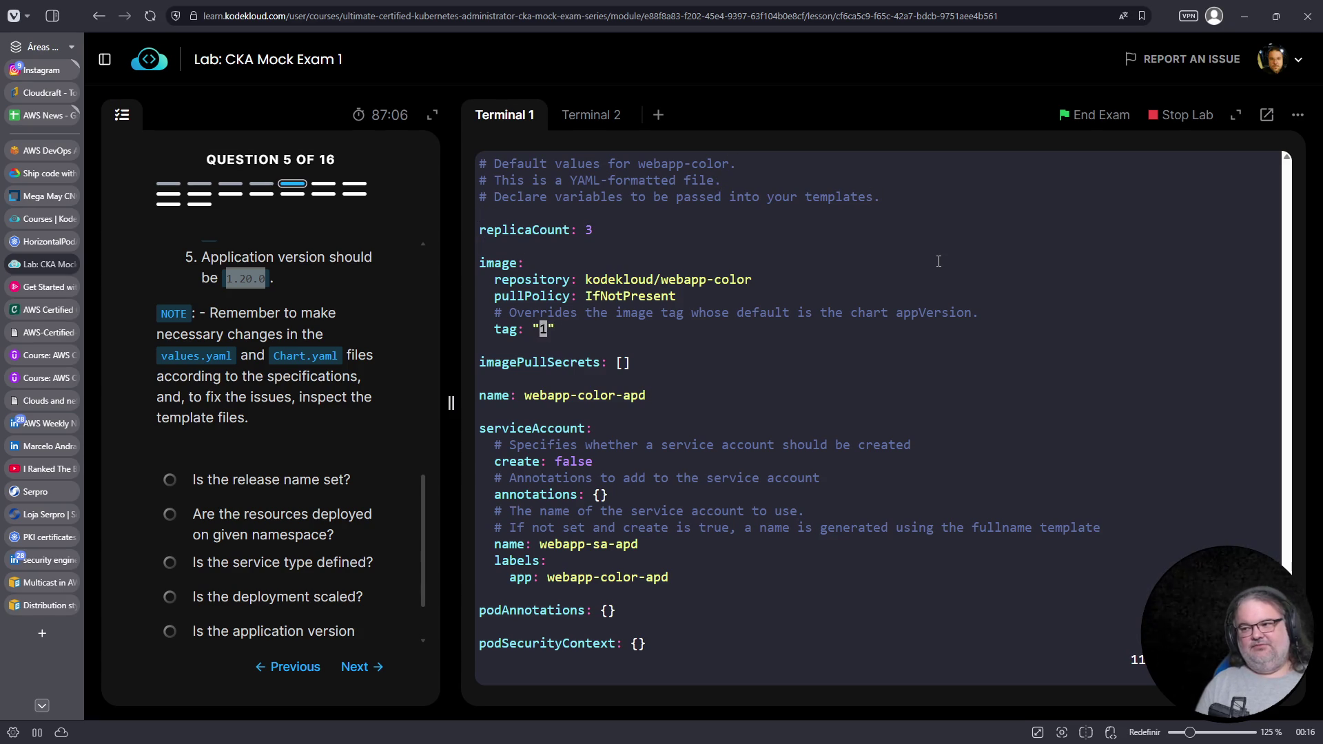
key(i)
Paste 1.20.0, copied from the task text, as the image tag
scroll(248, 413, up, 2)
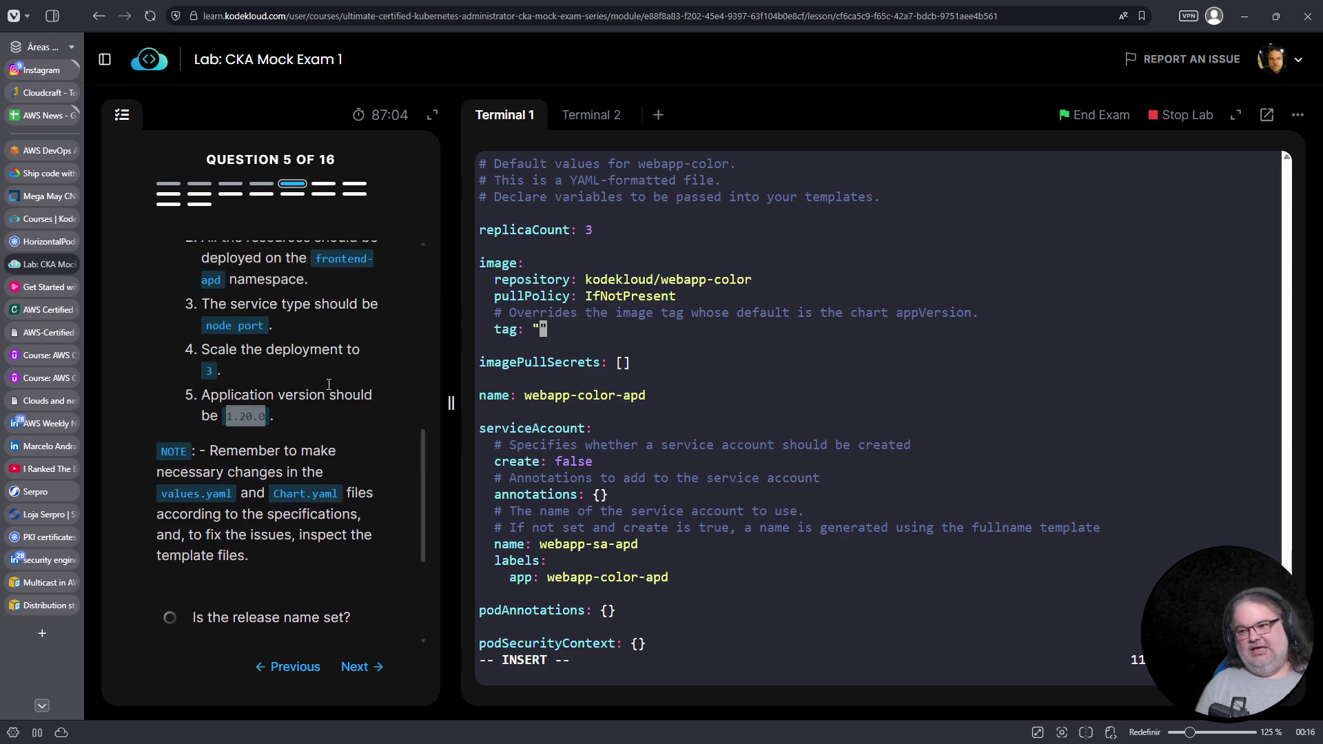
double_click(247, 417)
right_click(248, 424)
click(278, 436)
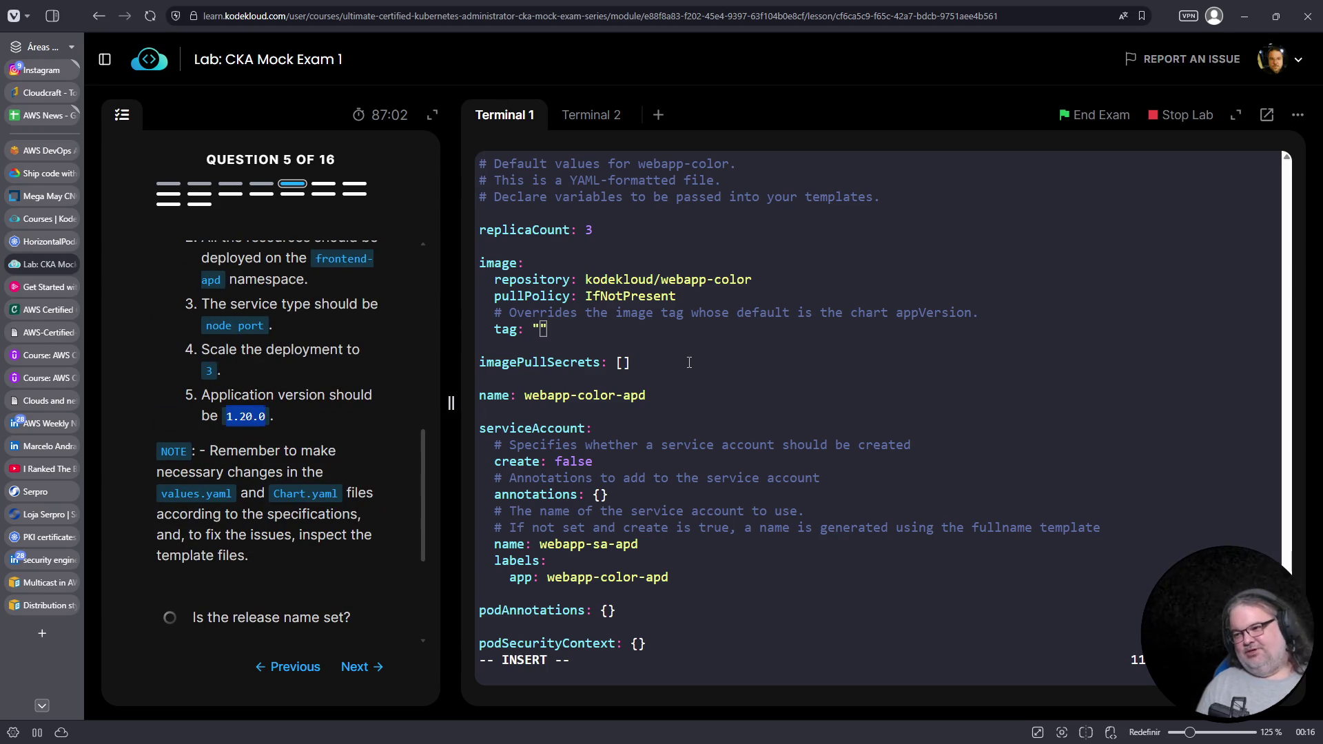
right_click(687, 367)
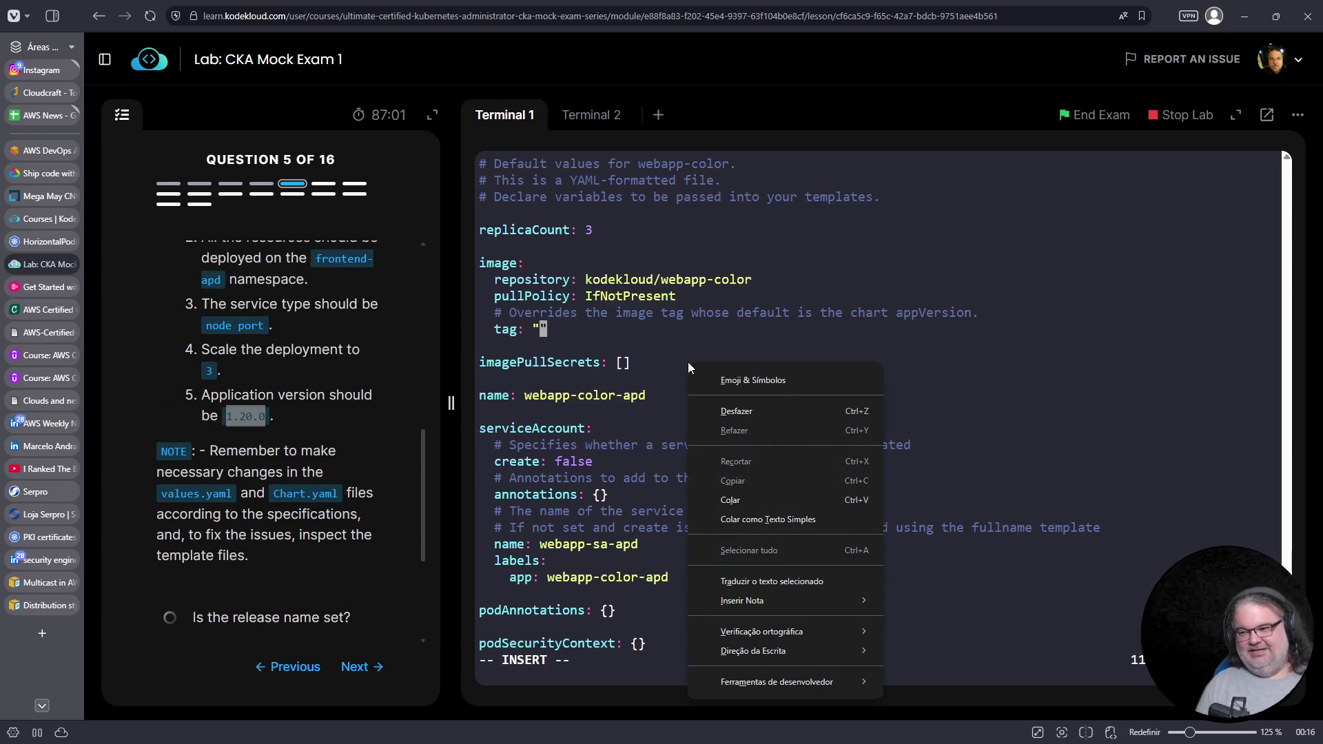
click(728, 498)
Change the service type from ClusterIP to NodePort
key(Down)
key(Down)
key(Down)
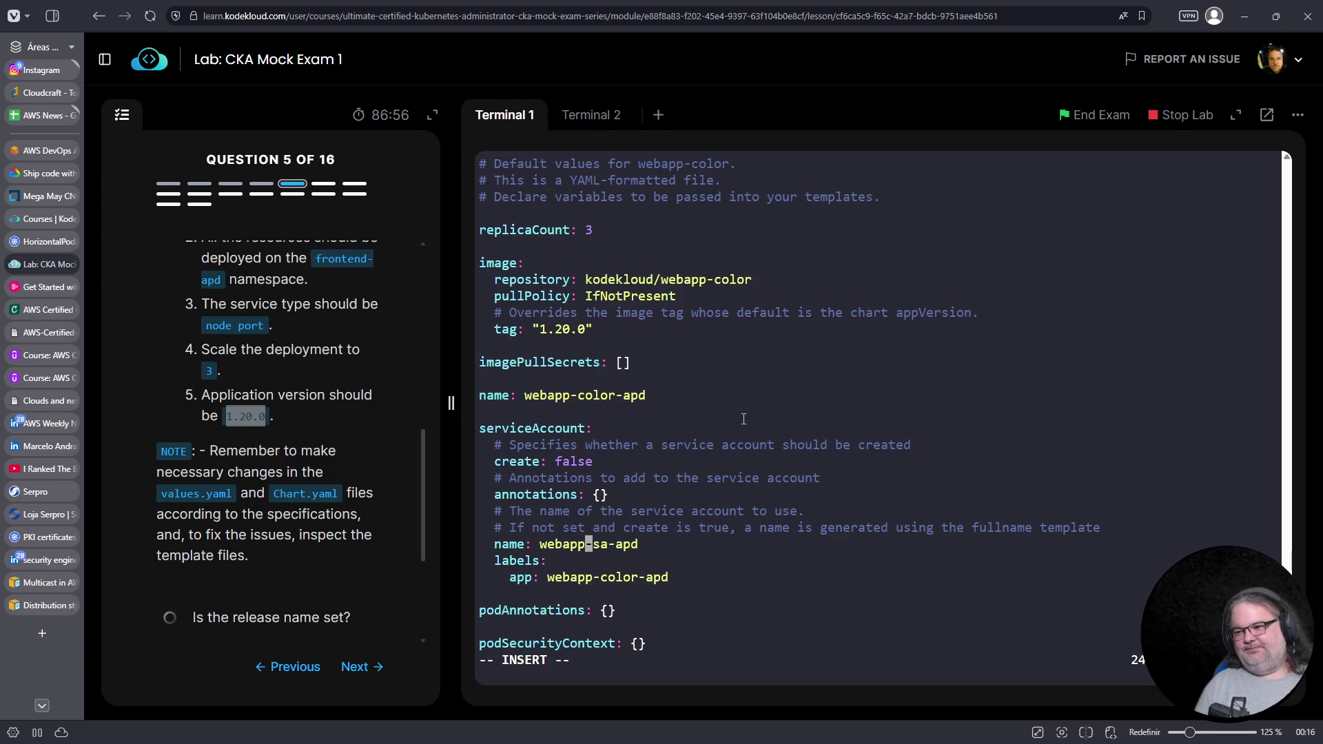
key(Down)
key(Down)
key(Down)
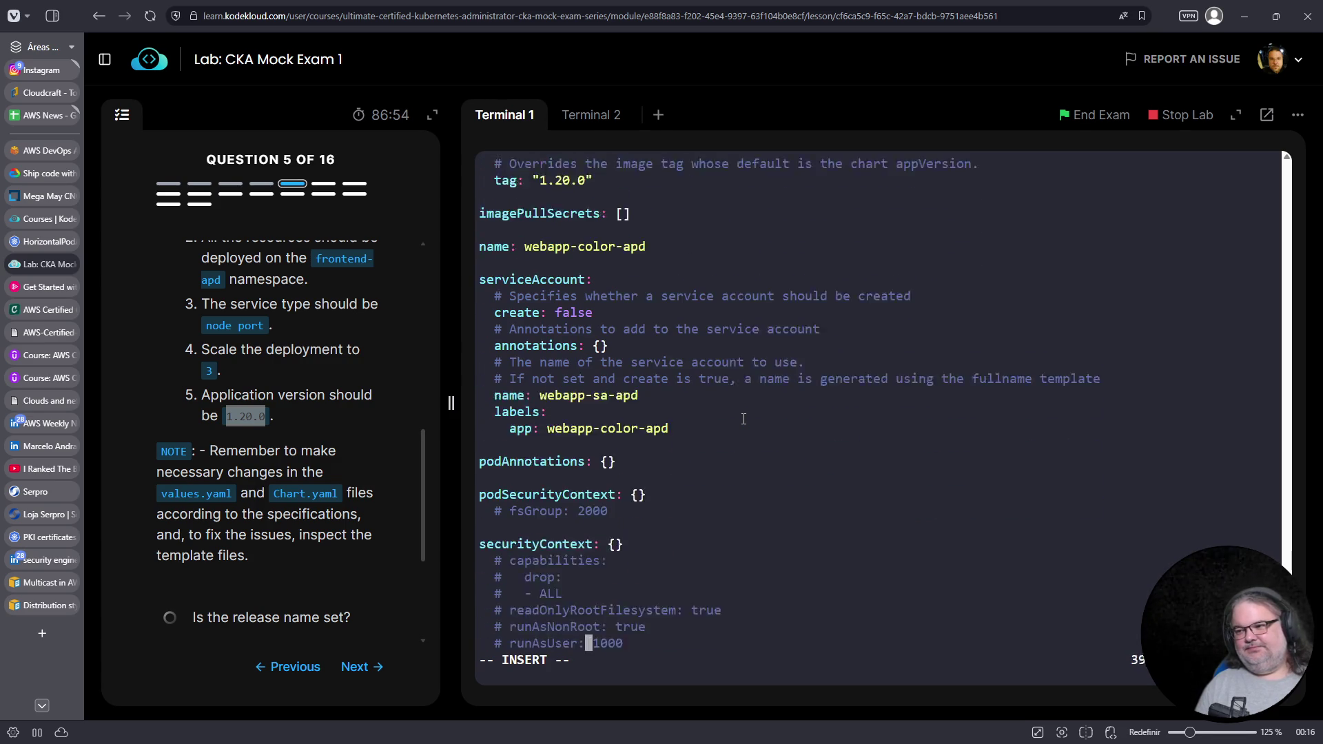
key(Up)
key(Left)
key(Left)
key(Left)
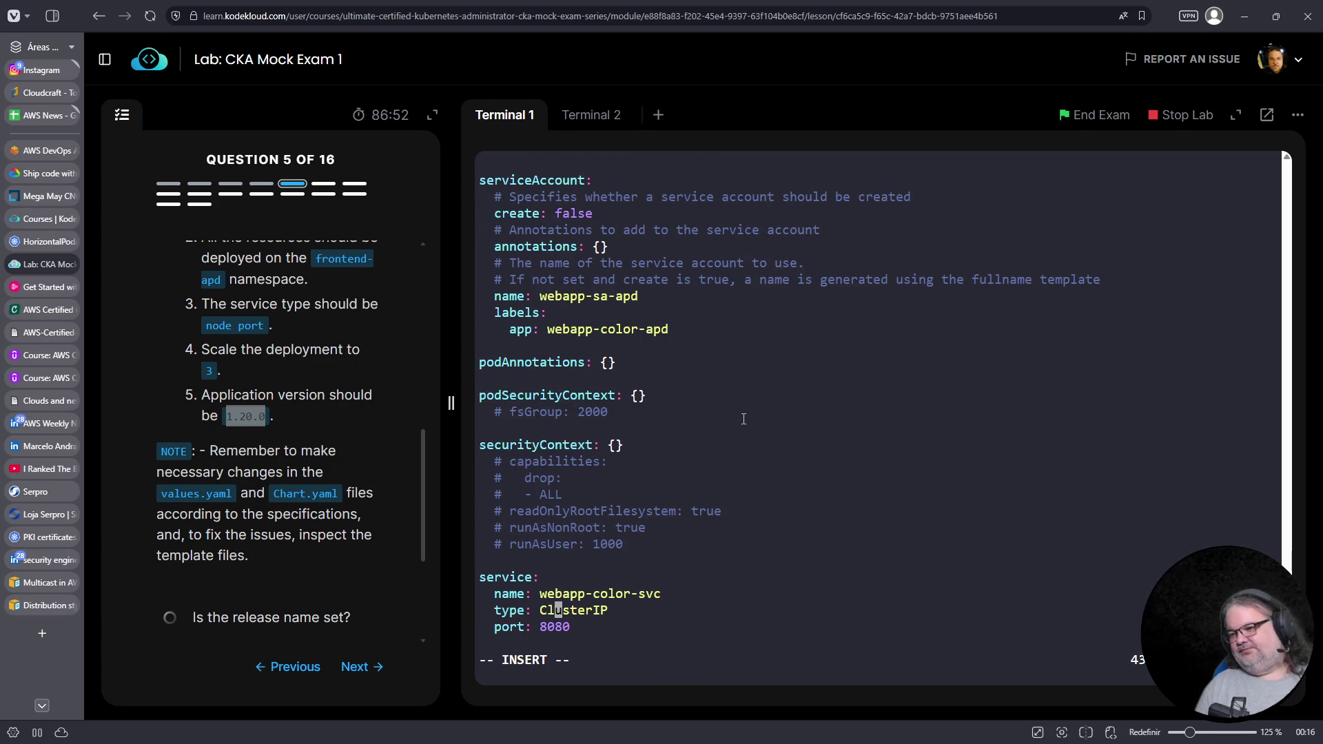
key(Left)
text(NodePort)
key(Escape)
key(l)
key(shift+d)
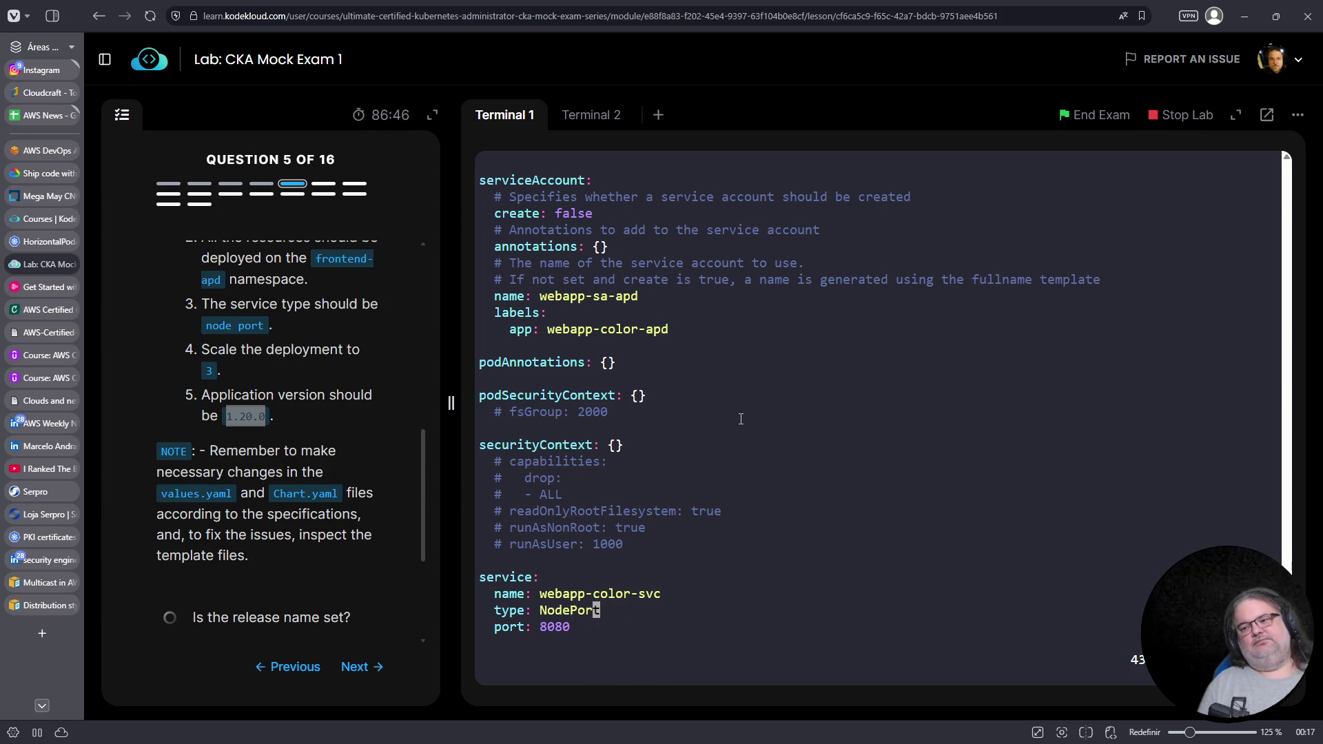
Review the values file, quit vim with :q, and recall an earlier command
scroll(312, 383, up, 1)
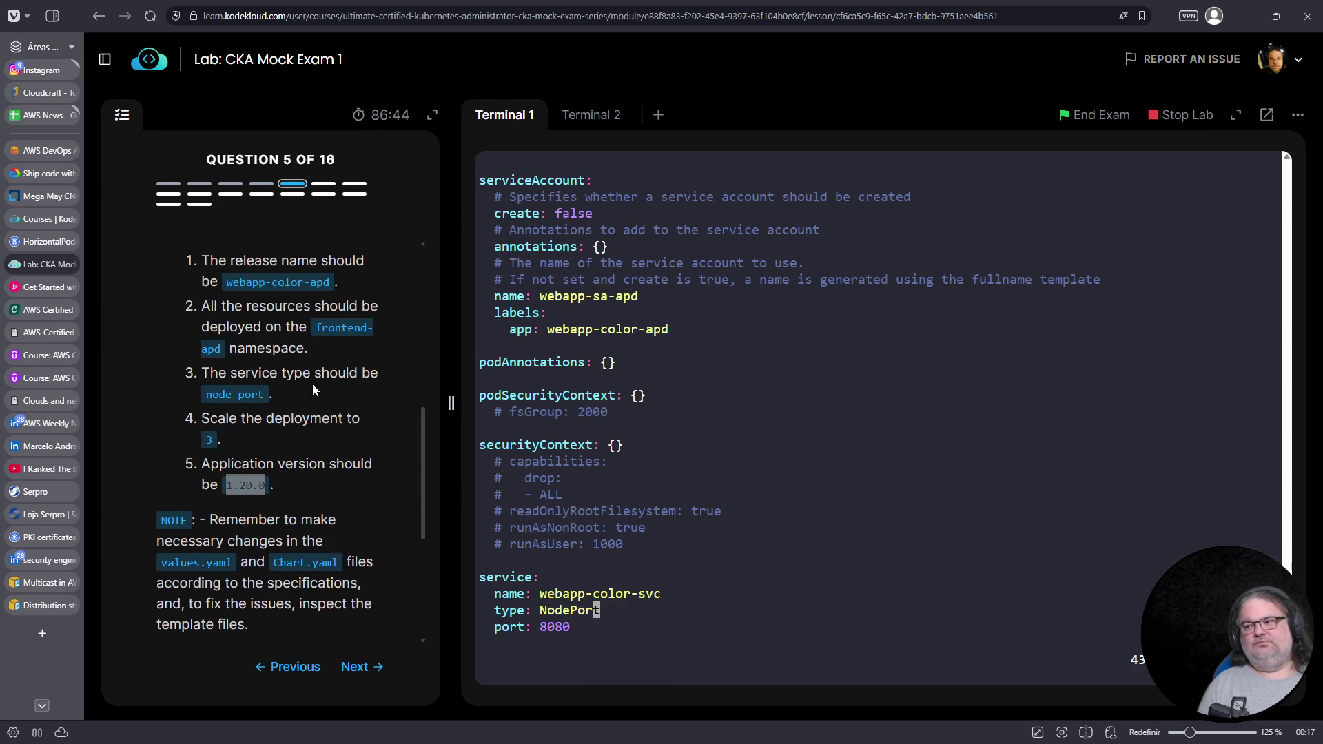
key(k)
key(k)
key(k)
key(k)
key(k)
key(k)
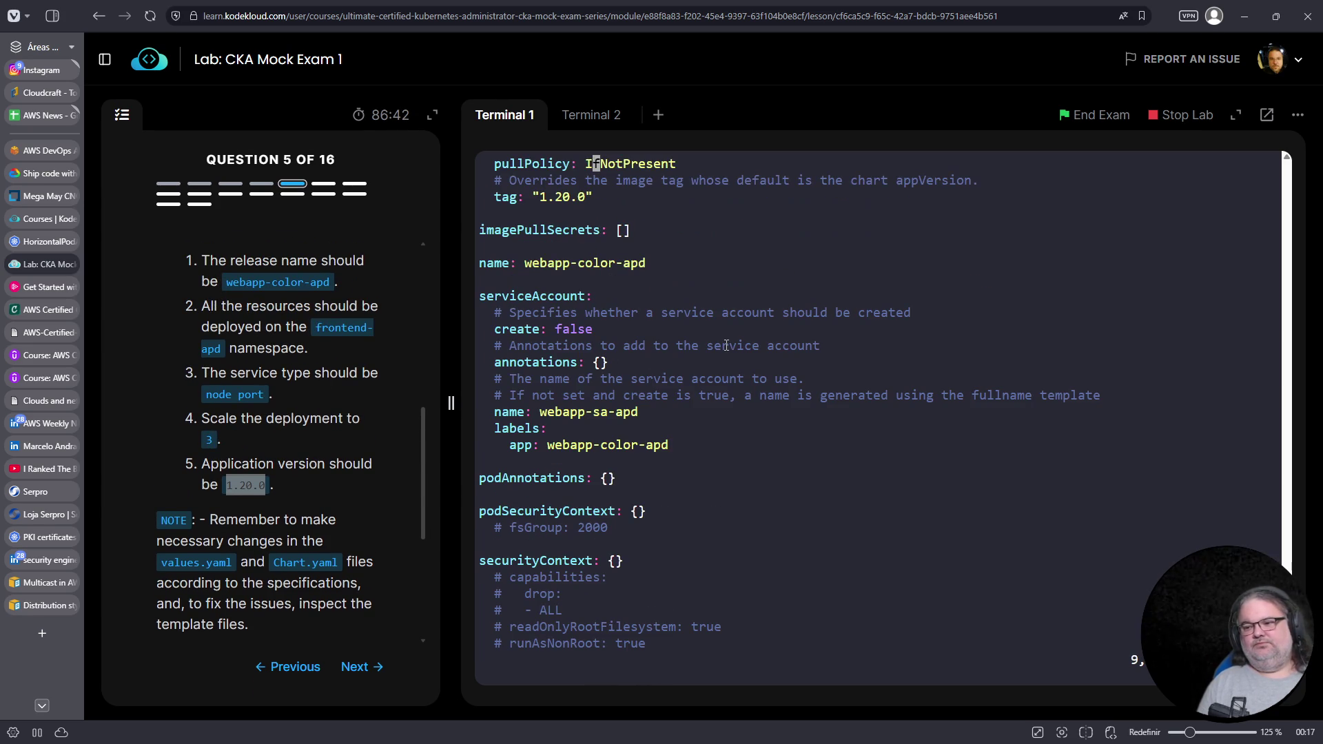
key(j)
key(j)
key(j)
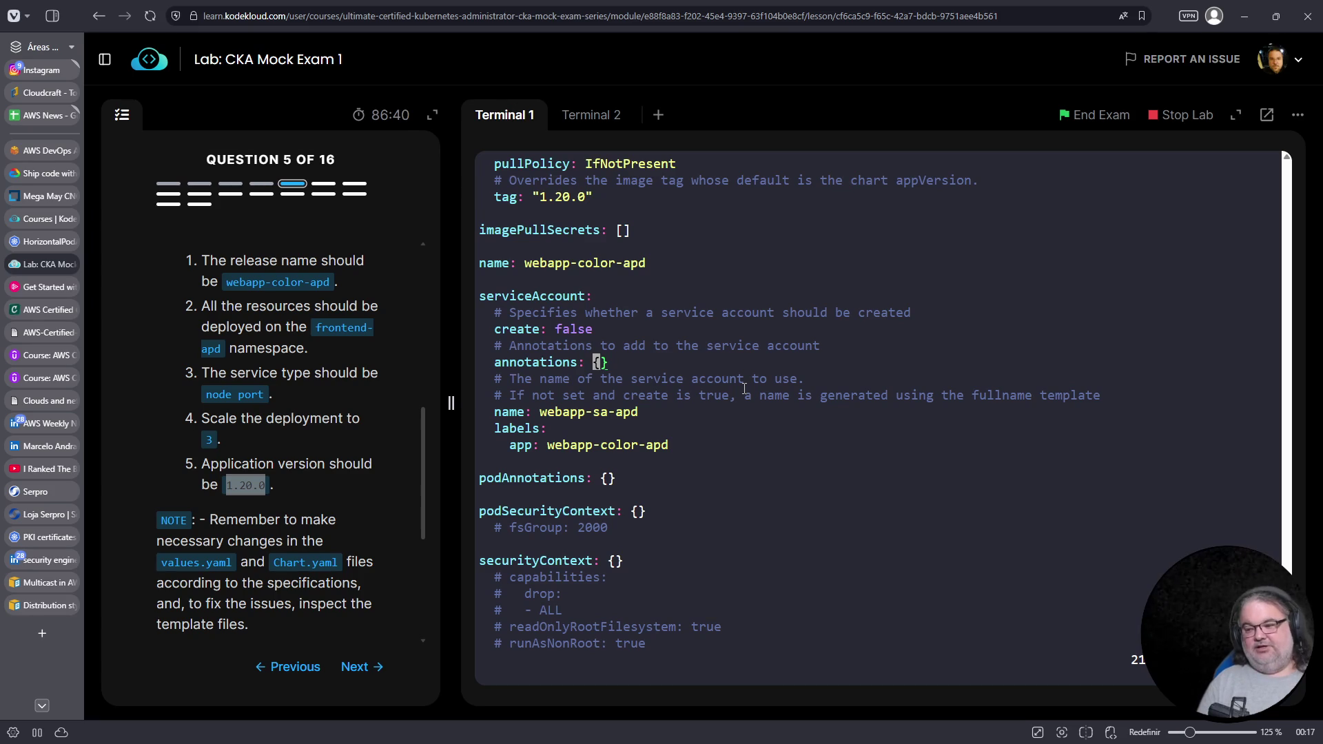
text(:q)
key(Return)
key(Up)
key(Up)
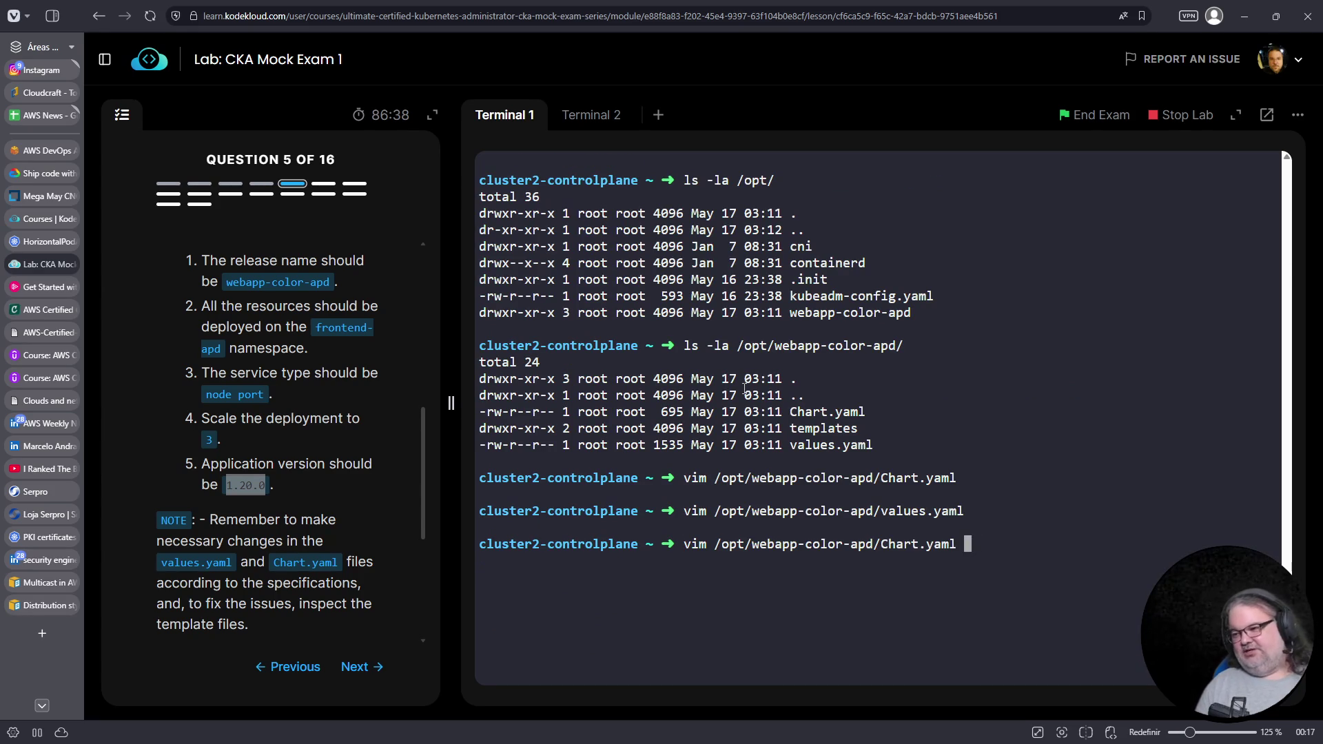
Cycle through command history, then move to Terminal 2 and focus it
key(Up)
key(Up)
key(Down)
key(Down)
key(Up)
key(Up)
click(592, 116)
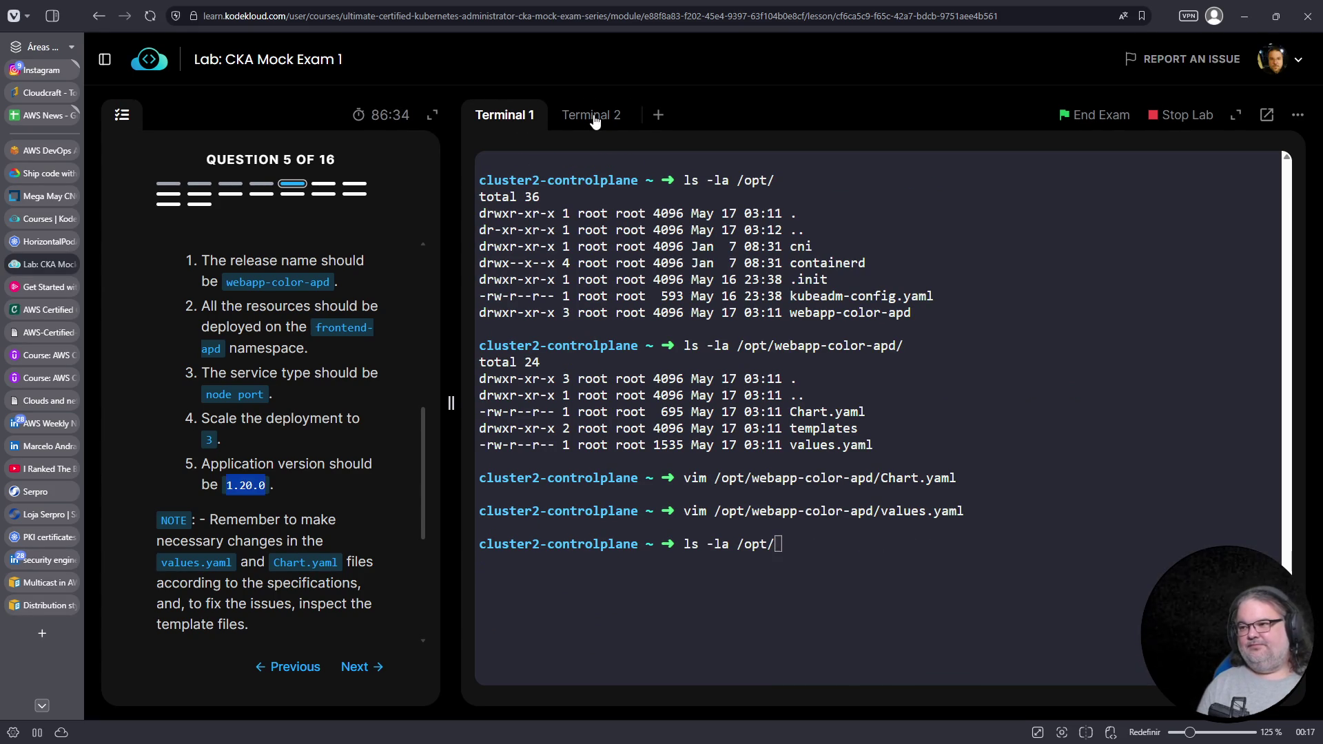
click(1054, 302)
Uncomment and run the recalled helm install, which fails with no match for Deployment v1
key(Up)
key(Home)
key(Delete)
key(Delete)
key(Right)
key(Right)
key(Right)
key(Right)
key(Right)
key(Right)
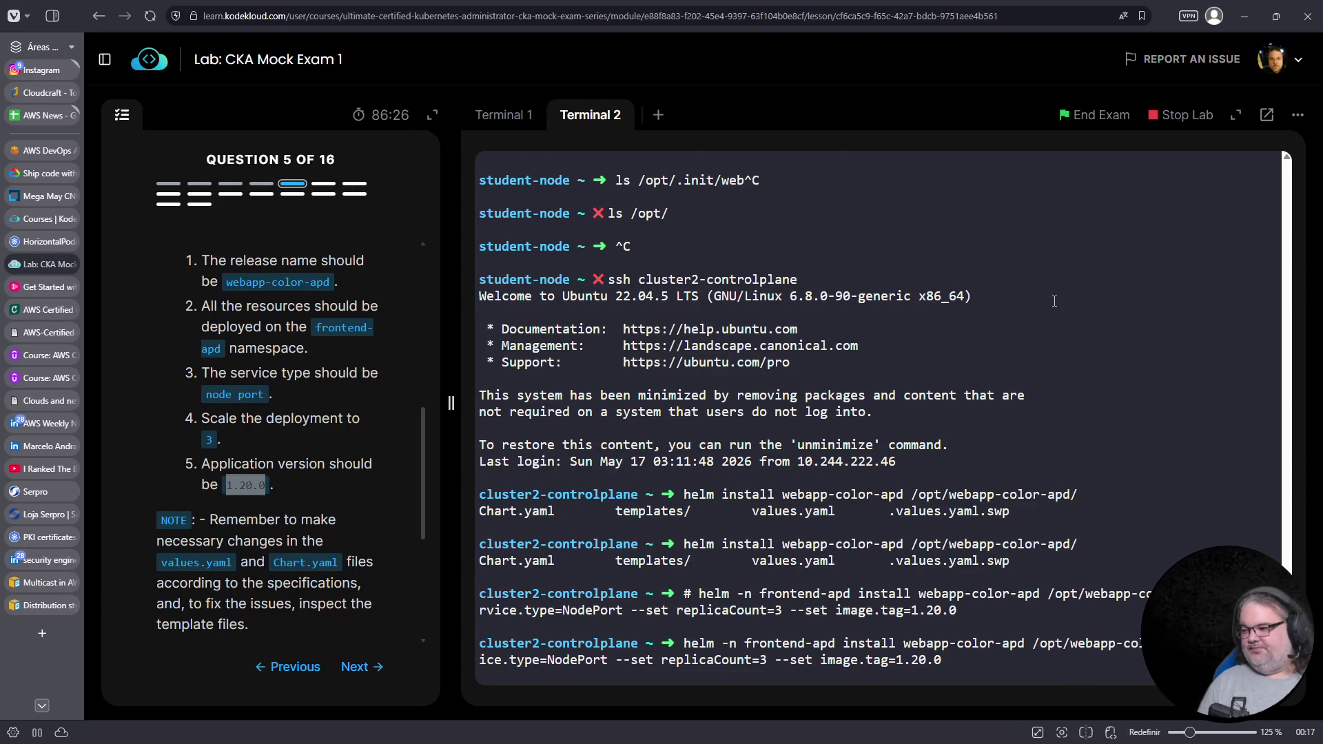
key(Return)
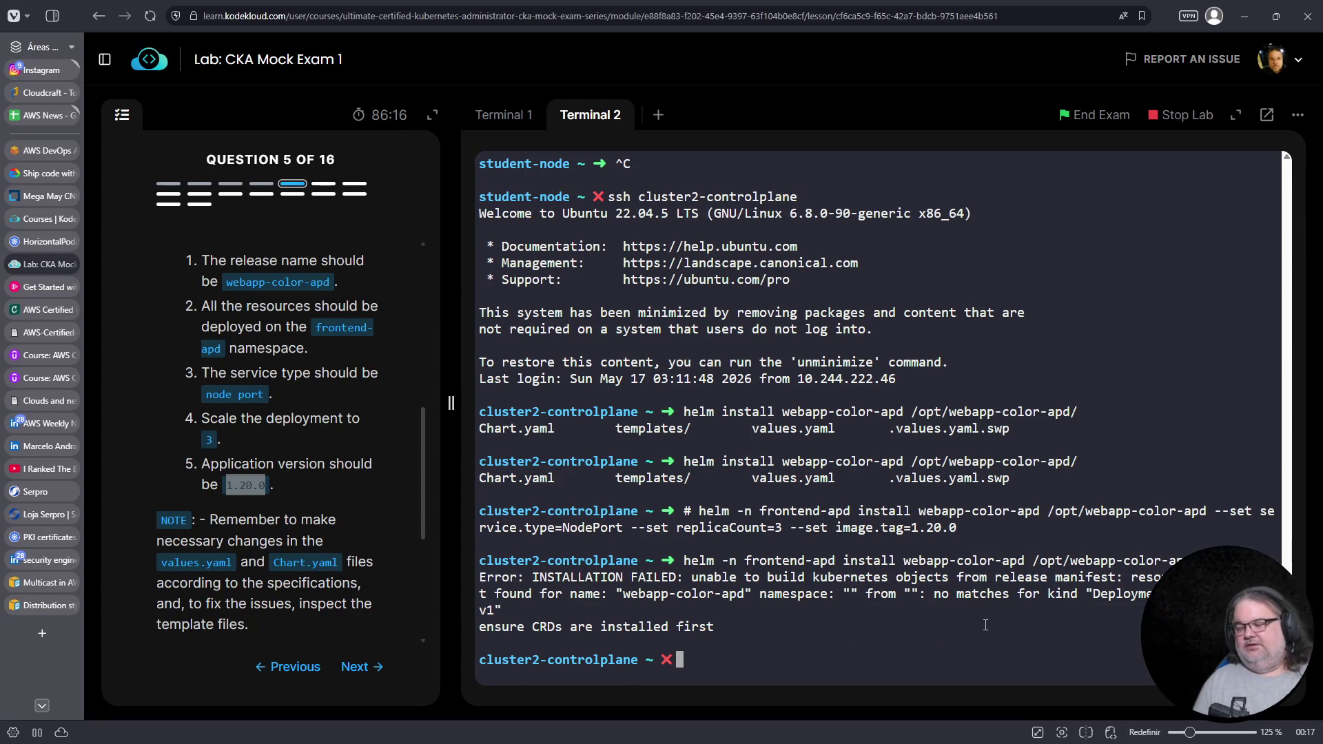
double_click(1111, 597)
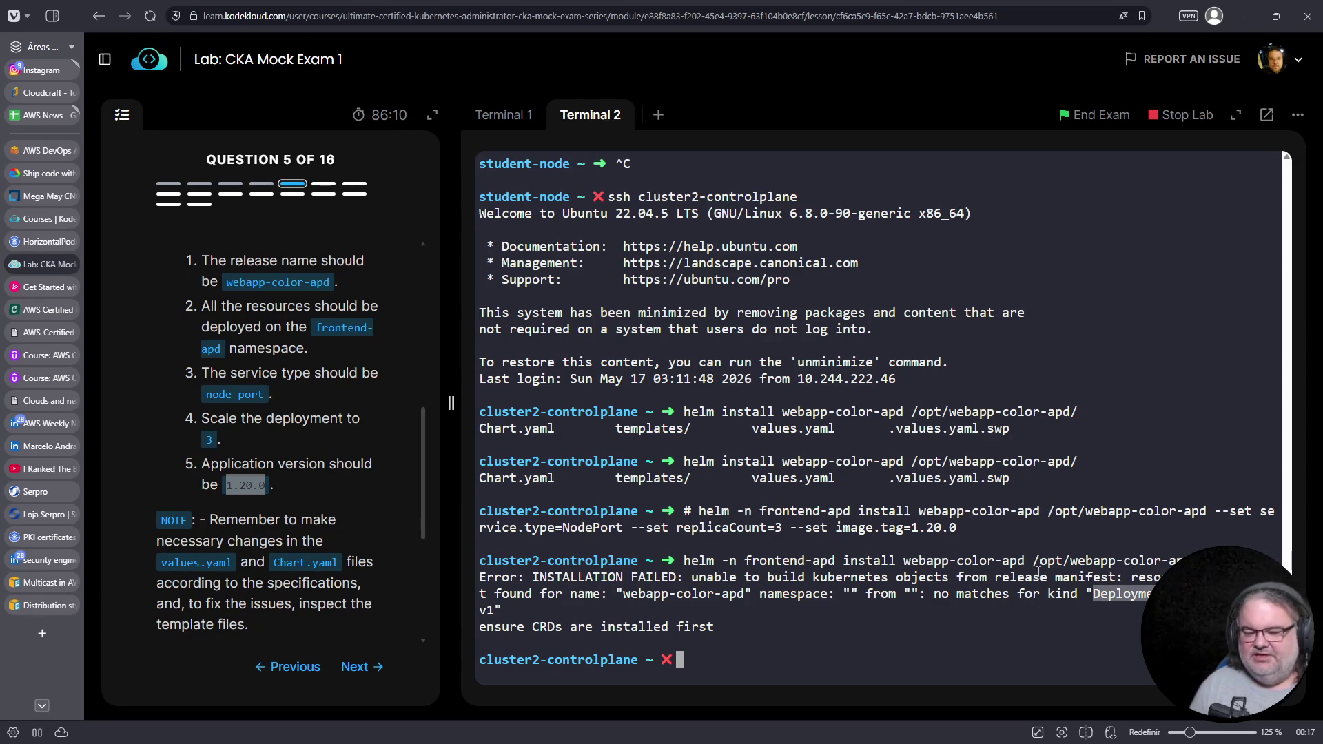
click(1062, 489)
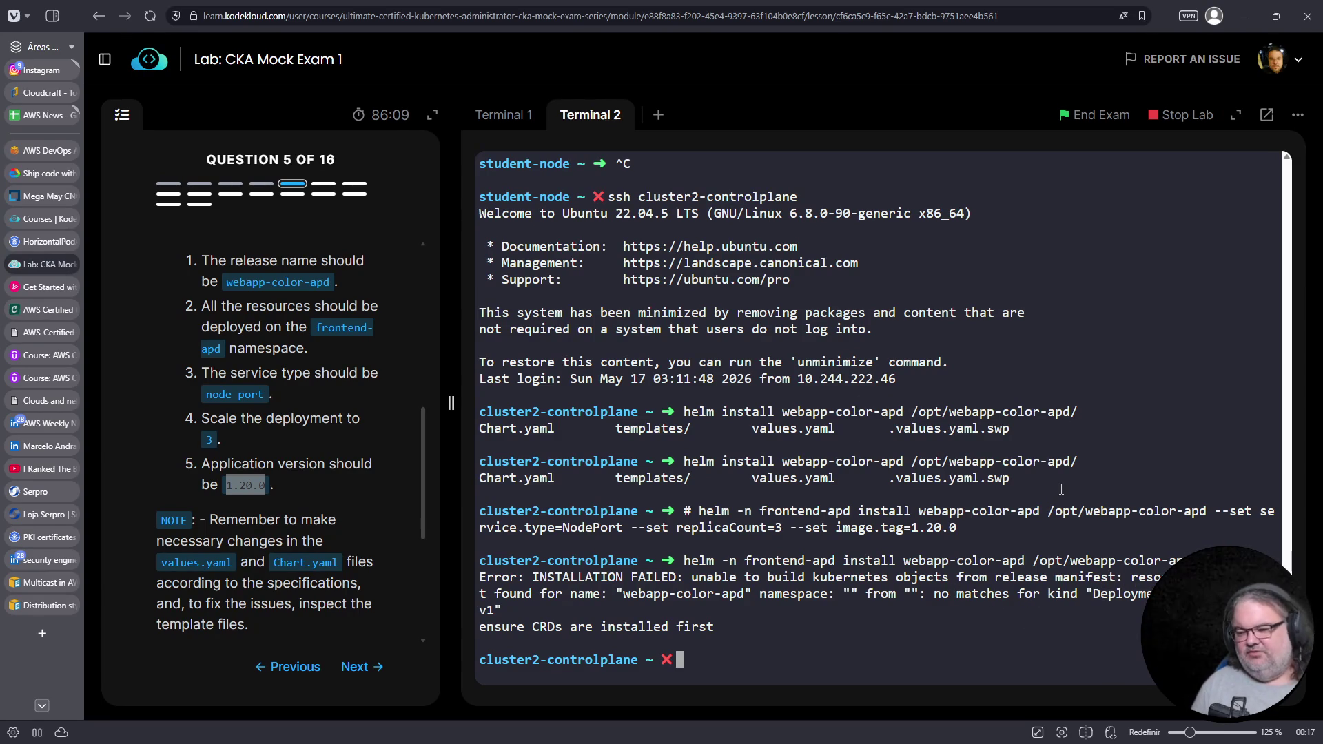
click(503, 124)
List the chart directory with ls -la and cd into /opt/webapp-color-apd
click(757, 327)
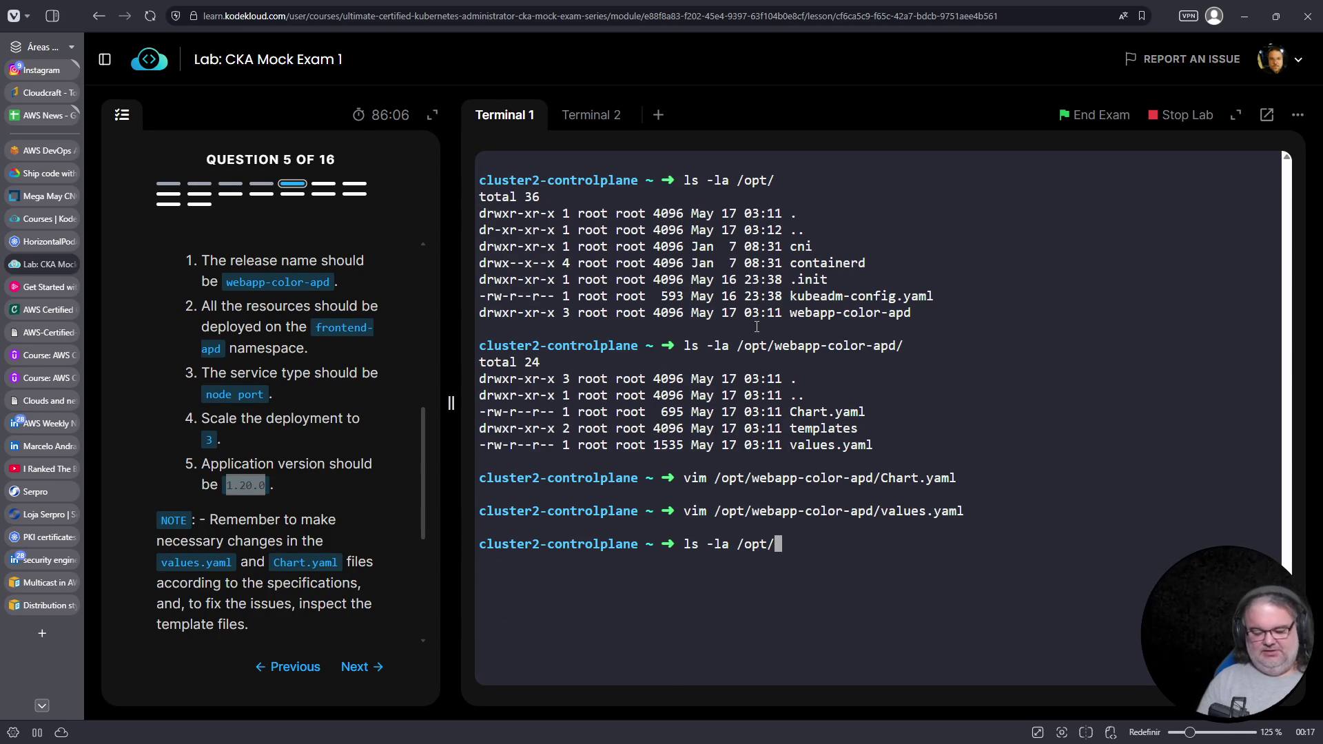
text(we)
key(Tab)
key(Return)
text(l)
key(Up)
key(Home)
key(Delete)
key(Delete)
key(Delete)
text(cd)
key(Return)
Enter templates/, list its files, and open deployment.yaml in vim
text(cd te)
key(Tab)
key(Return)
text(ls -la)
key(Return)
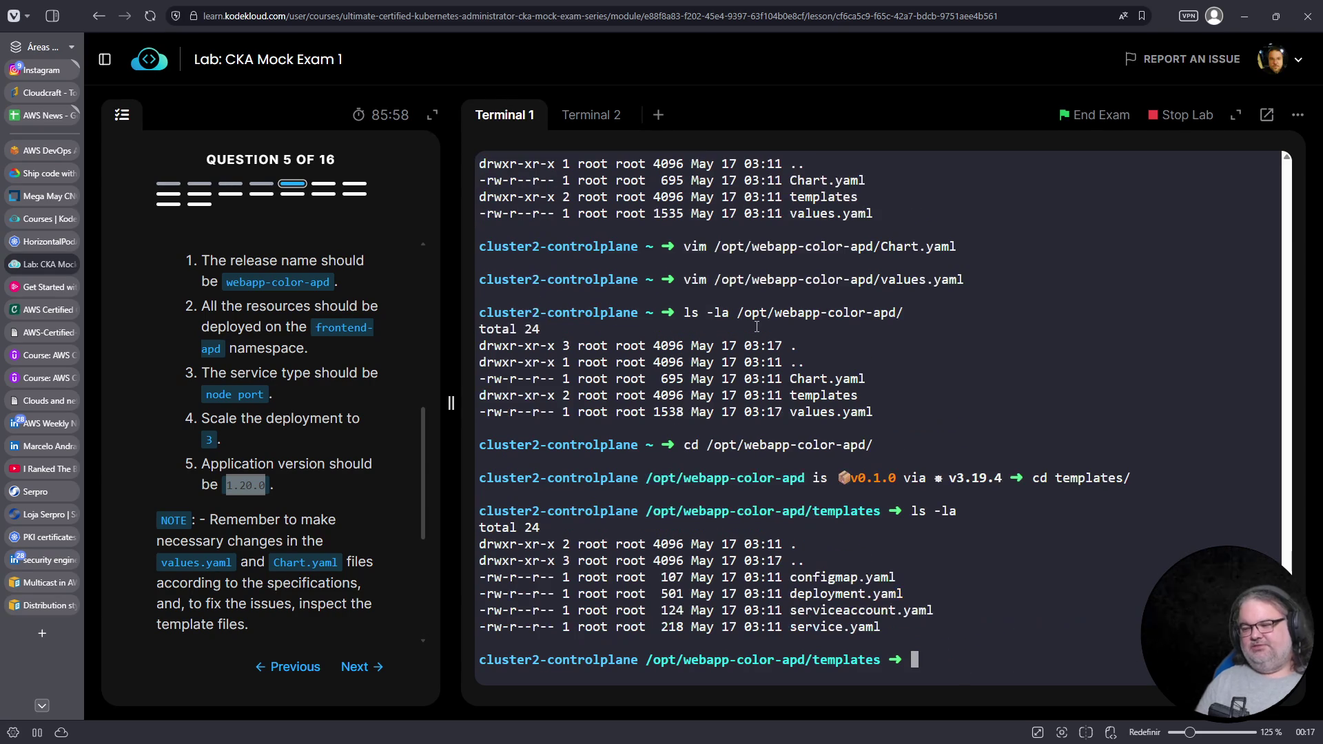
text(vim deplo)
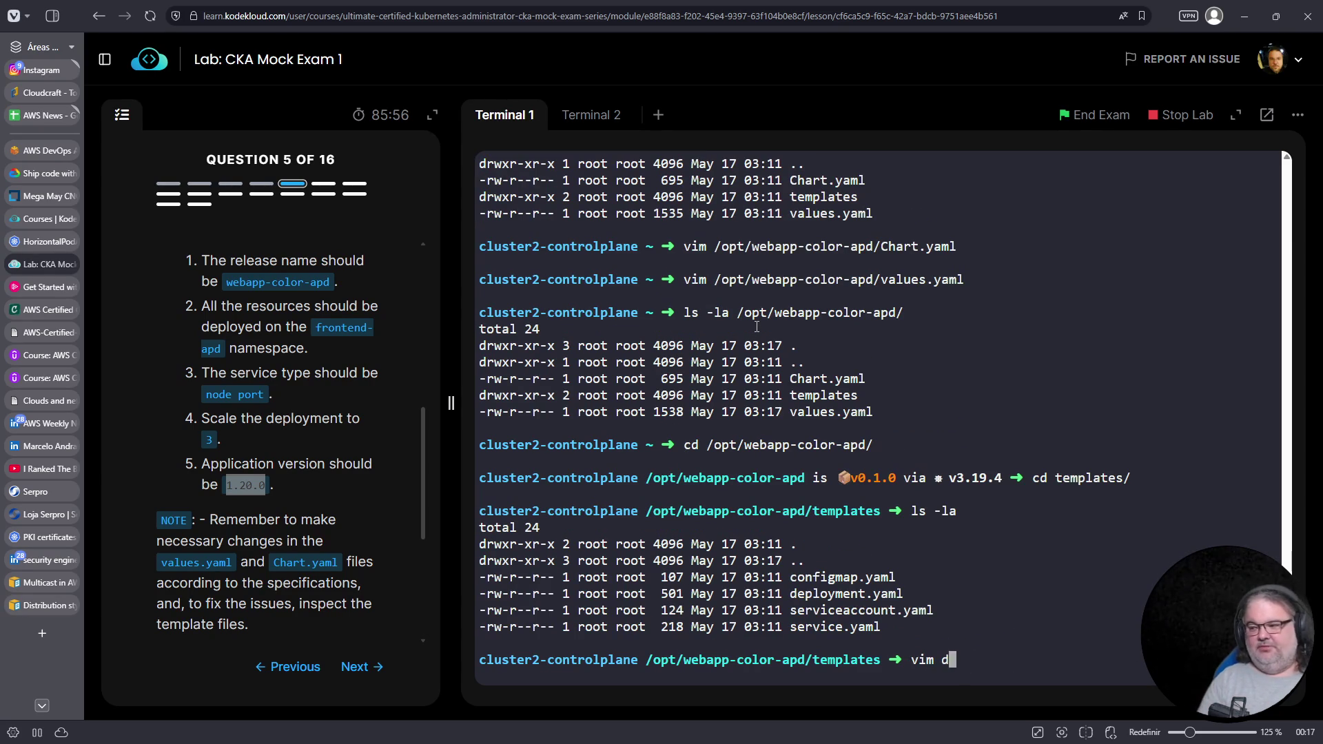
key(Tab)
key(Return)
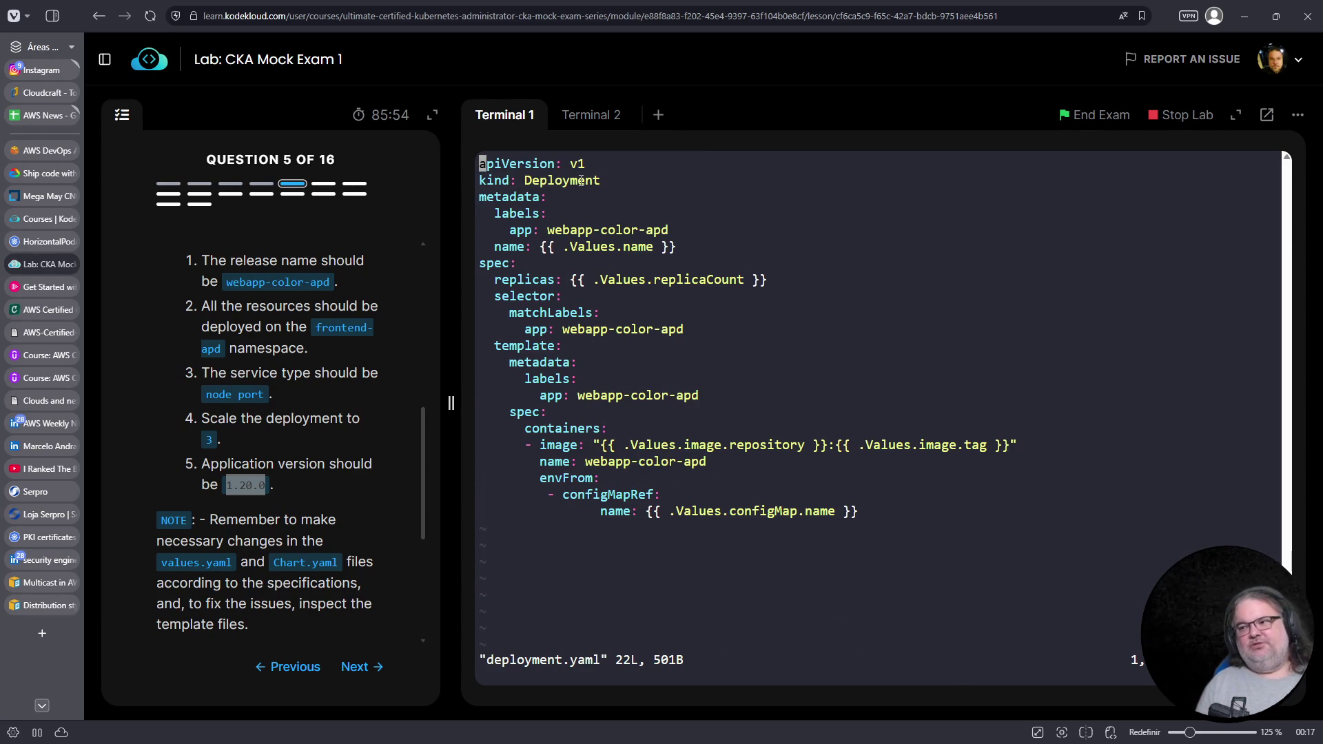
Highlight apiVersion: v1 and kind: Deployment, then type 'k api-resources' in Terminal 2
double_click(521, 164)
double_click(577, 164)
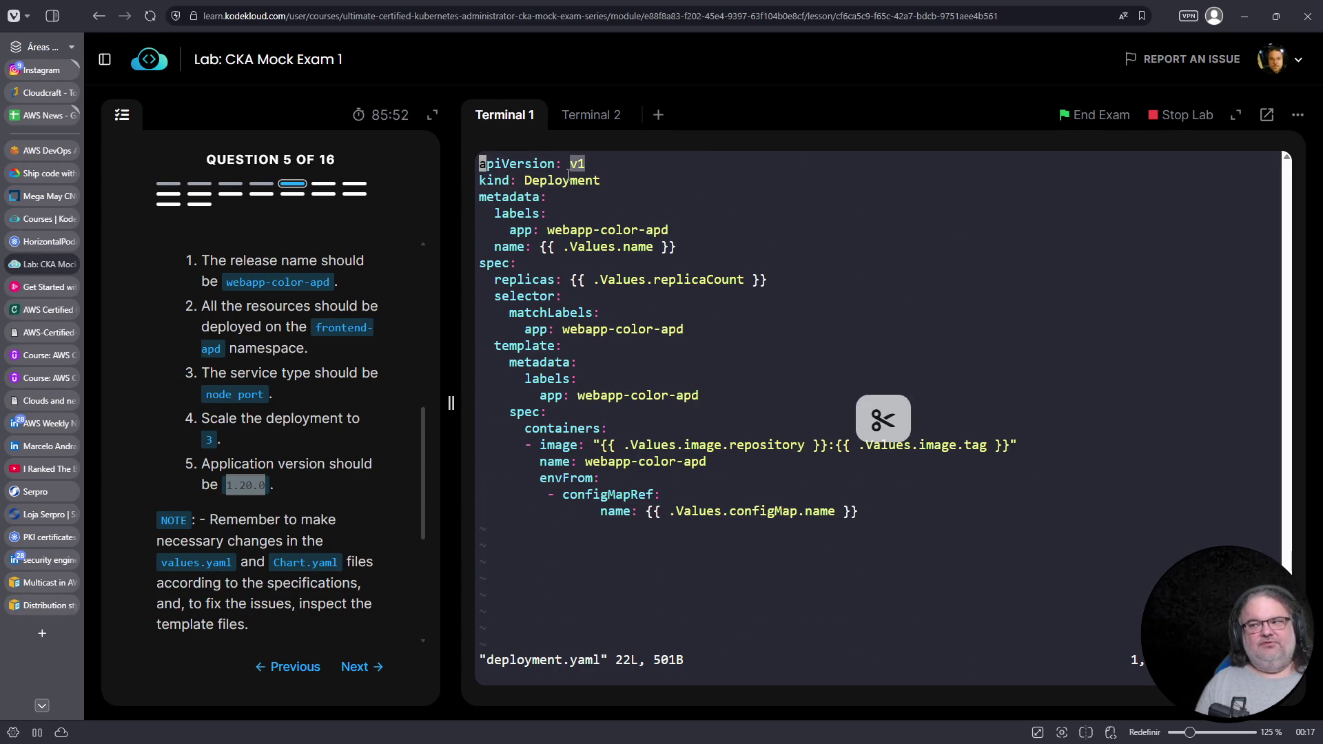
triple_click(537, 182)
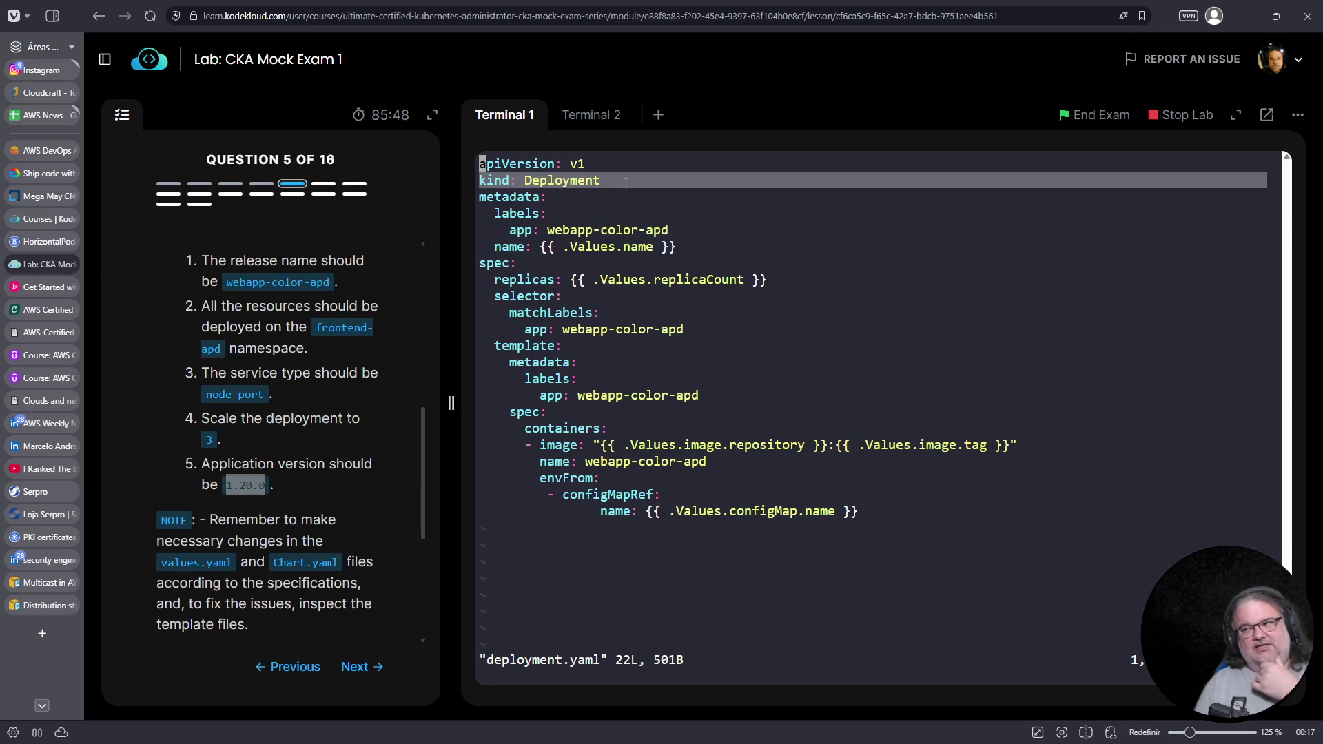
double_click(577, 164)
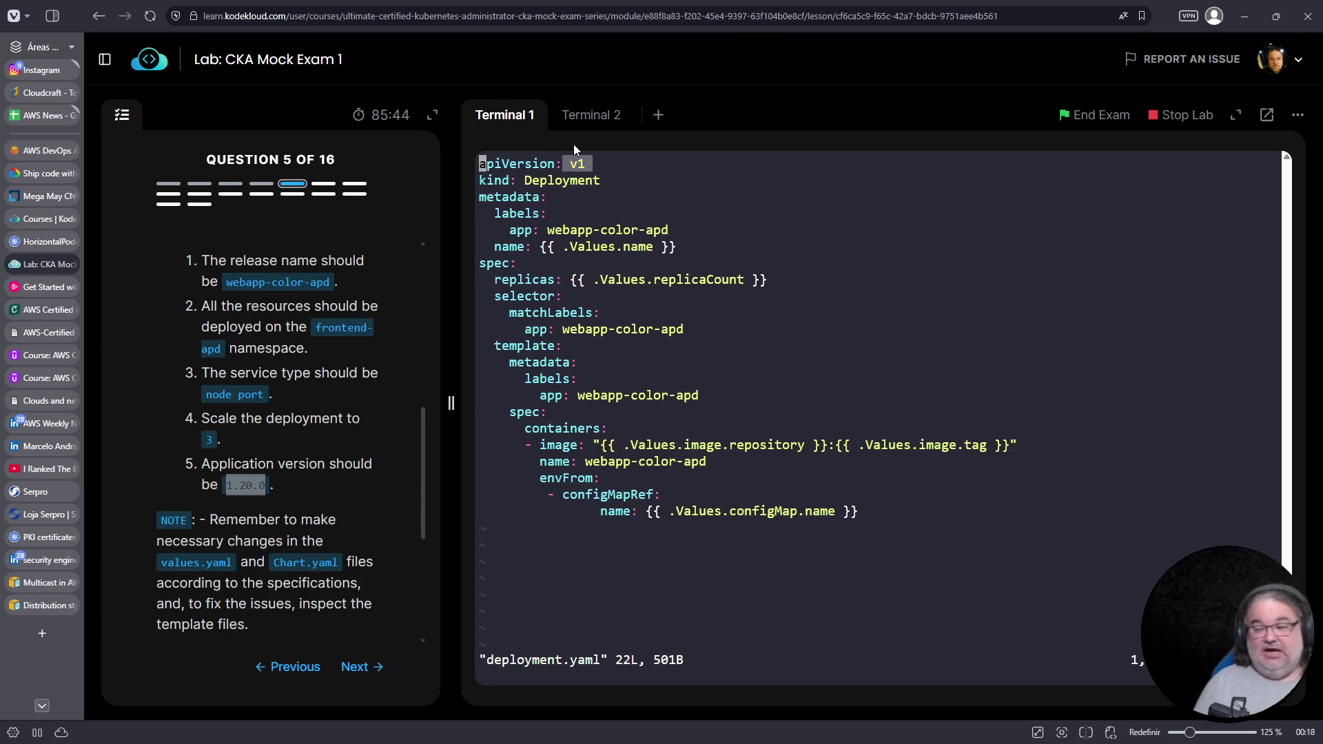
click(601, 94)
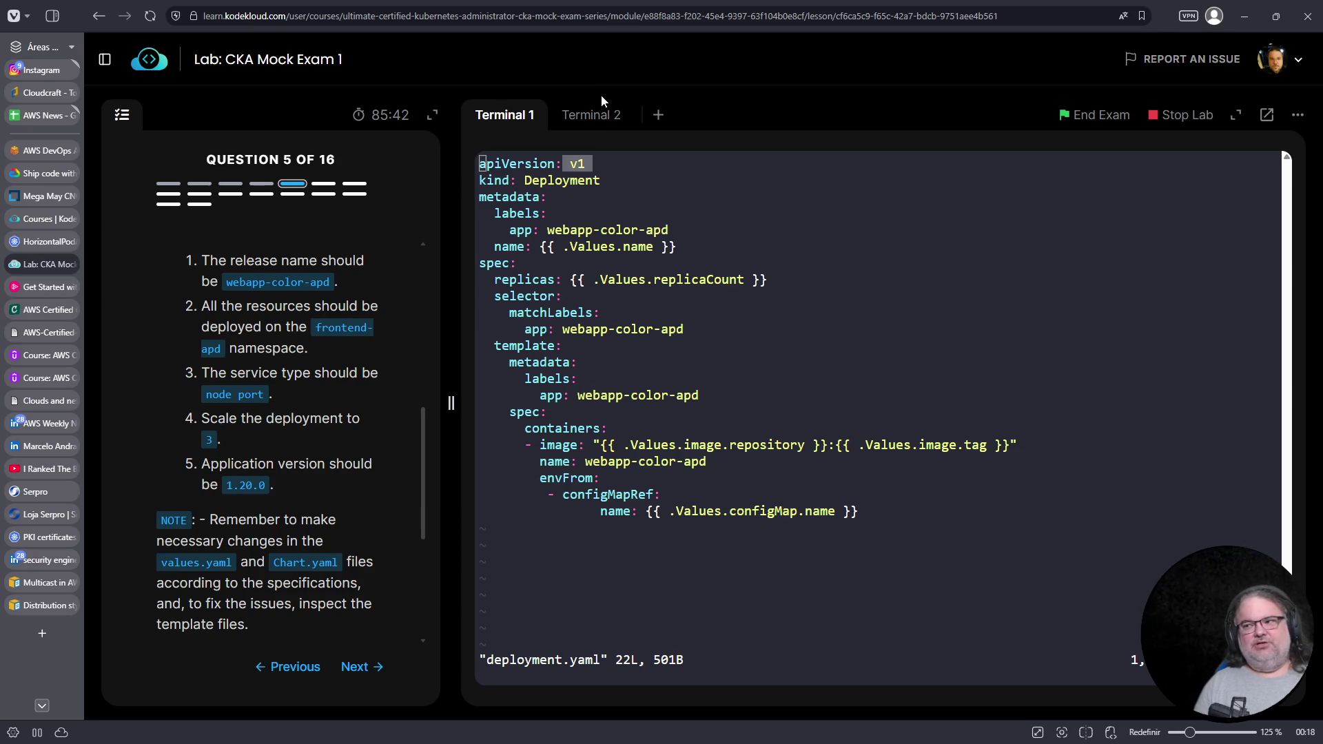
click(594, 115)
text(k api-resources)
Run 'k api-resources | fgrep deployment' to find that deployments use apps/v1
key(Return)
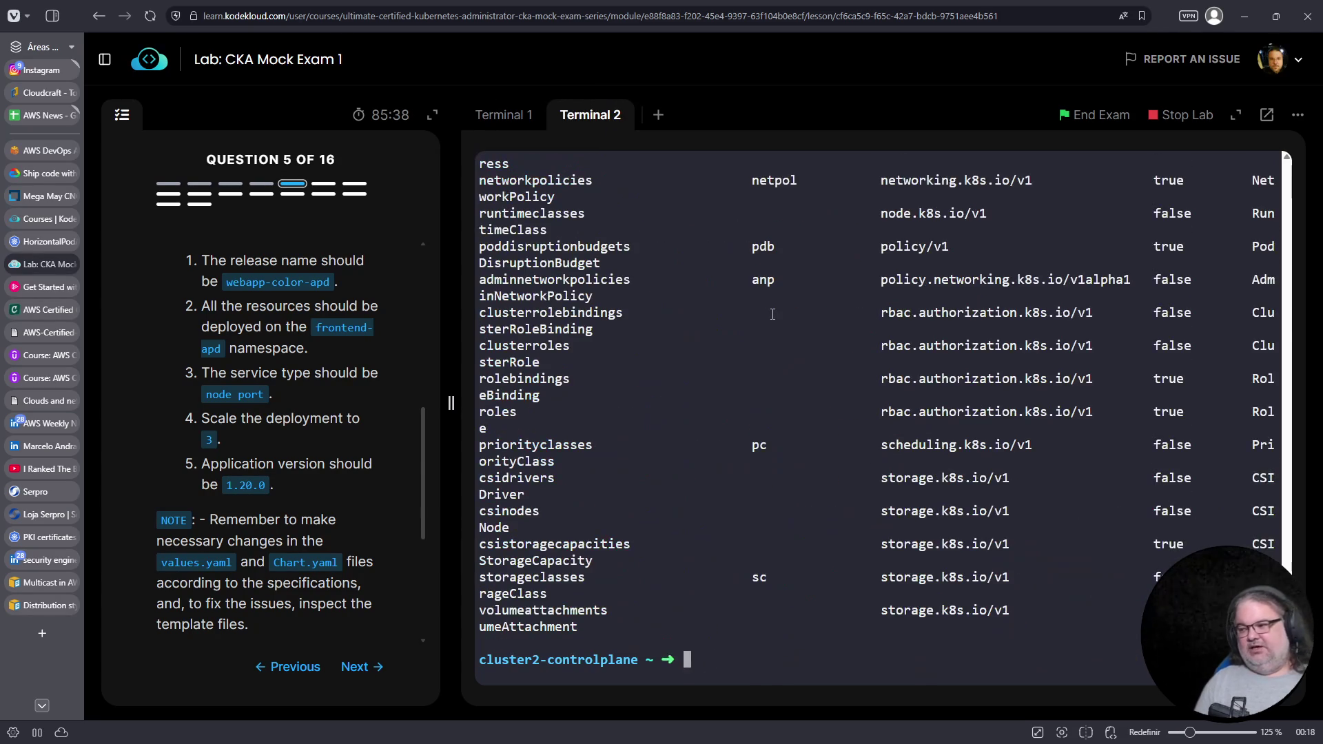
key(Up)
text(| fgrep deployment)
key(Return)
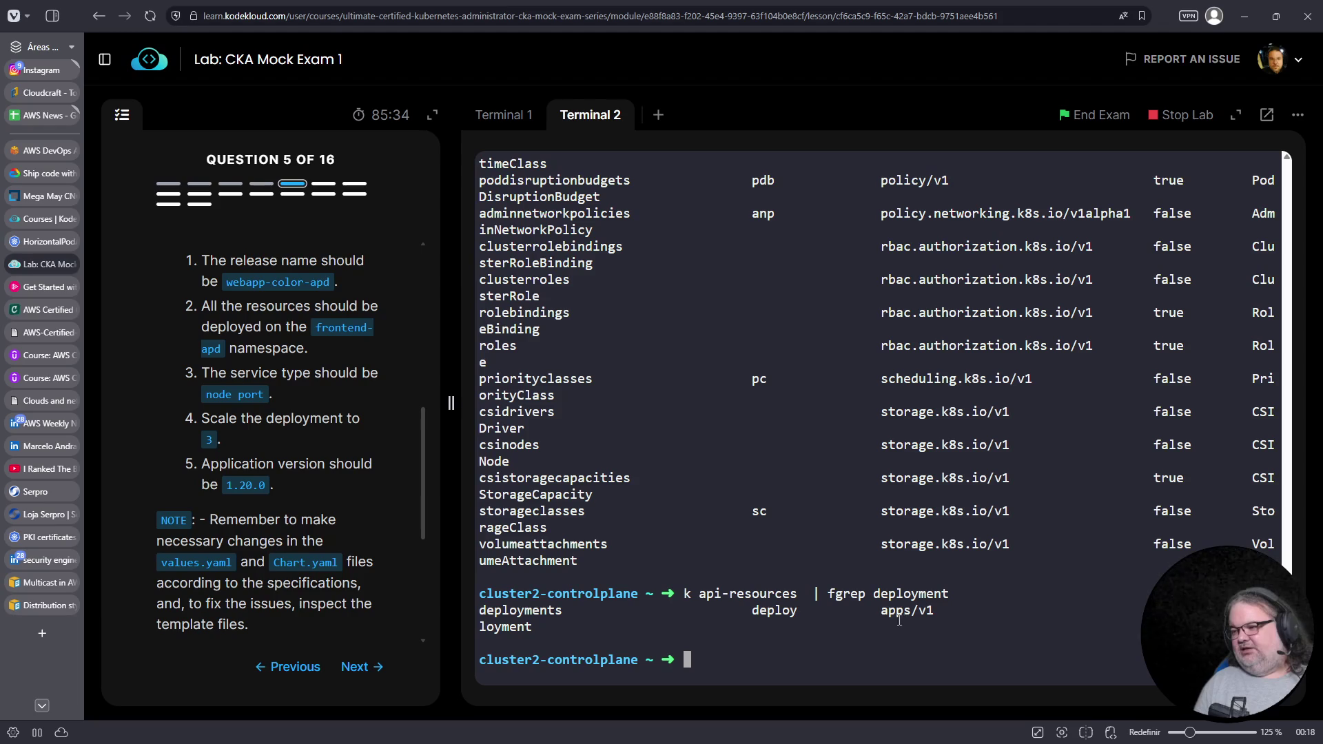
drag(882, 611, 935, 610)
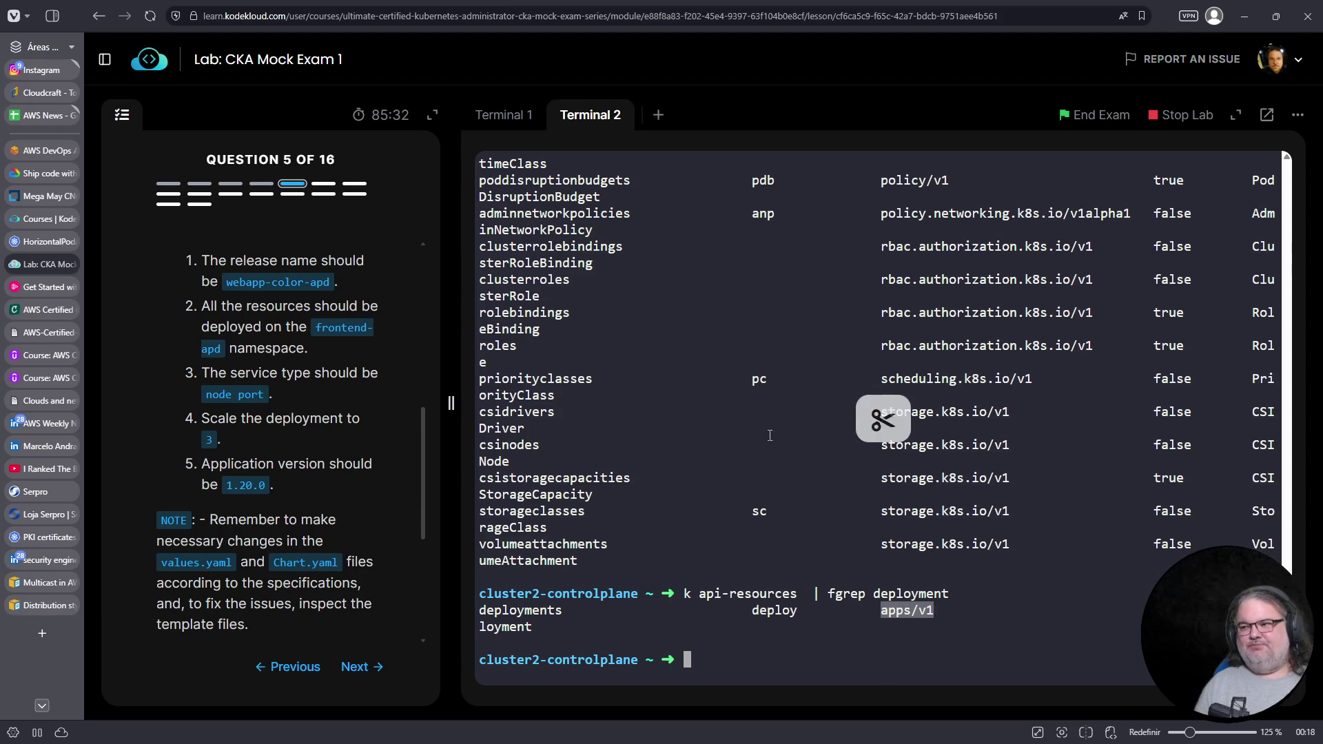
click(507, 124)
click(596, 168)
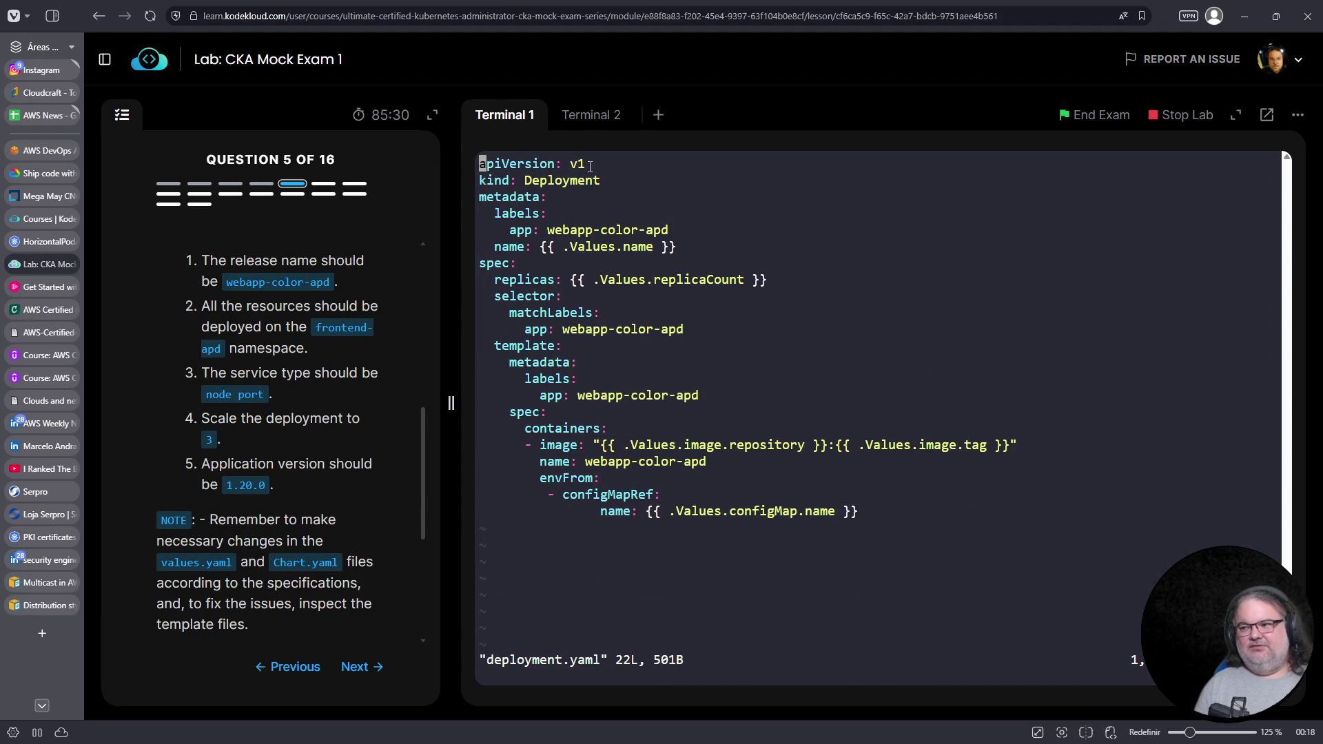
click(598, 116)
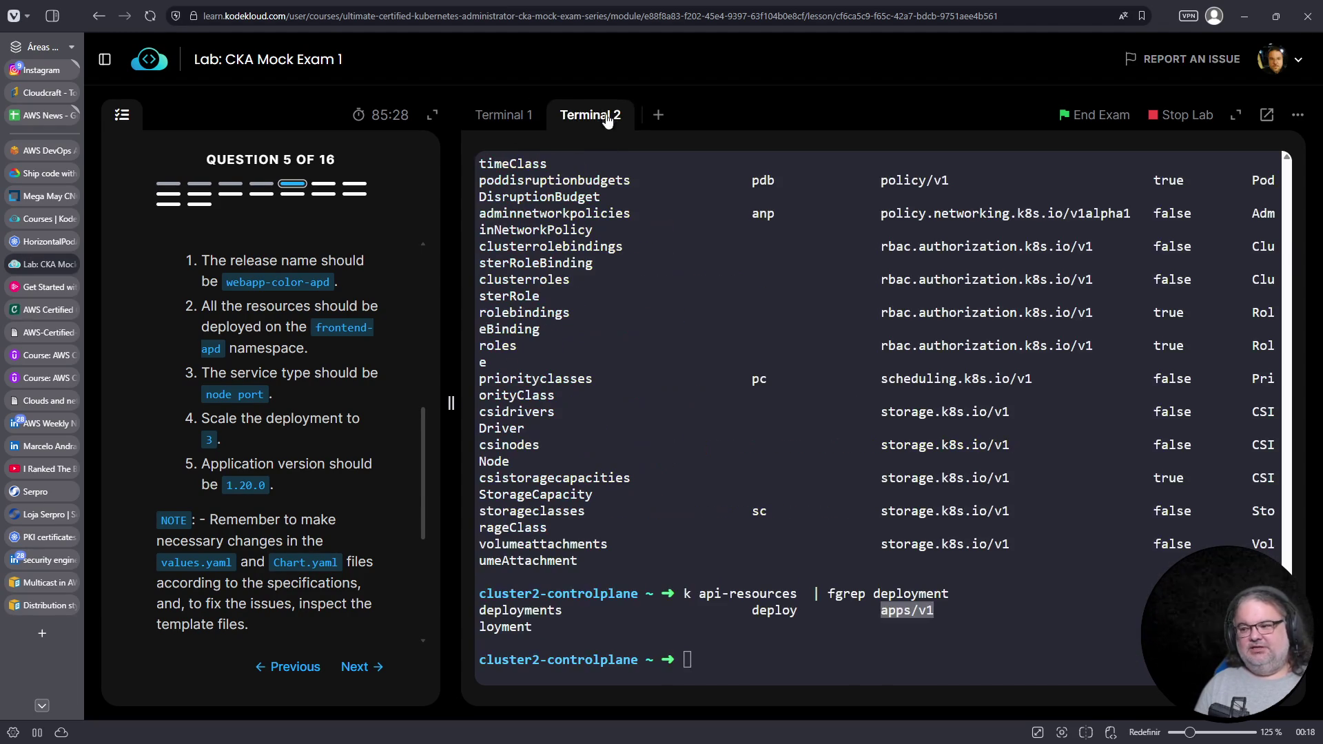
Generate a dry-run nginx Deployment YAML, which shows apiVersion: apps/v1
text(kubectl exp)
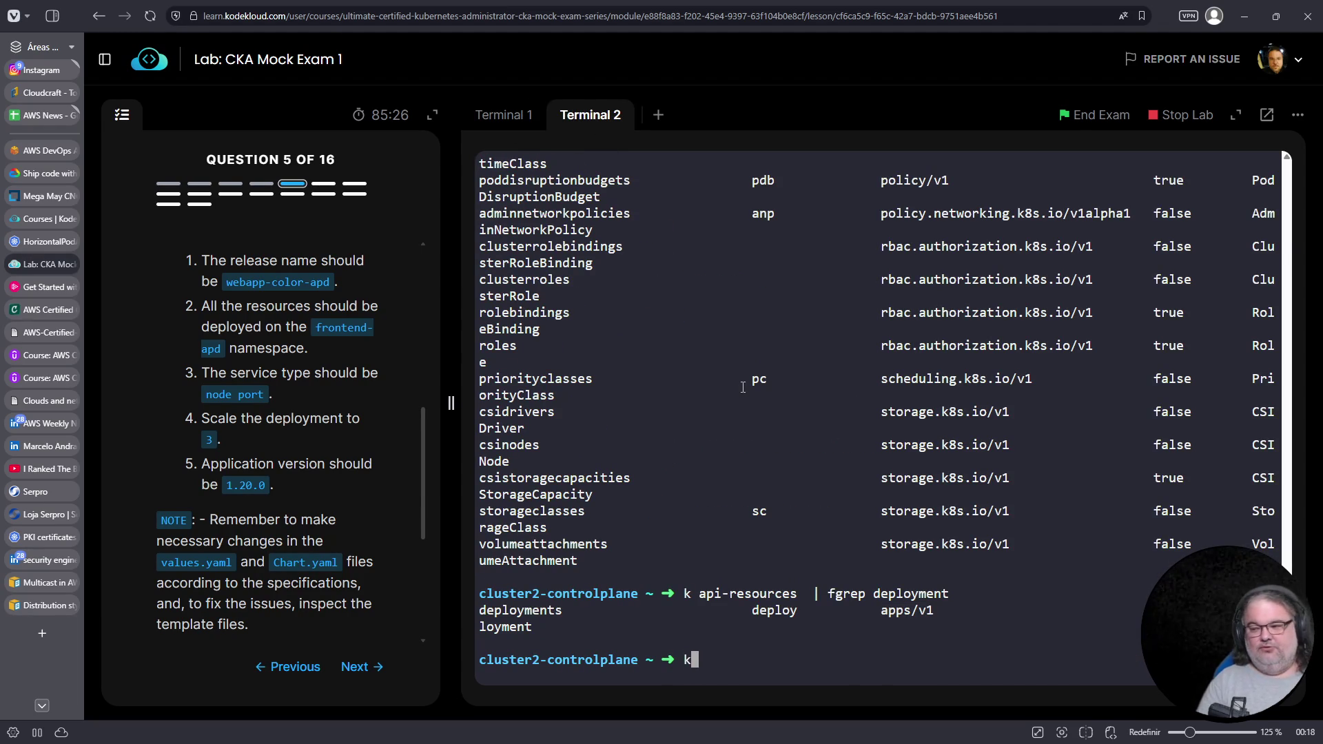
key(BackSpace)
key(BackSpace)
key(BackSpace)
text(create deploy nmginx)
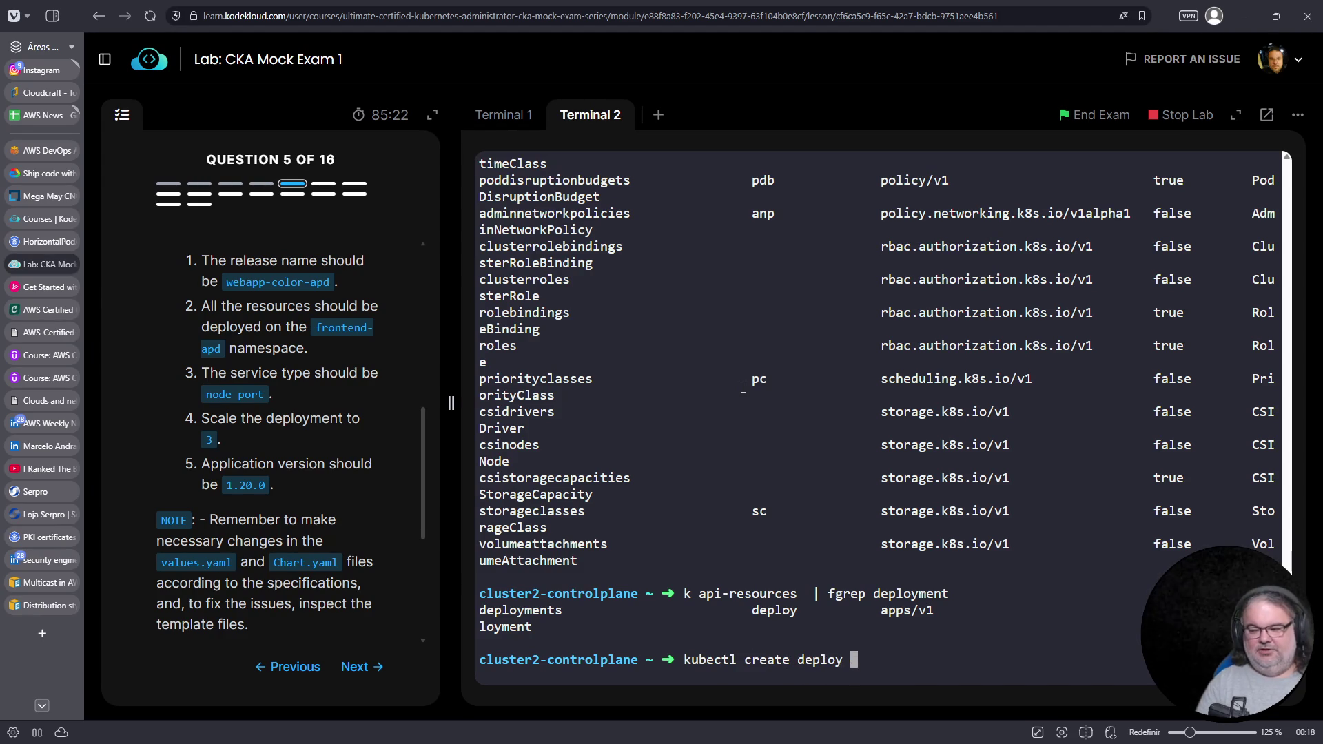
key(BackSpace)
key(BackSpace)
key(BackSpace)
key(BackSpace)
text(gin)
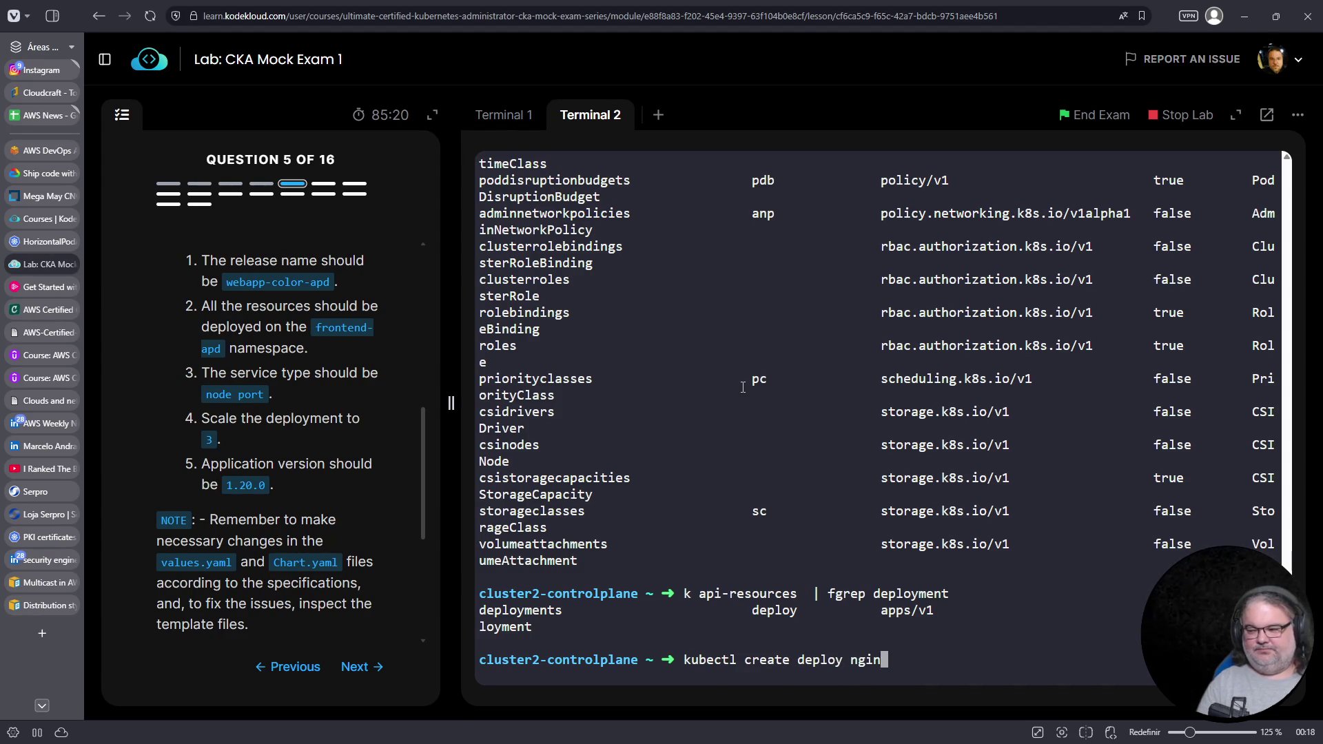
text(x --image=nginx --dry-run -o yaml)
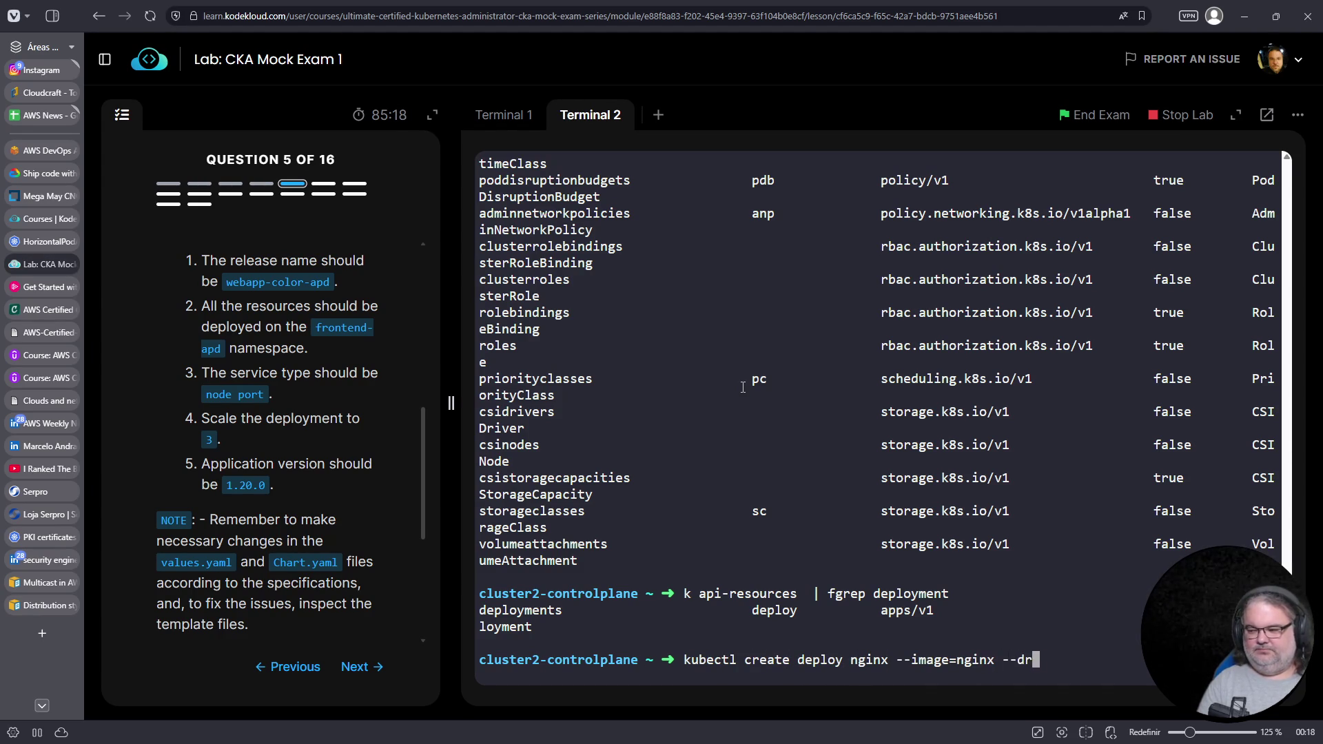
key(Return)
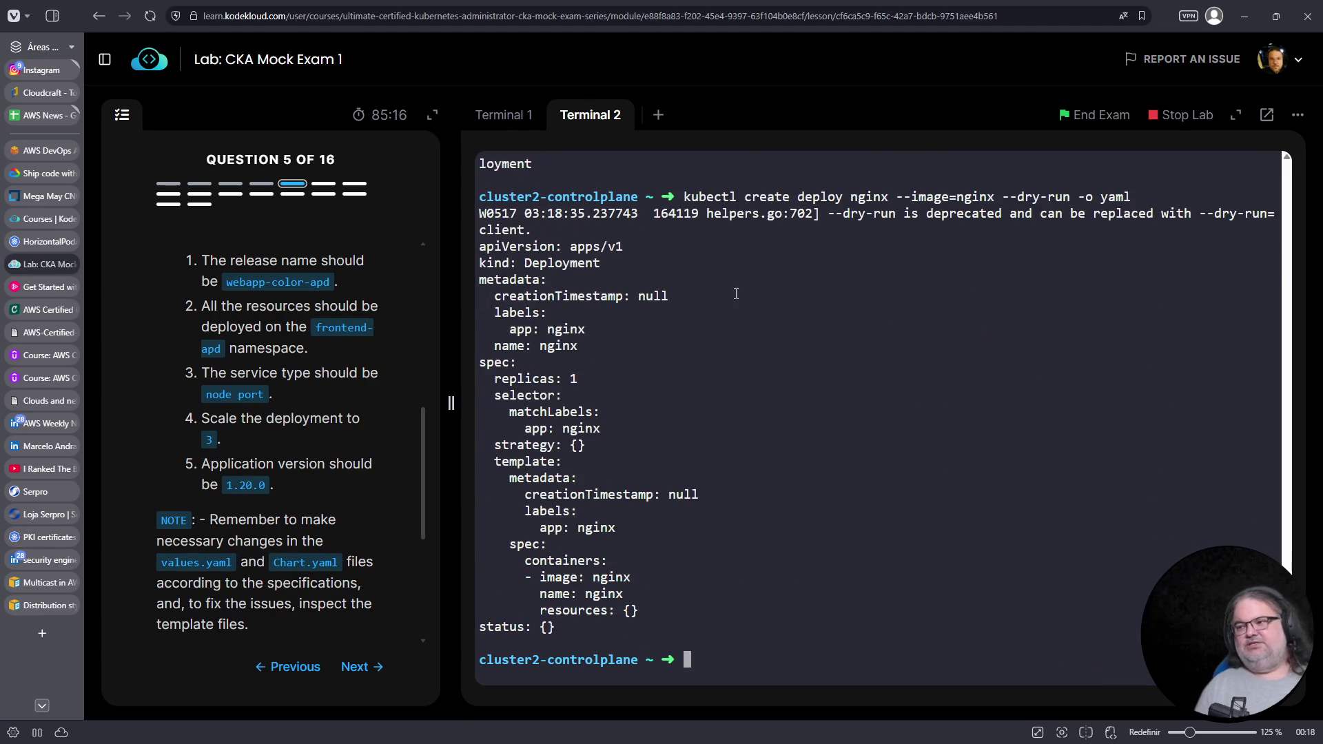
drag(570, 246, 622, 248)
scroll(882, 431, up, 5)
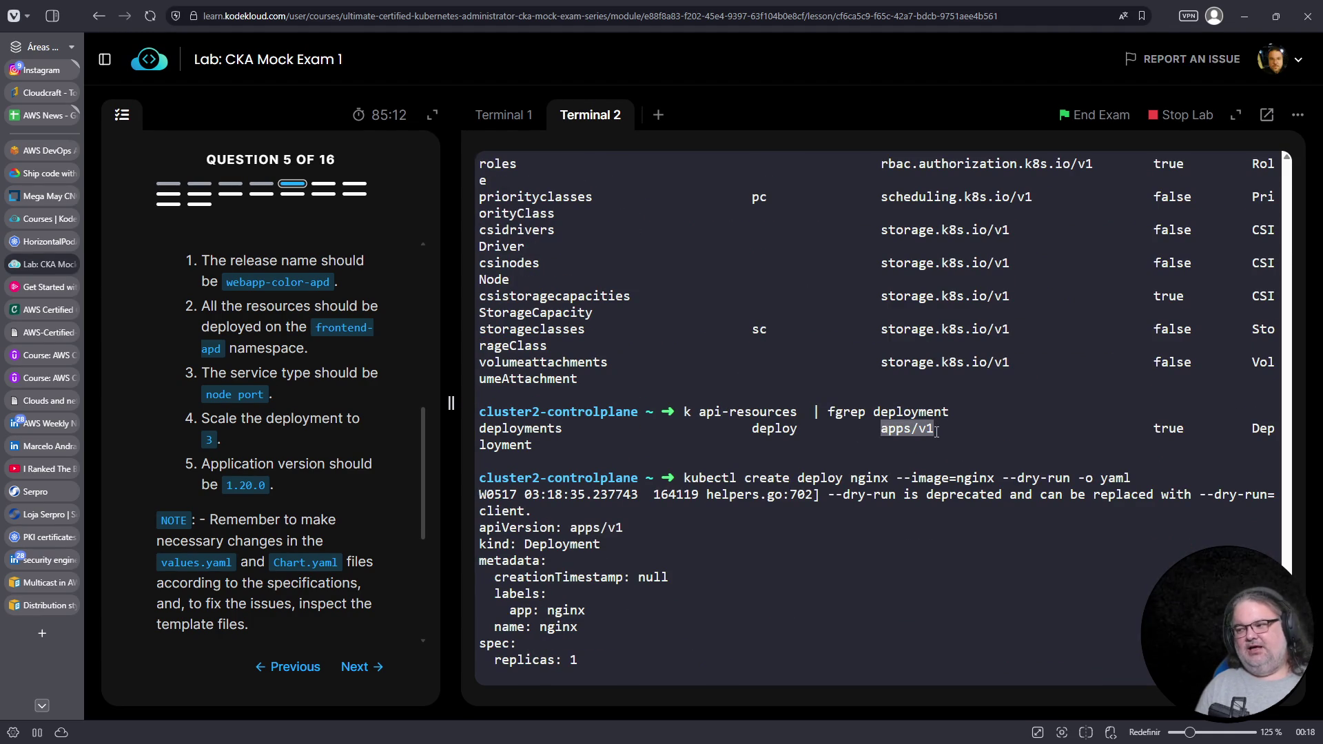
Change deployment.yaml's apiVersion to apps/v1 by inserting 'apps/' before v1
click(500, 112)
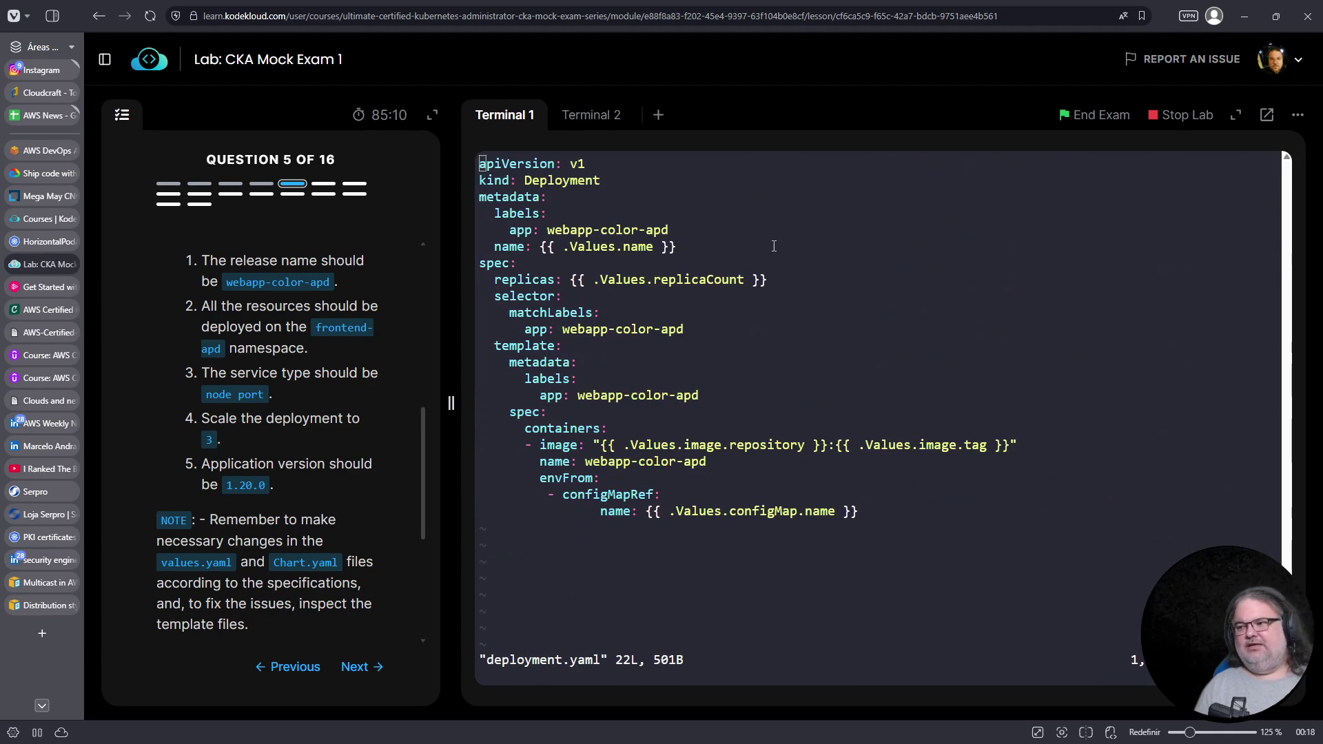
key(Right)
key(Right)
key(Right)
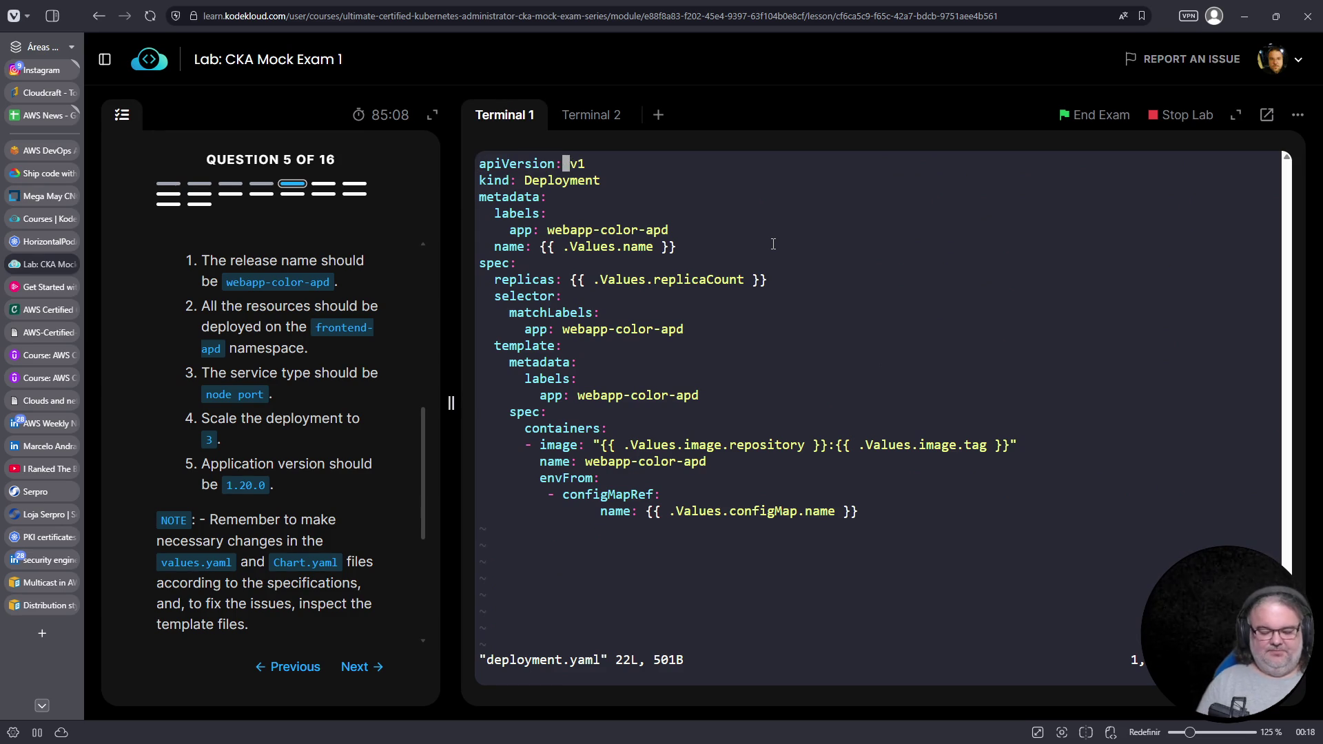
text(aapps/)
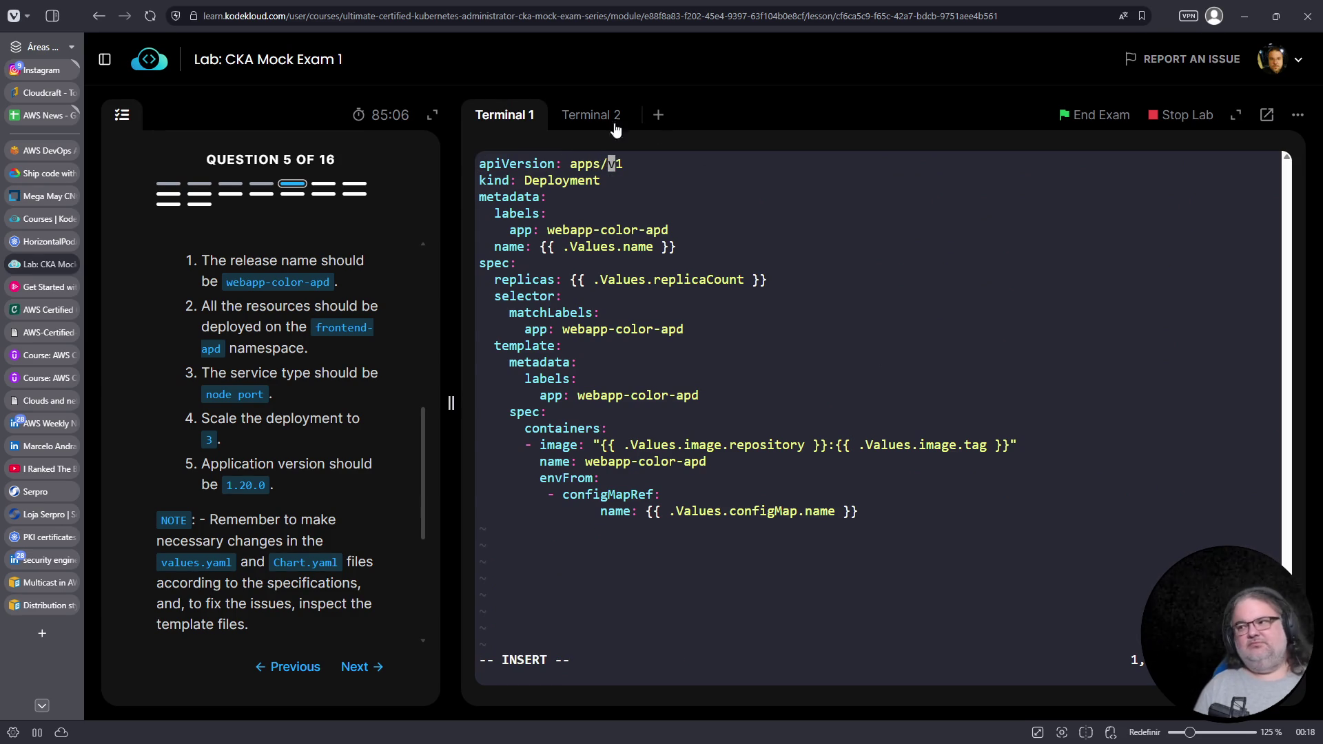
Recheck the deployments API group and rerun helm install, which still fails on Deployment v1
click(592, 118)
double_click(839, 428)
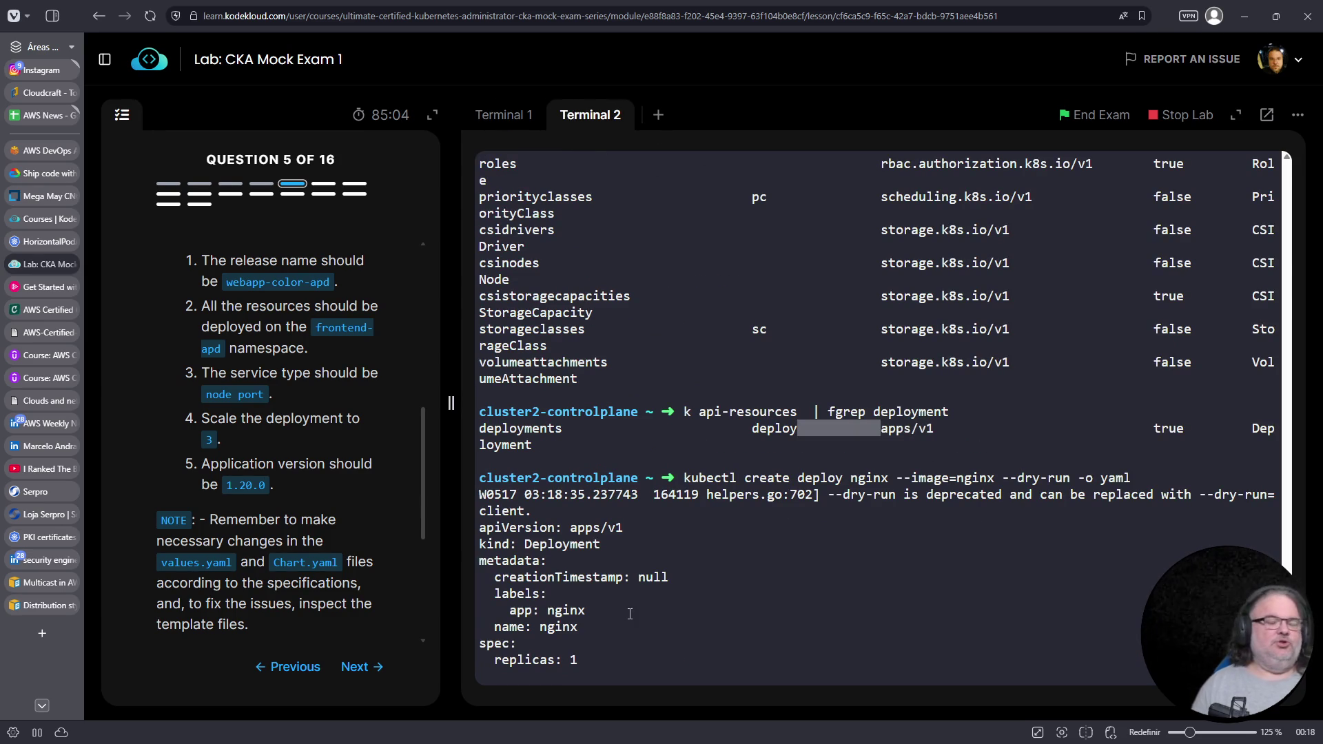
click(786, 599)
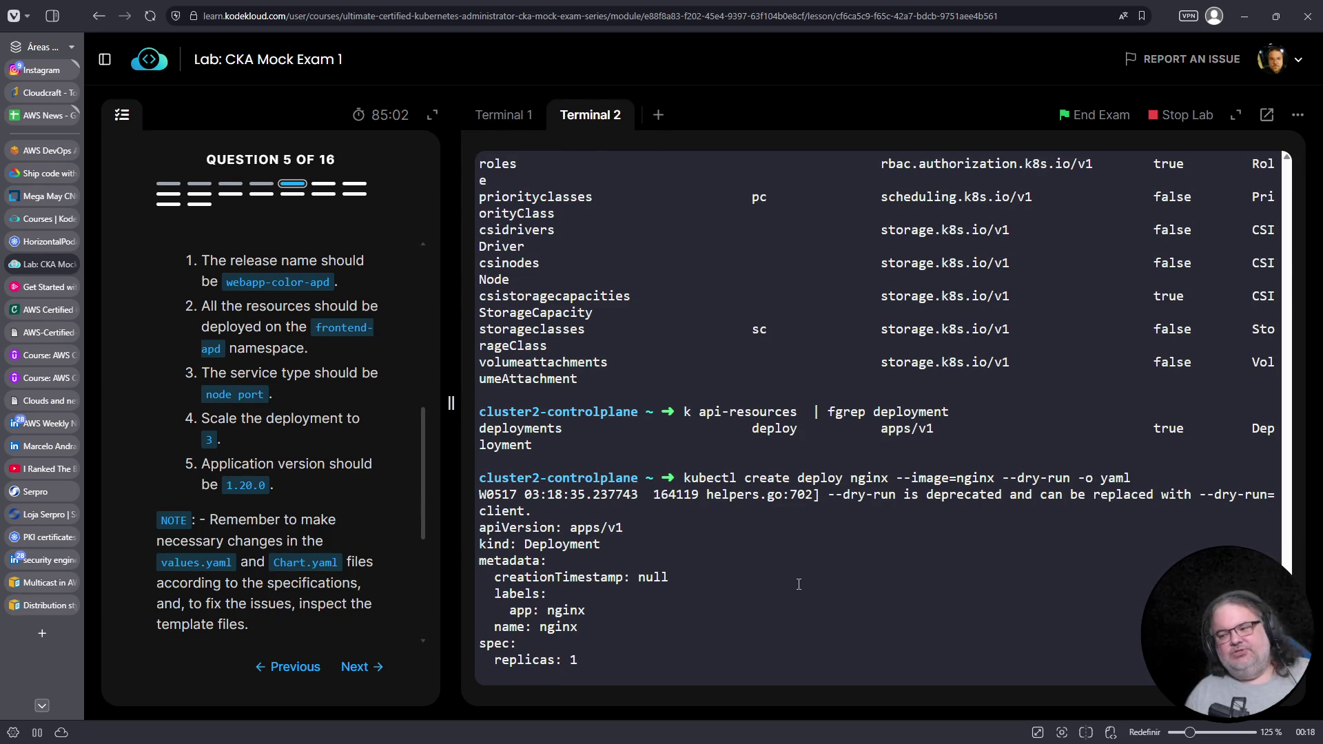
scroll(758, 575, down, 5)
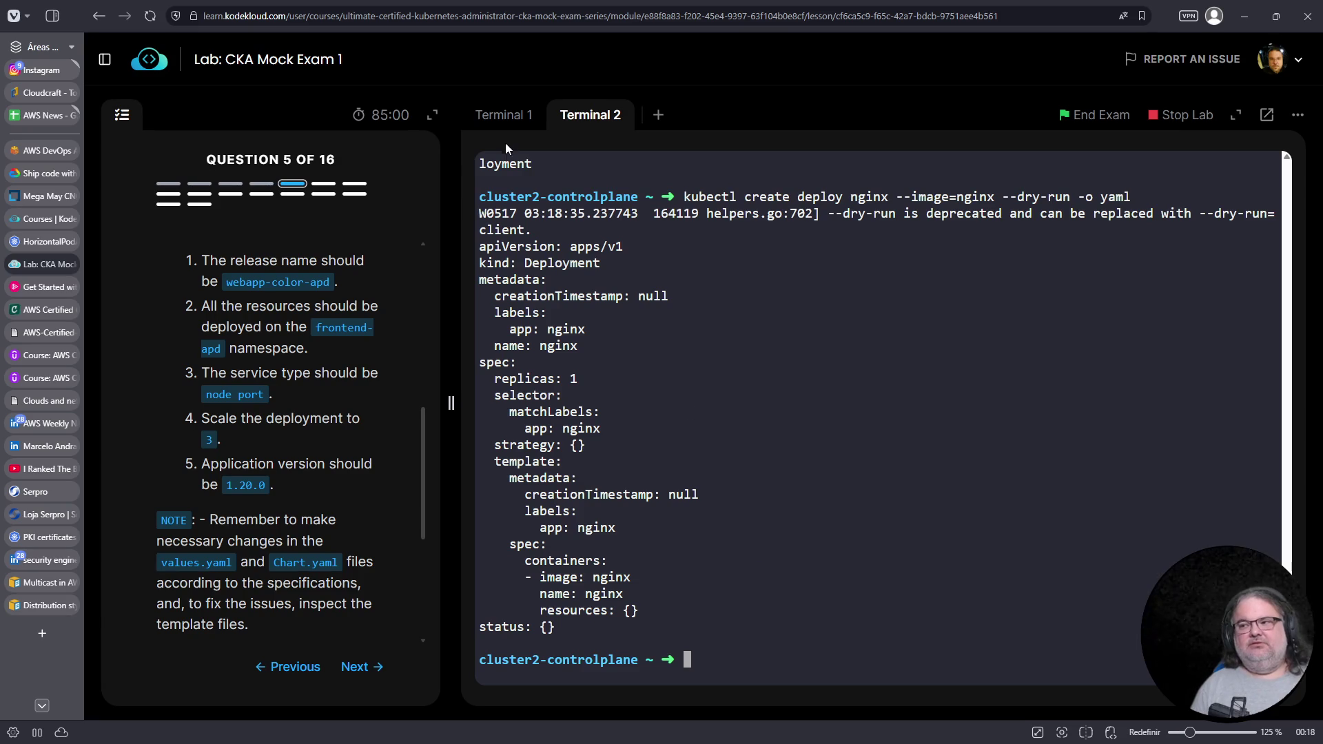
key(Up)
key(Up)
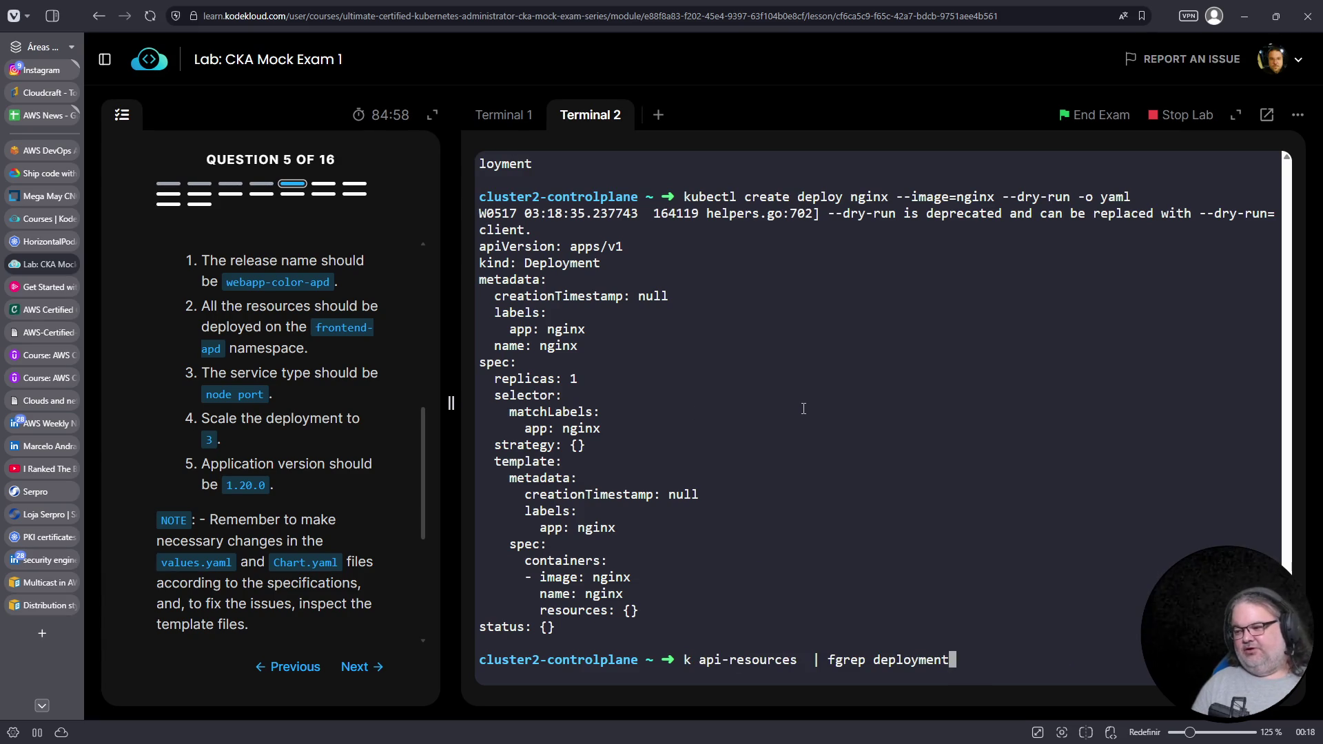
key(Up)
key(Up)
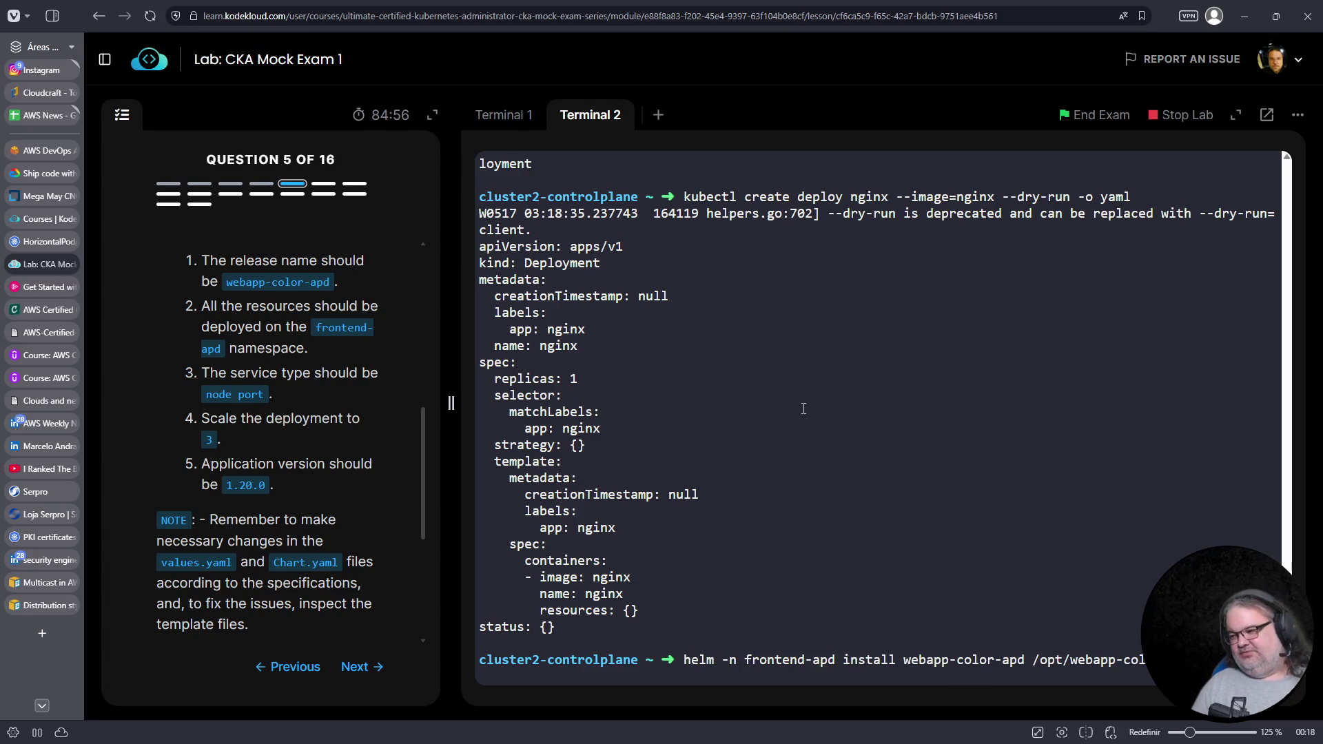
key(Return)
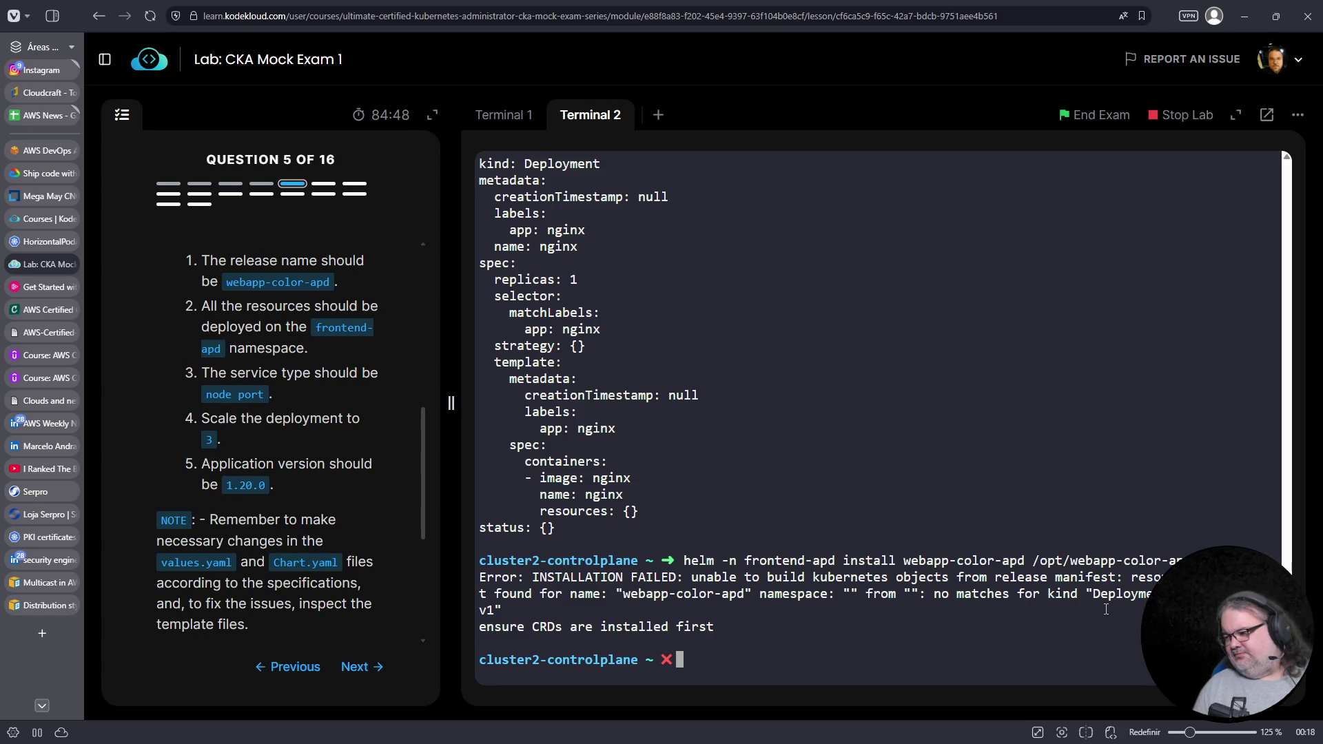
Save deployment.yaml with :wq and rerun helm install in Terminal 2
click(512, 118)
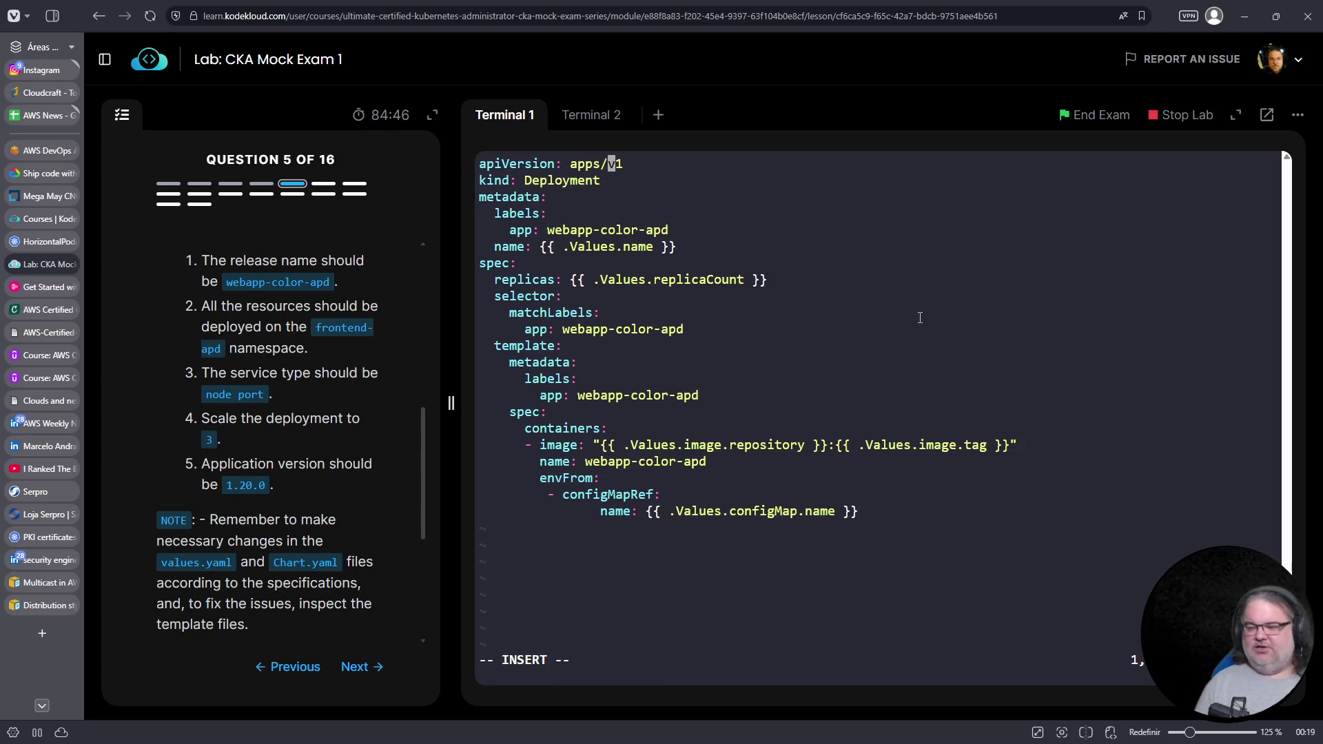
key(Escape)
text(:wq)
key(Return)
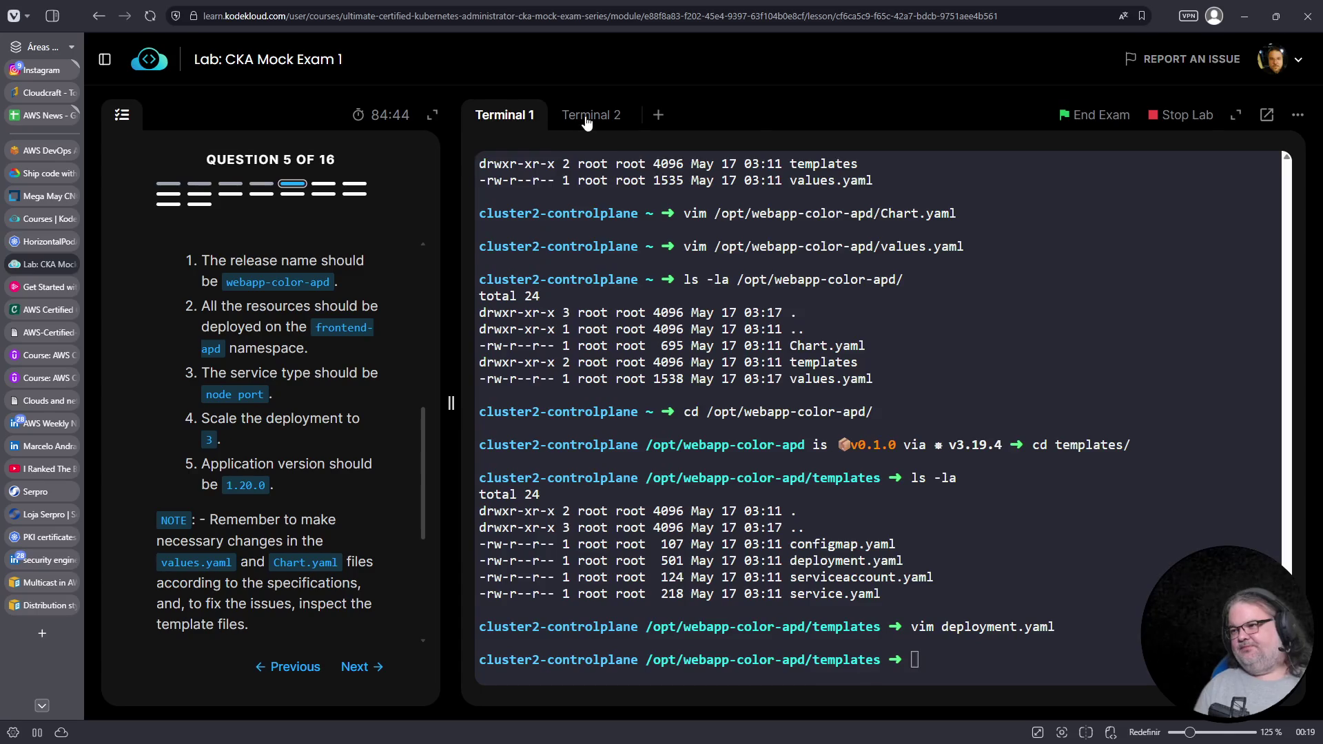
click(585, 122)
key(Up)
key(Return)
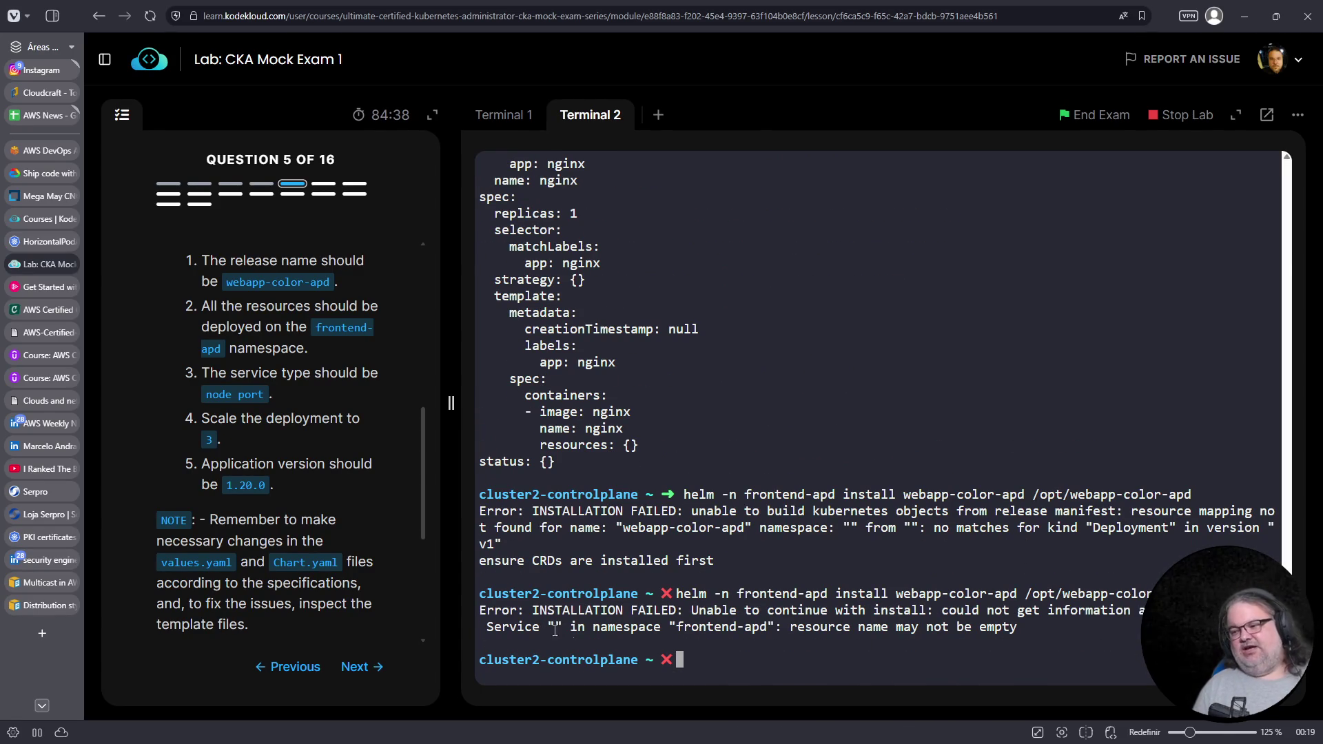
Copy the empty resource name error and run 'k -n frontend-apd get svc', finding no services
drag(794, 627, 1025, 627)
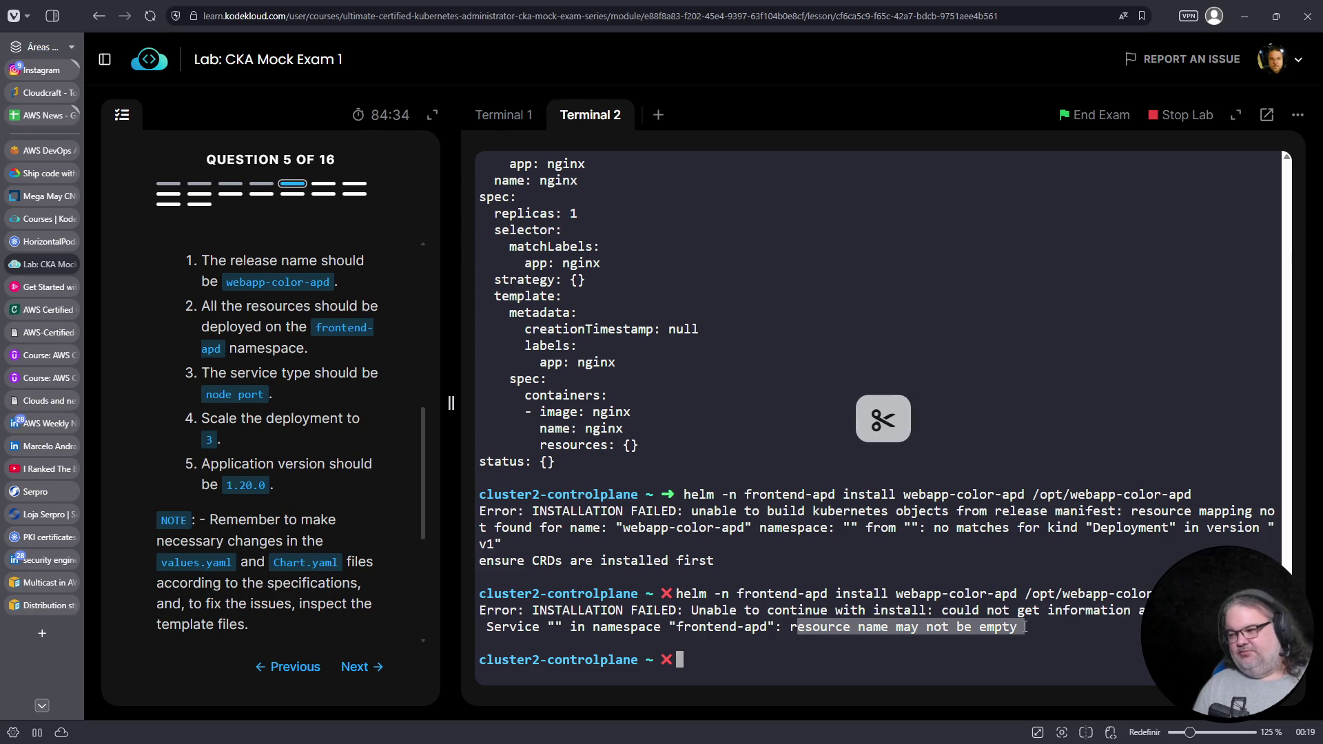
click(1060, 449)
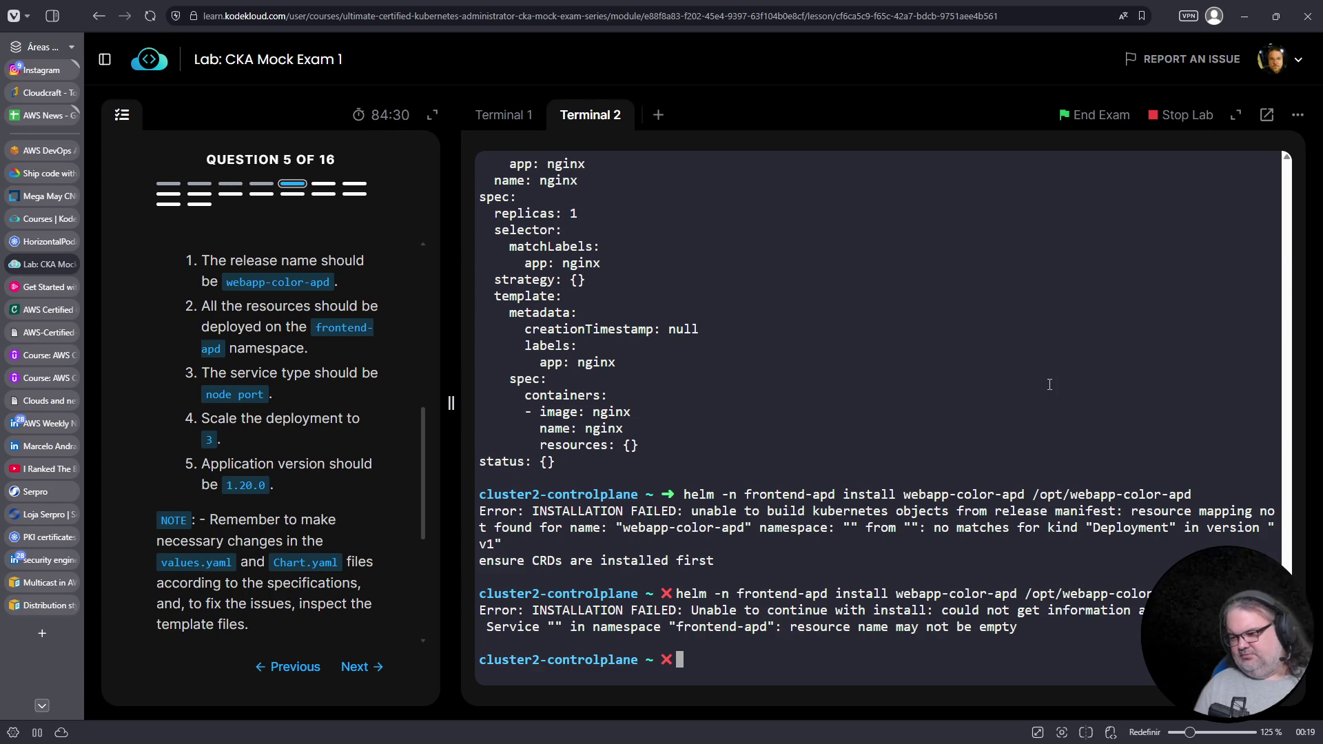
text(k -n )
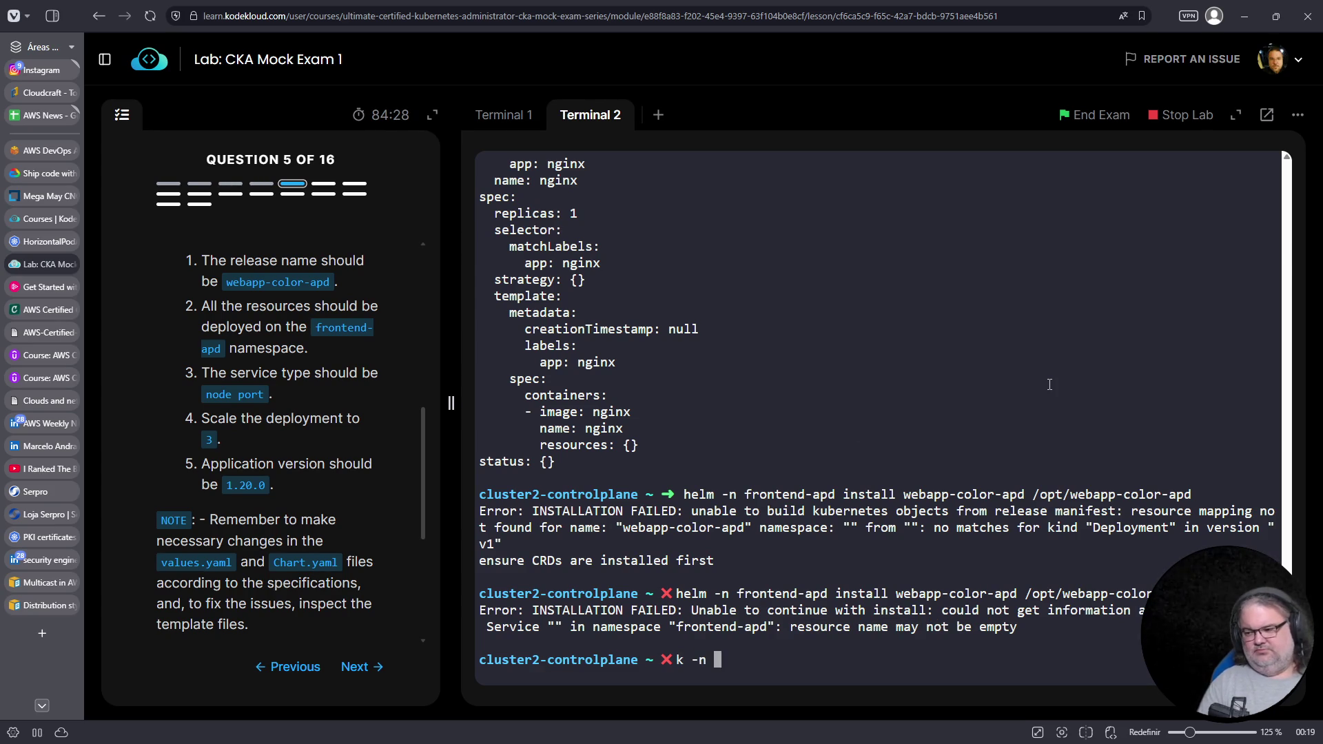
text(frontend-apd get svc)
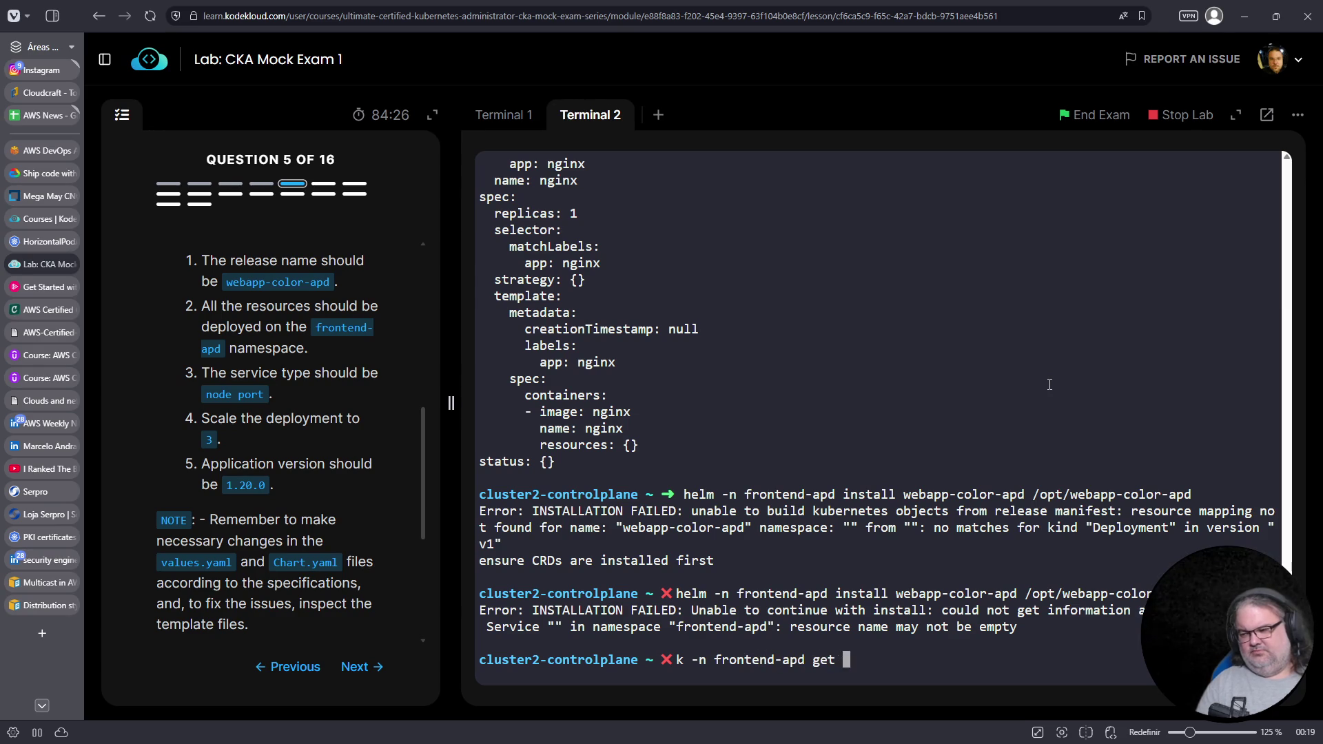
key(Return)
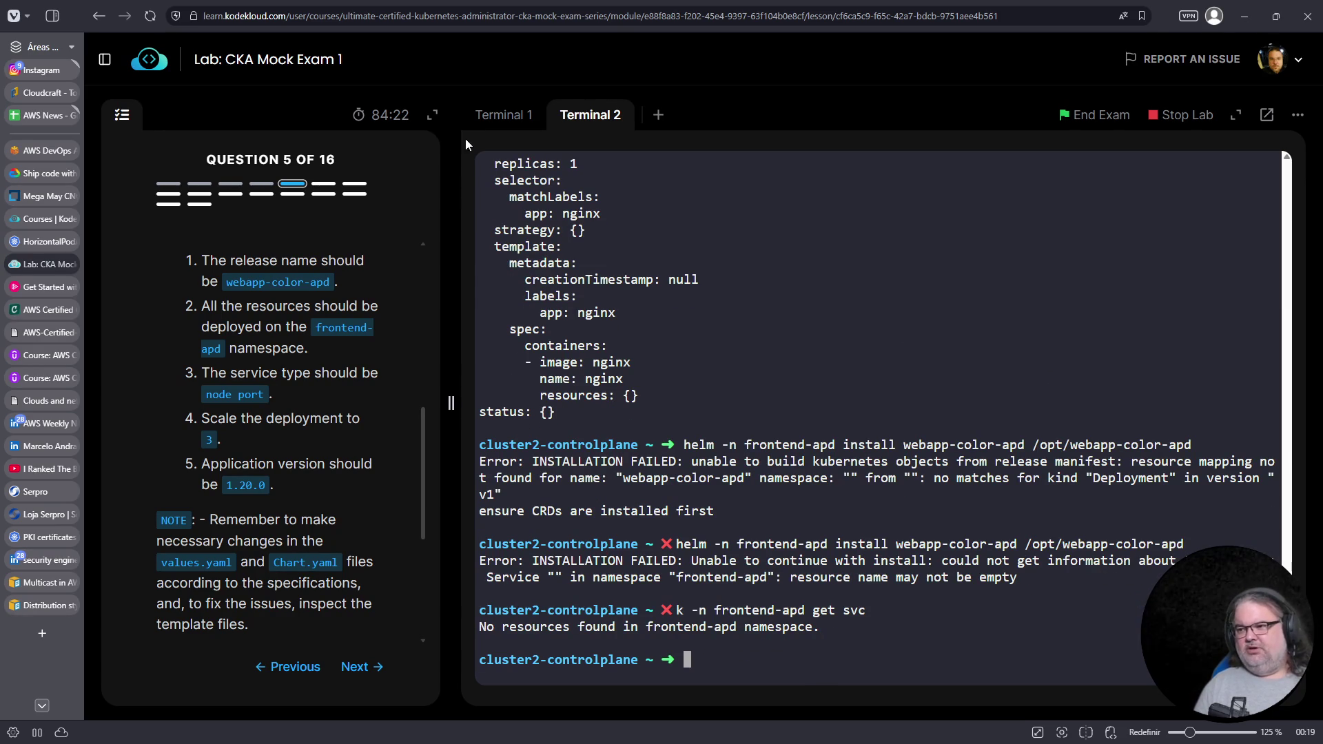
List the template files in Terminal 1
click(504, 115)
text(ls)
key(Return)
Open templates/service.yaml in vim after quitting an accidental empty 'service' file
text(vim)
key(ctrl+c)
text(vim se)
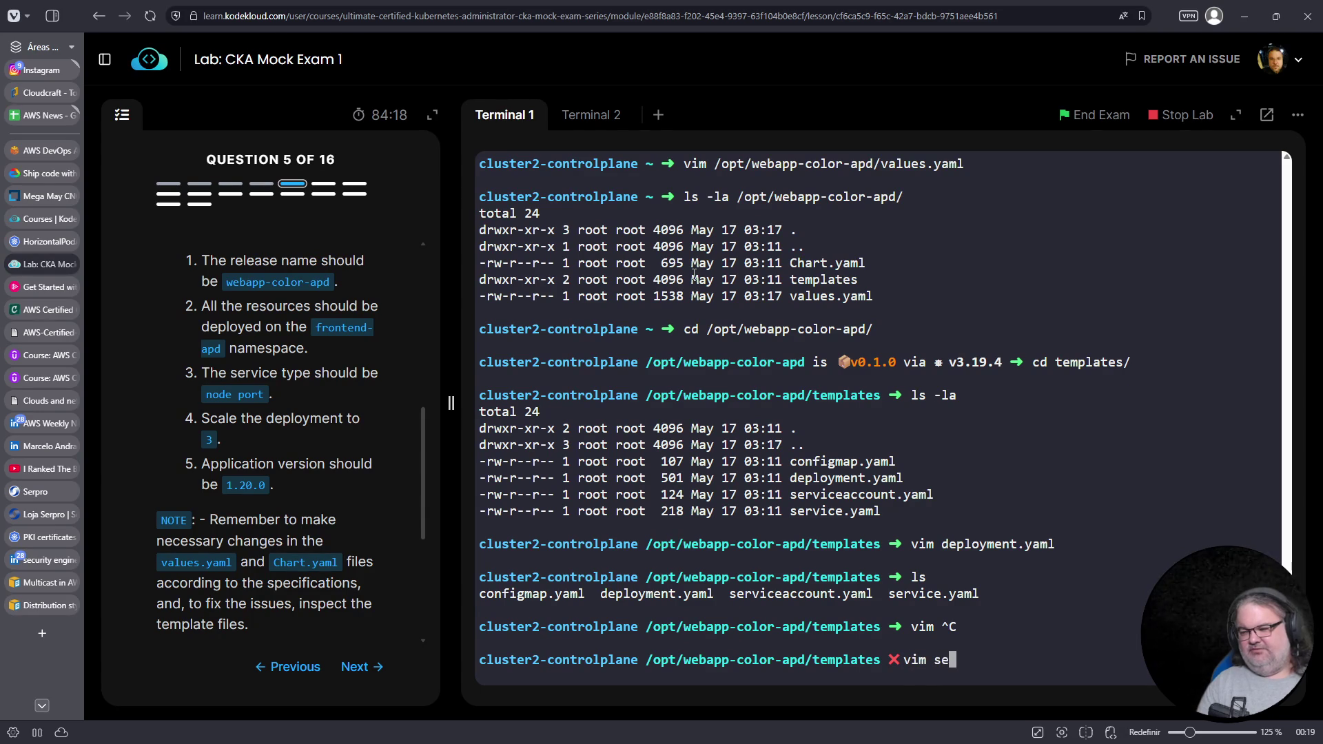
text(rvice)
key(Return)
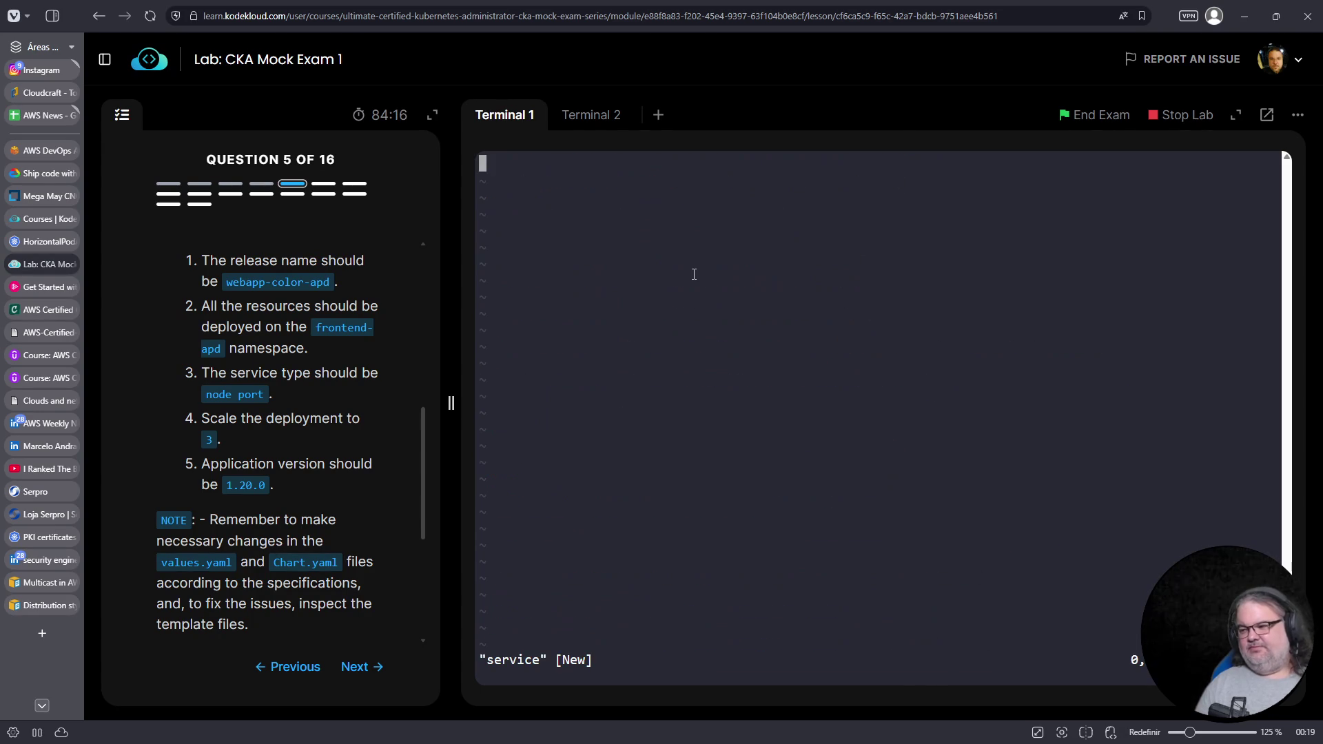
text(:q)
key(Return)
key(Up)
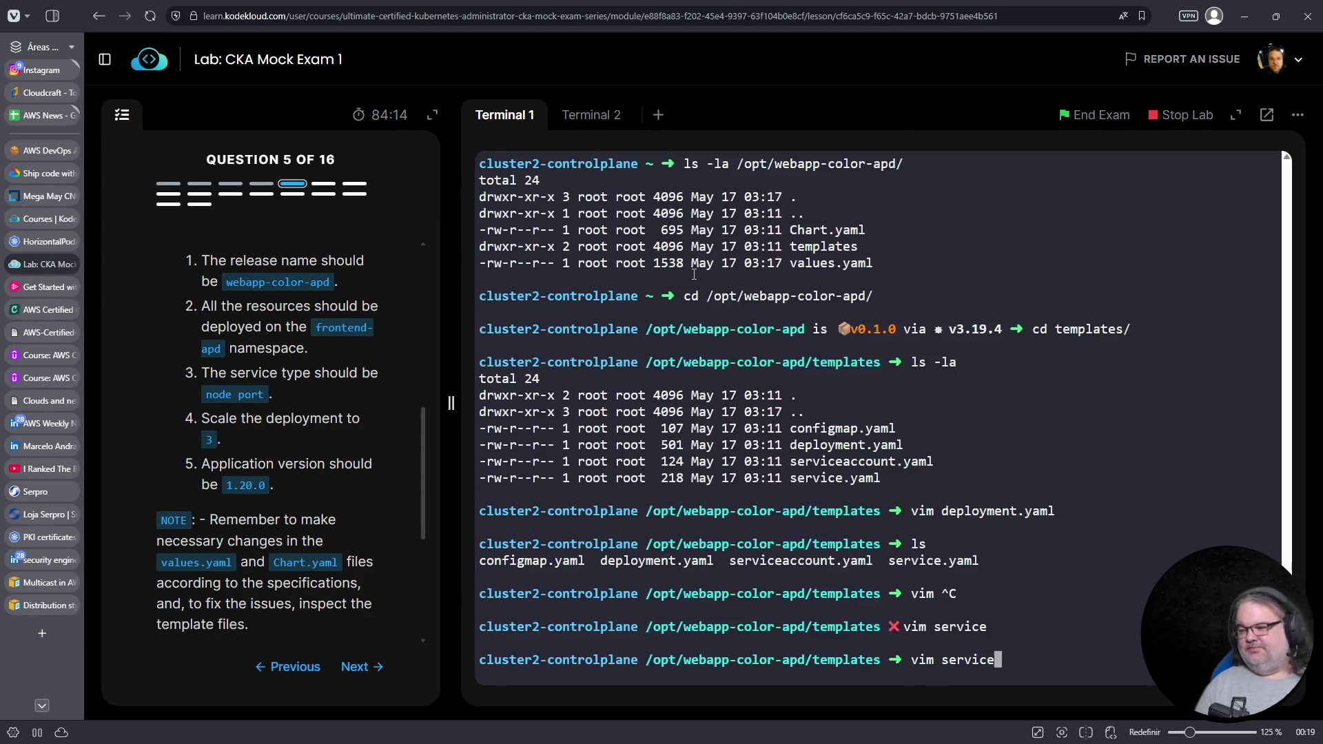
key(Tab)
key(Tab)
key(Tab)
text(.)
key(Tab)
key(Return)
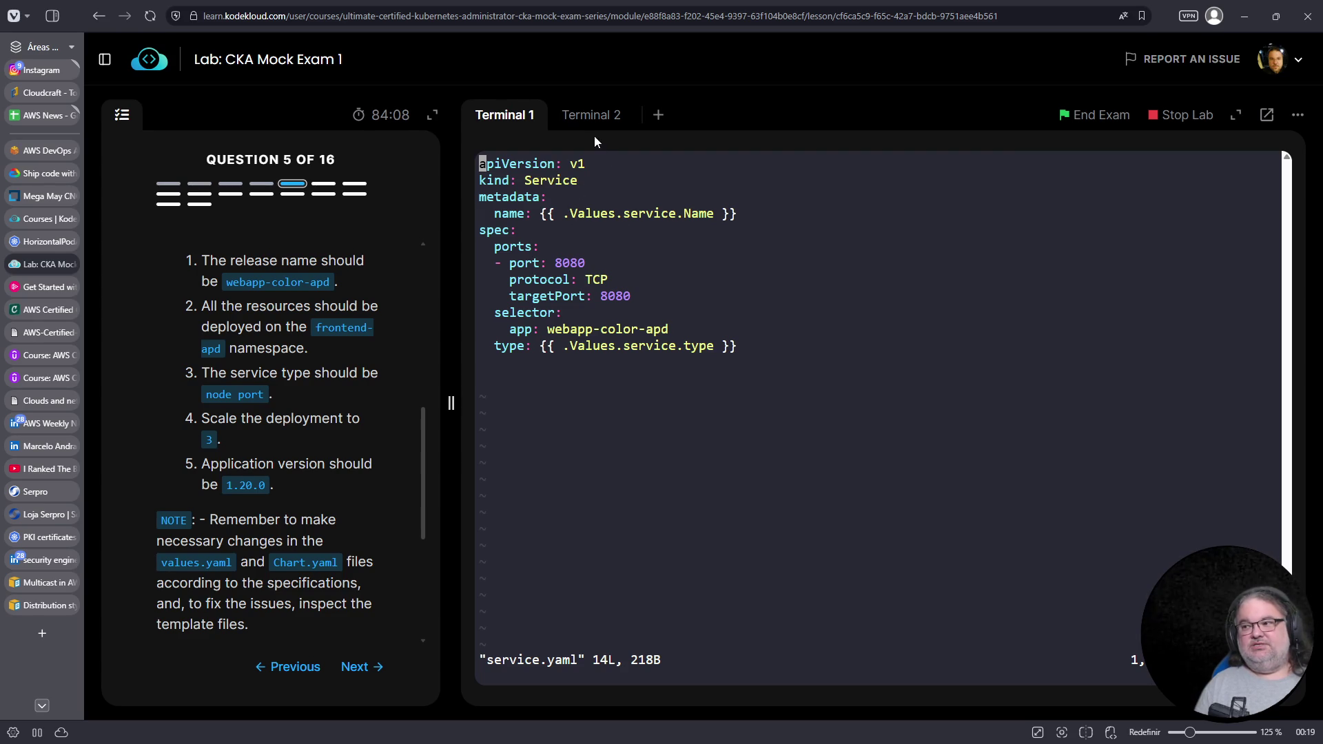
Print values.yaml in Terminal 2 and highlight the lowercase name key under service
click(616, 127)
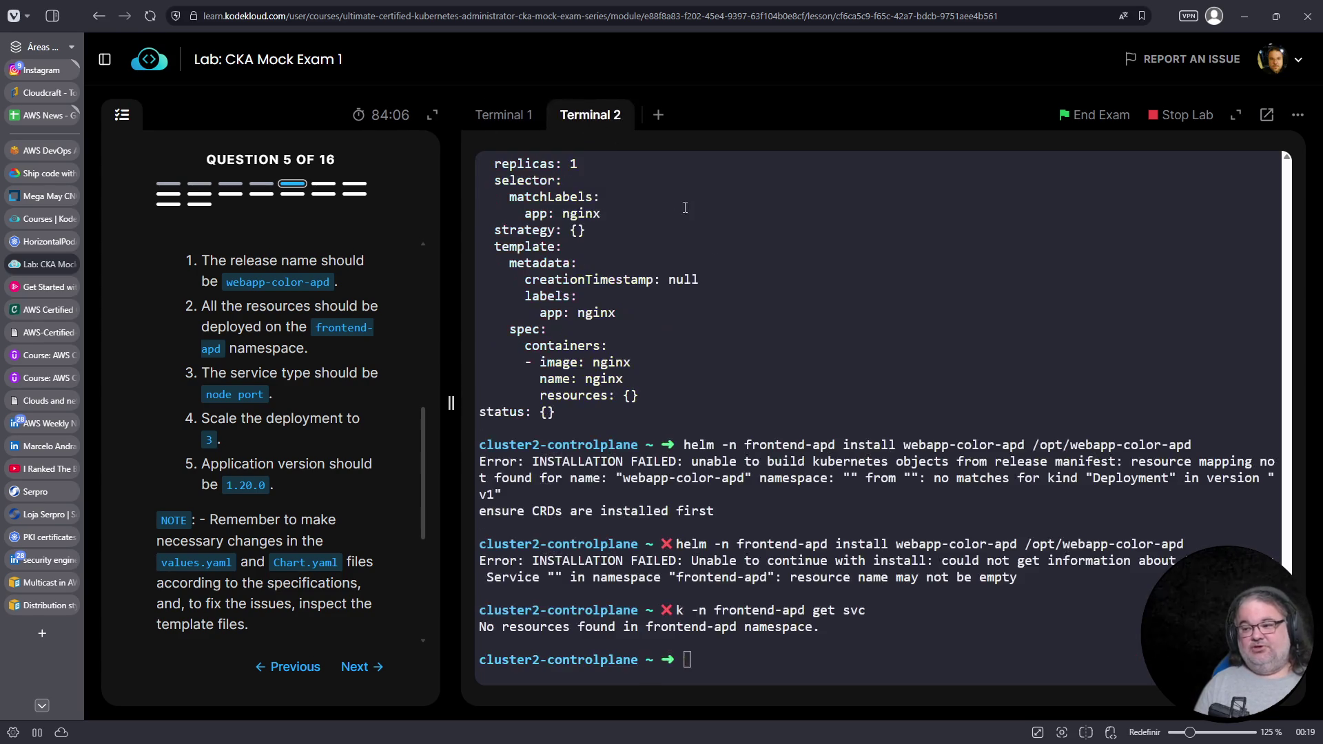
text(cat /opt/webapp-color-apd/)
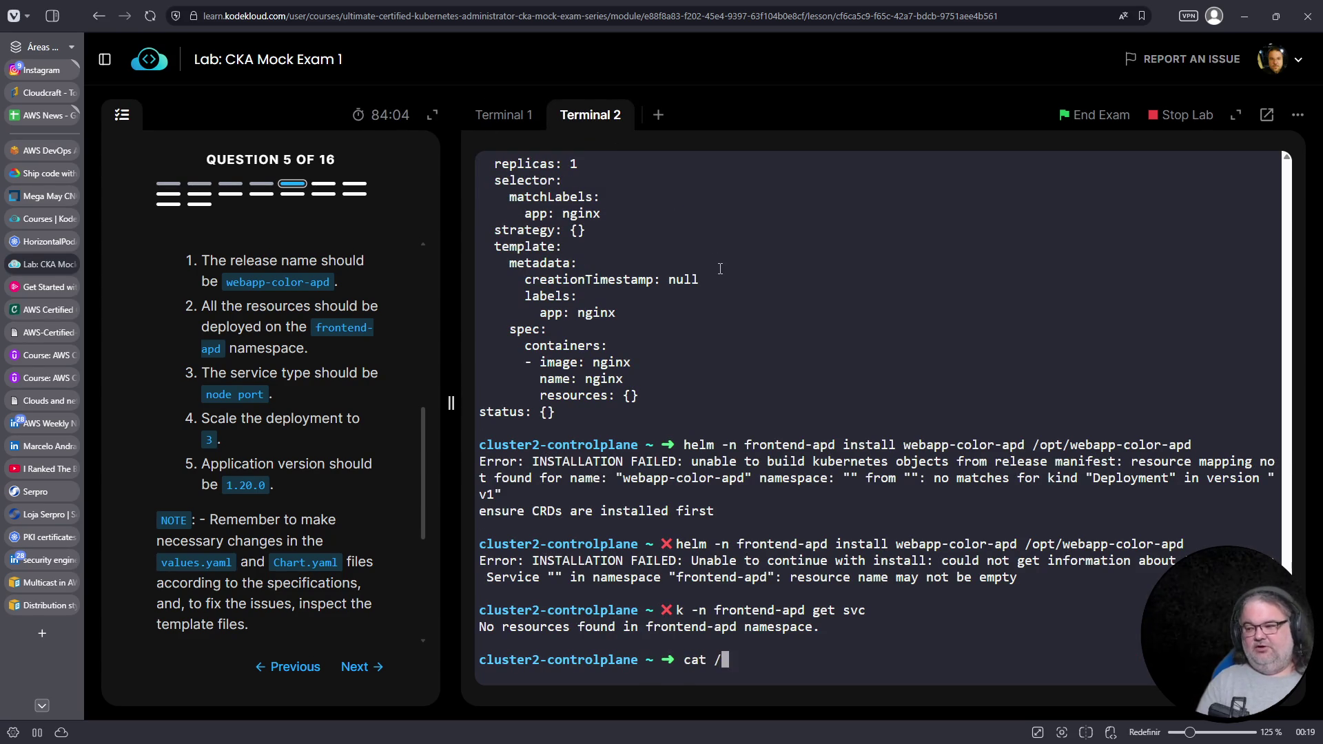
key(Tab)
key(Tab)
text(valu)
key(BackSpace)
key(BackSpace)
key(Tab)
key(Return)
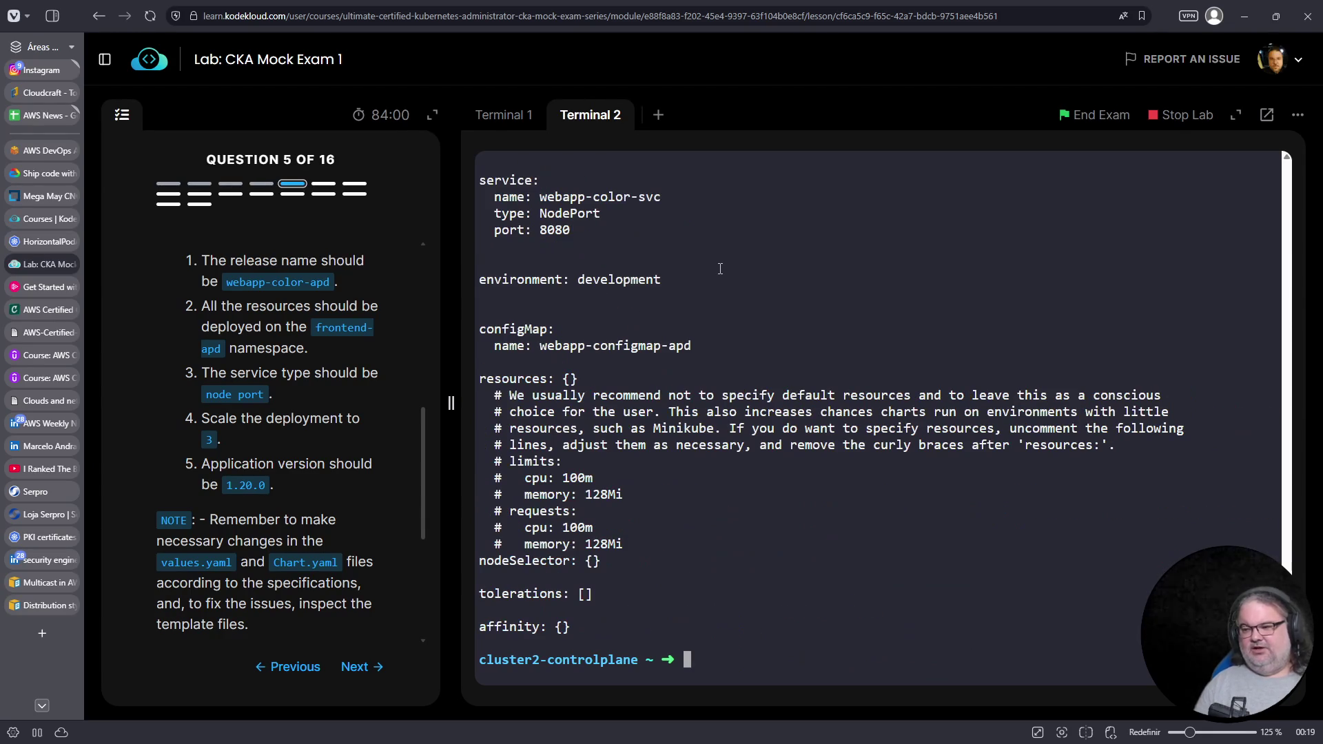
scroll(577, 484, up, 1)
double_click(509, 246)
double_click(510, 263)
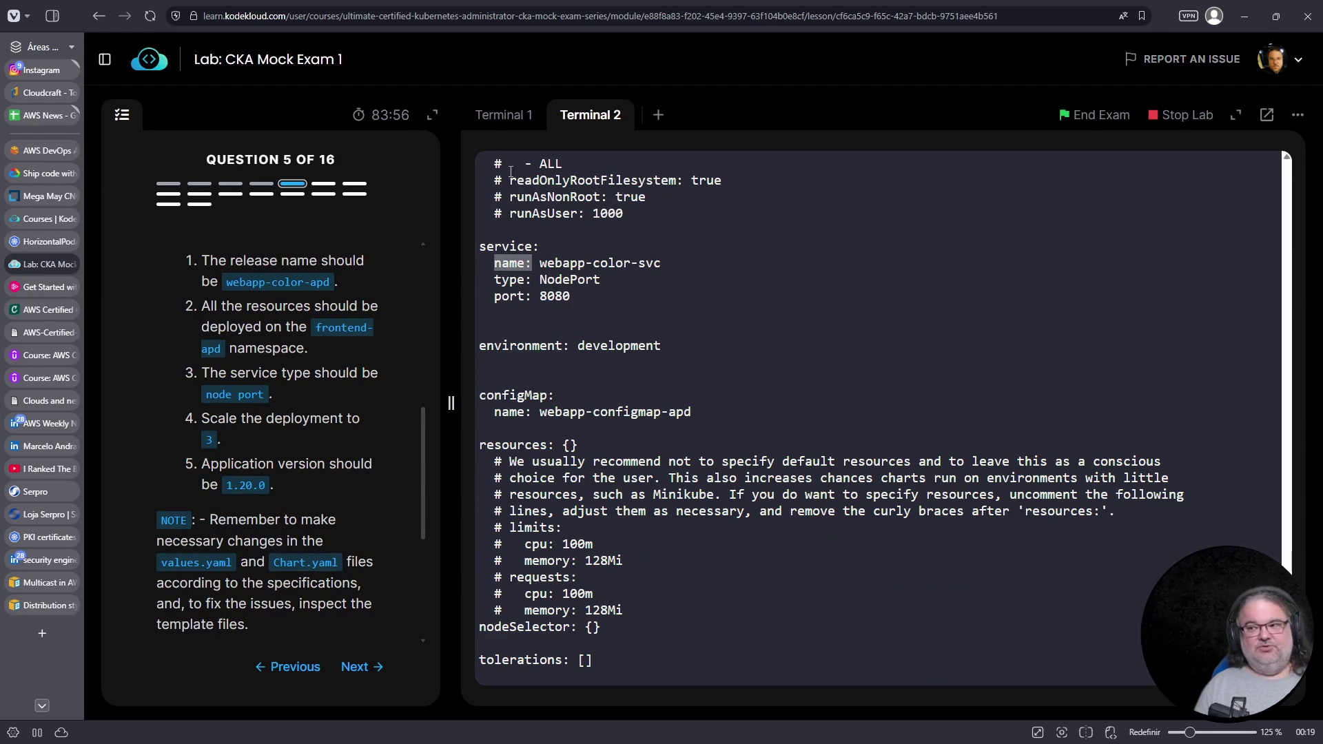
Go to the capitalised Name in service.yaml's name line, then save with :wq
click(490, 116)
drag(684, 214, 698, 213)
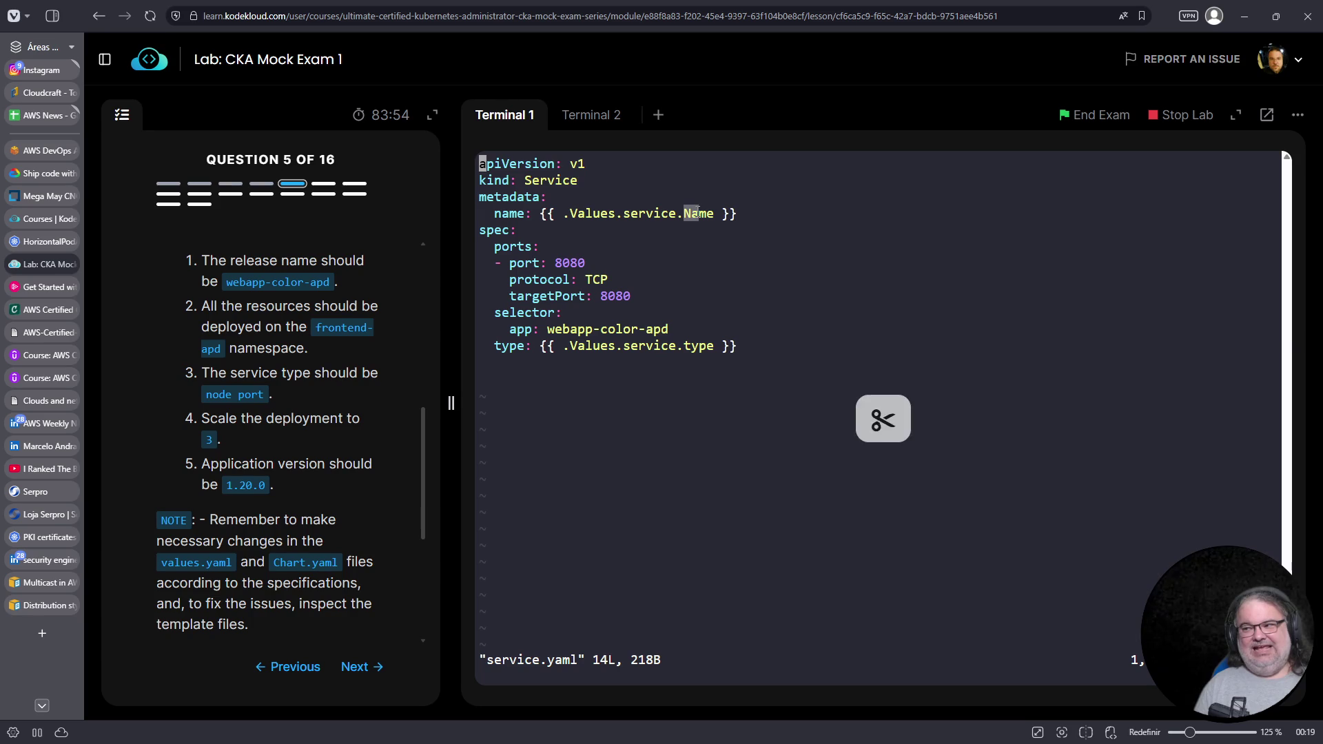
key(Down)
key(Down)
key(Down)
key(f)
key(braceright)
key(Left)
key(Left)
key(Left)
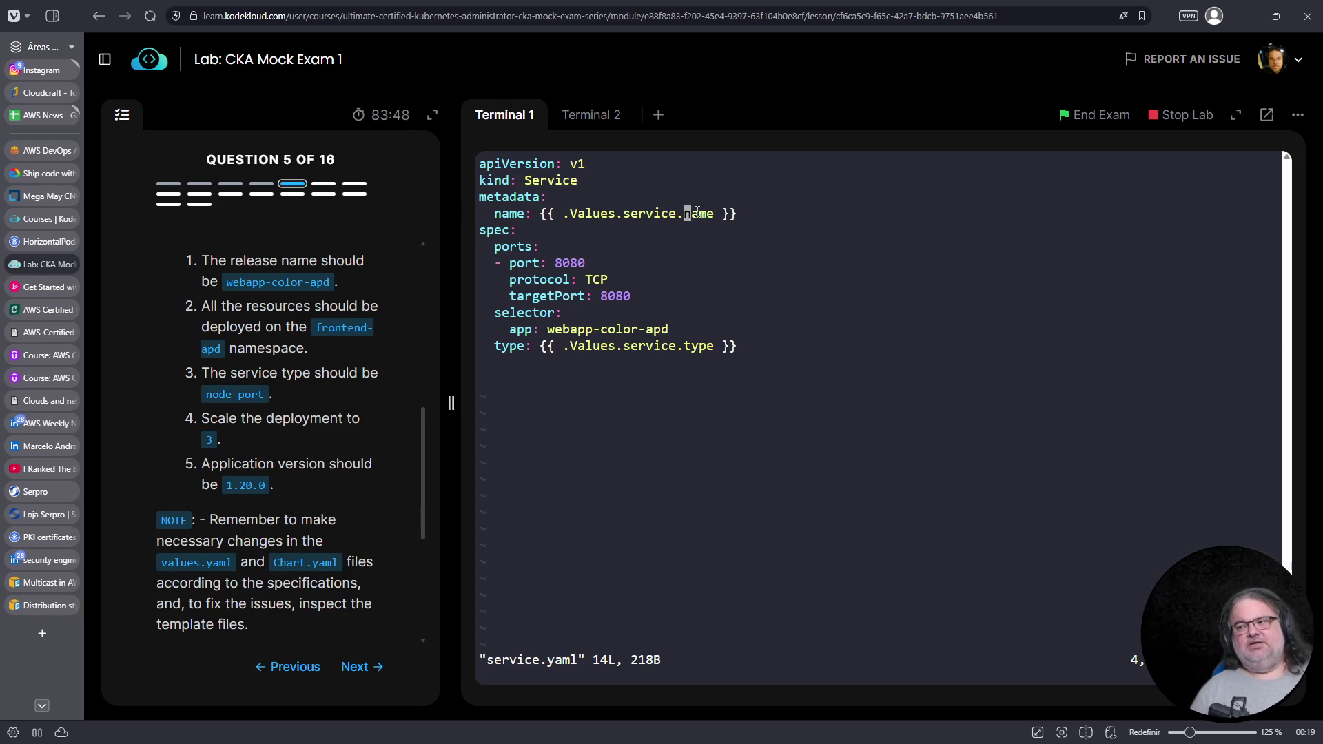
drag(569, 218, 613, 214)
click(613, 213)
text(:wq)
key(Return)
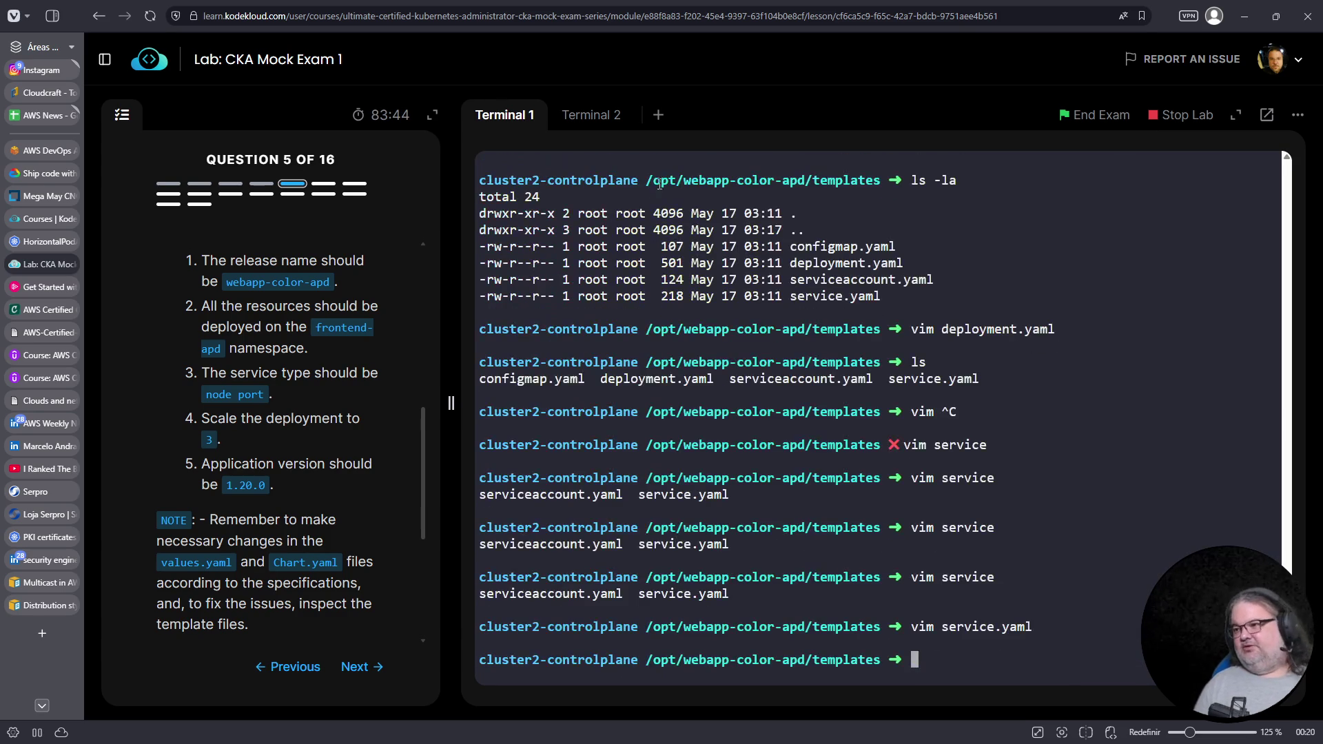
click(609, 121)
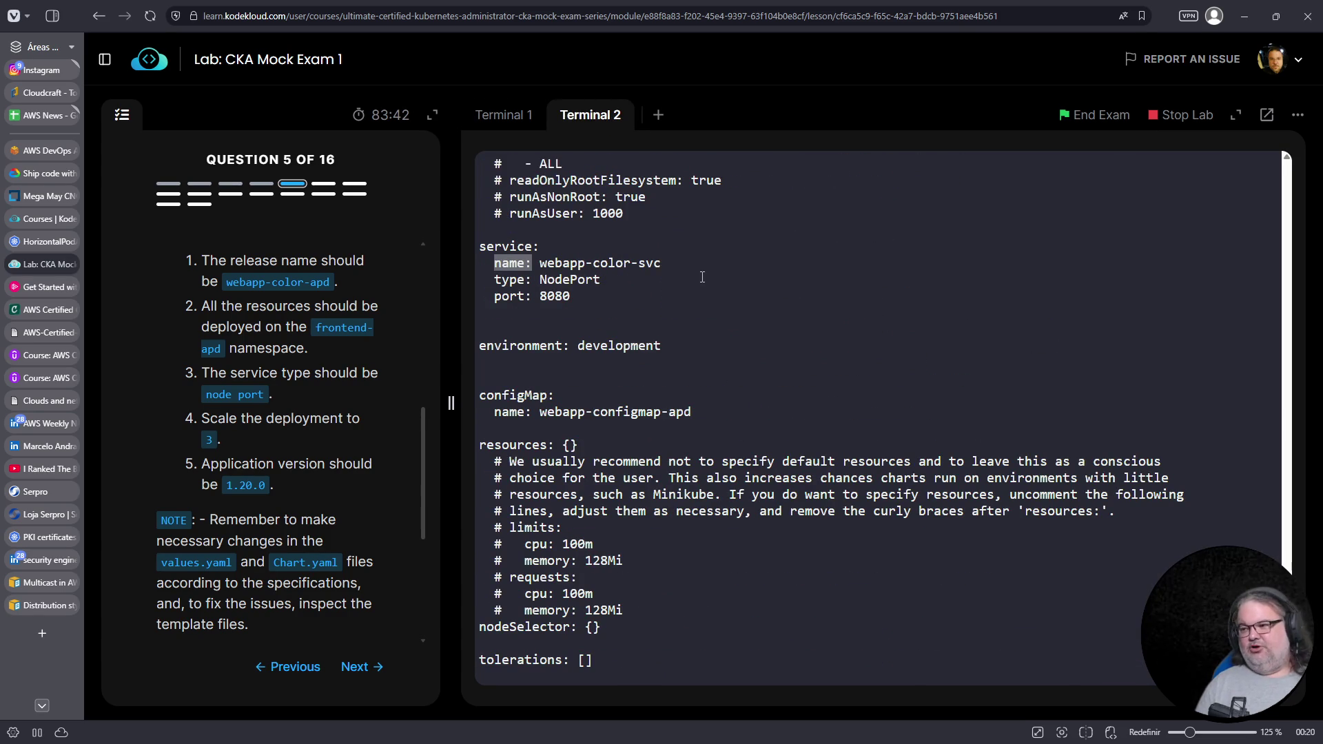
Rerun the helm install of webapp-color-apd, adding --create-namespace to the command
key(Up)
key(Up)
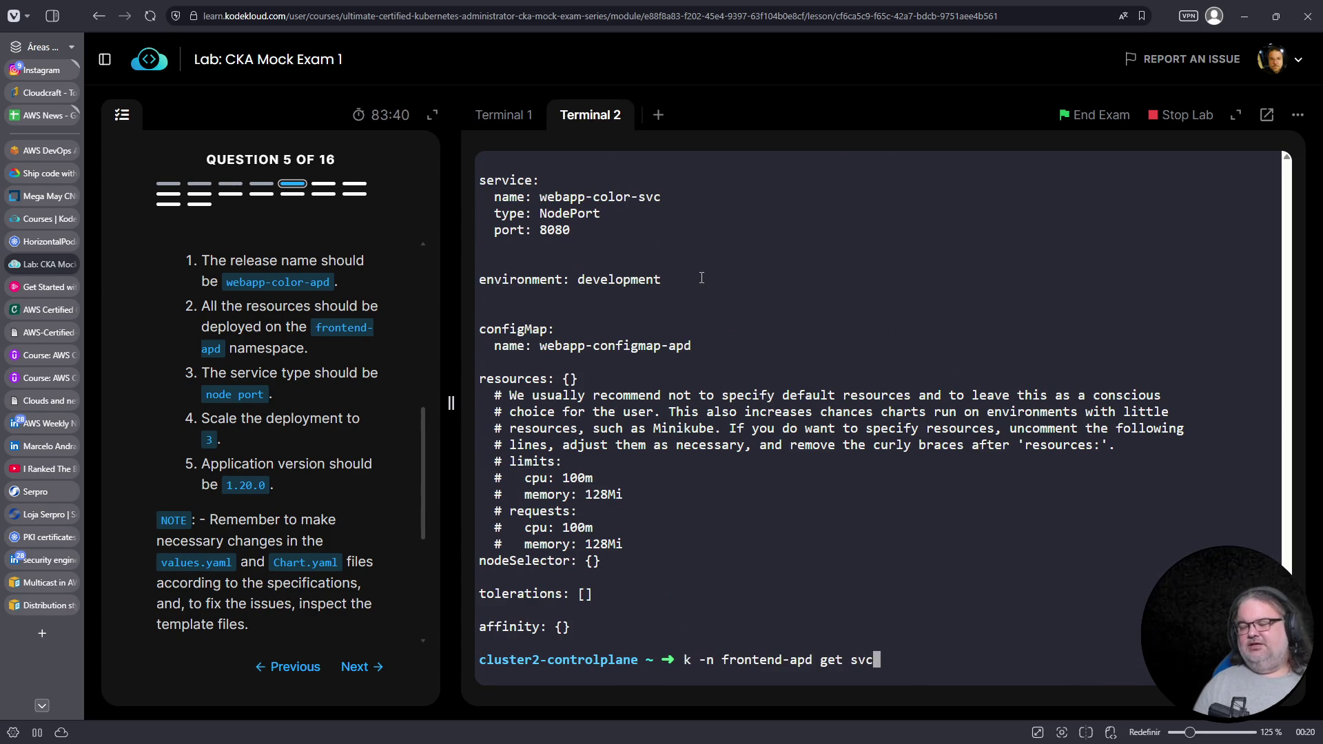
key(Up)
key(Return)
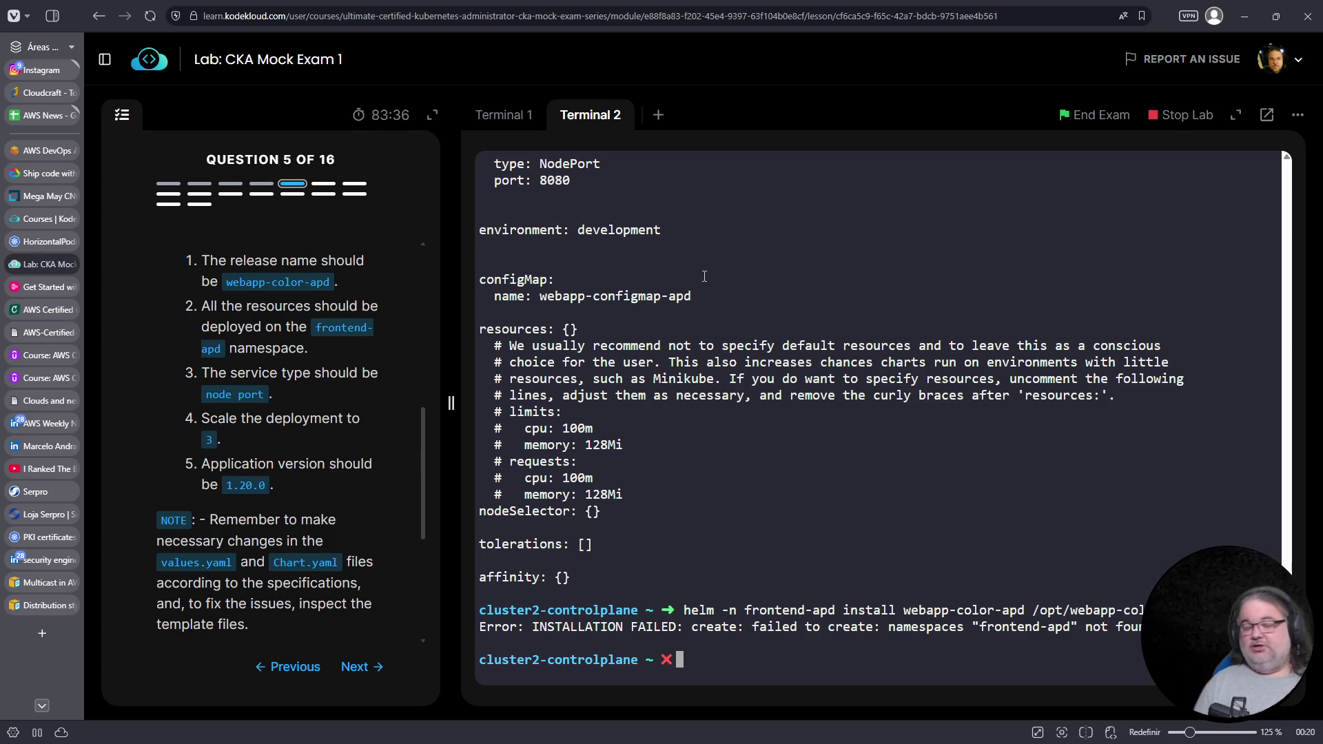
key(Up)
key(ctrl+a)
key(Right)
key(Right)
key(Right)
key(Right)
key(Right)
key(Right)
key(Left)
key(Left)
key(Left)
key(Left)
key(Left)
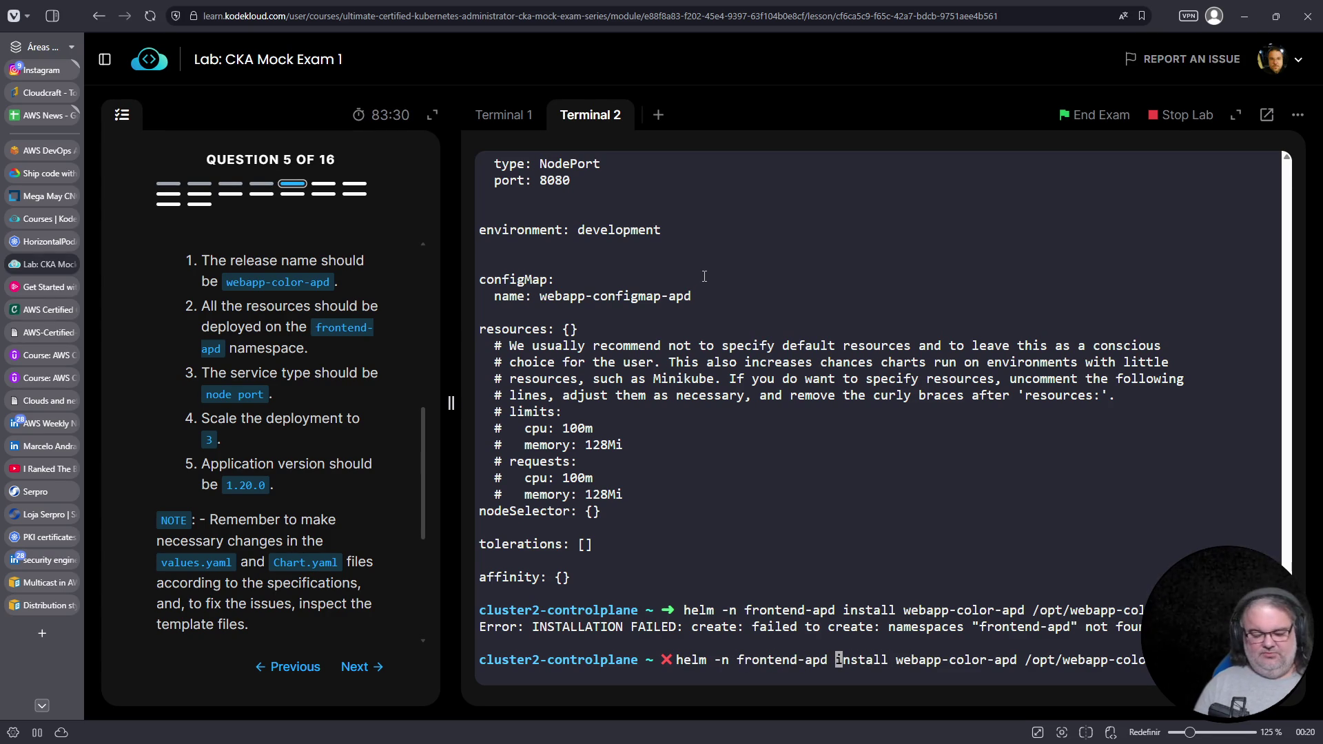
text(--create-namespace)
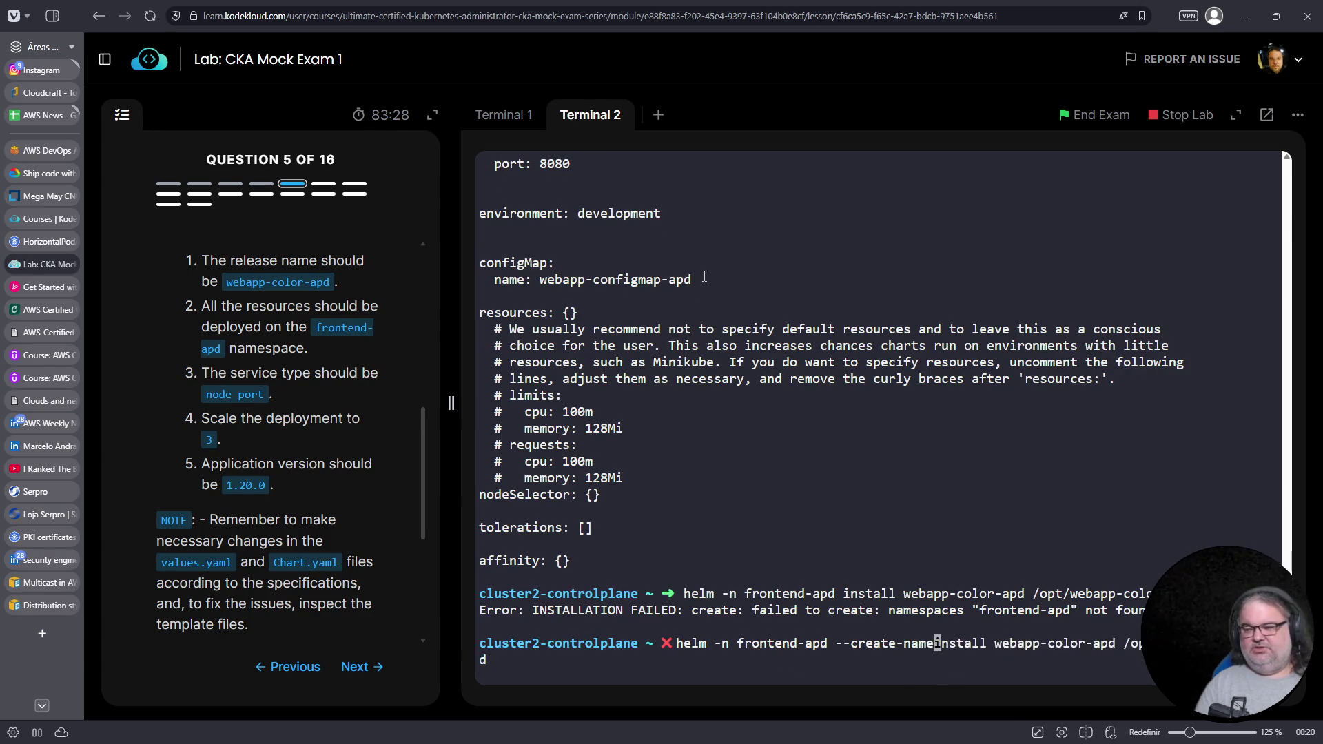
key(Return)
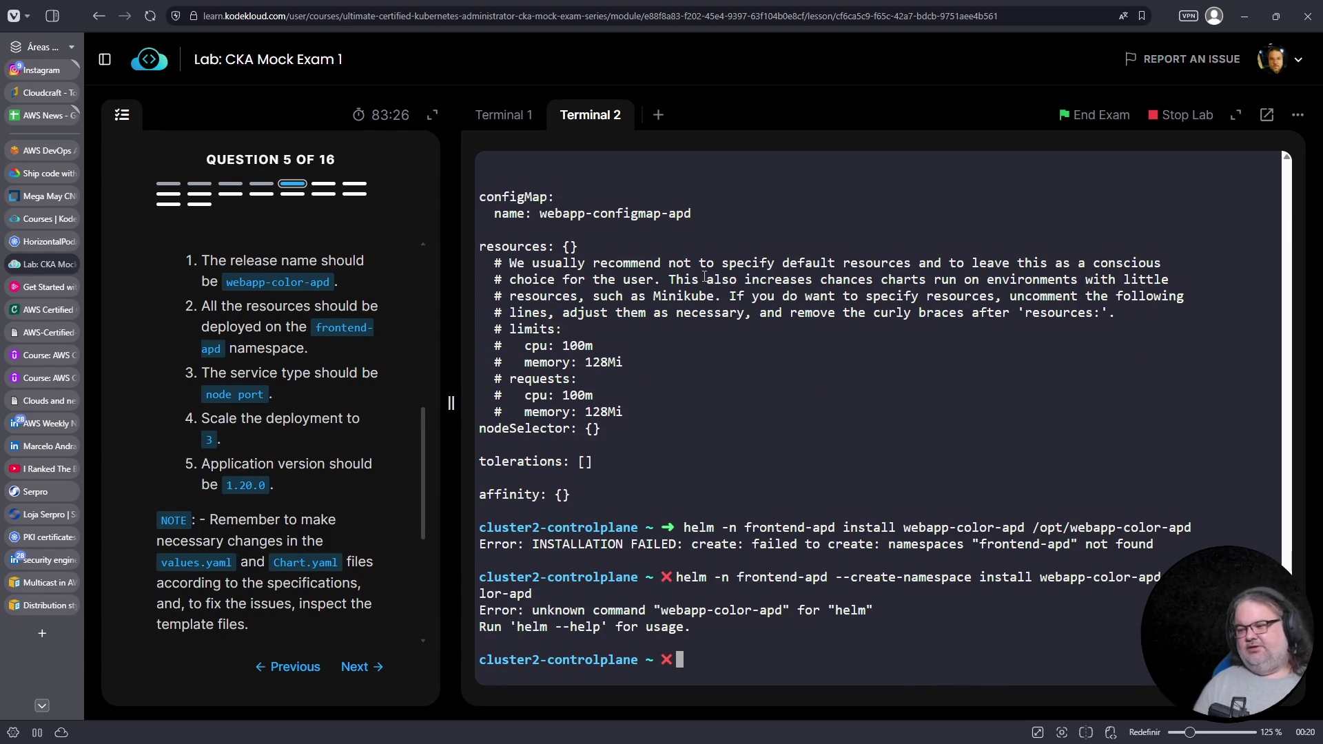
Fix the helm command by moving 'install' before -n and deleting the duplicate word, then run it
key(Up)
key(ctrl+a)
key(ctrl+Right)
key(ctrl+Right)
key(ctrl+Right)
key(ctrl+Left)
key(ctrl+Left)
key(ctrl+Left)
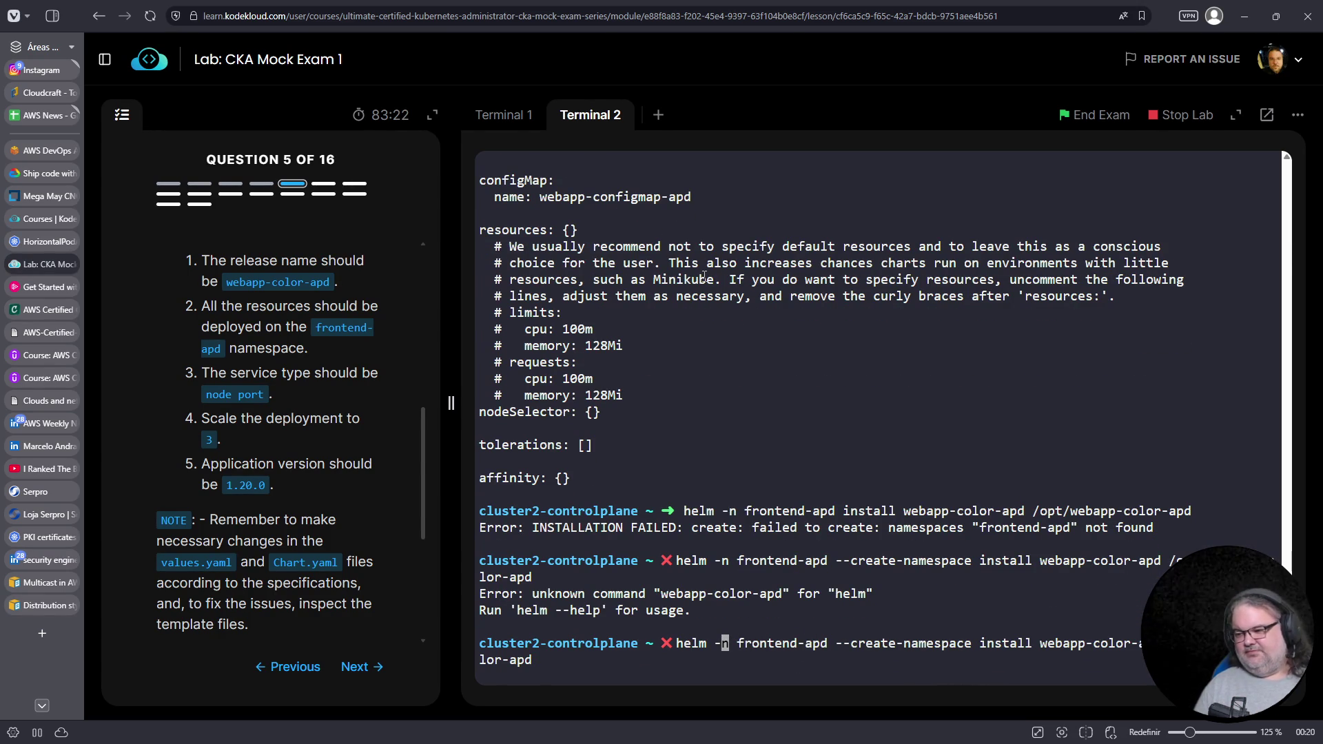
key(Left)
text(install)
key(Right)
key(Right)
key(Right)
key(Right)
key(Right)
key(Right)
key(Delete)
key(Delete)
key(Delete)
text(w)
key(Return)
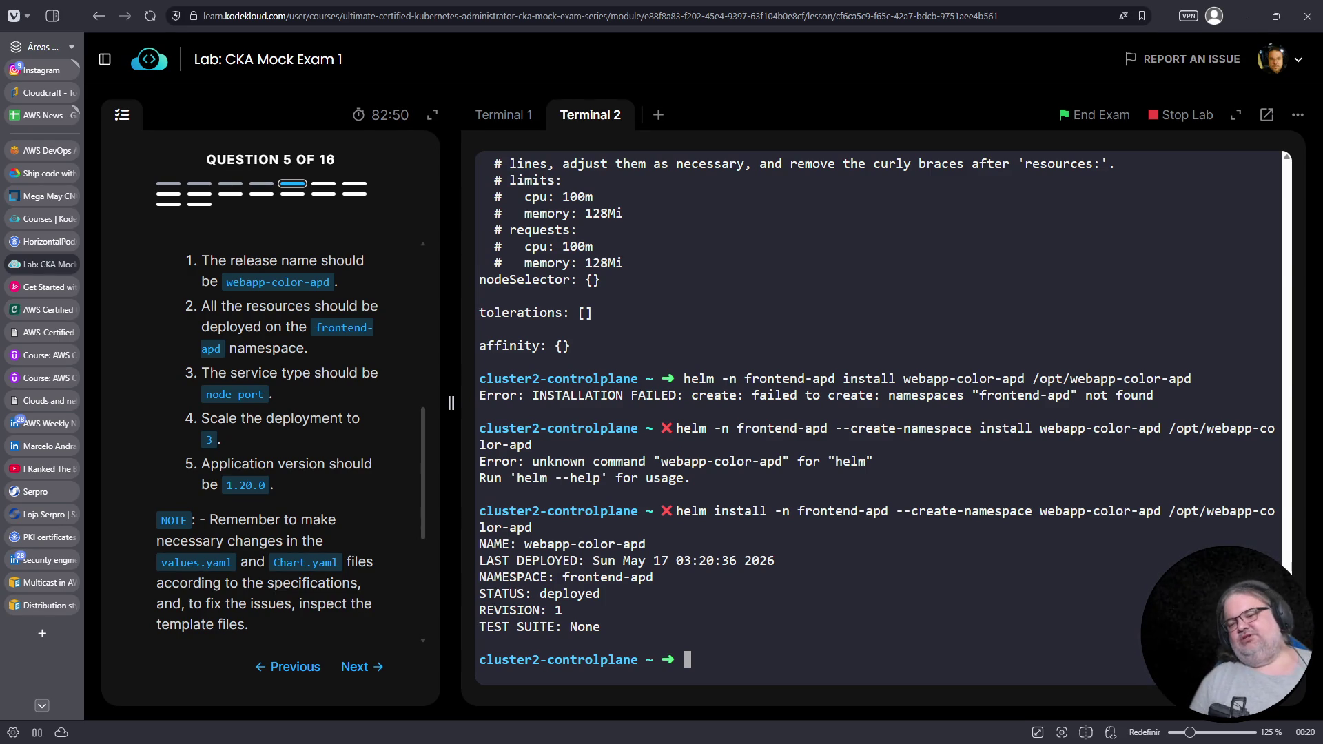
Search 'udemy kodekloud cka' in a new tab and open the Udemy CKA course page
click(46, 631)
click(446, 24)
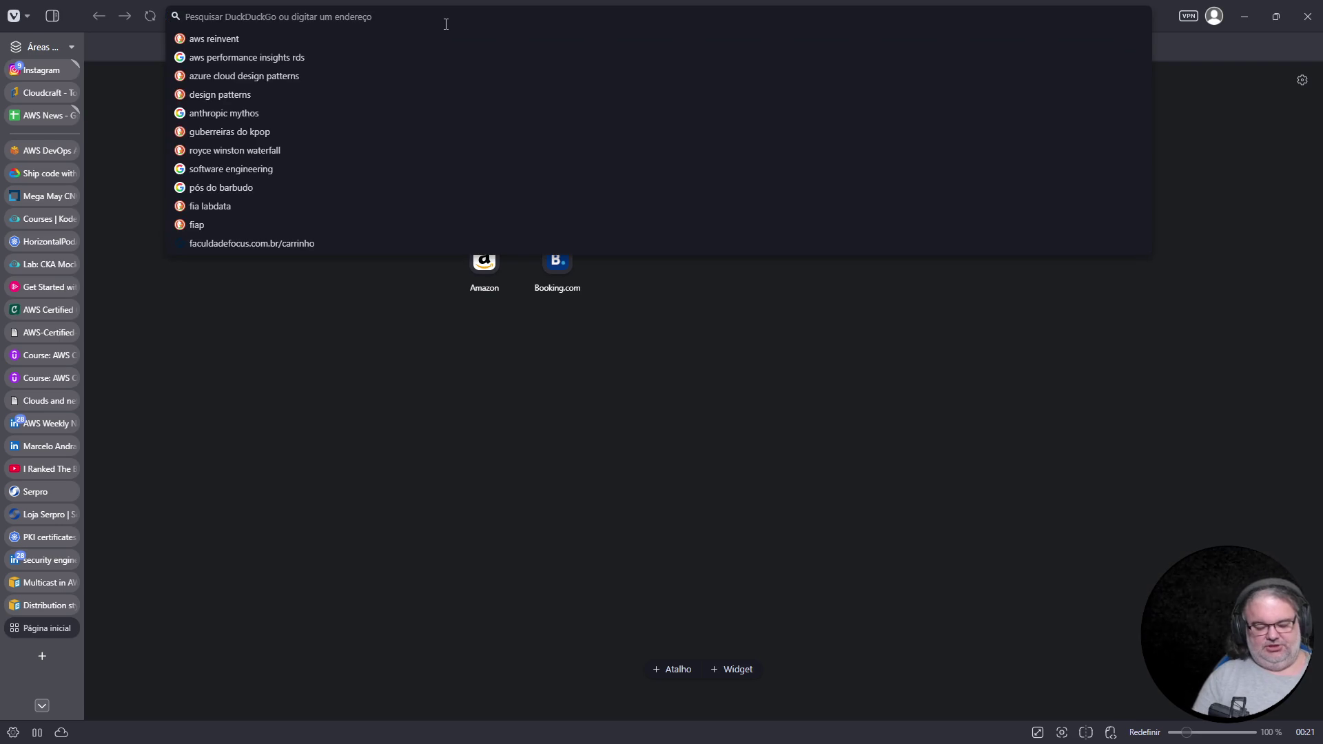
text(udemy kodekloud cka)
key(Return)
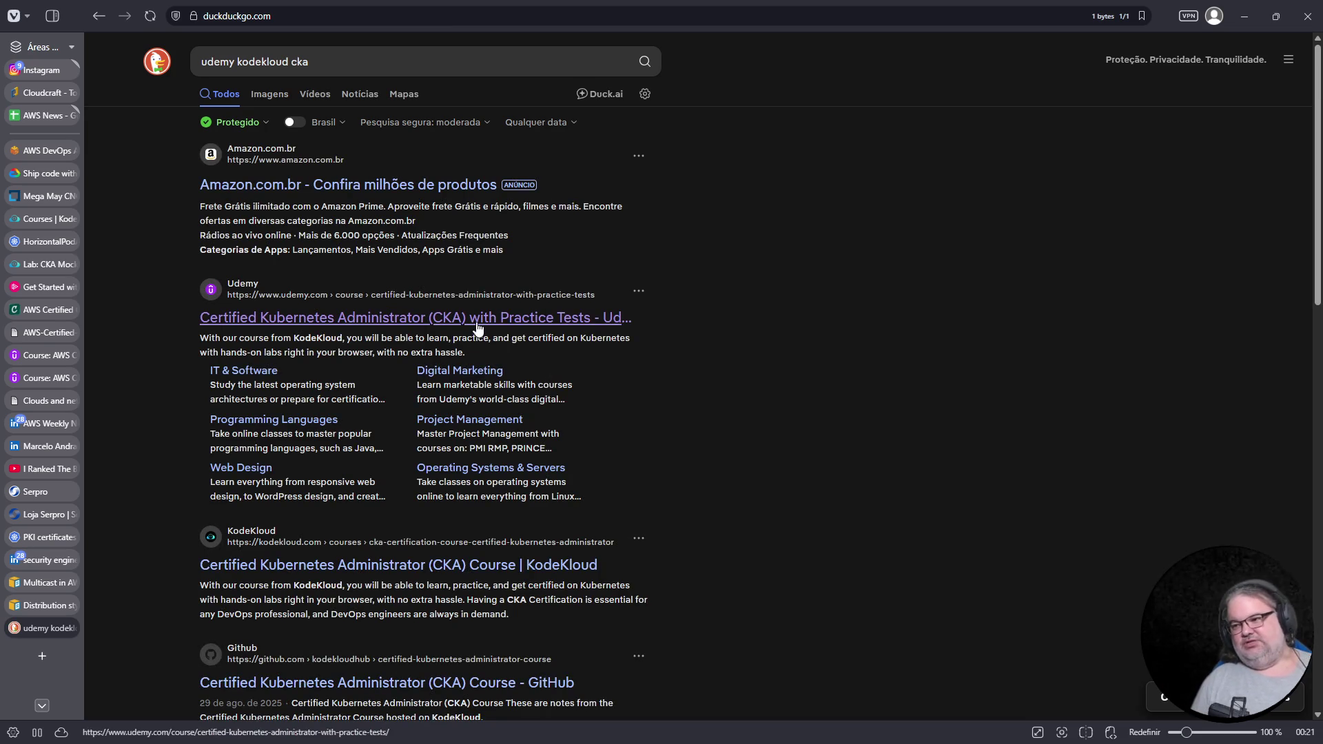
click(478, 324)
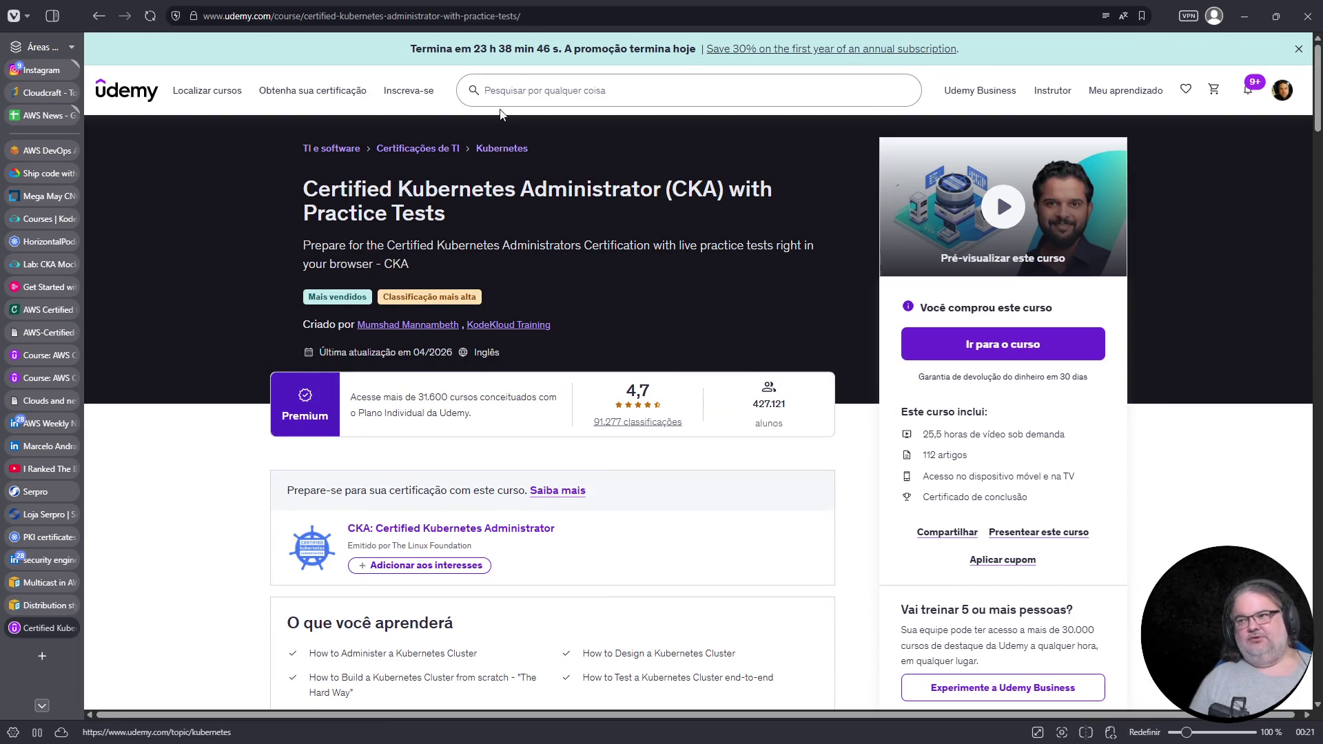
Compare the course's individual and subscription prices in a private window, then close it
click(518, 21)
key(ctrl+shift+n)
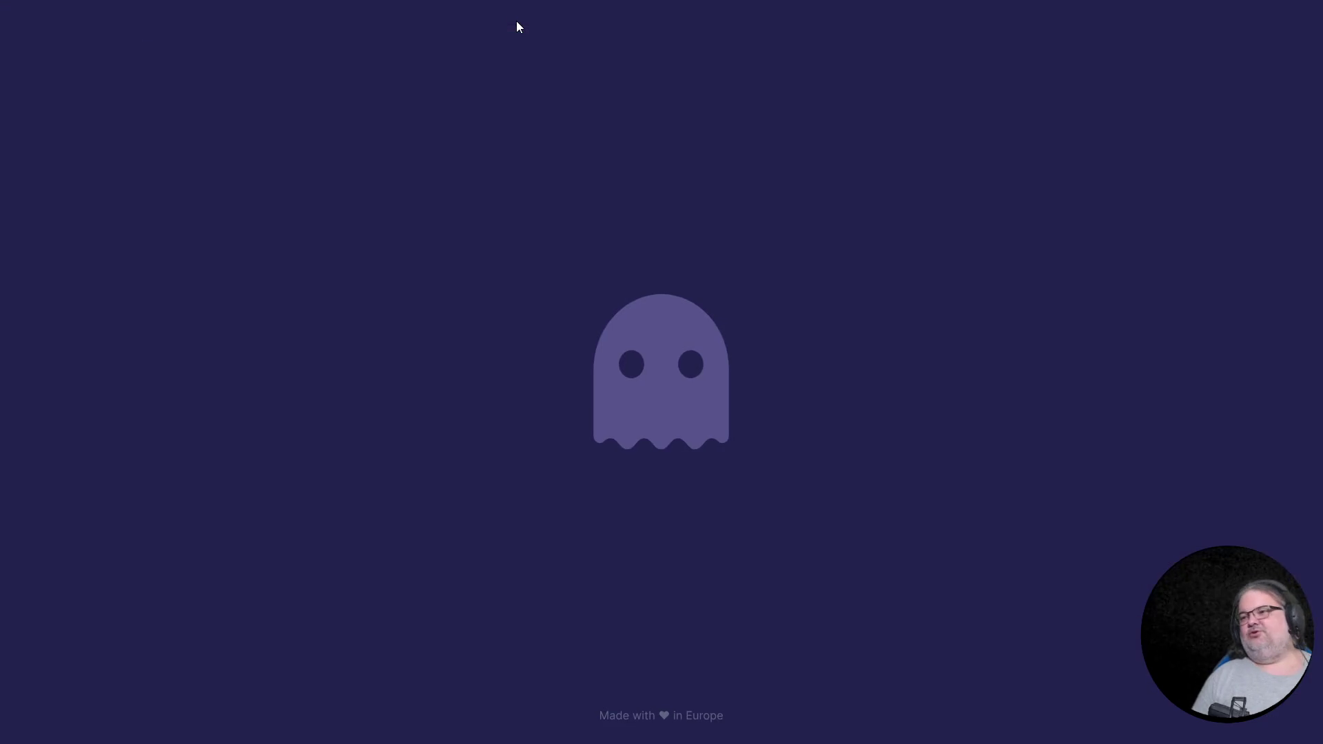
text(https://www.udemy.com/course/certified-kubernetes-administrator-with-practice-tests/?couponCode=PMNVD2025)
key(Return)
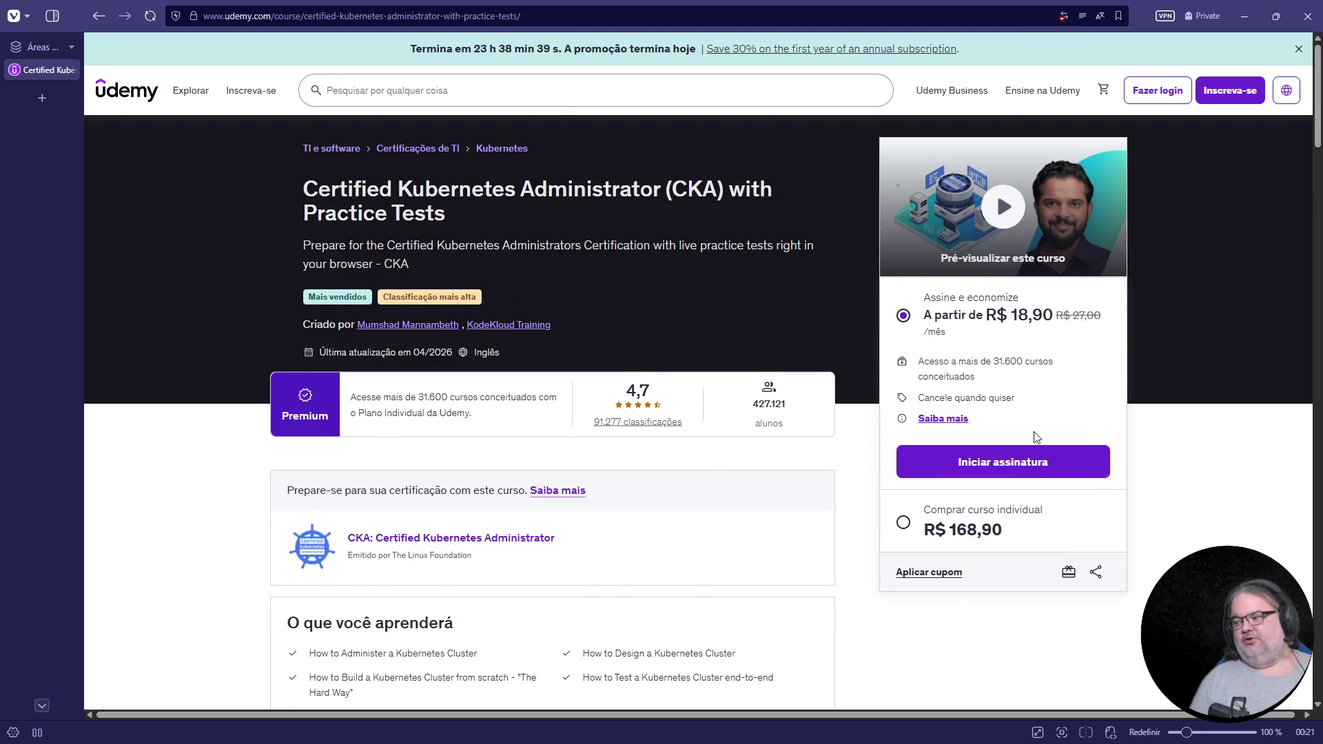
click(920, 536)
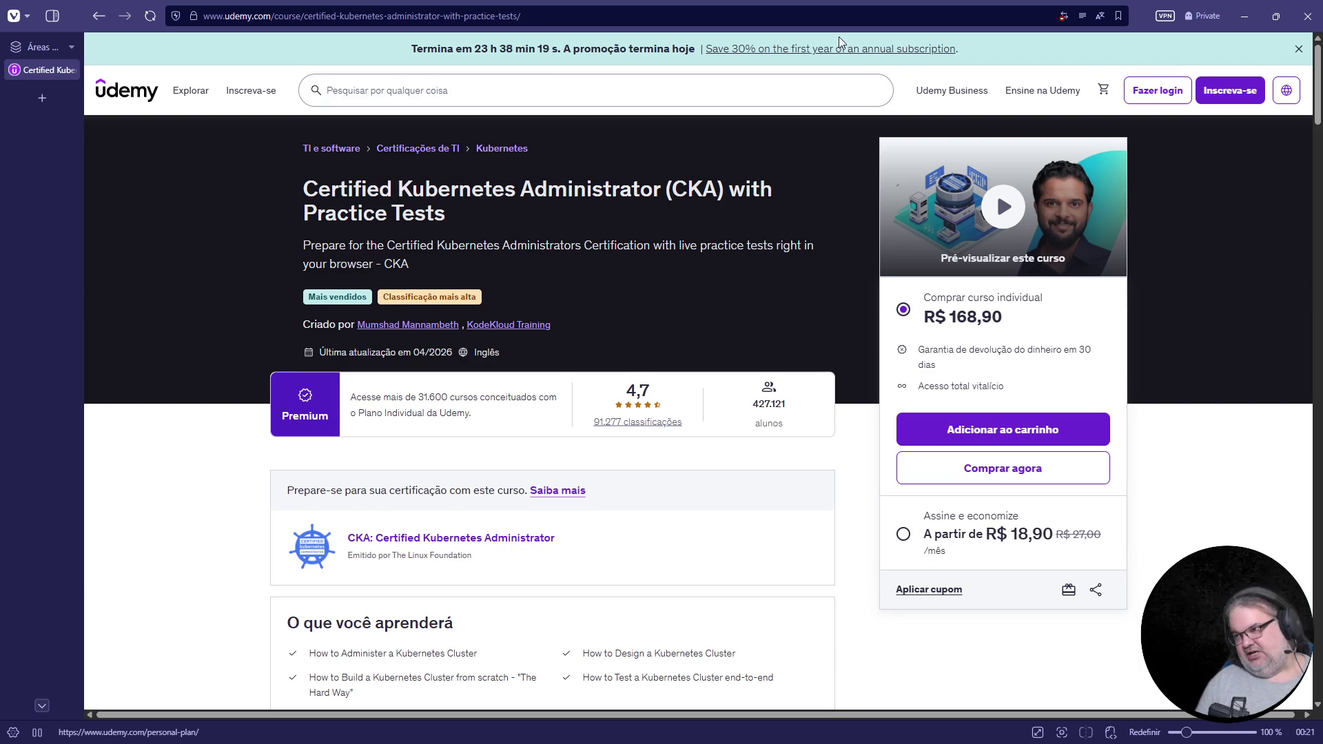
click(935, 534)
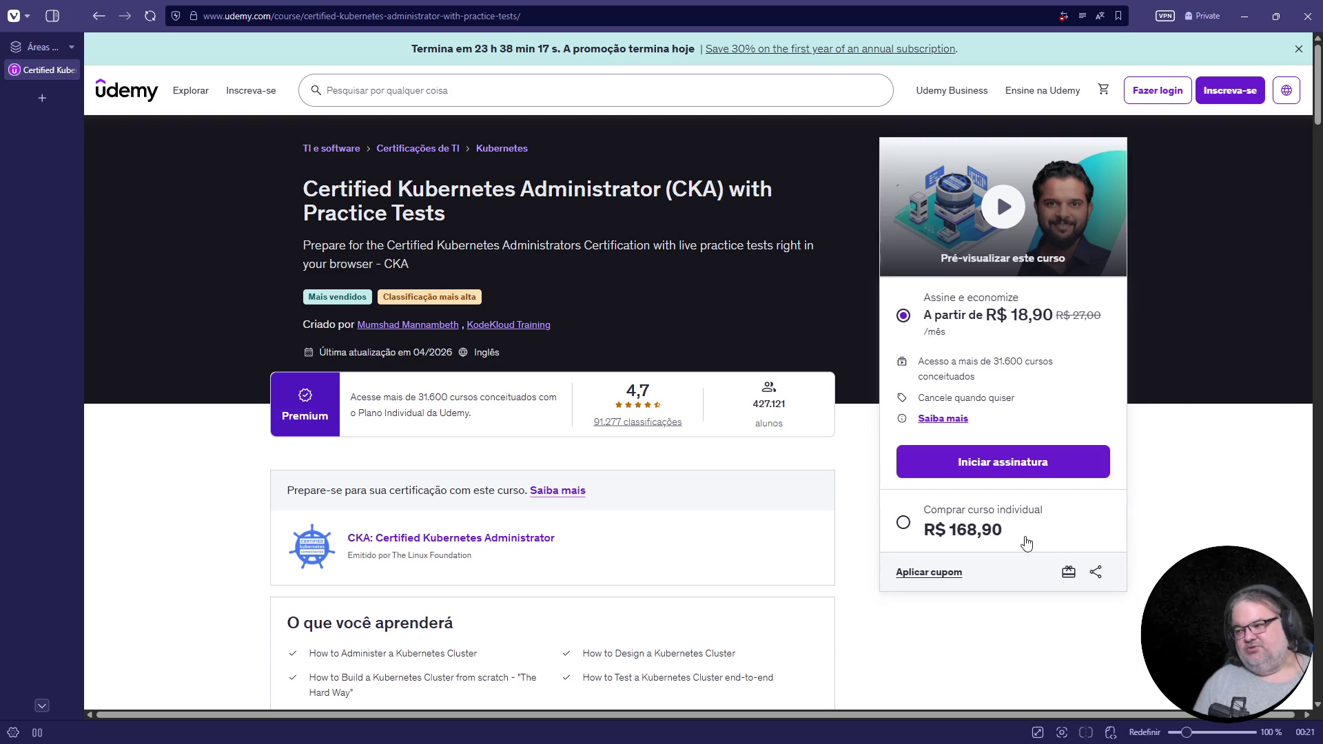
click(953, 534)
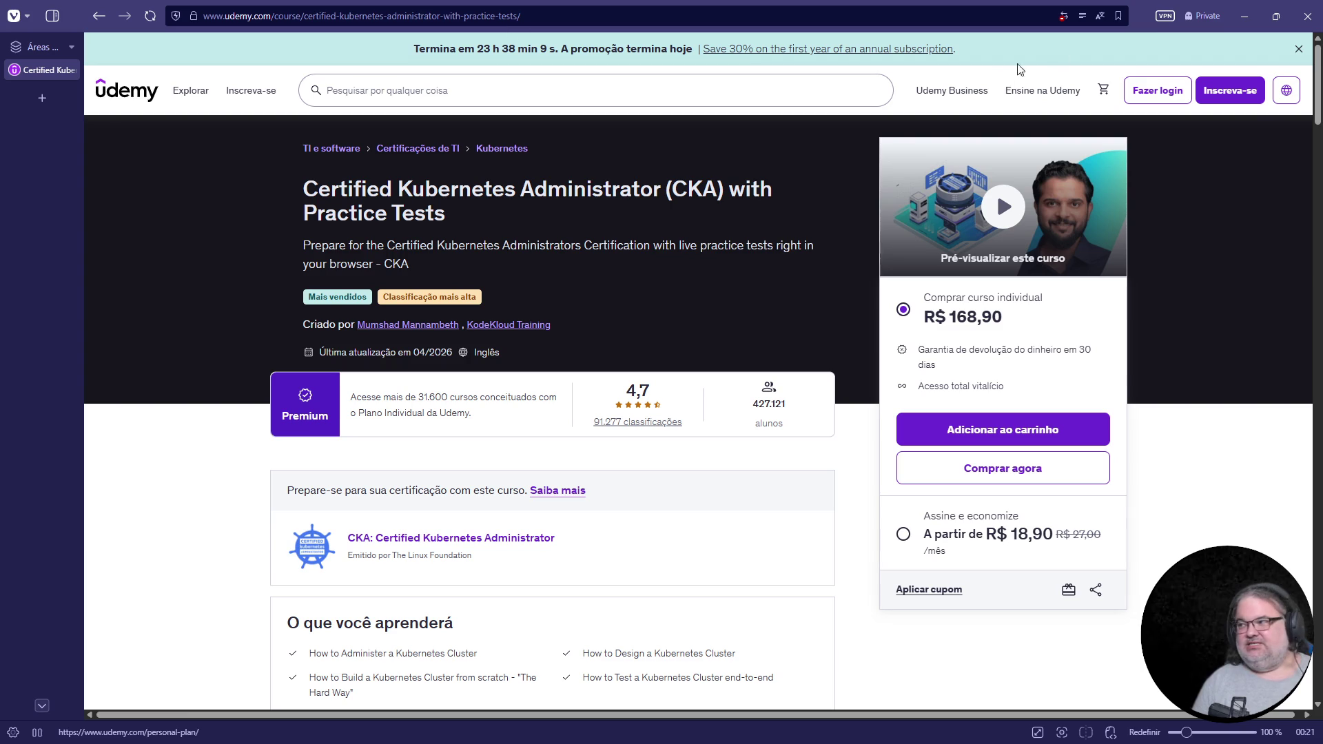
click(1295, 24)
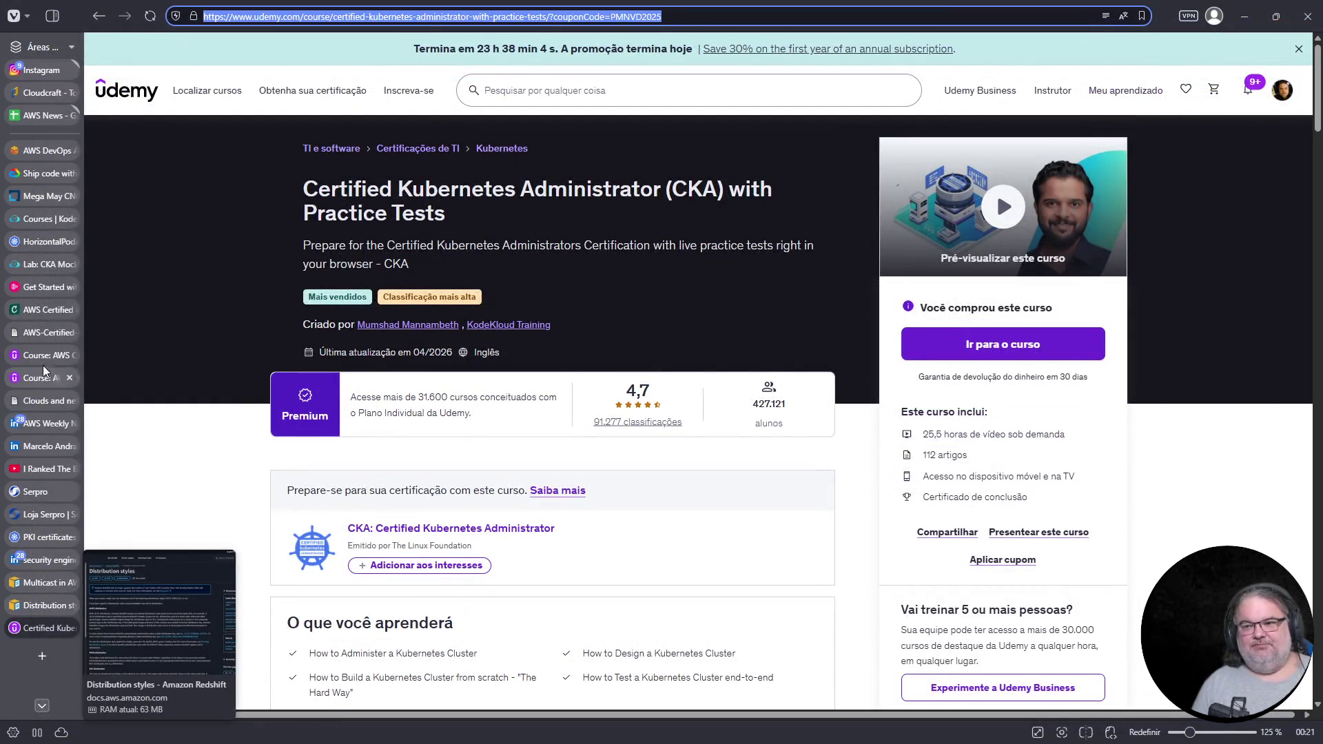
click(50, 265)
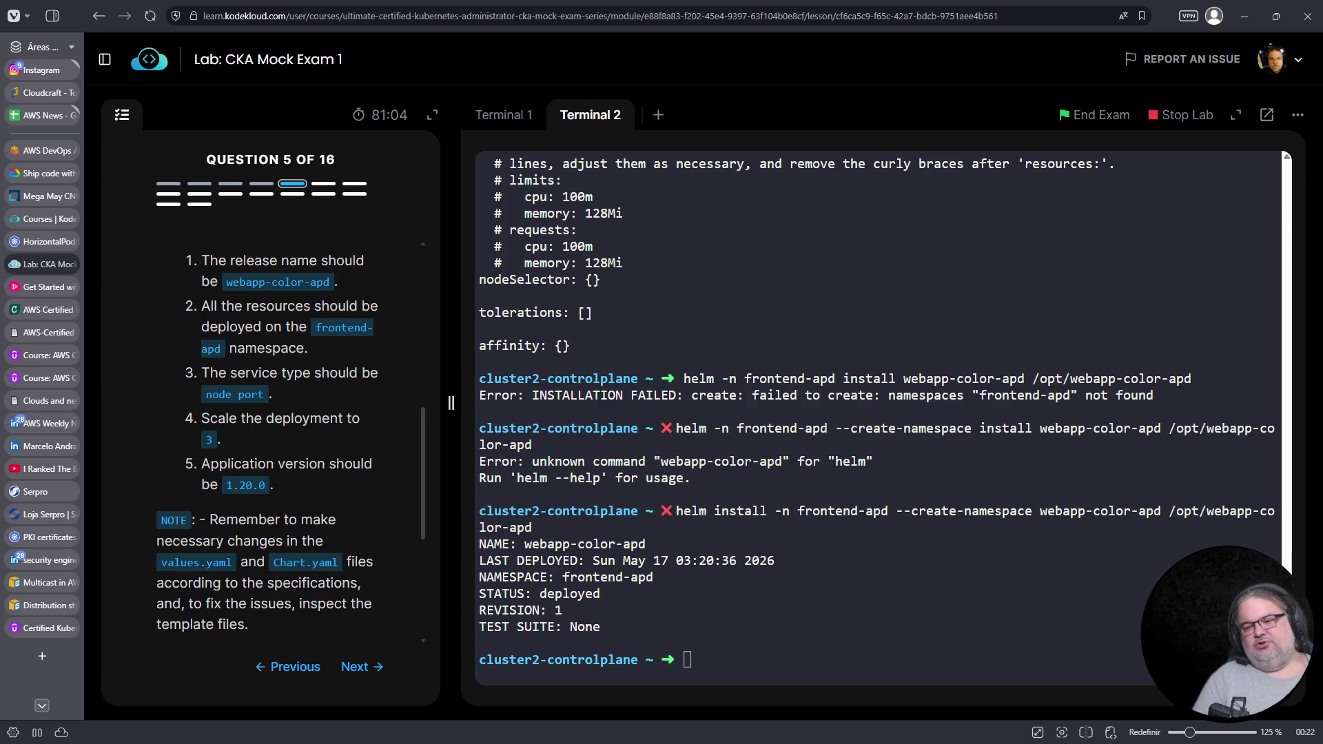
click(36, 631)
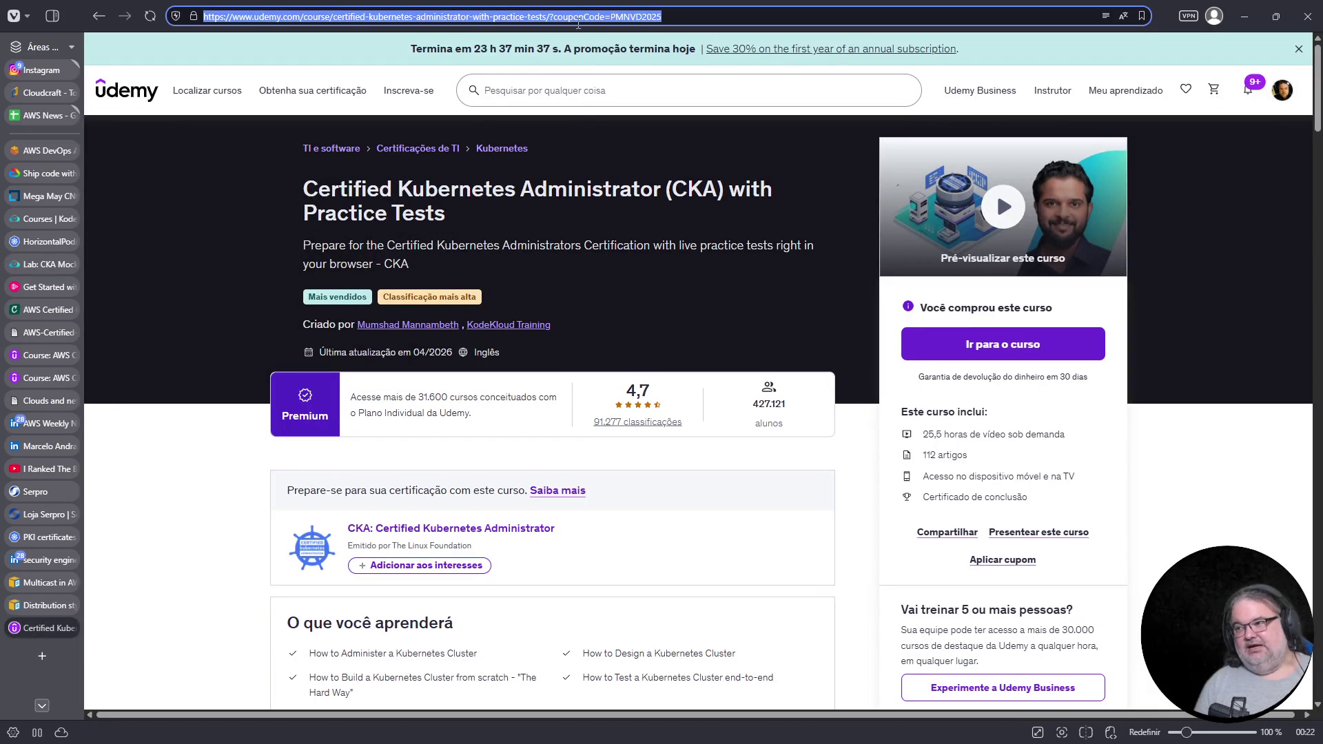
click(578, 17)
triple_click(559, 16)
click(551, 15)
drag(551, 15, 201, 16)
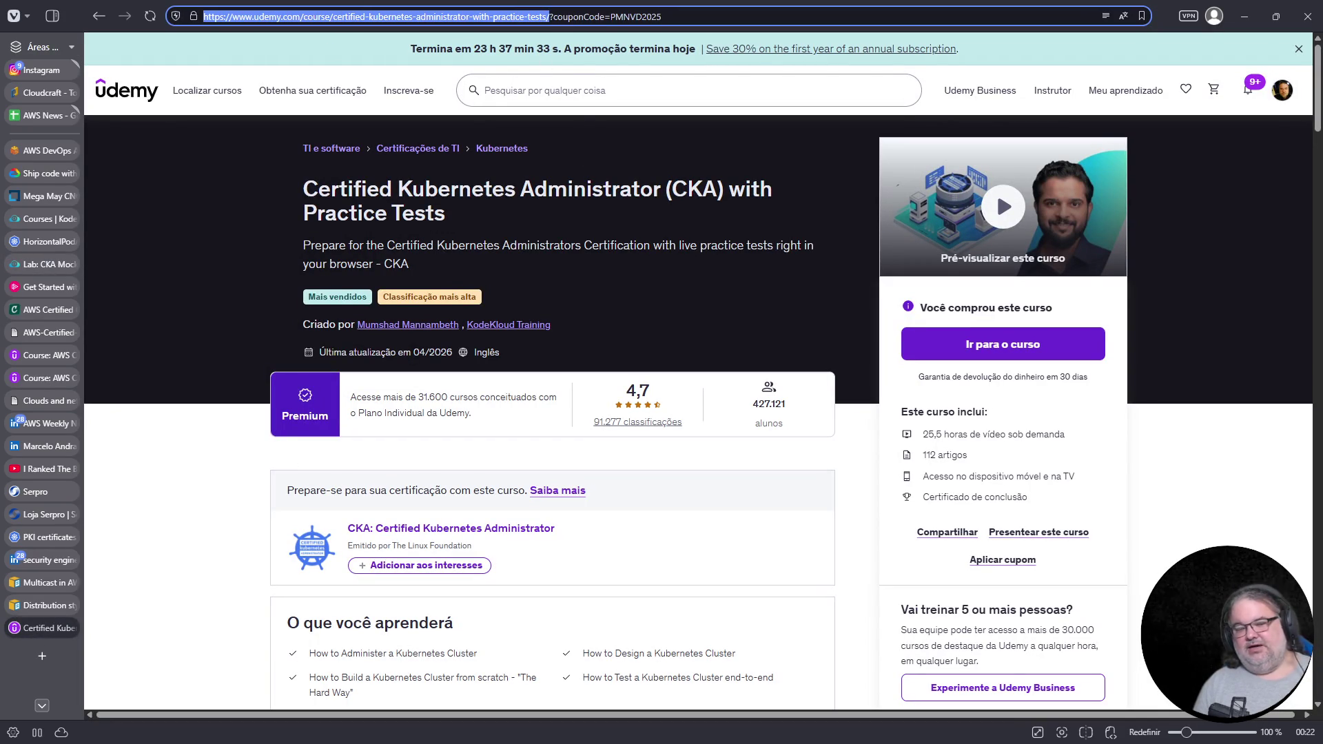
key(Escape)
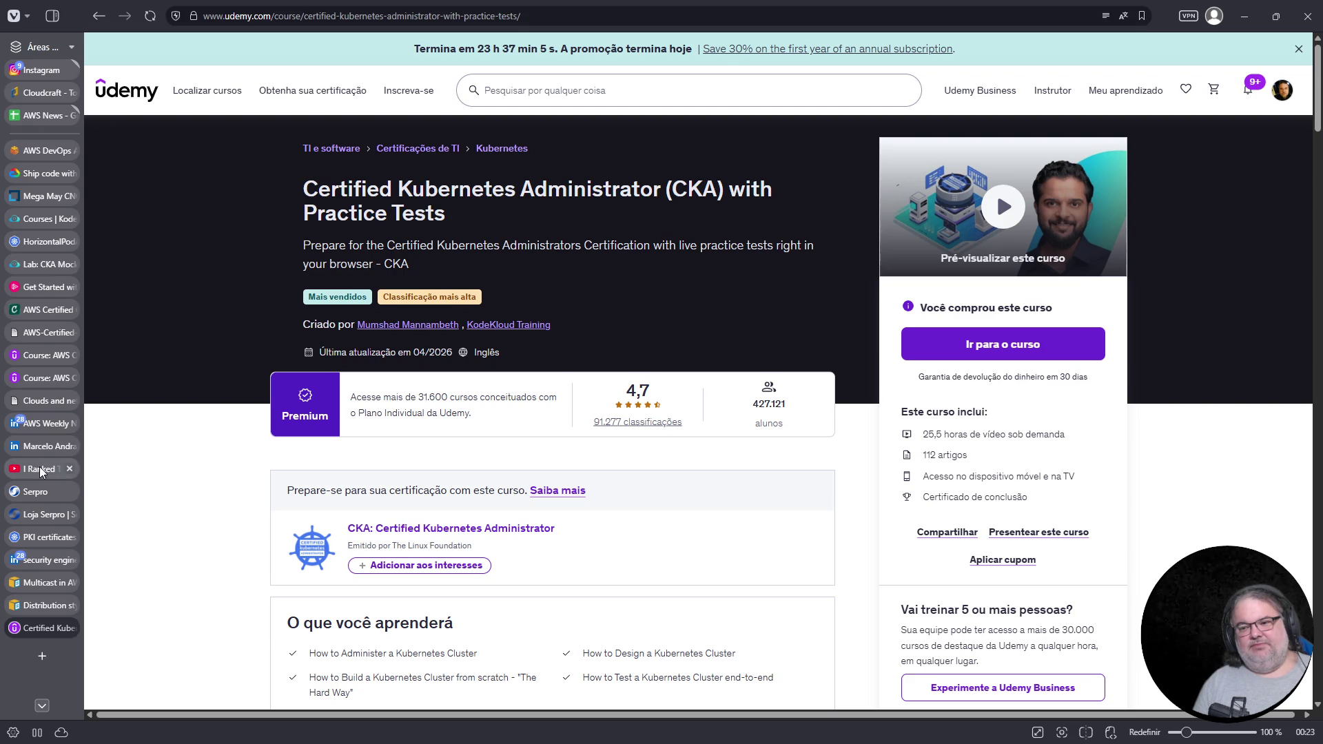
click(43, 445)
Show all Licenses & certifications on the LinkedIn profile, then start a new browser tab
scroll(549, 428, down, 5)
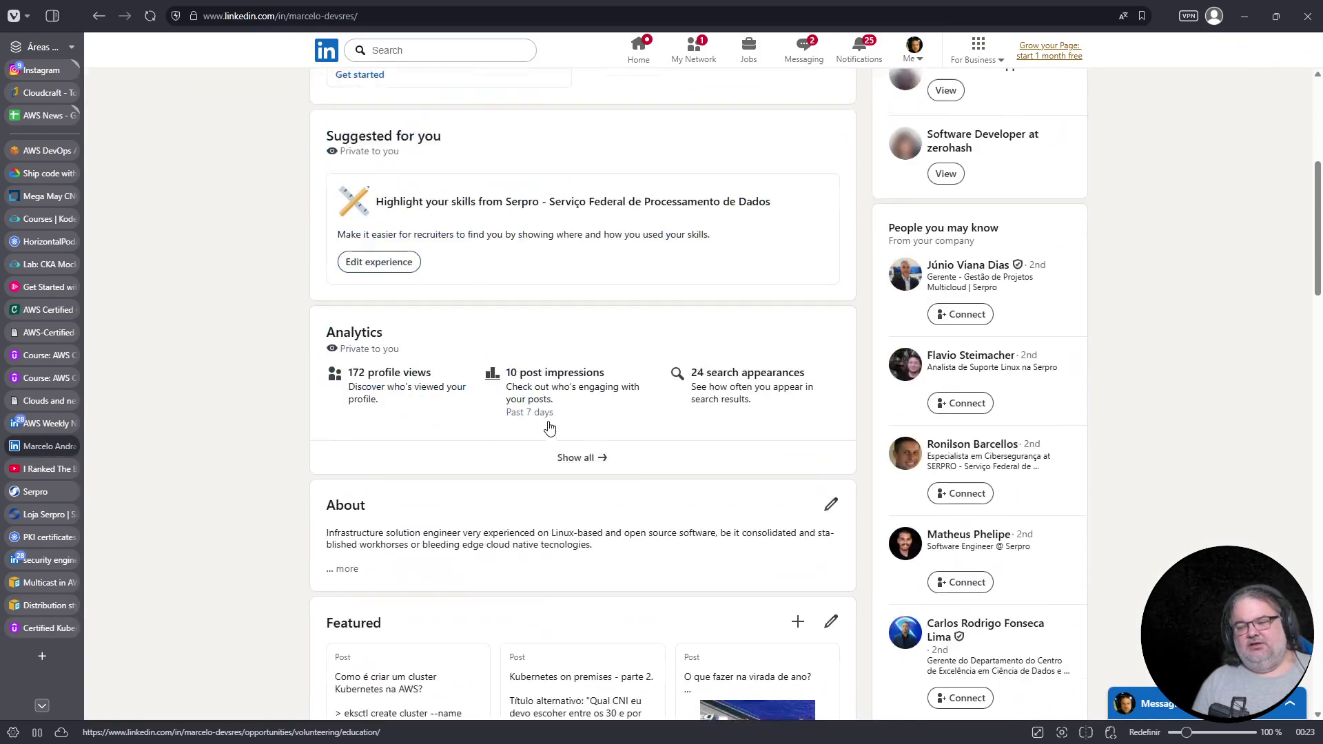
scroll(549, 429, down, 20)
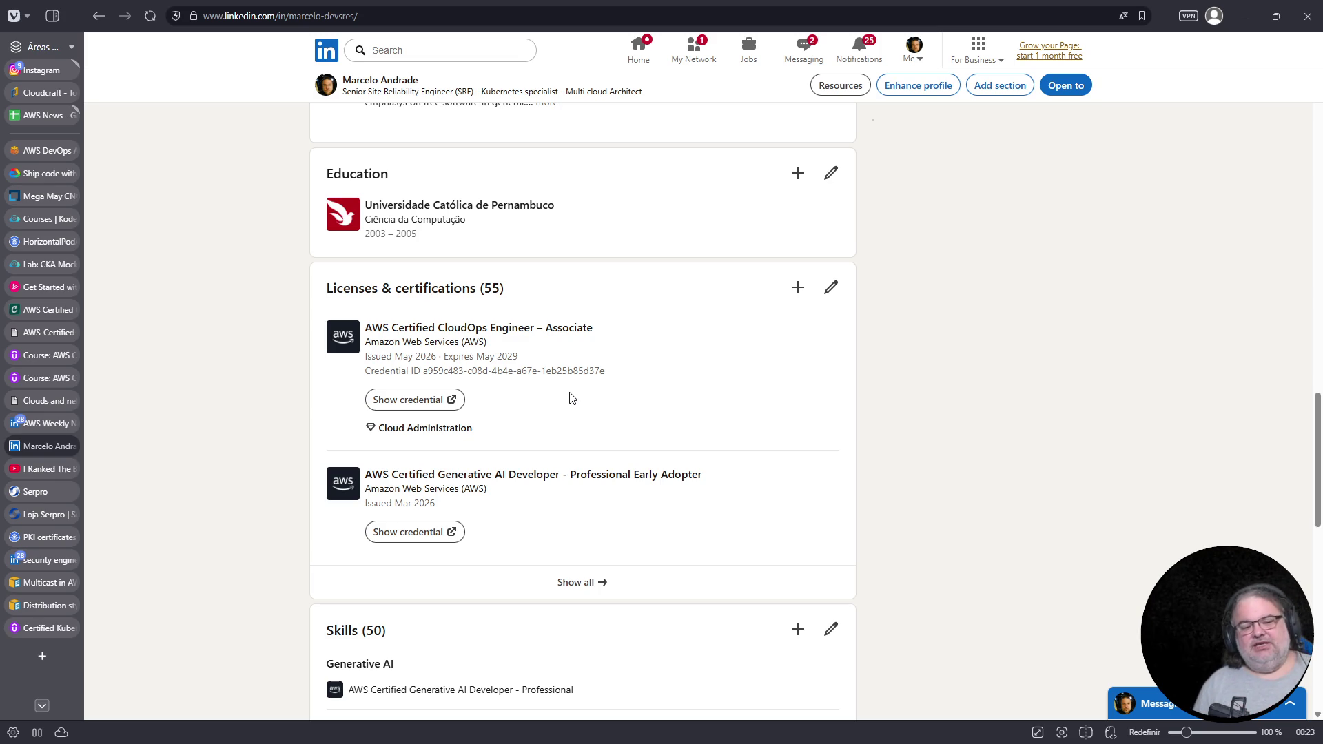
click(556, 585)
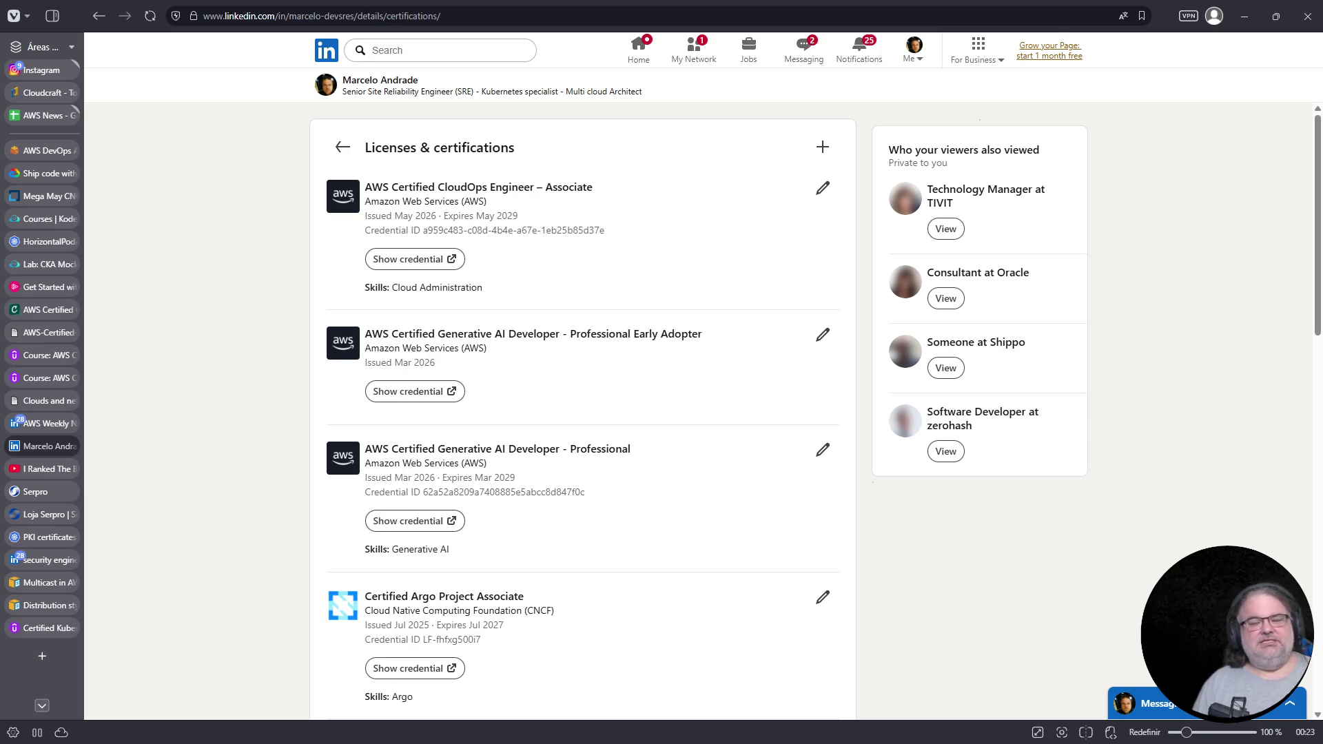
mouse_move(22, 153)
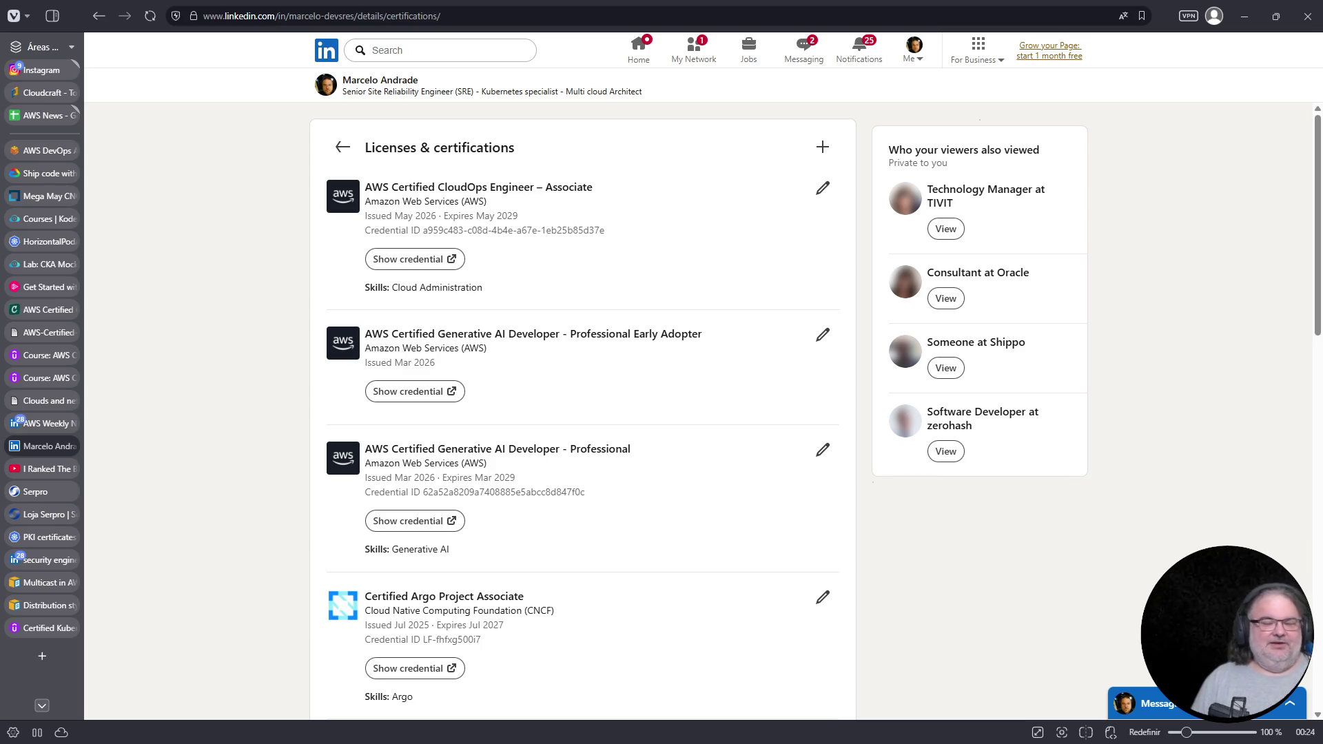
click(43, 658)
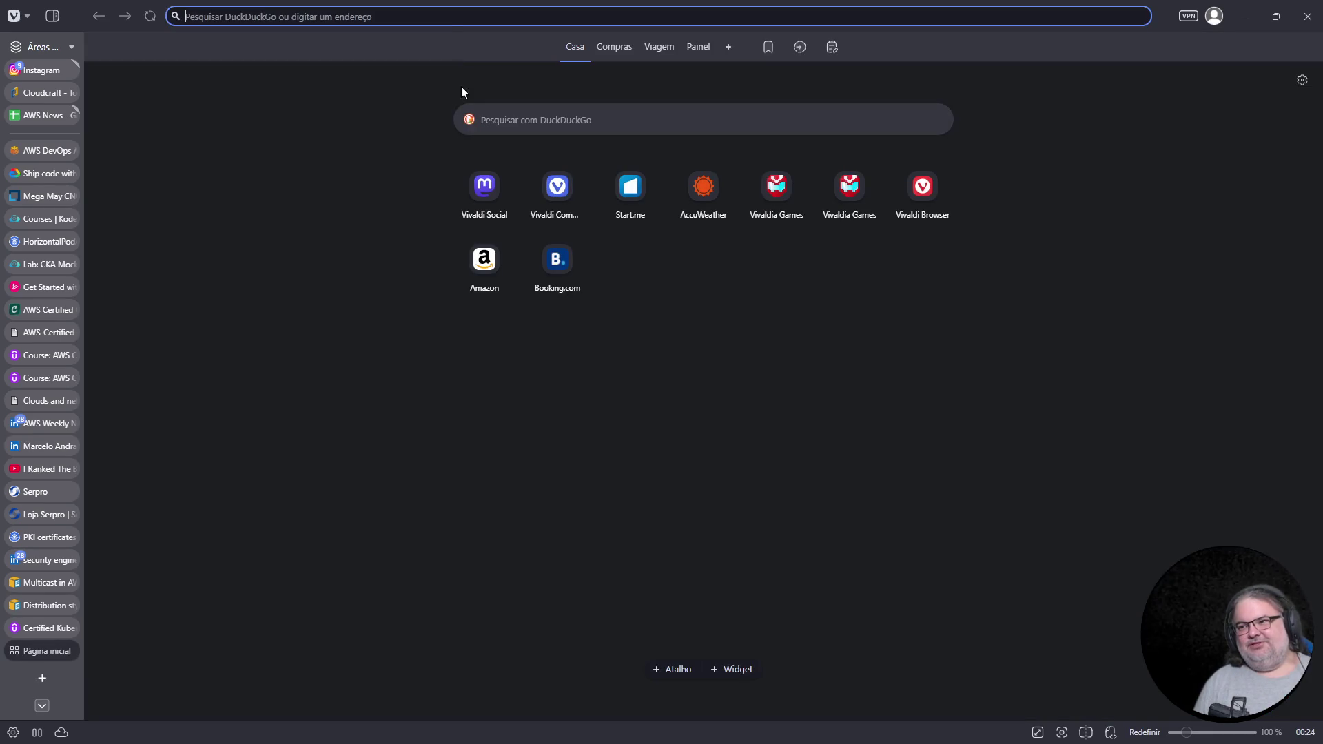
Search 'existenz', open its Wikipedia article on the 1999 Cronenberg film, and zoom in
click(523, 127)
text(existenz)
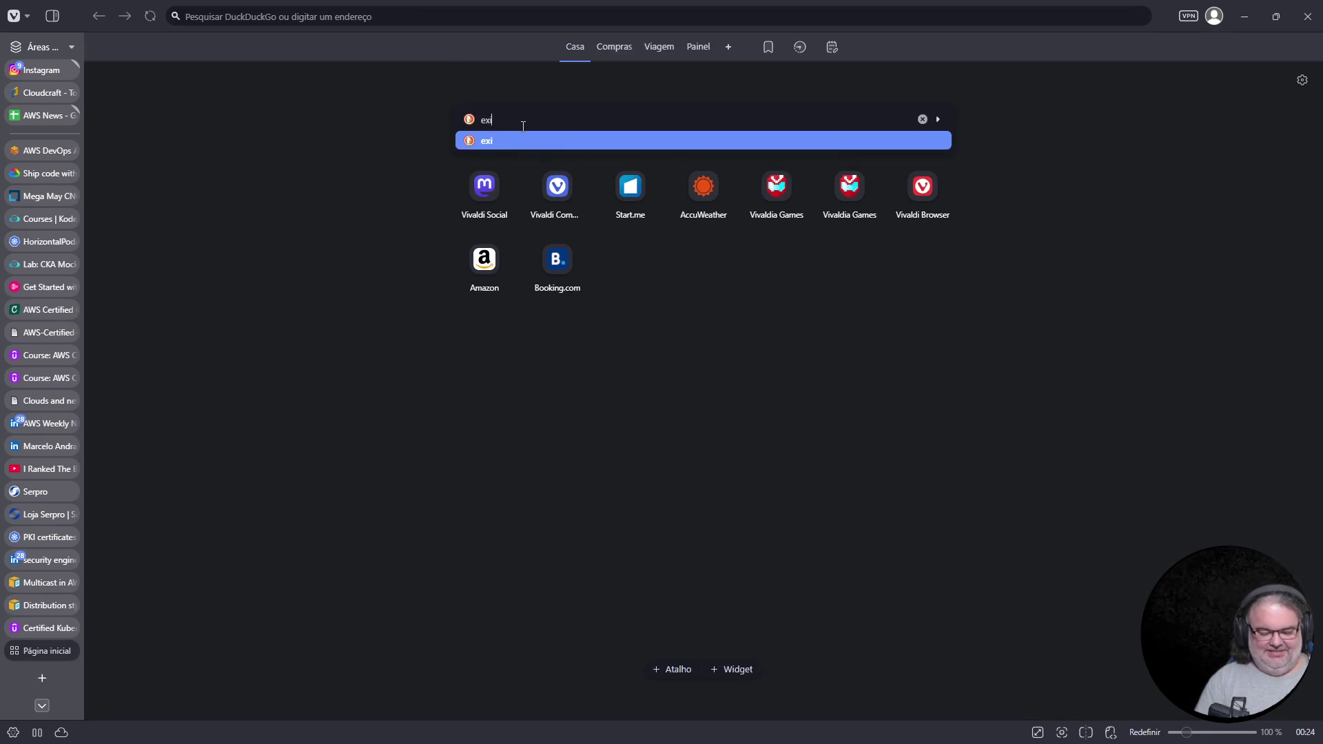
key(Return)
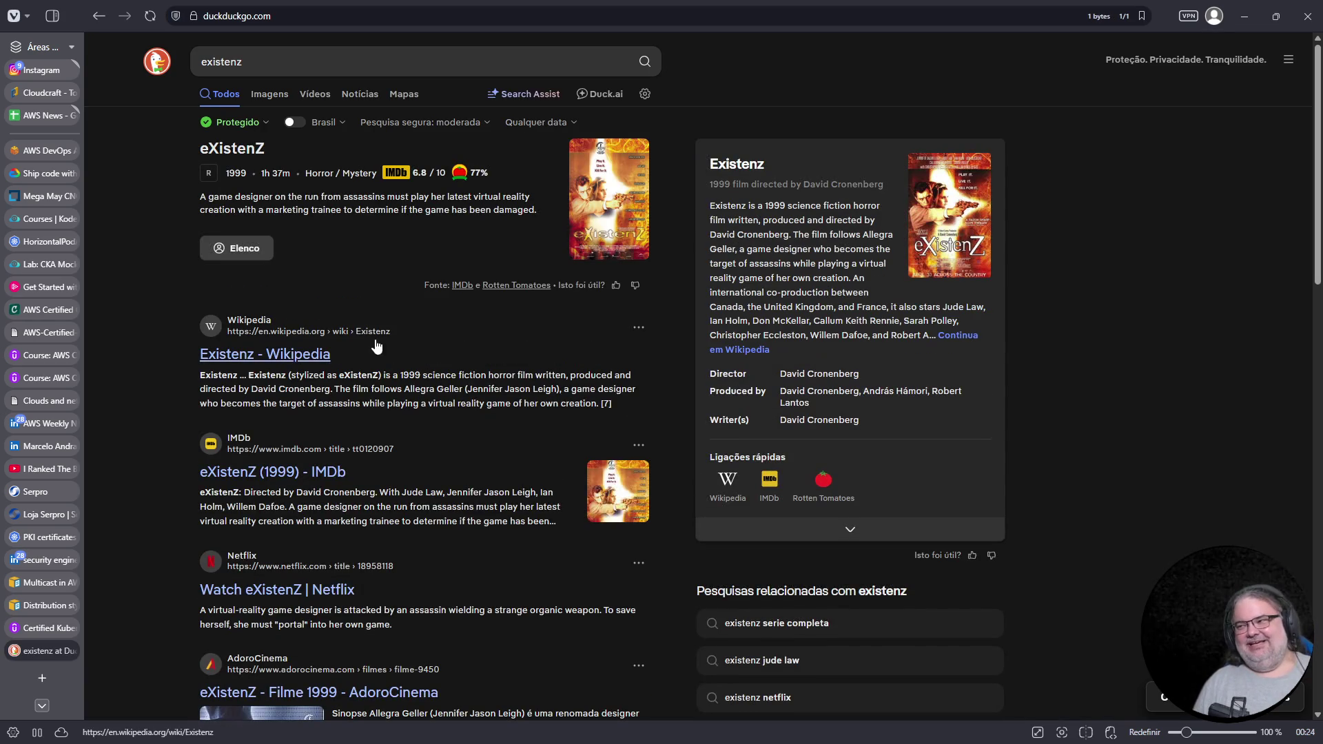
click(288, 353)
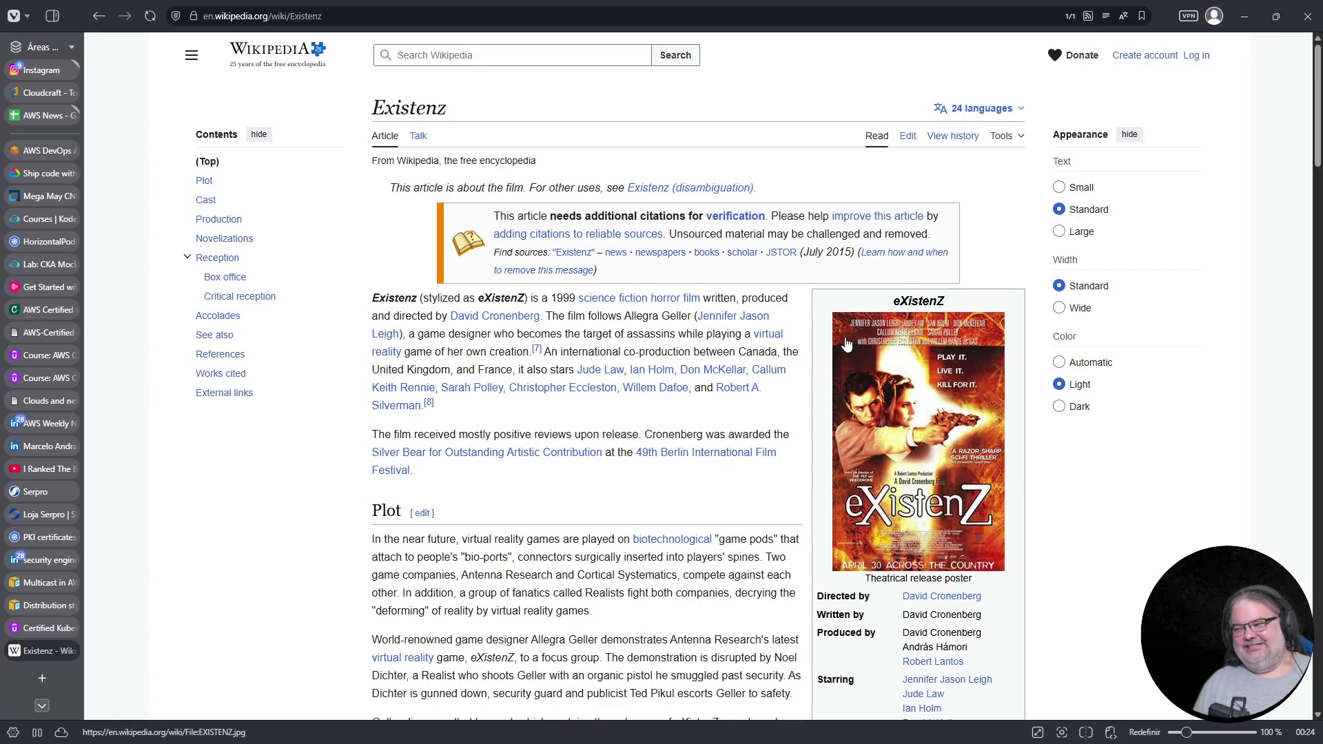
key(ctrl+plus)
key(ctrl+plus)
key(ctrl+plus)
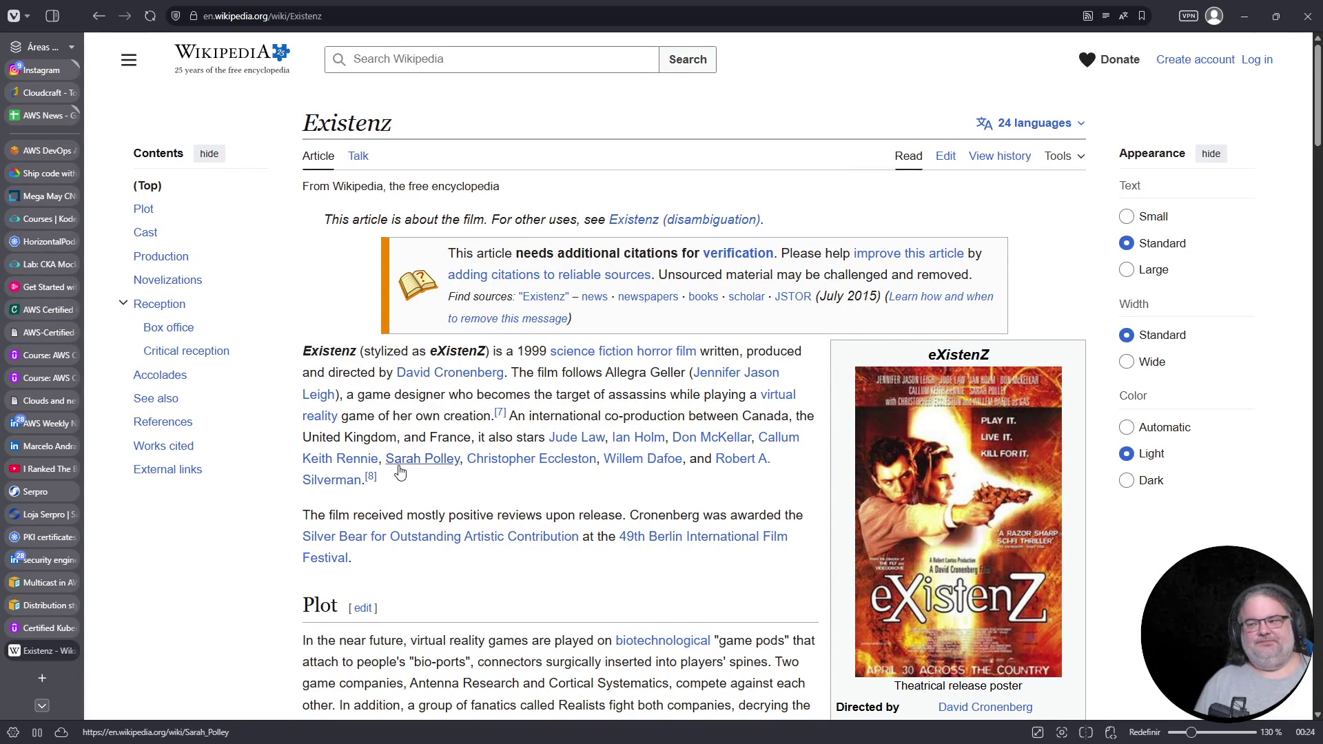
mouse_move(399, 466)
scroll(399, 470, down, 1)
scroll(399, 470, down, 1)
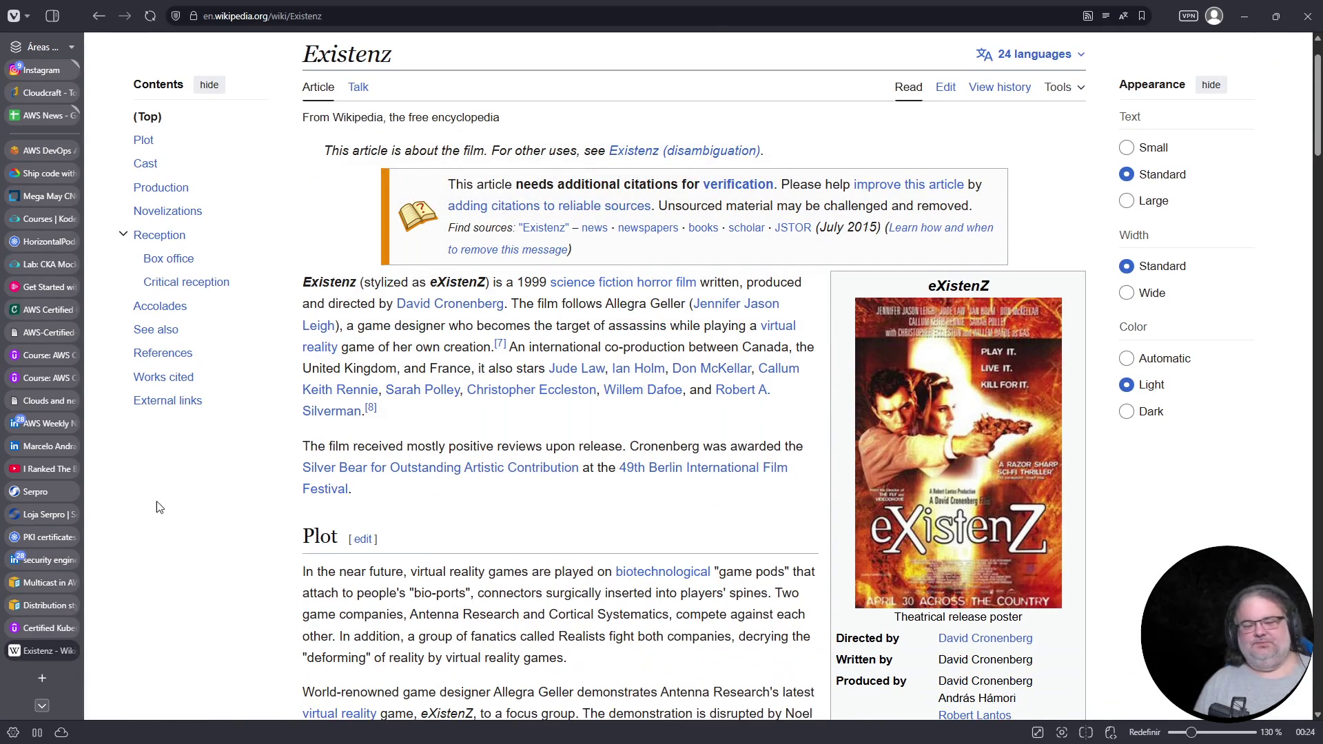